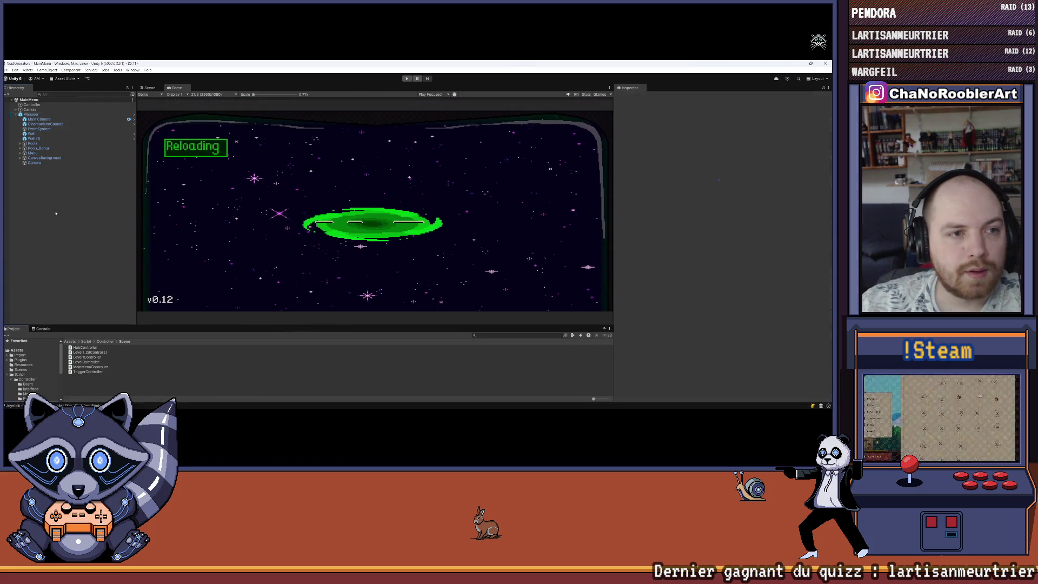
# Save the MainMenu scene and briefly view the HubController script.
pyautogui.click(7, 70)
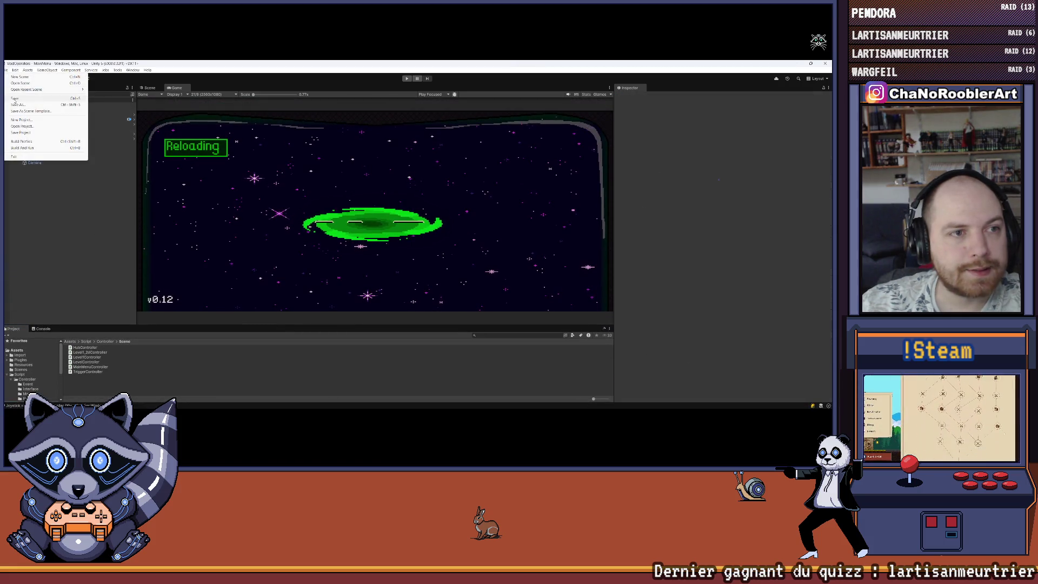
pyautogui.click(15, 100)
pyautogui.moveTo(227, 324); pyautogui.dragTo(228, 259)
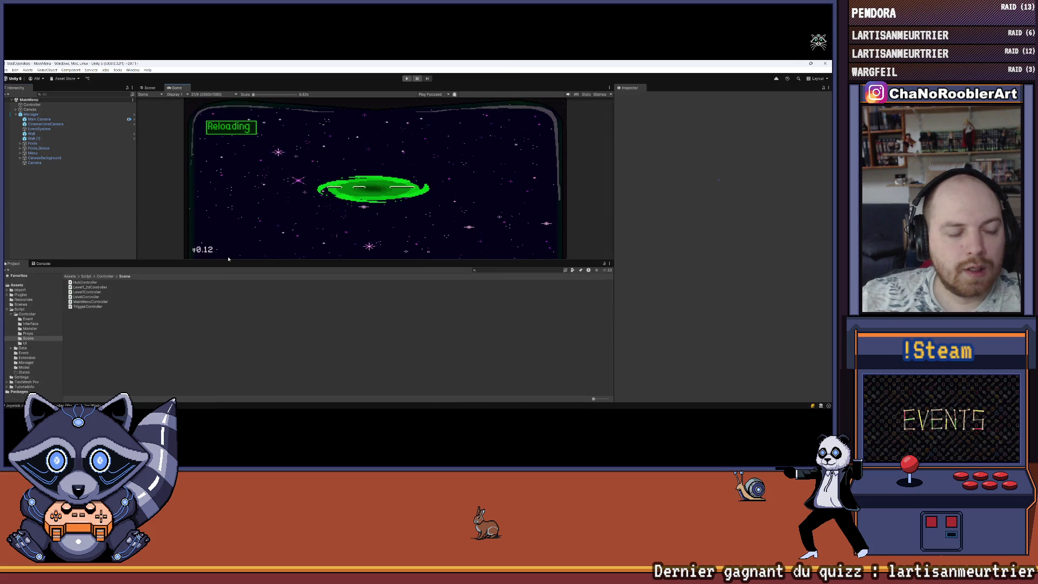
pyautogui.click(84, 282)
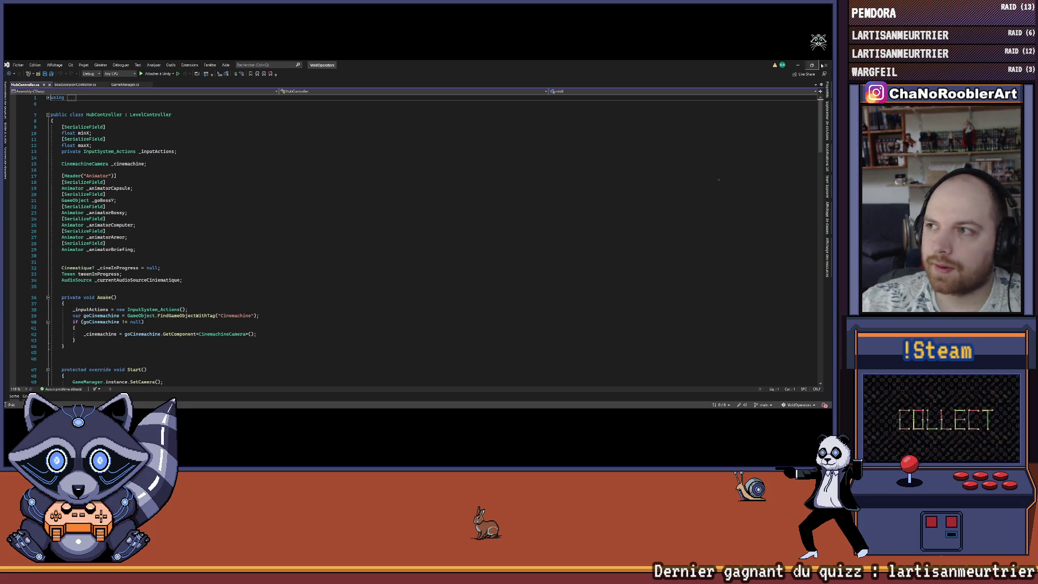
pyautogui.click(799, 64)
# In the Scene tab, open the Assets/Scenes folder and select the Hub scene.
pyautogui.moveTo(227, 259); pyautogui.dragTo(228, 305)
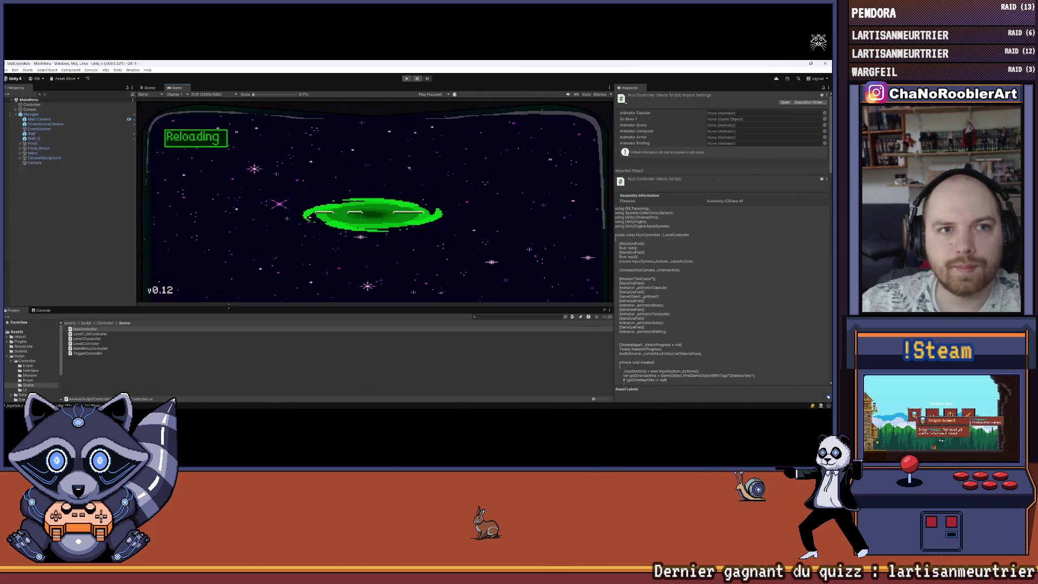
pyautogui.click(150, 88)
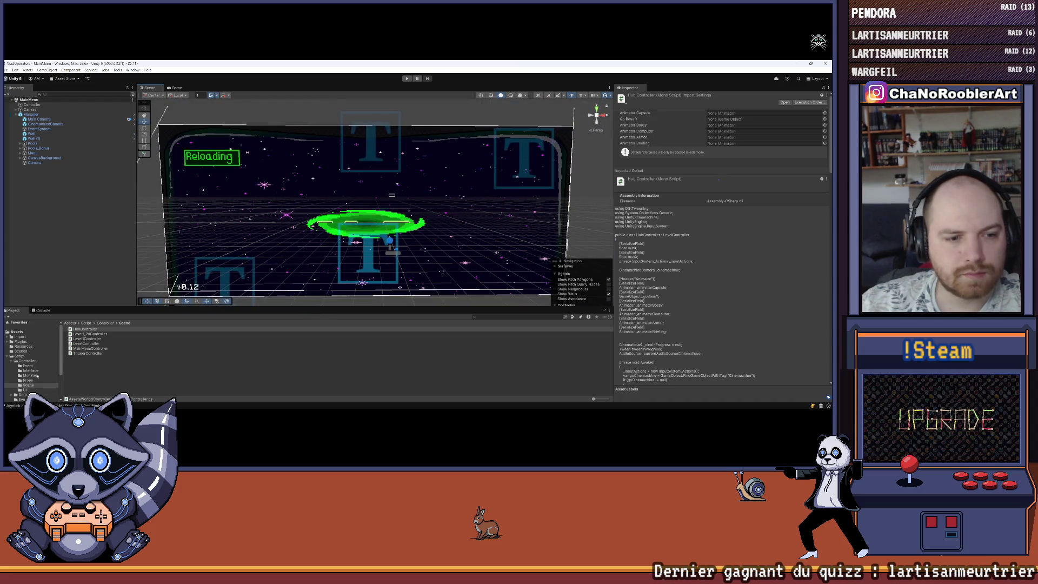
pyautogui.click(12, 361)
pyautogui.click(20, 351)
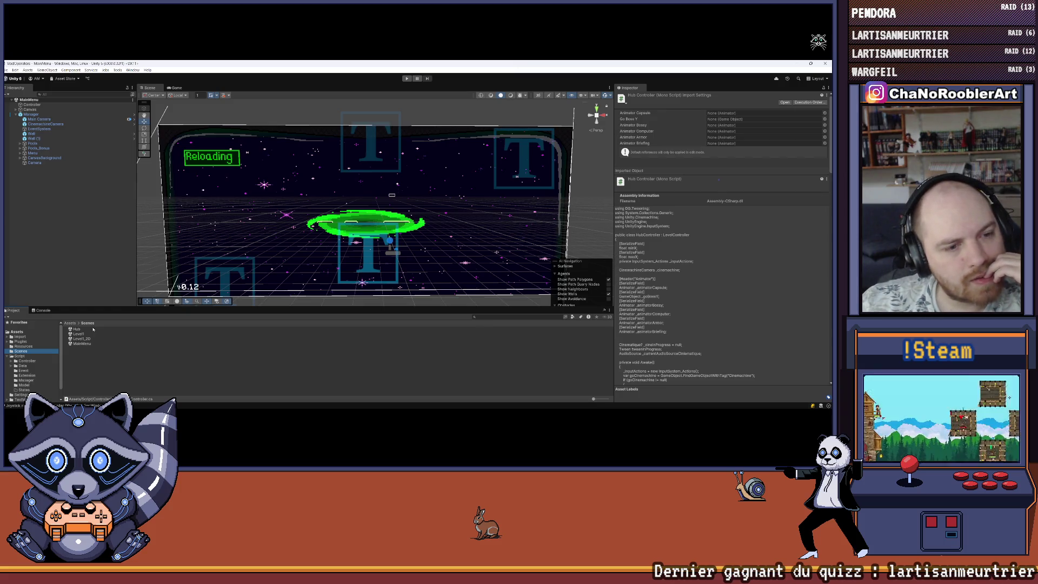
pyautogui.click(77, 329)
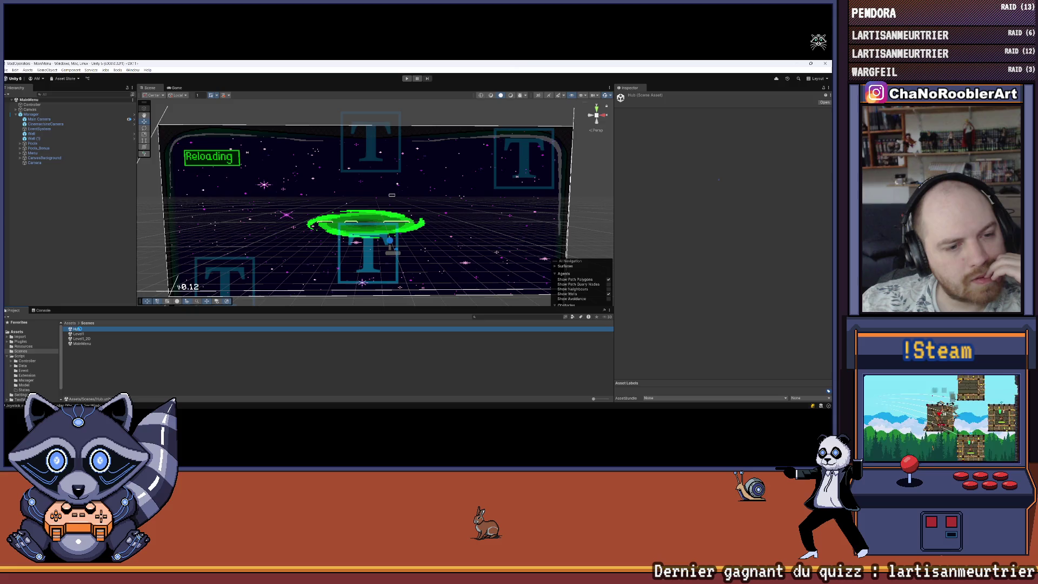
# Open the Hub scene and navigate the Scene view to the green-ringed portals.
pyautogui.doubleClick(78, 329)
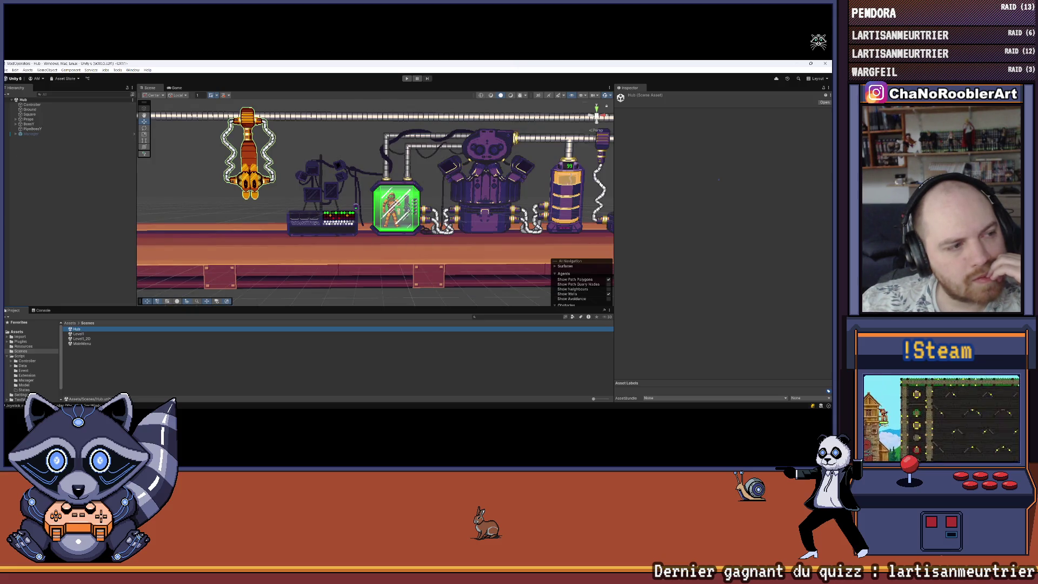
pyautogui.scroll(-5, 514, 247)
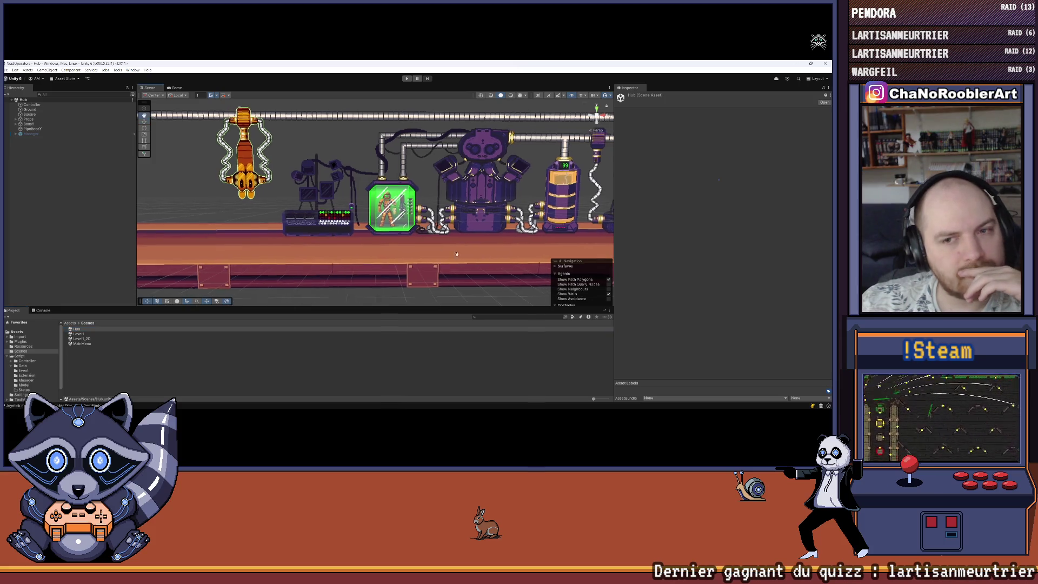
pyautogui.press('Right')
pyautogui.press('Right')
pyautogui.press('Right')
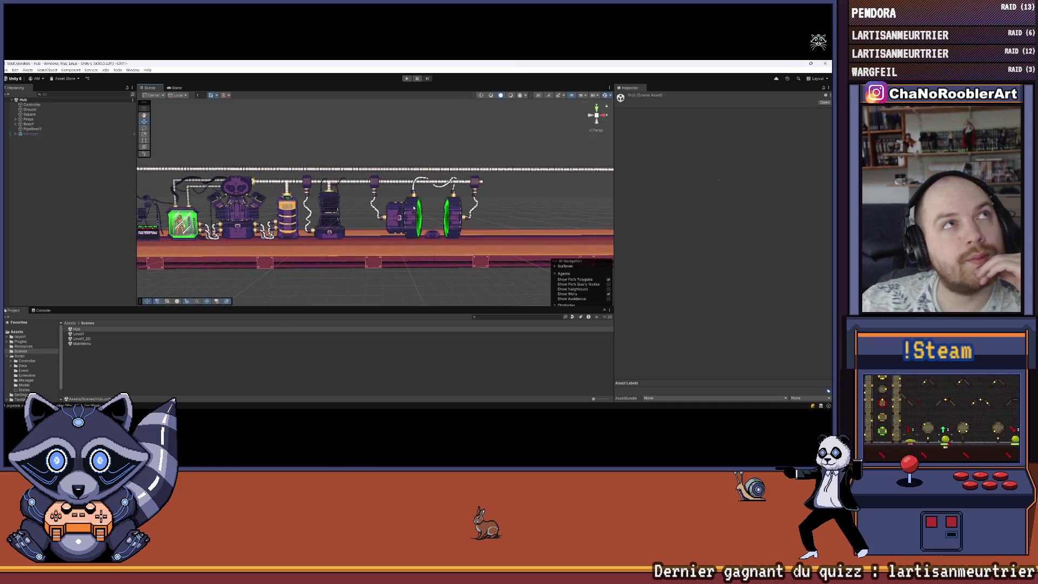
pyautogui.scroll(2, 414, 207)
pyautogui.moveTo(414, 207)
pyautogui.mouseDown()
pyautogui.moveTo(320, 219)
pyautogui.moveTo(333, 223)
pyautogui.mouseUp()
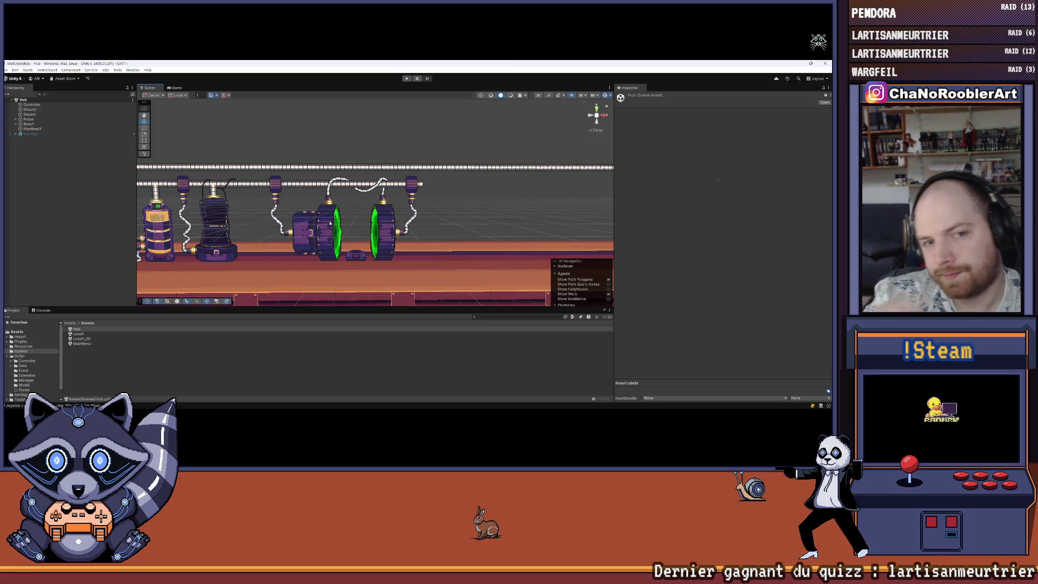
pyautogui.scroll(-3, 329, 223)
pyautogui.scroll(4, 333, 248)
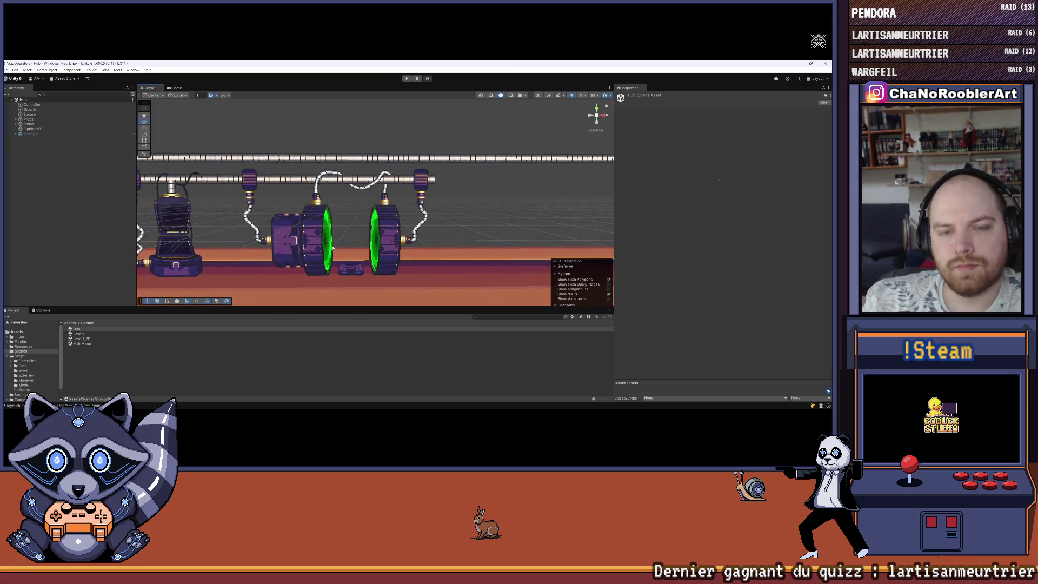
pyautogui.moveTo(341, 308); pyautogui.dragTo(340, 350)
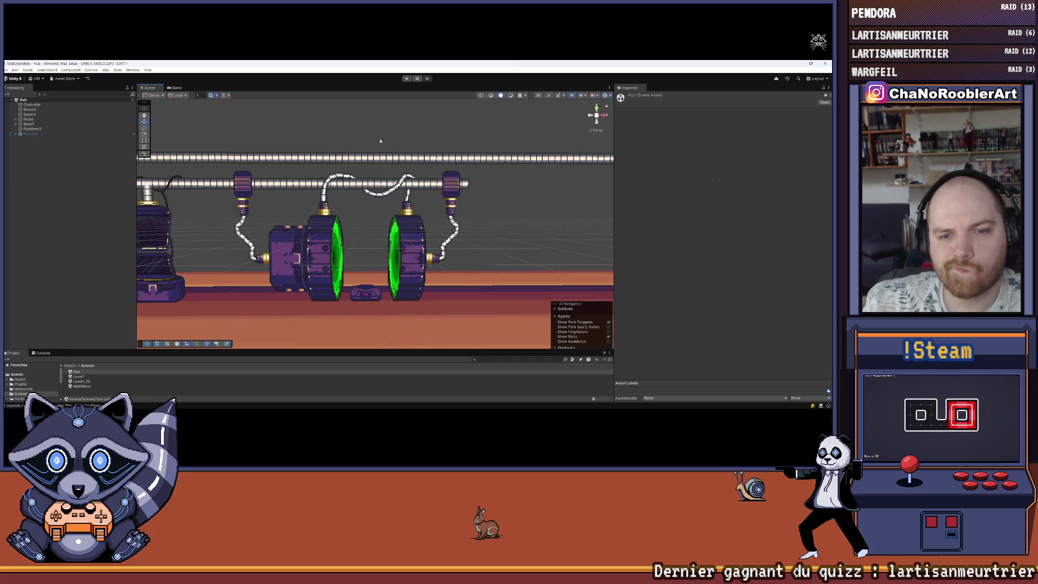
# Expand the Props, BossY and Managers groups in the Hierarchy.
pyautogui.rightClick(23, 86)
pyautogui.press('Escape')
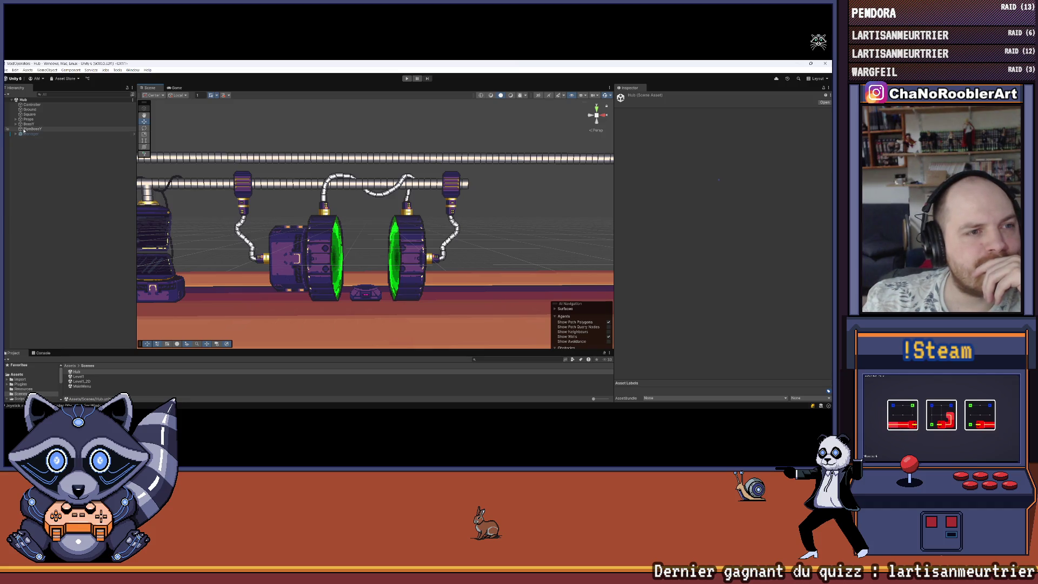
pyautogui.click(16, 119)
pyautogui.click(17, 153)
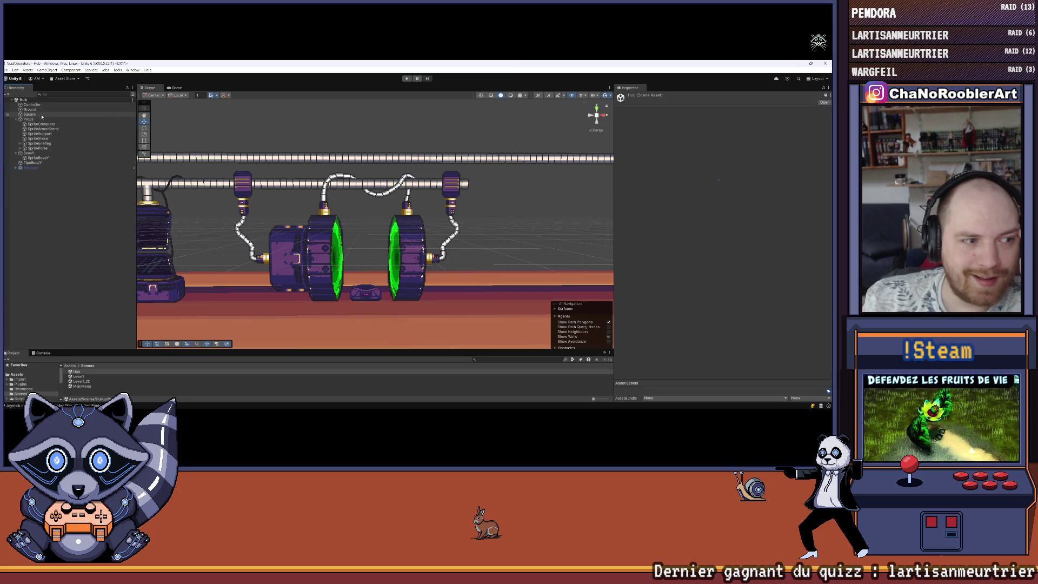
pyautogui.click(16, 168)
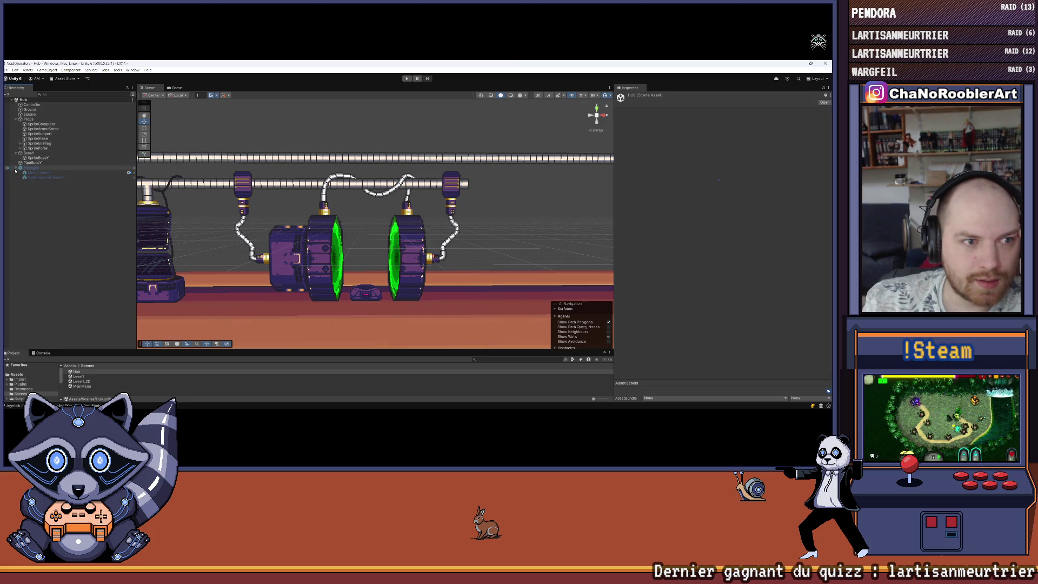
# Inspect SpriteArmorStand and SpritePortal, then open SpritePortal's PortalController script.
pyautogui.click(41, 128)
pyautogui.scroll(-3, 193, 197)
pyautogui.scroll(-3, 193, 197)
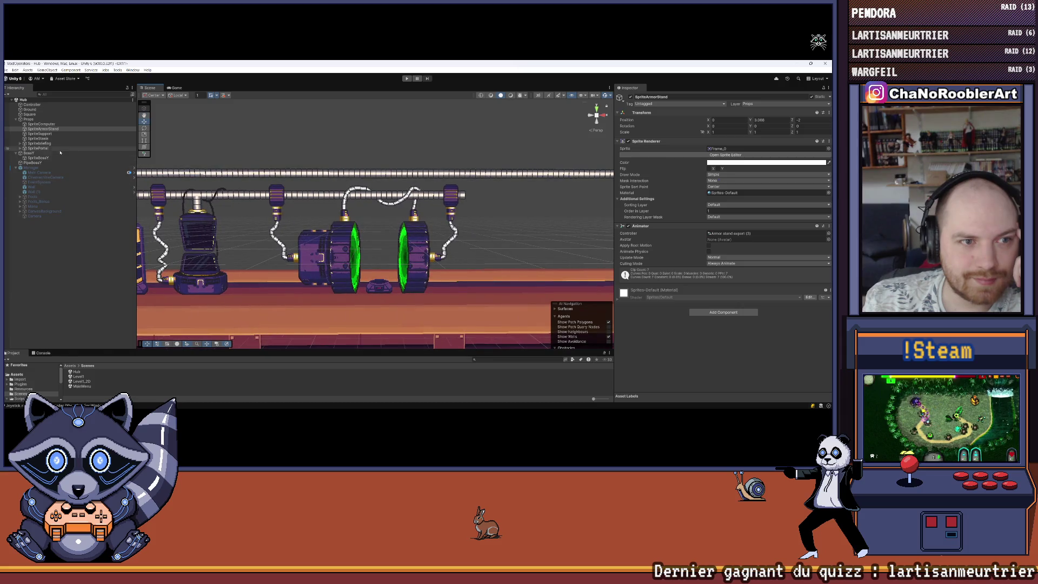
pyautogui.click(23, 148)
pyautogui.click(20, 148)
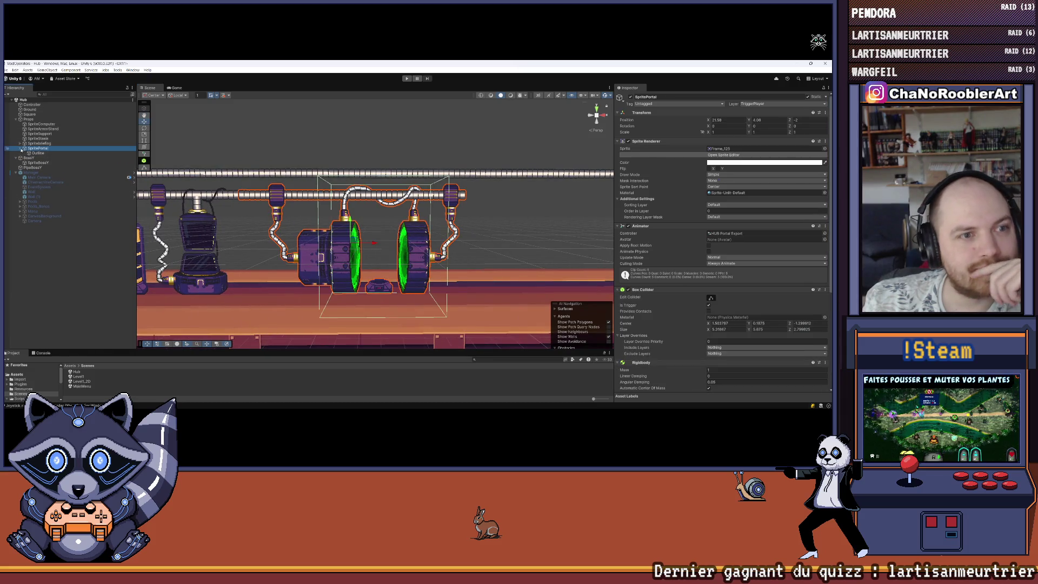
pyautogui.scroll(-5, 661, 192)
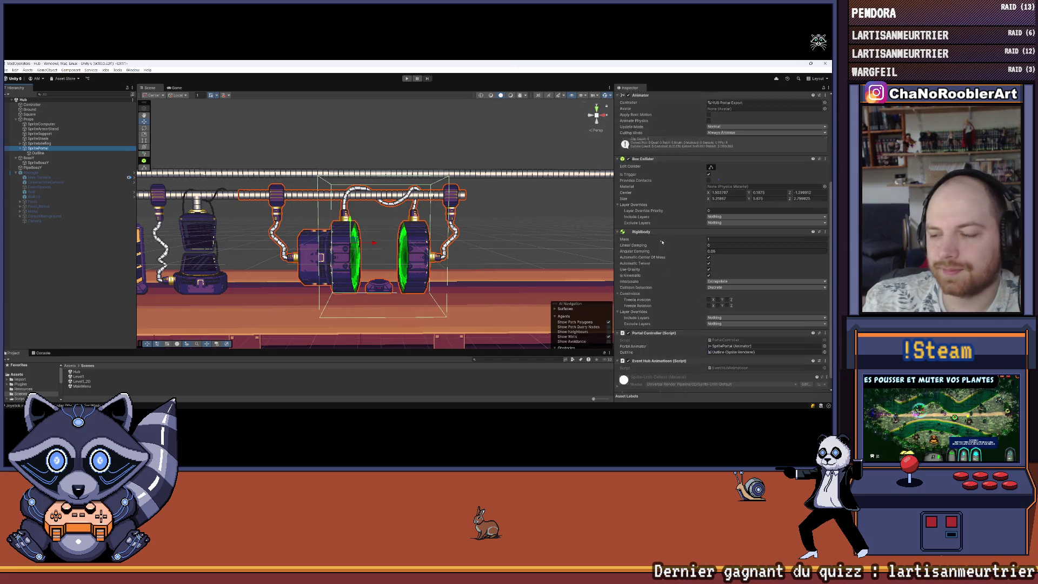
pyautogui.click(724, 326)
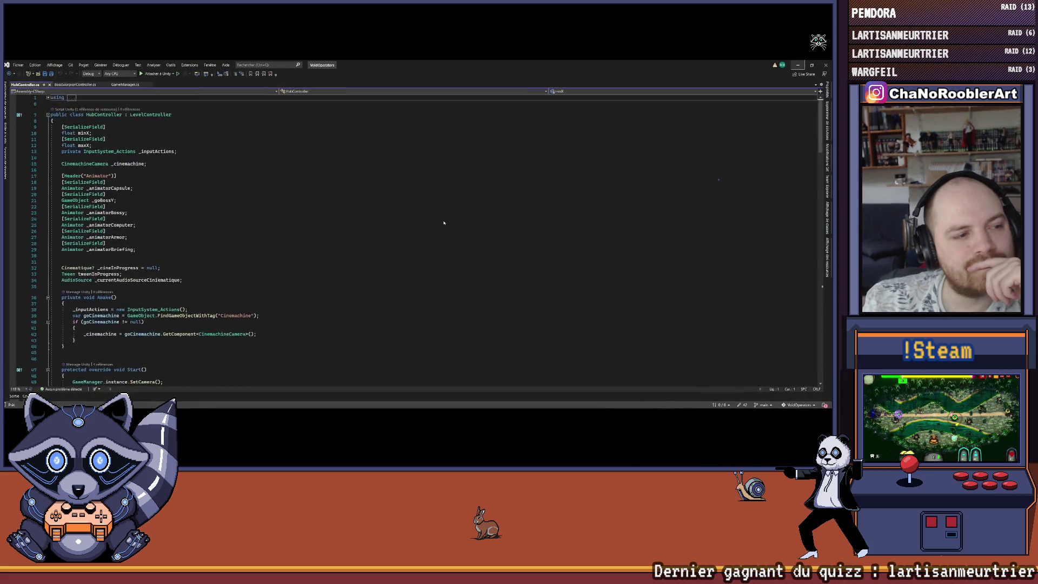
# Go to the definition of the PrepareTpMission call in PortalController.cs.
pyautogui.scroll(-6, 242, 220)
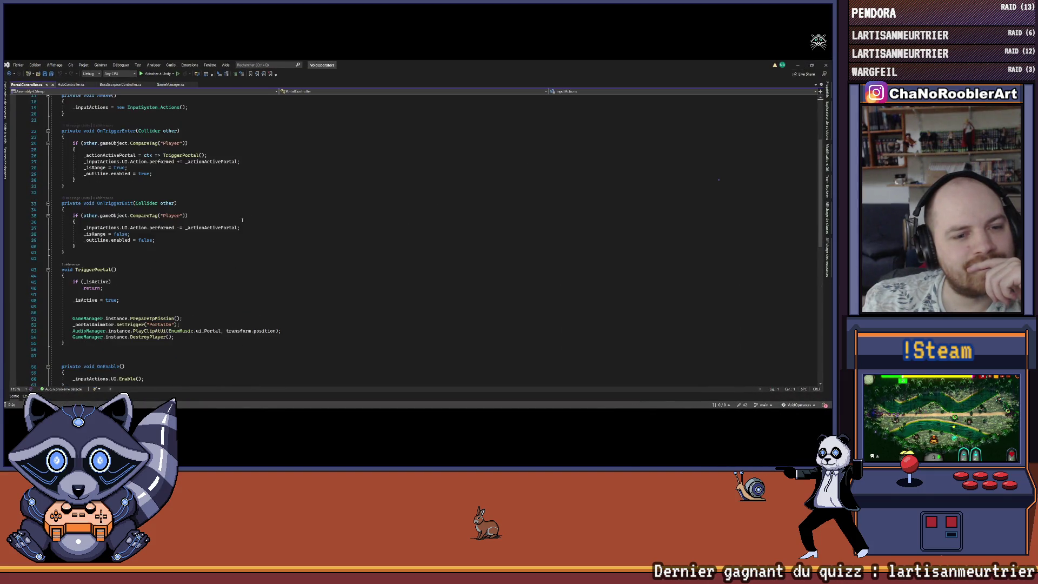
pyautogui.scroll(-3, 242, 220)
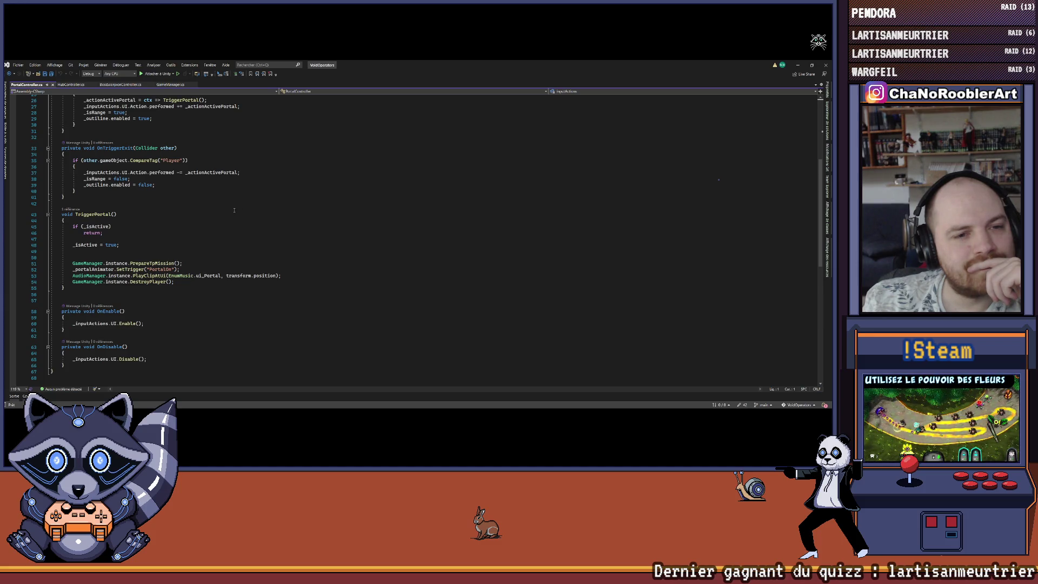
pyautogui.scroll(8, 232, 211)
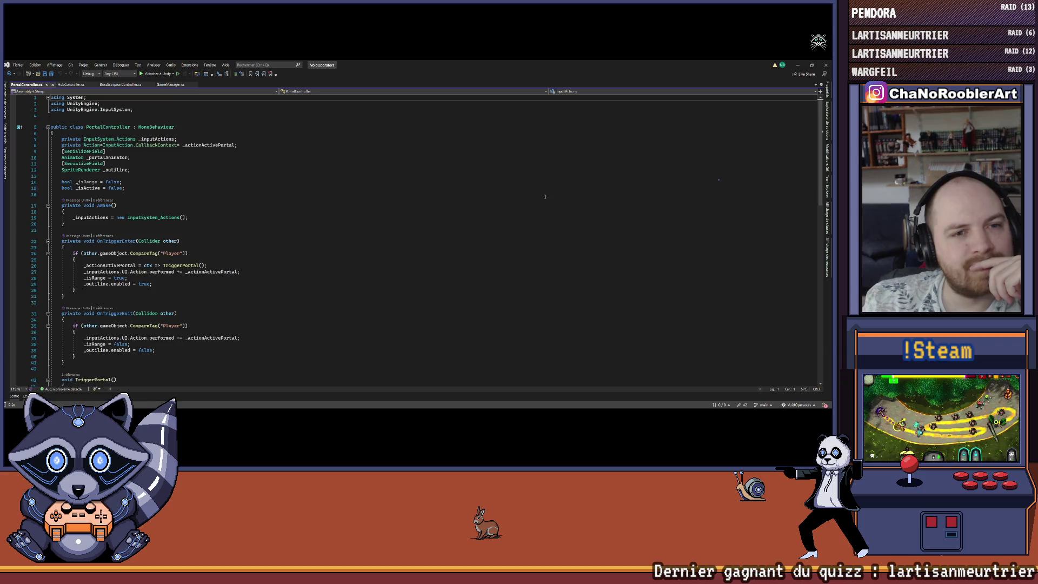
pyautogui.scroll(-8, 411, 237)
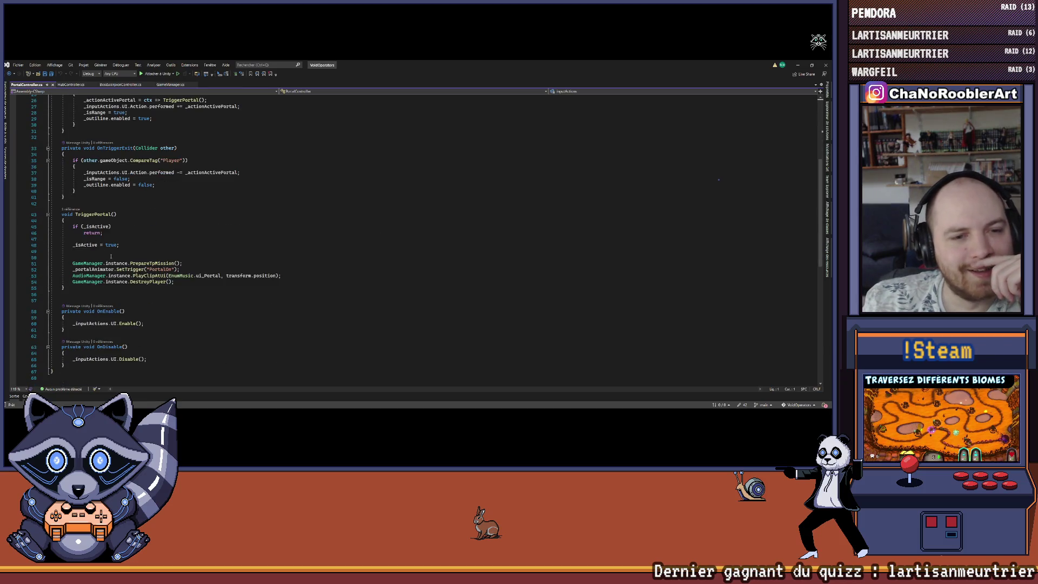
pyautogui.rightClick(155, 264)
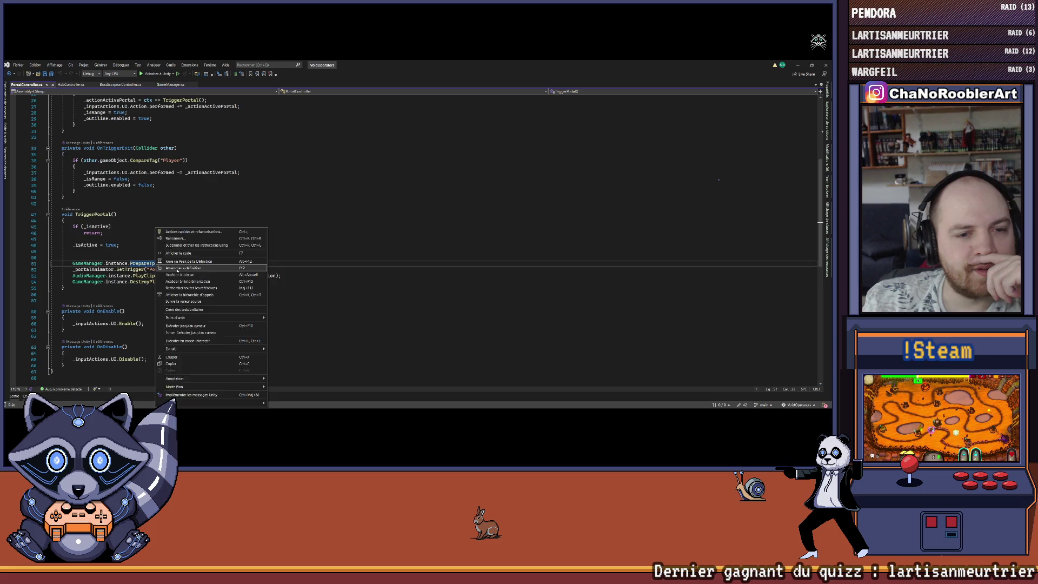
pyautogui.click(176, 269)
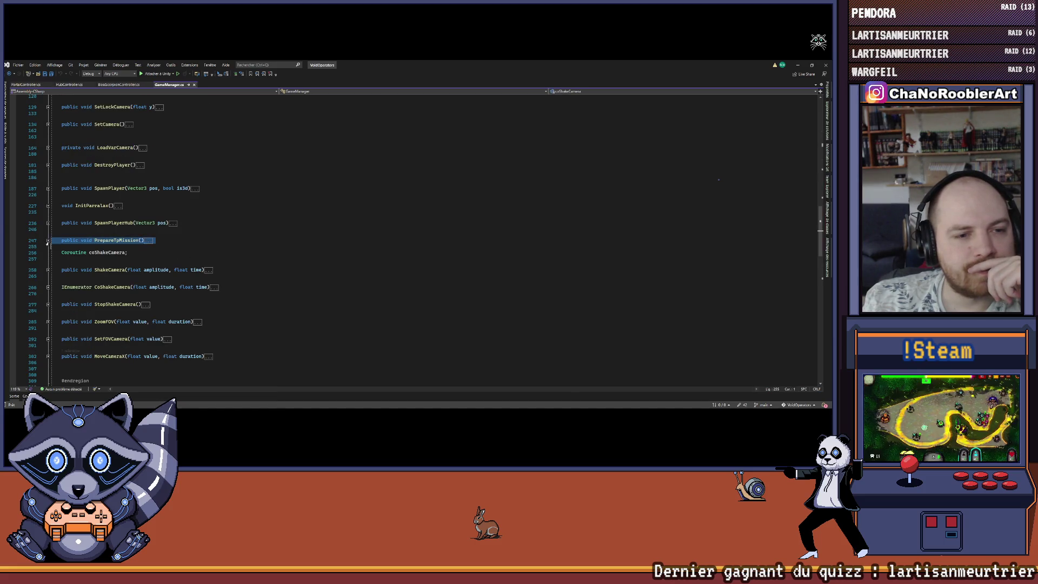
# Expand and review PrepareTpMission in GameManager.cs, then navigate back to PortalController.cs.
pyautogui.click(48, 240)
pyautogui.click(51, 240)
pyautogui.moveTo(51, 240)
pyautogui.mouseDown()
pyautogui.moveTo(163, 273)
pyautogui.moveTo(76, 286)
pyautogui.mouseUp()
pyautogui.click(204, 262)
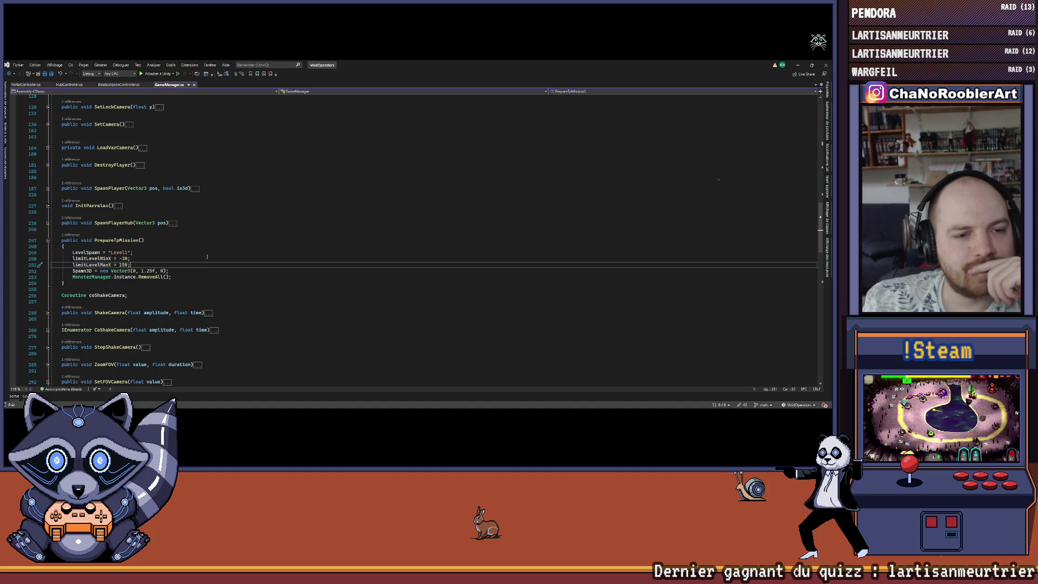
pyautogui.hotkey('ctrl', '-')
pyautogui.scroll(4, 208, 256)
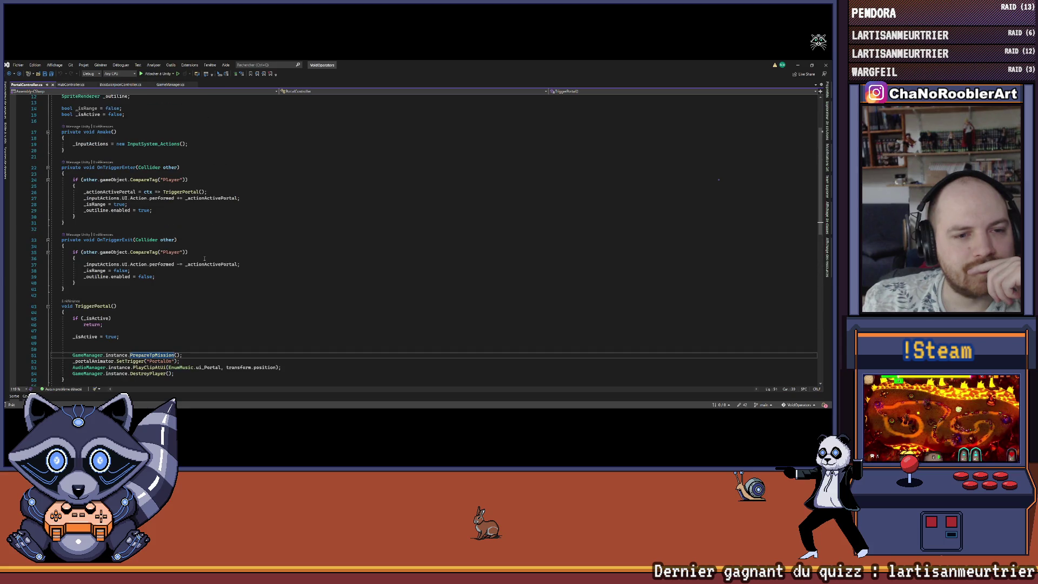
# Try moving the _actionActivePortal assignment in OnTriggerEnter, then undo the move.
pyautogui.scroll(-3, 204, 259)
pyautogui.scroll(3, 203, 259)
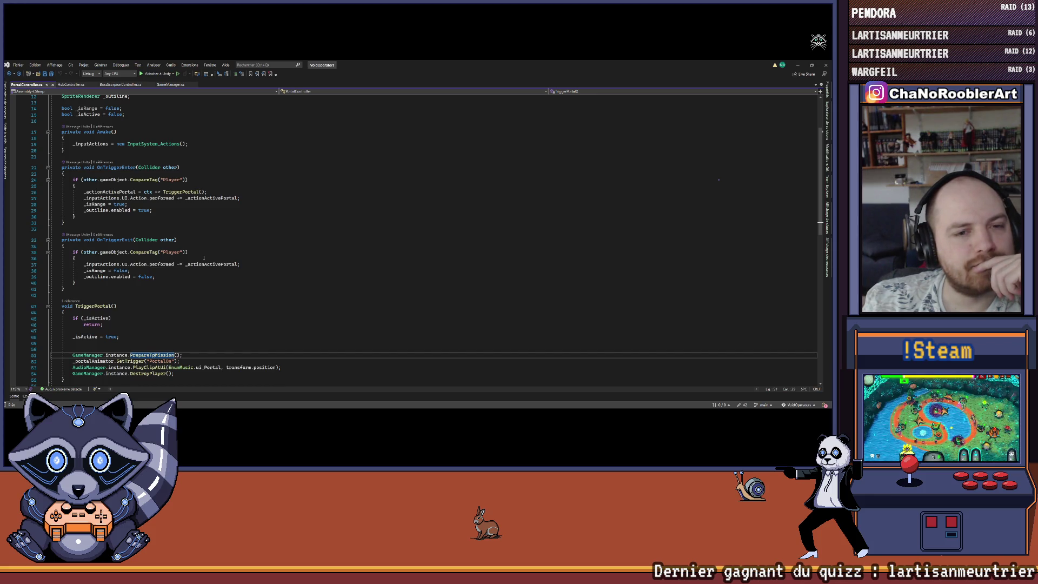
pyautogui.moveTo(71, 192)
pyautogui.mouseDown()
pyautogui.moveTo(86, 210)
pyautogui.moveTo(153, 210)
pyautogui.mouseUp()
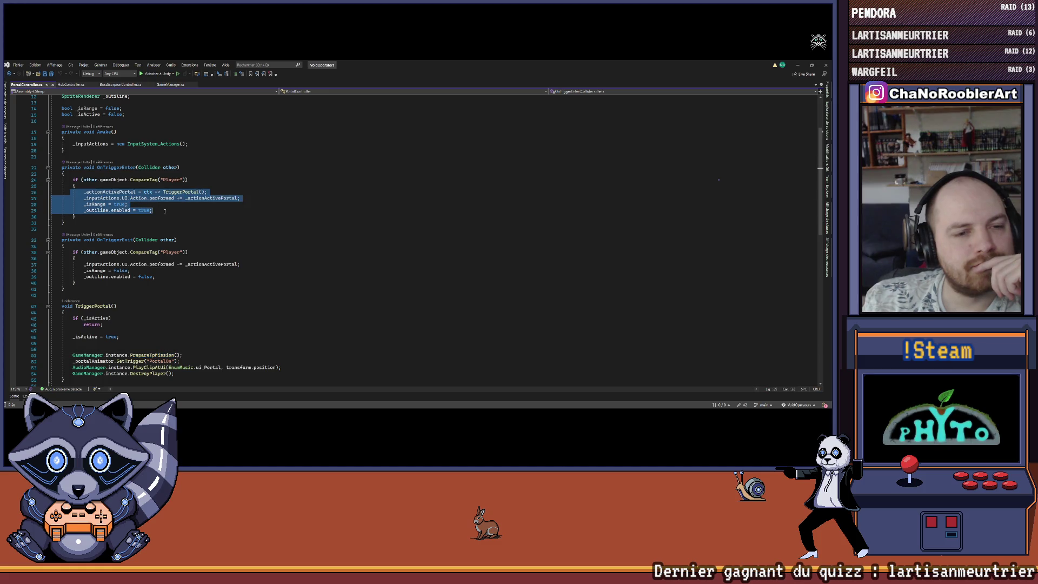
pyautogui.scroll(-2, 215, 209)
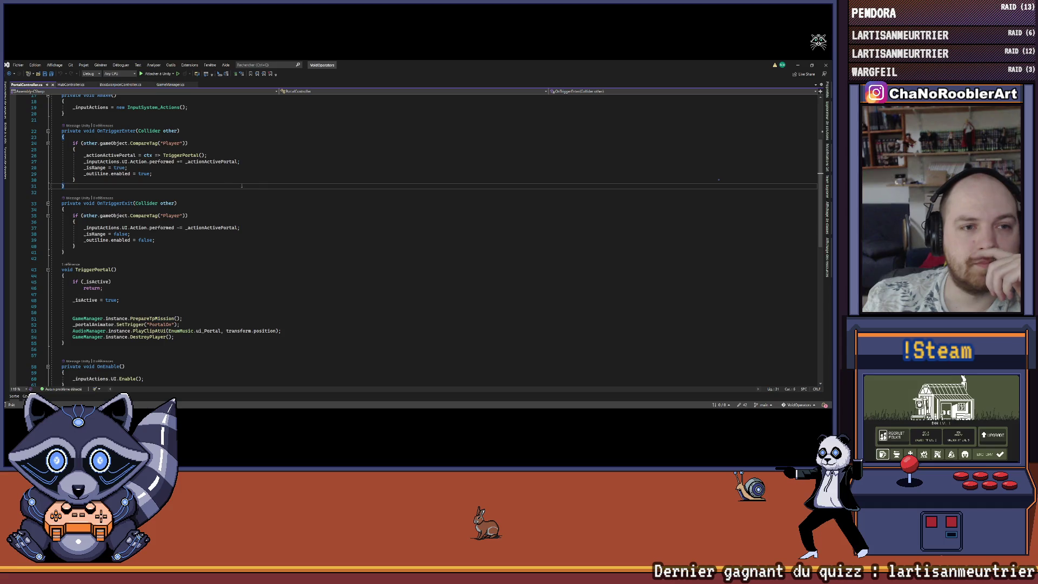
pyautogui.moveTo(51, 155)
pyautogui.mouseDown()
pyautogui.moveTo(162, 157)
pyautogui.moveTo(181, 174)
pyautogui.mouseUp()
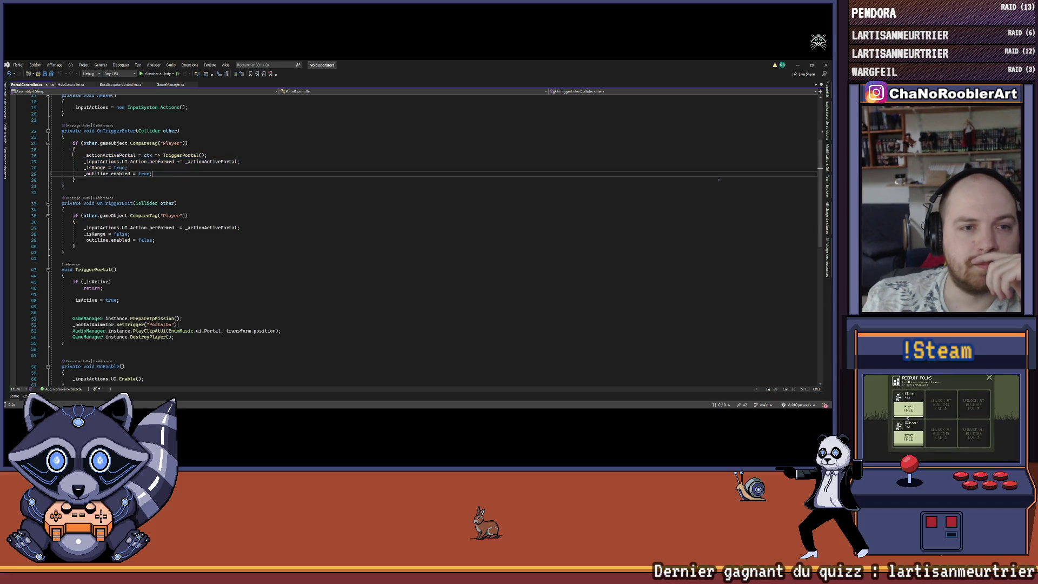
pyautogui.moveTo(72, 155)
pyautogui.mouseDown()
pyautogui.moveTo(119, 168)
pyautogui.moveTo(42, 161)
pyautogui.mouseUp()
pyautogui.click(44, 155)
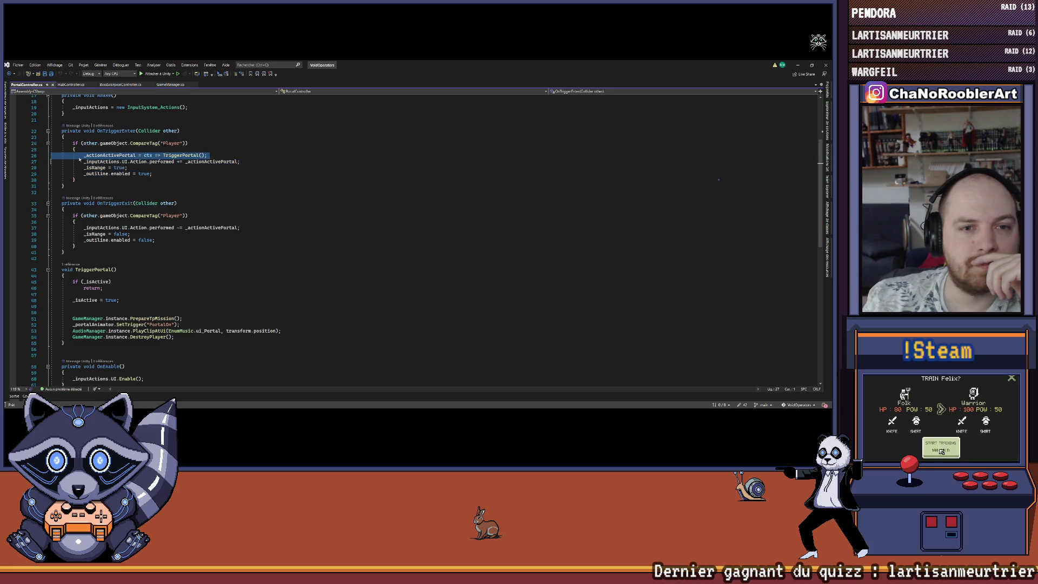
pyautogui.moveTo(108, 155); pyautogui.dragTo(187, 168)
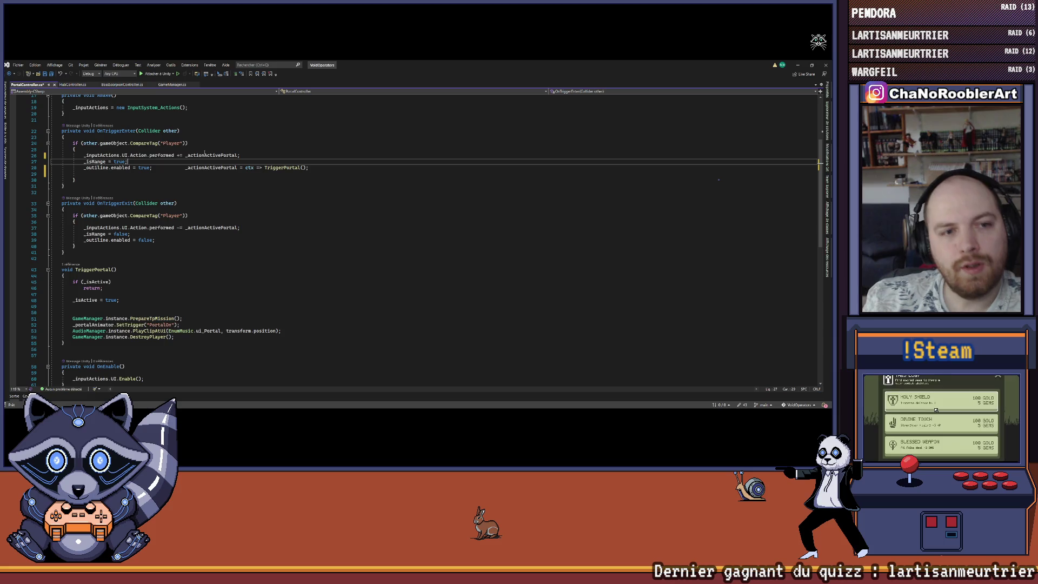
pyautogui.hotkey('ctrl', 'z')
# Review all references to _actionActivePortal, then minimize Visual Studio to return to Unity.
pyautogui.scroll(-3, 206, 154)
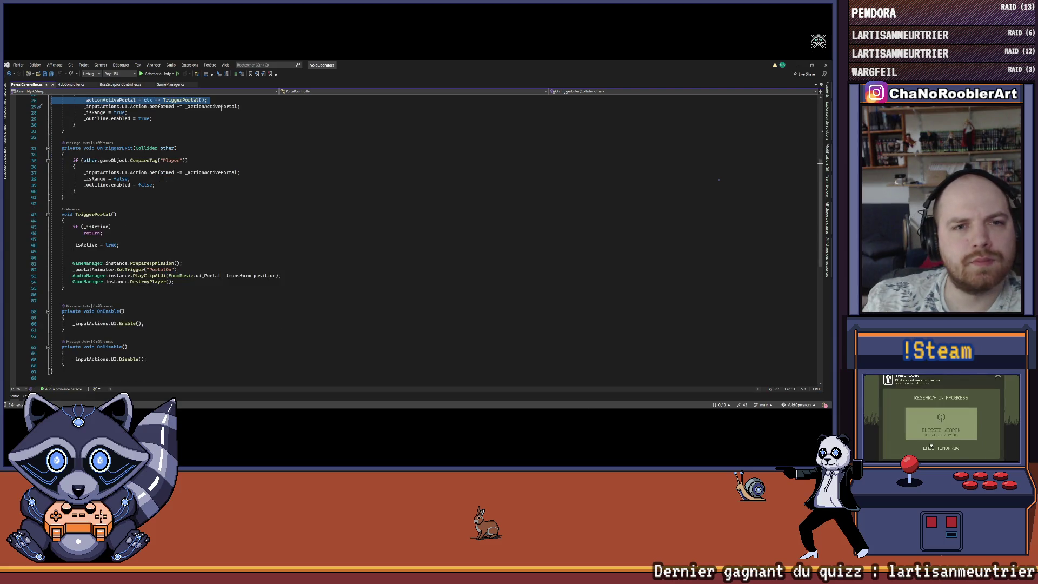
pyautogui.click(220, 106)
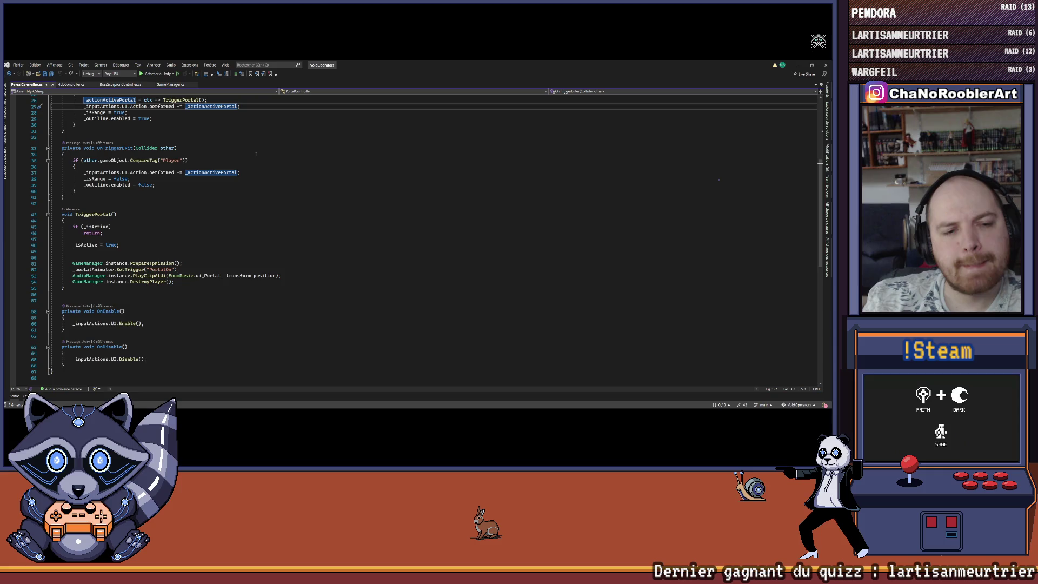
pyautogui.scroll(2, 517, 150)
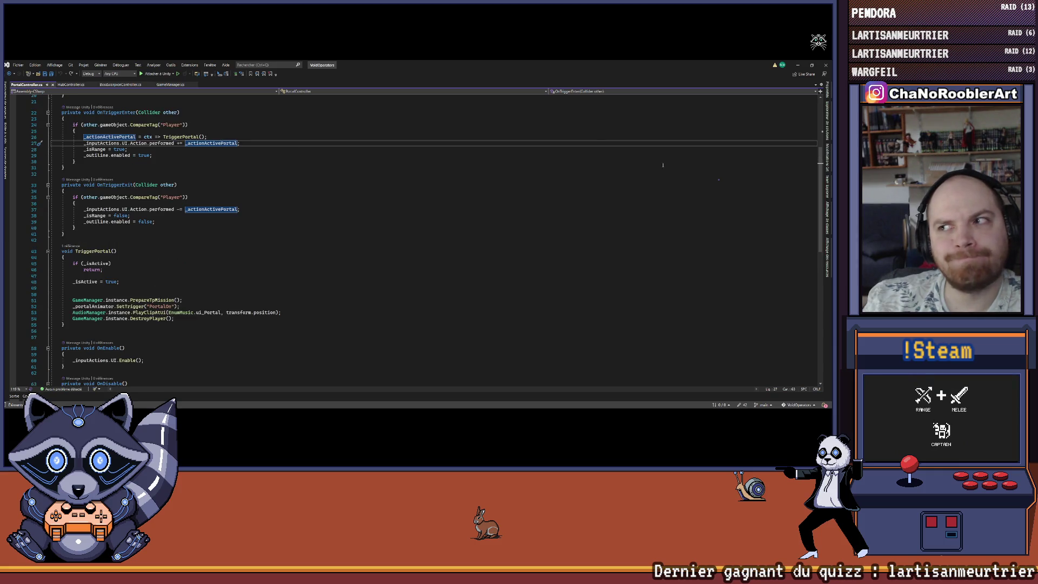
pyautogui.scroll(5, 257, 232)
pyautogui.scroll(2, 258, 233)
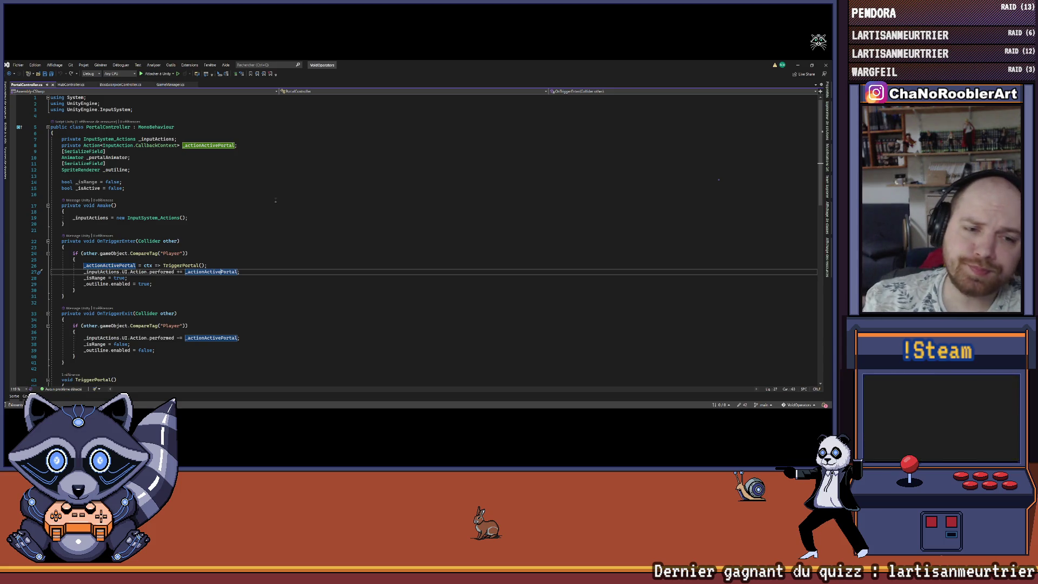
pyautogui.scroll(-11, 247, 226)
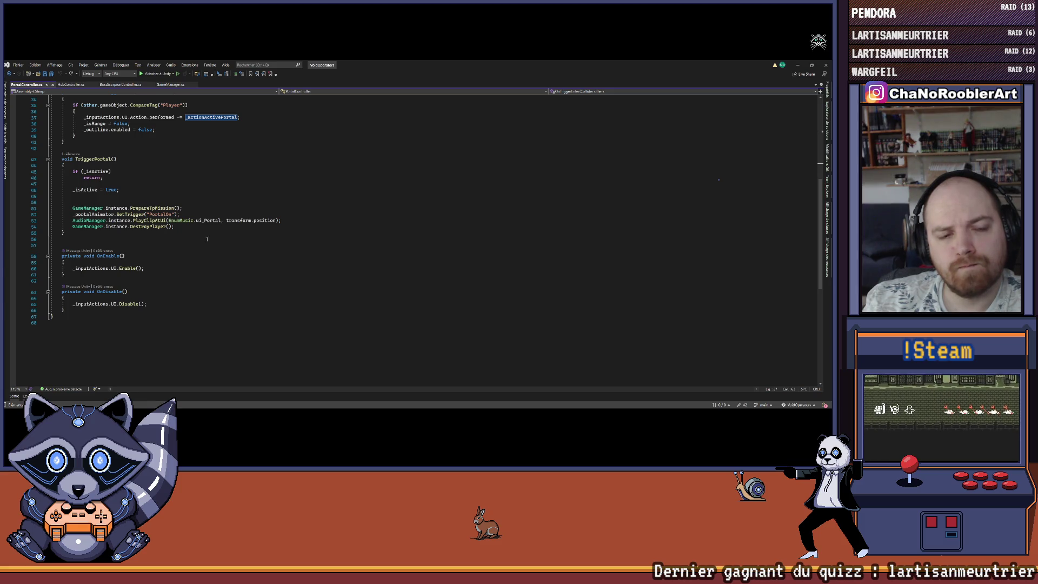
pyautogui.click(797, 65)
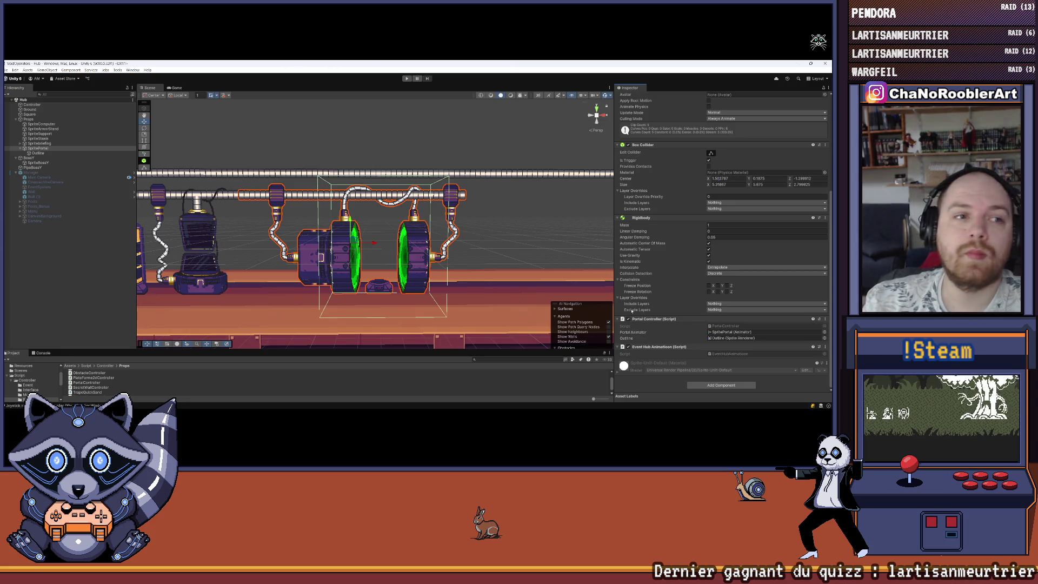
# Inspect the Manager object, expand Menu to show its child canvases, and bring up Menu's context menu.
pyautogui.click(71, 238)
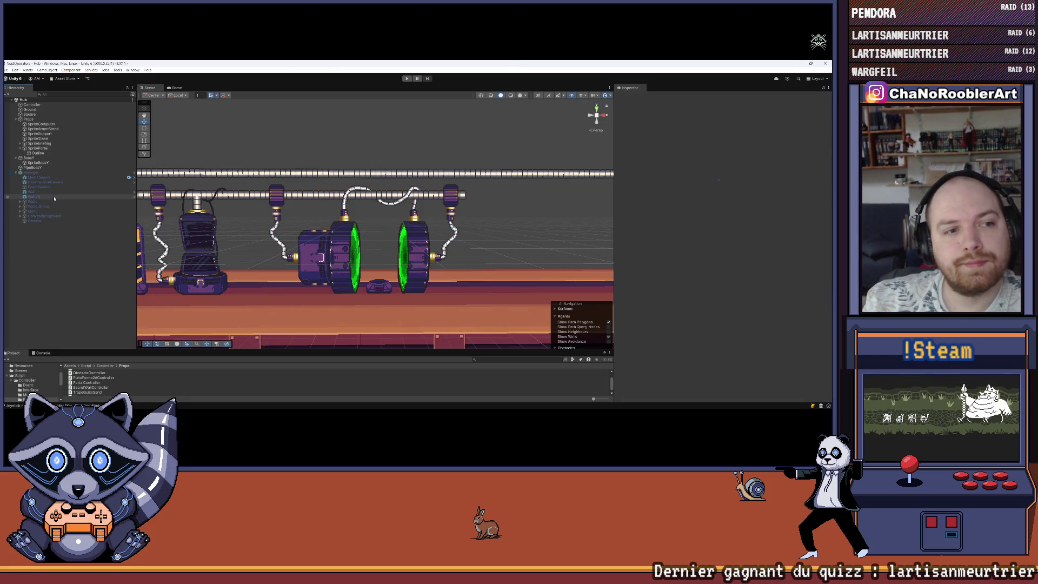
pyautogui.click(49, 173)
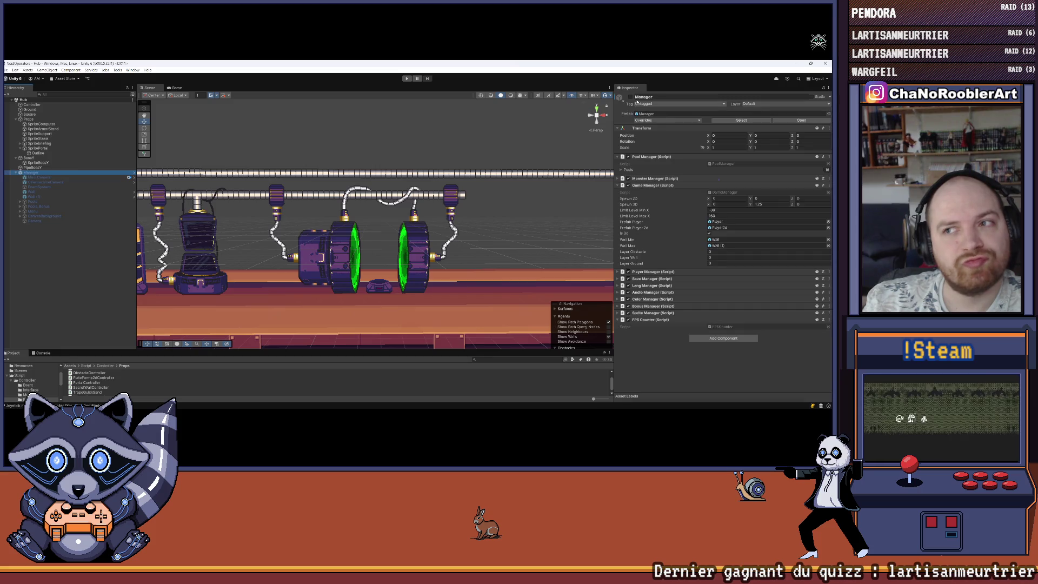
pyautogui.click(85, 277)
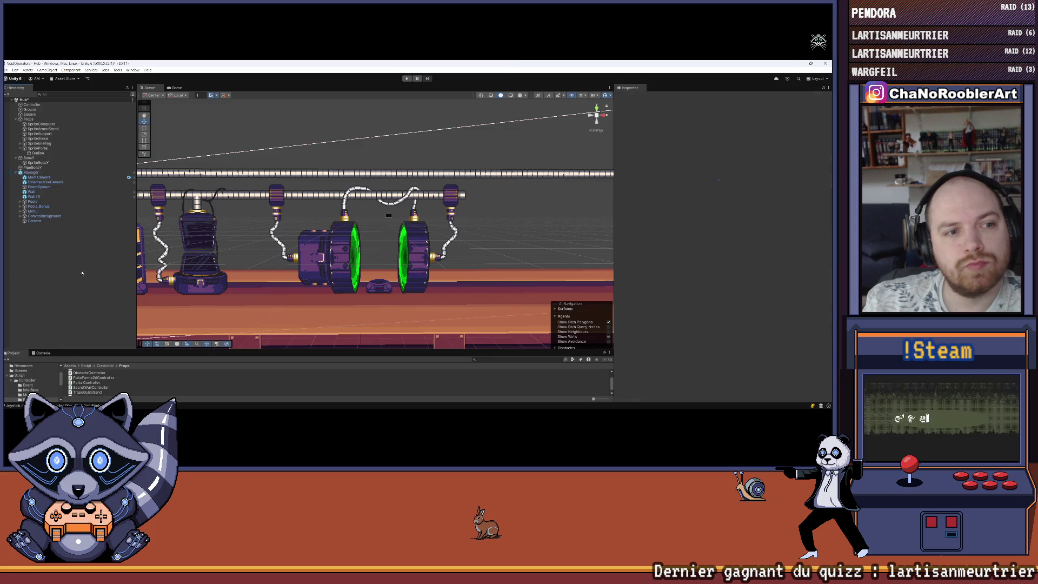
pyautogui.click(19, 211)
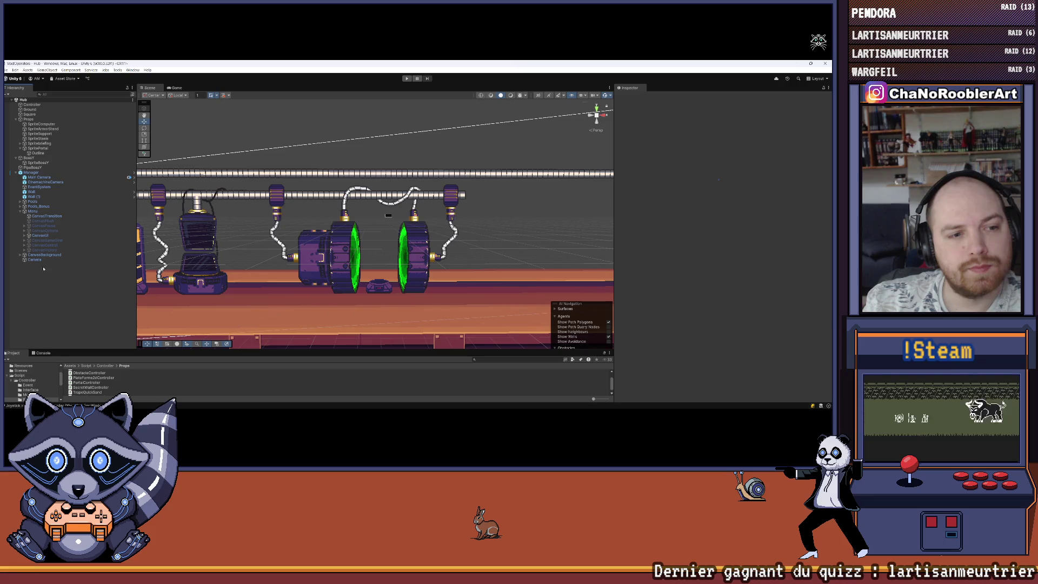
pyautogui.rightClick(37, 212)
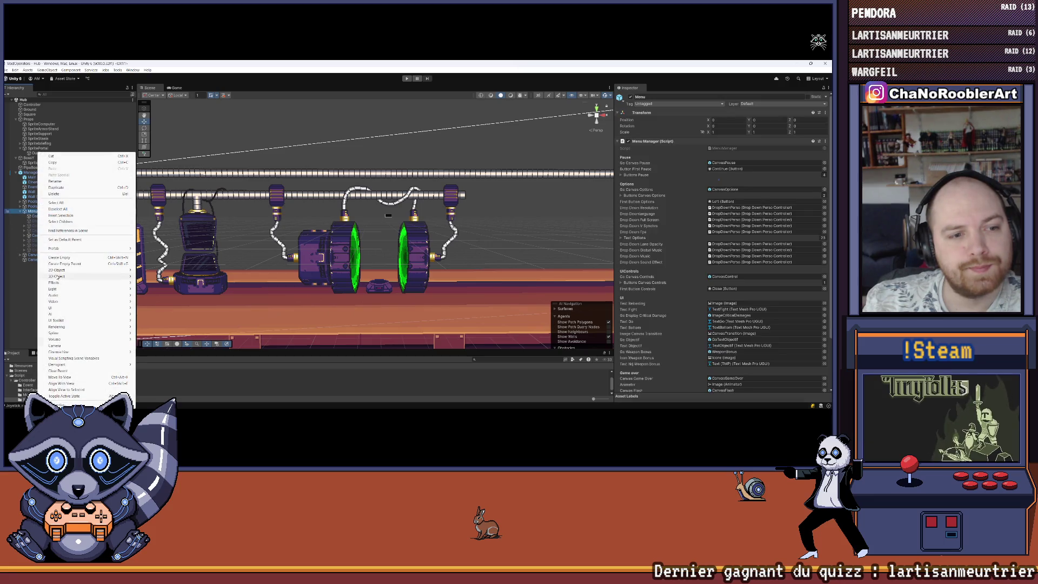
# Add a UI Canvas under Menu and name it CanvasSelectTp.
pyautogui.moveTo(54, 308)
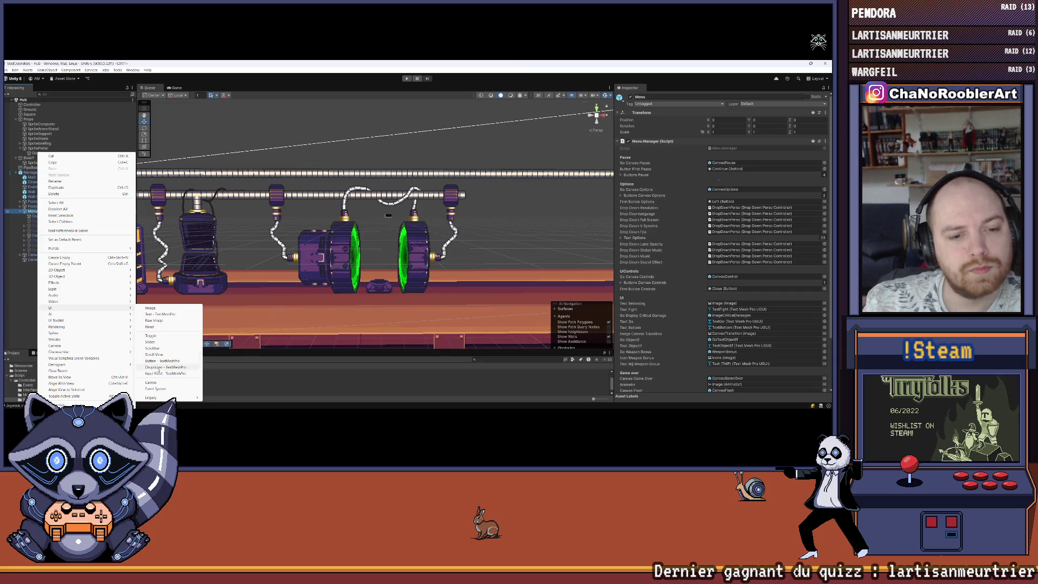
pyautogui.click(151, 382)
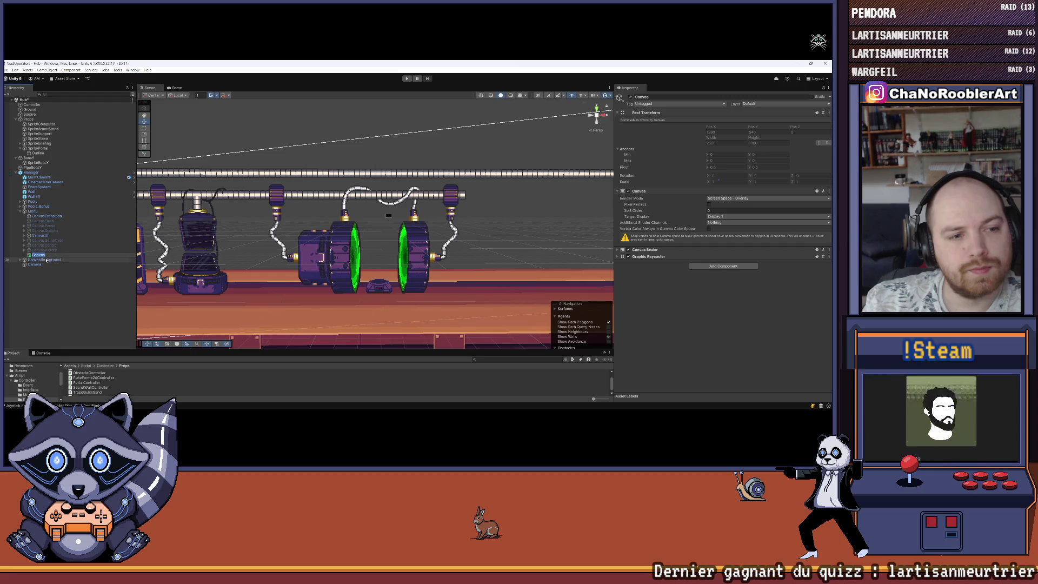
pyautogui.press('Return')
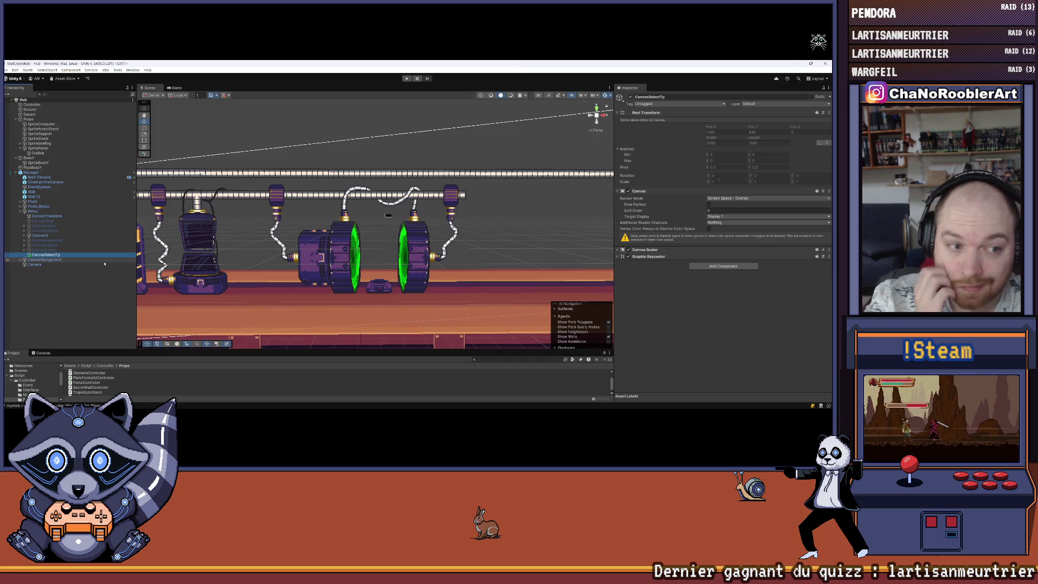
# Copy CanvasUI's Canvas component onto CanvasSelectTp (Screen Space - Camera, Main Camera).
pyautogui.click(41, 236)
pyautogui.scroll(-2, 670, 286)
pyautogui.scroll(1, 670, 286)
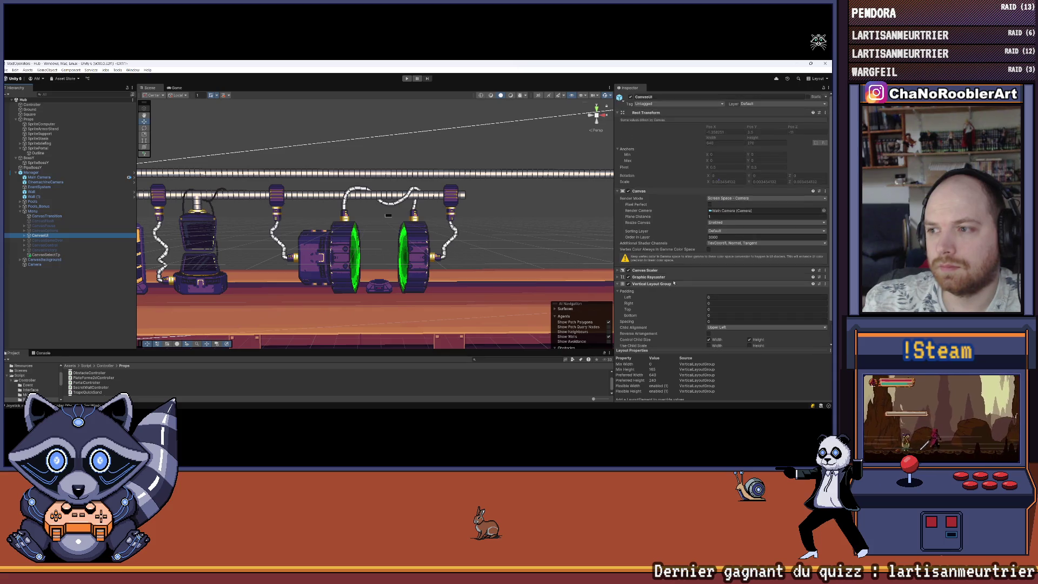
pyautogui.click(618, 285)
pyautogui.click(618, 284)
pyautogui.click(618, 270)
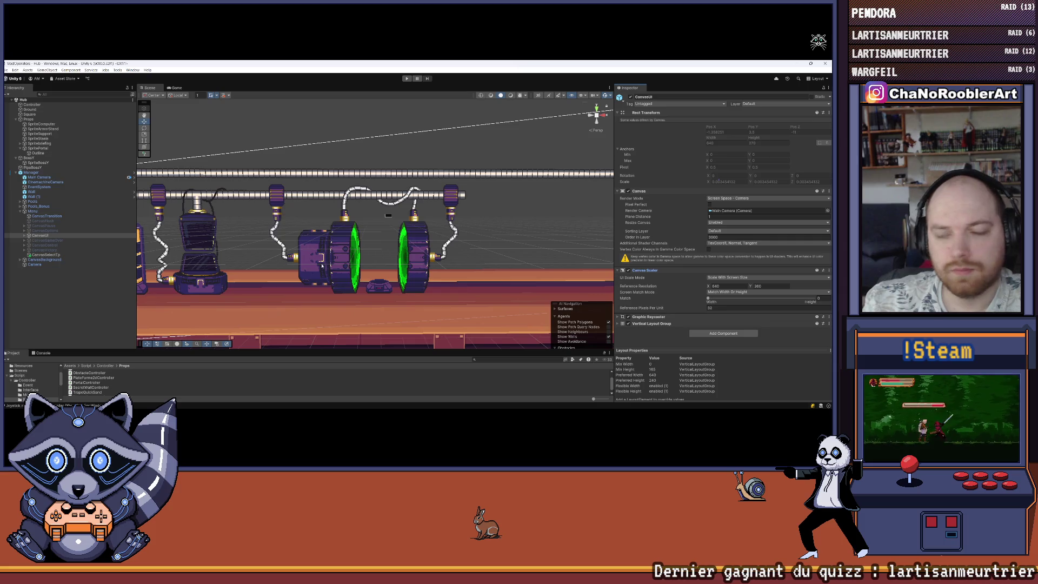
pyautogui.click(49, 255)
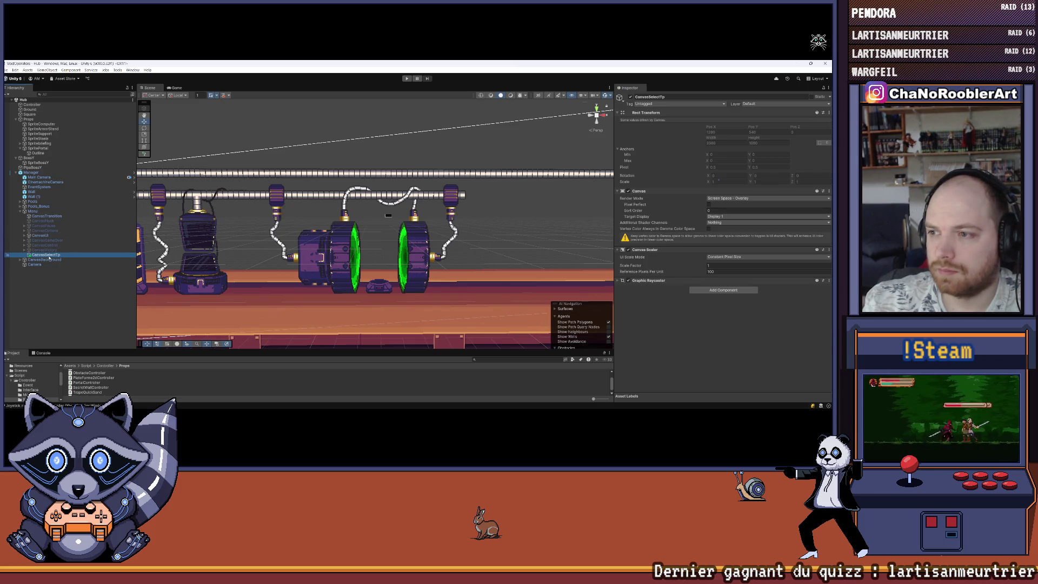
pyautogui.click(40, 236)
pyautogui.rightClick(642, 192)
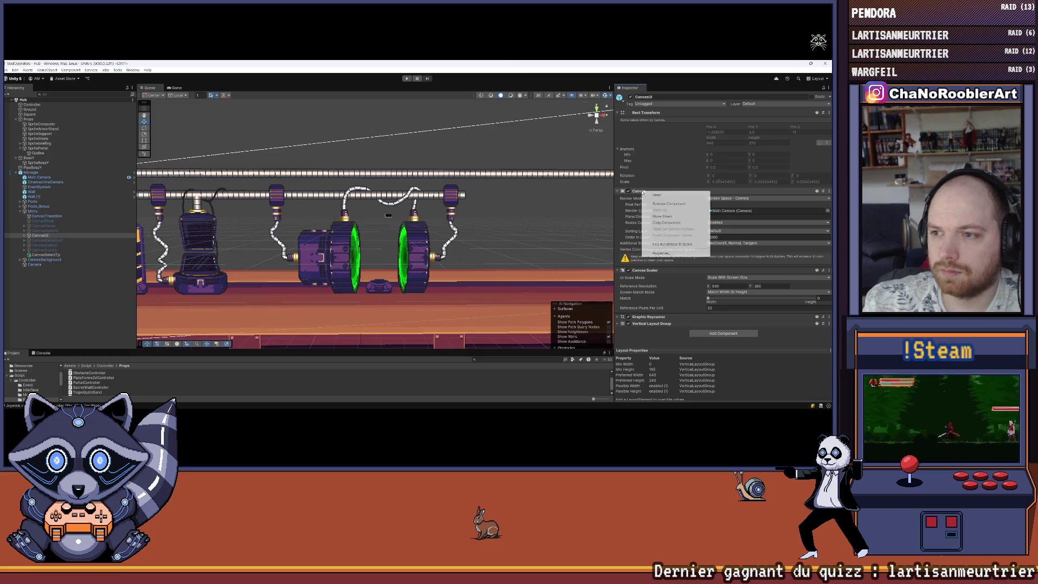
pyautogui.click(84, 255)
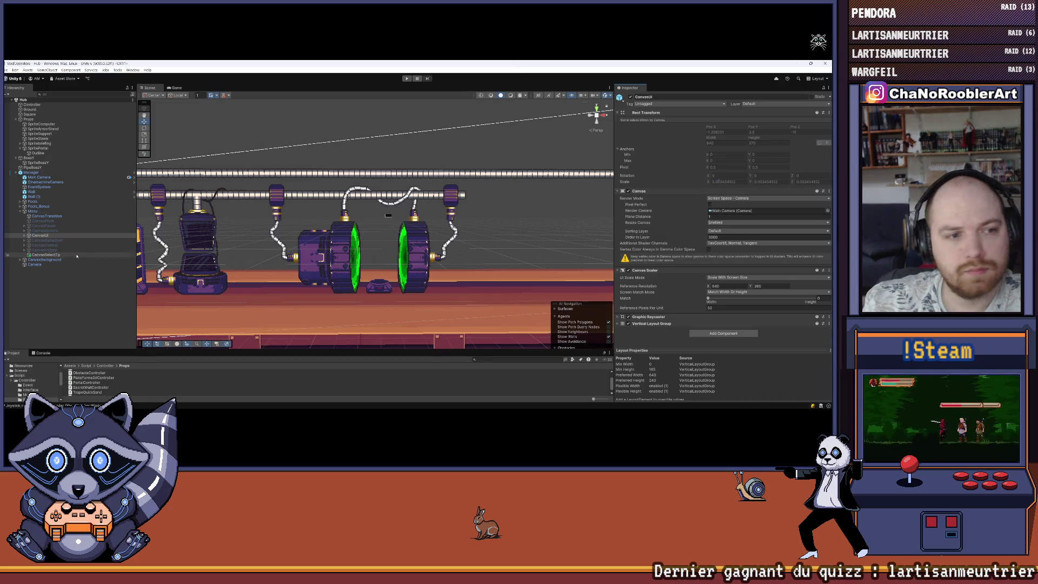
pyautogui.click(84, 255)
pyautogui.rightClick(647, 192)
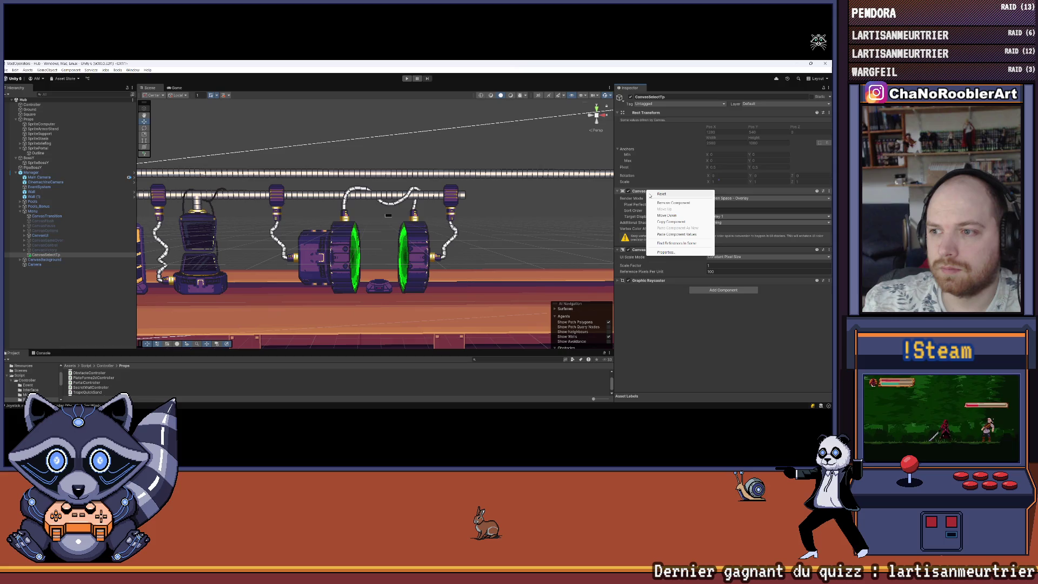
pyautogui.click(676, 234)
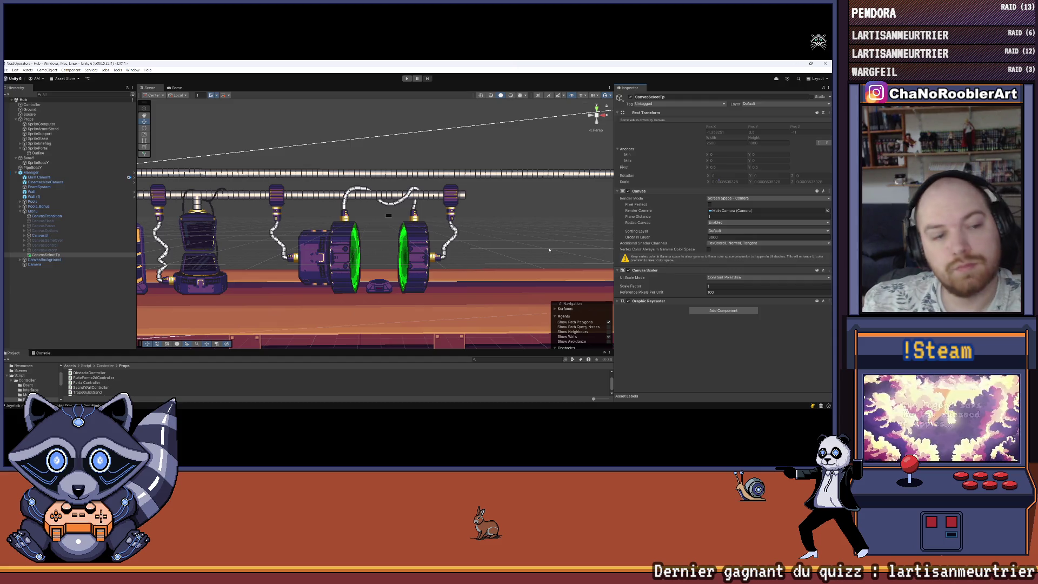
# Copy CanvasUI's Canvas Scaler onto CanvasSelectTp (Scale With Screen Size, 640x360).
pyautogui.click(39, 235)
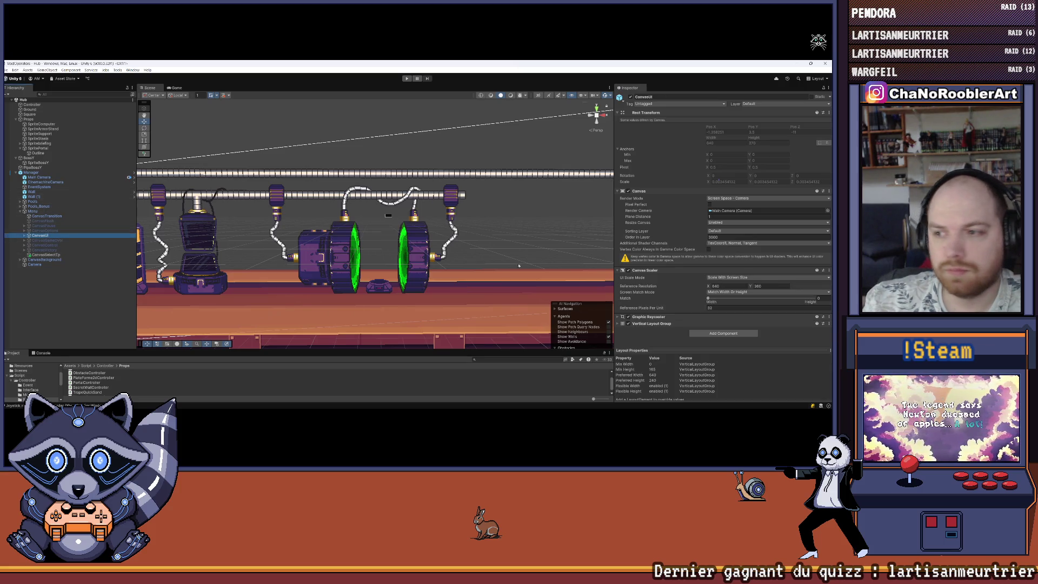
pyautogui.rightClick(647, 271)
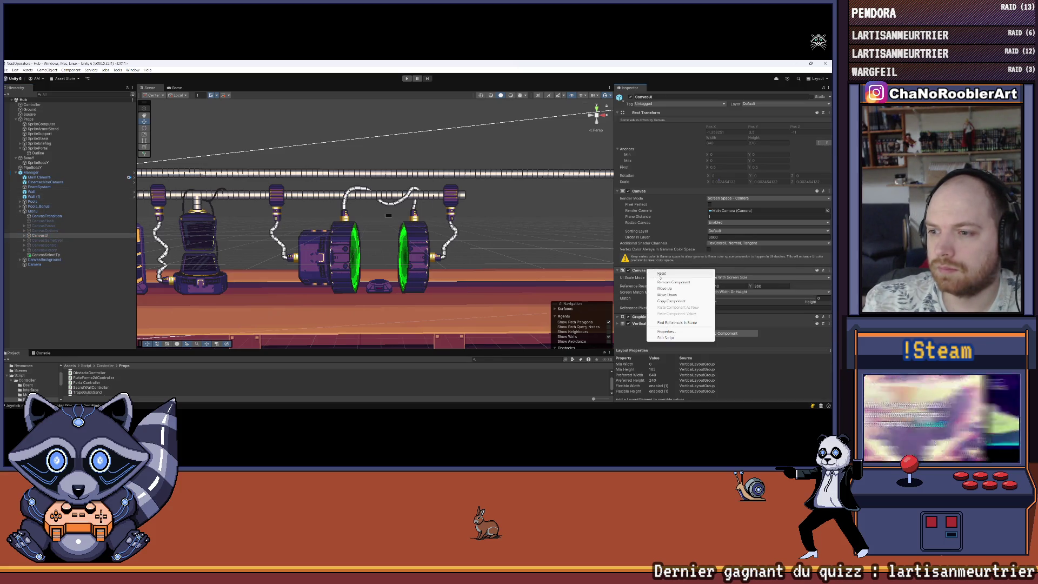
pyautogui.click(49, 254)
pyautogui.rightClick(655, 270)
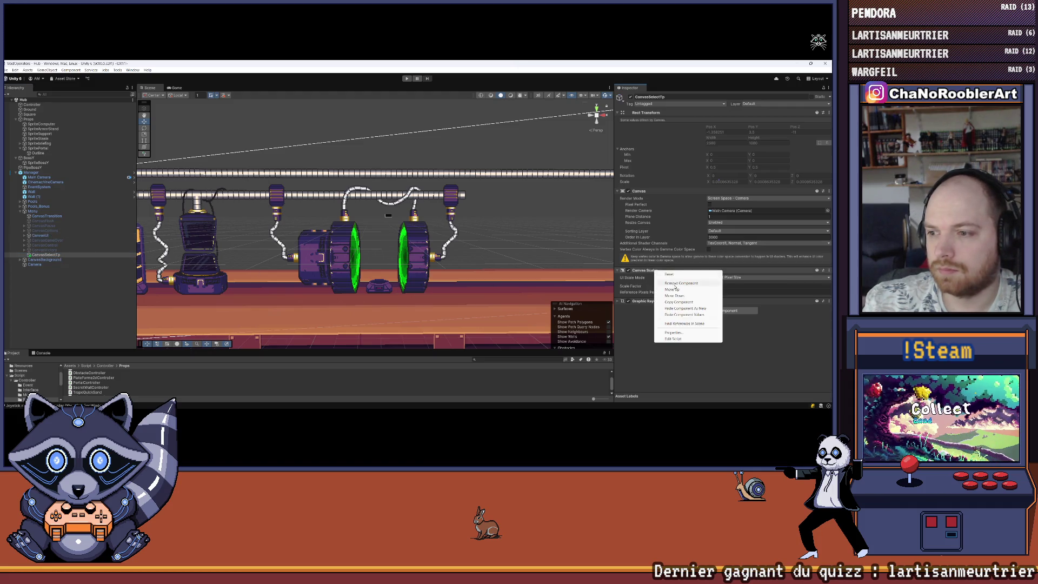
pyautogui.click(683, 314)
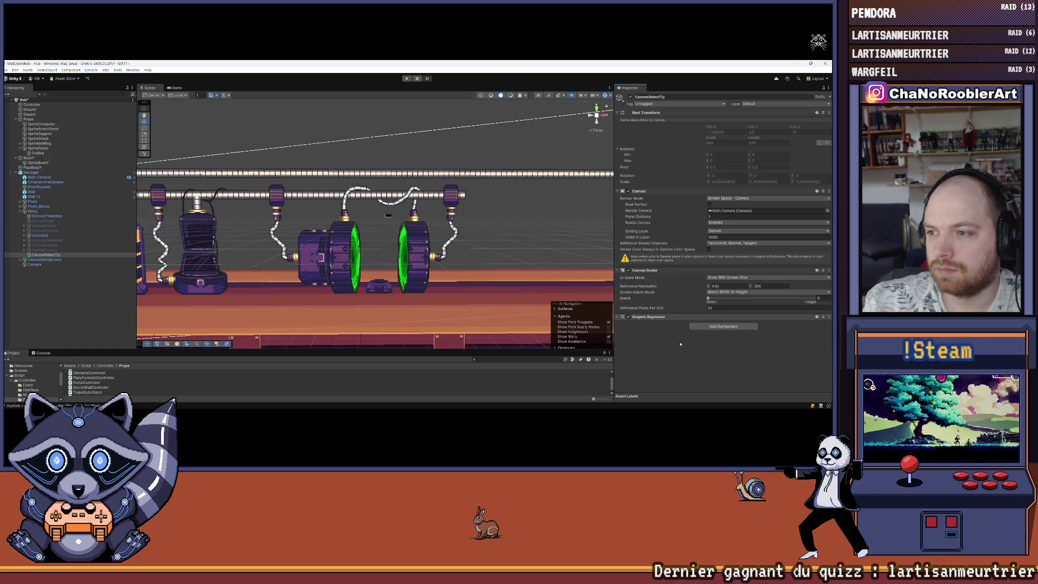
pyautogui.rightClick(43, 255)
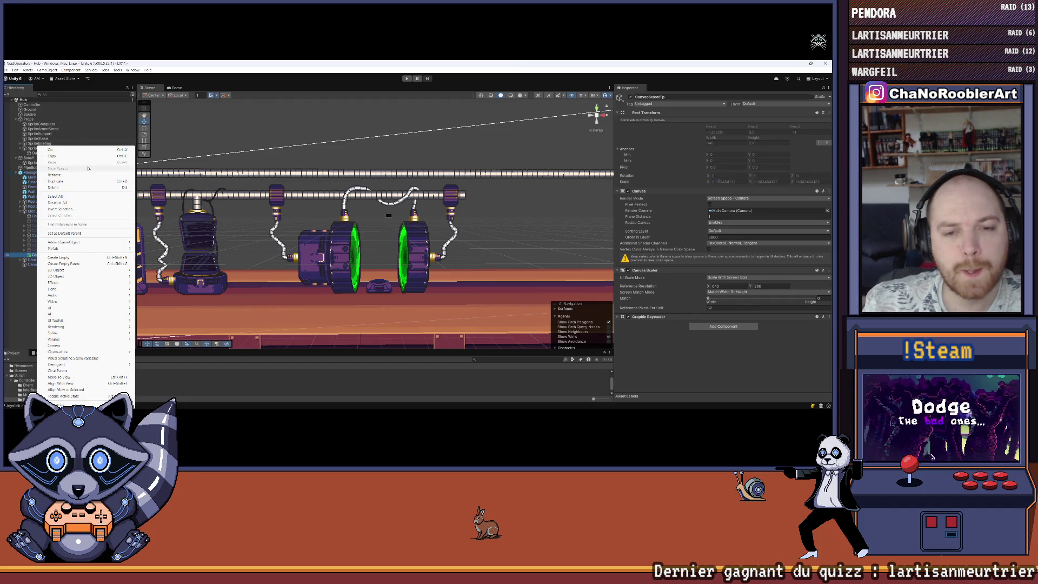
# Create an empty child of CanvasSelectTp named Btns.
pyautogui.moveTo(51, 308)
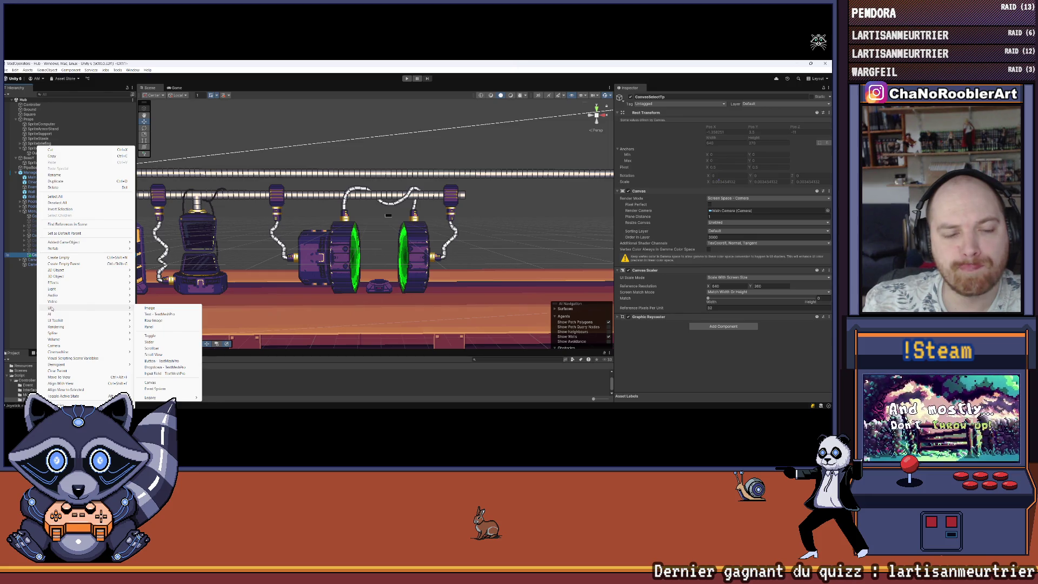
pyautogui.click(35, 257)
pyautogui.rightClick(35, 256)
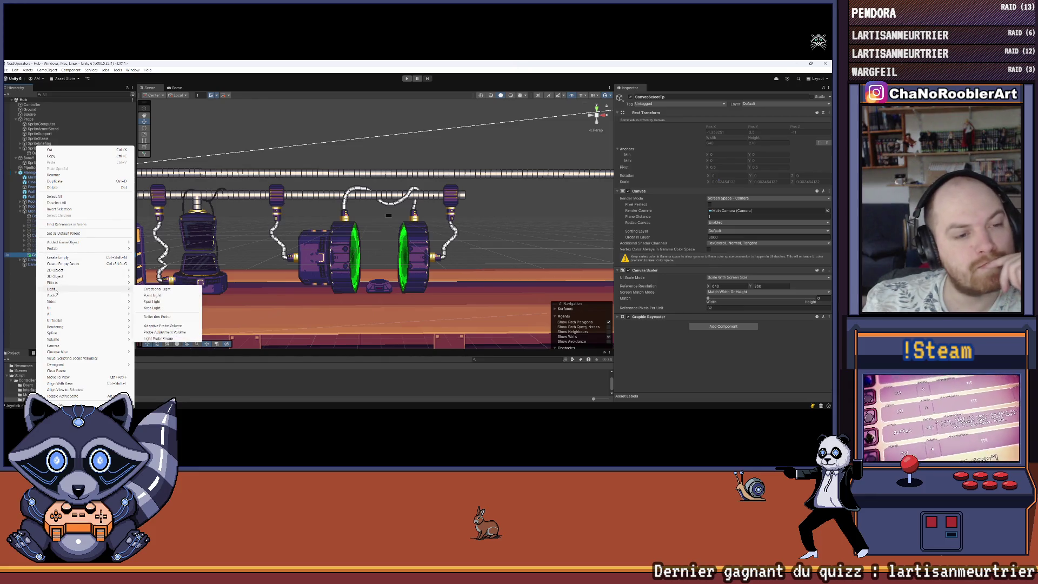
pyautogui.click(62, 258)
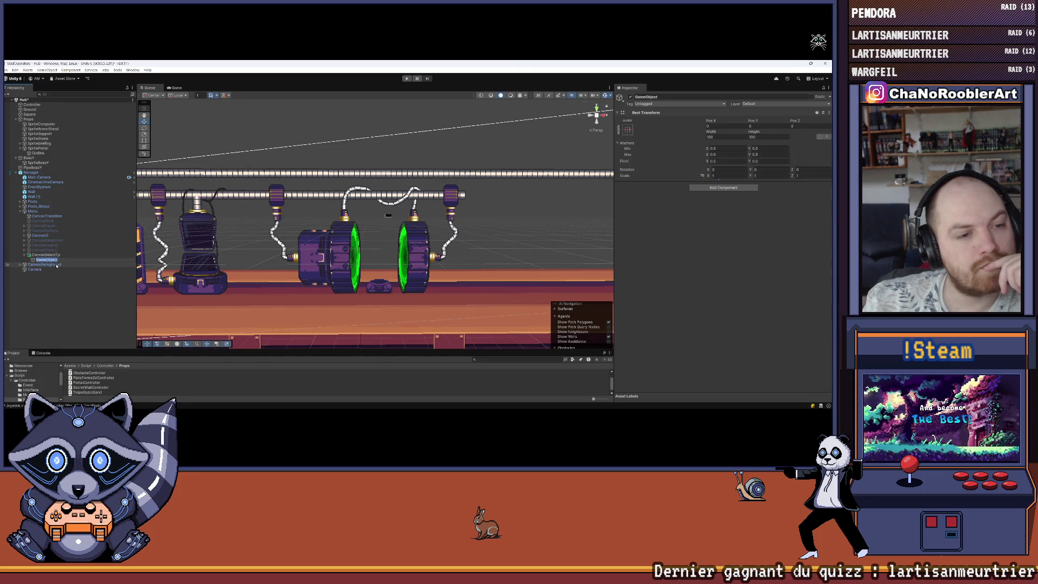
pyautogui.write('BtnC')
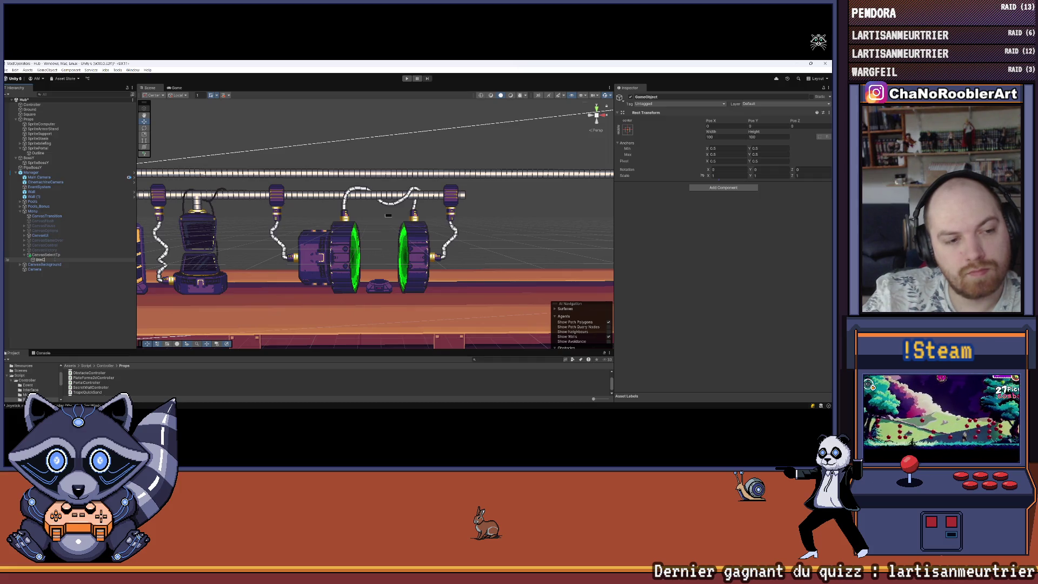
pyautogui.write('s')
pyautogui.press('Return')
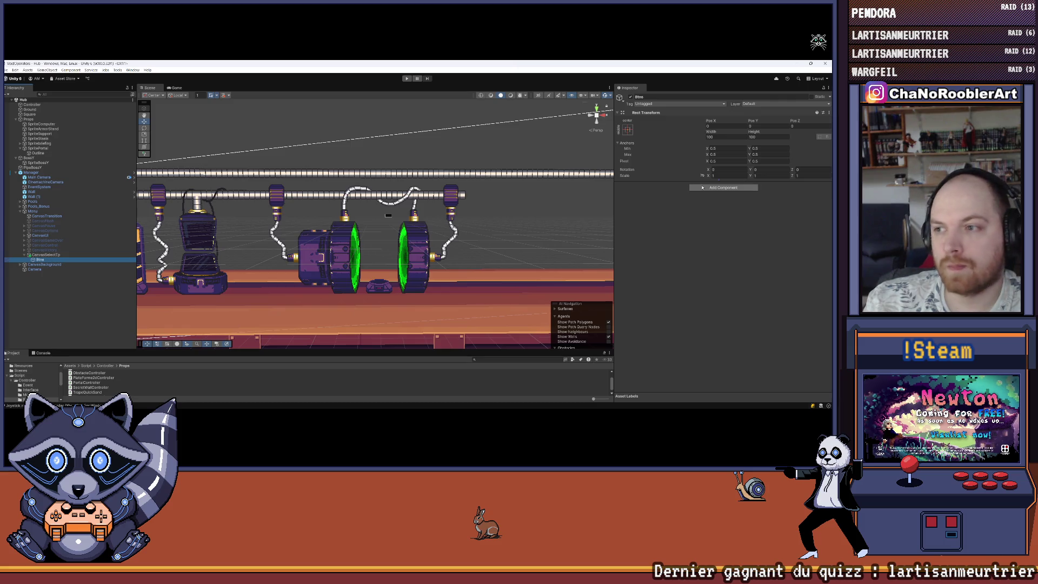
# Look for a Layout Element component for Btns, then frame CanvasSelectTp in the Scene view.
pyautogui.click(723, 187)
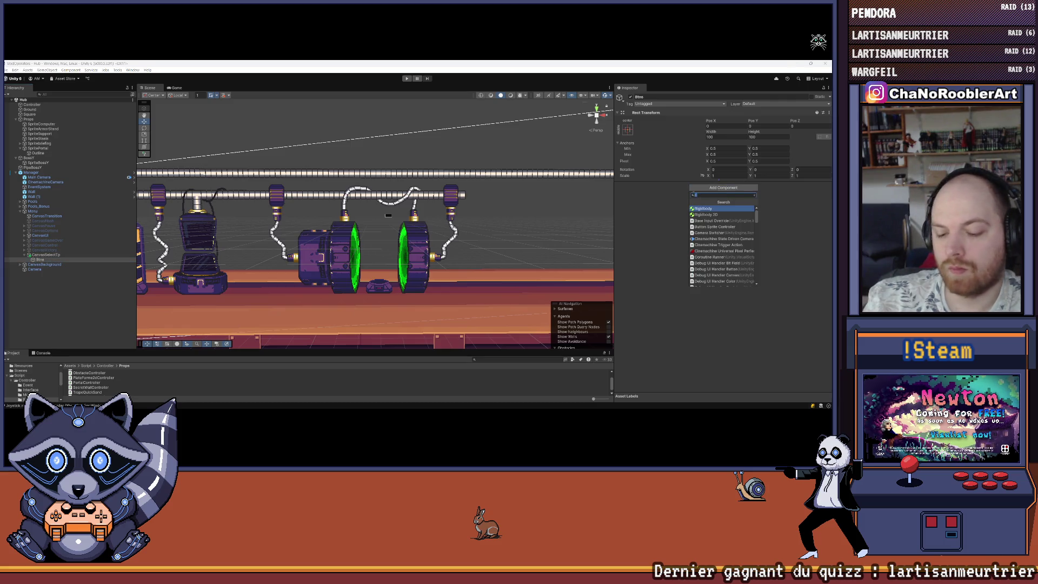
pyautogui.write('l')
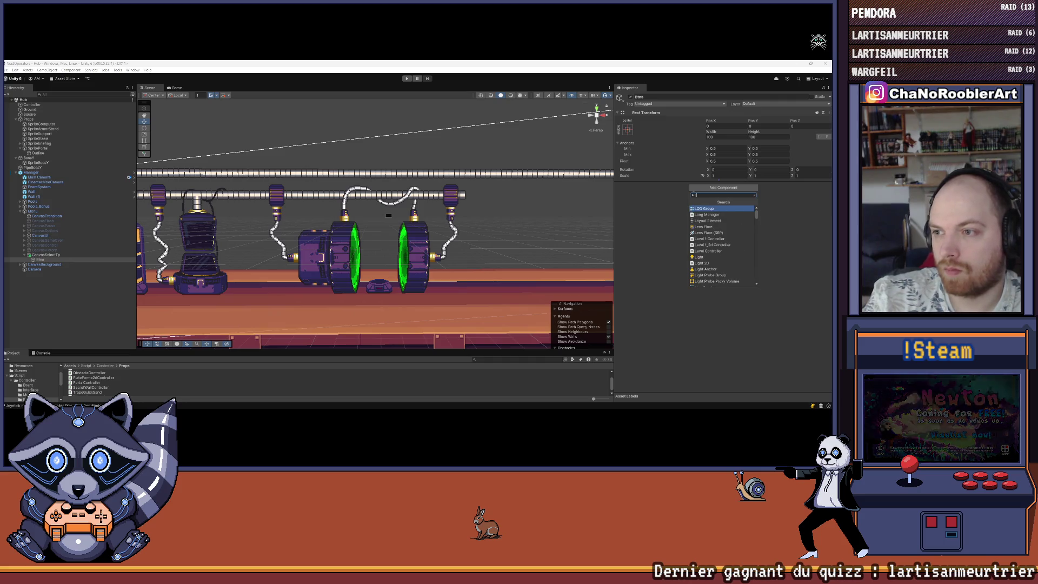
pyautogui.press('Down')
pyautogui.press('Down')
pyautogui.press('Escape')
pyautogui.click(48, 254)
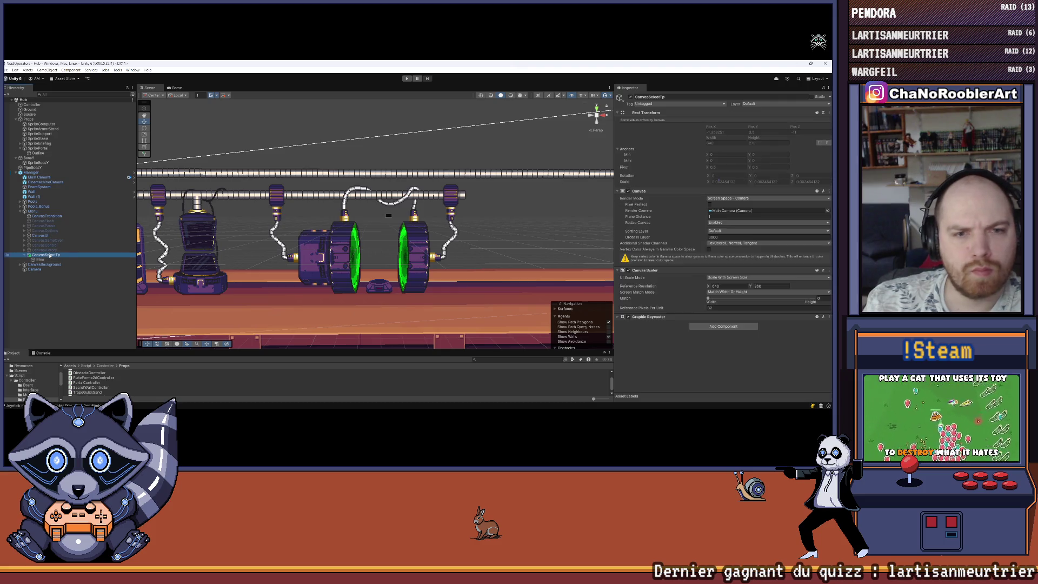
pyautogui.press('f')
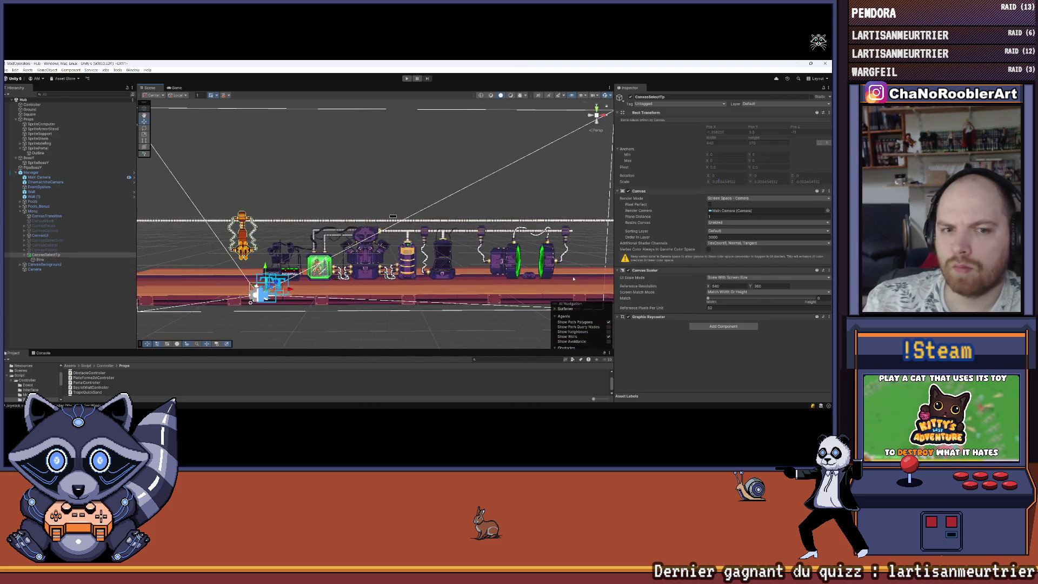
# In the Game view, inspect the CanvasUI, CanvasGameOver and CanvasPause canvases.
pyautogui.click(184, 87)
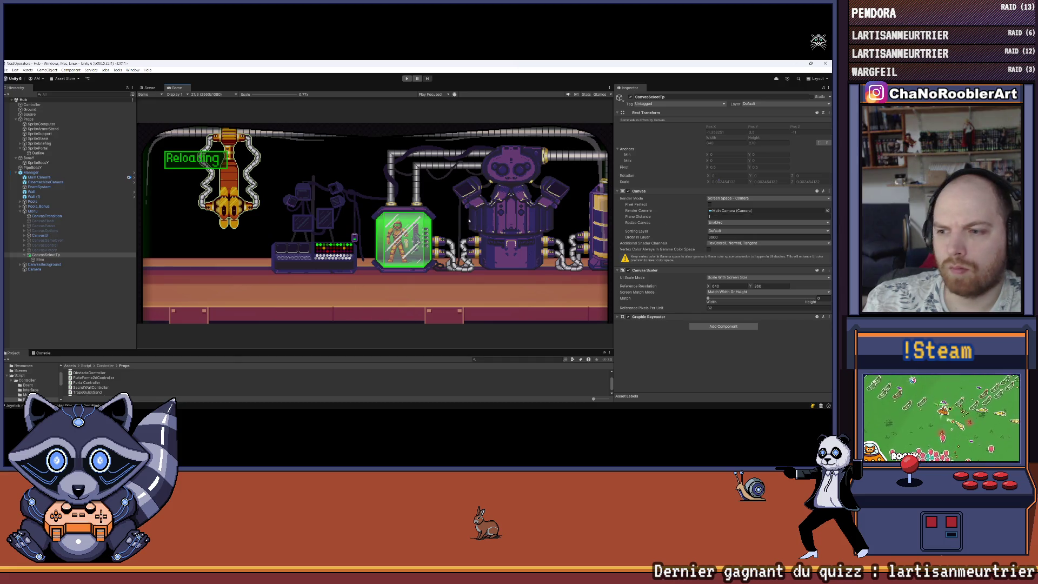
pyautogui.click(47, 235)
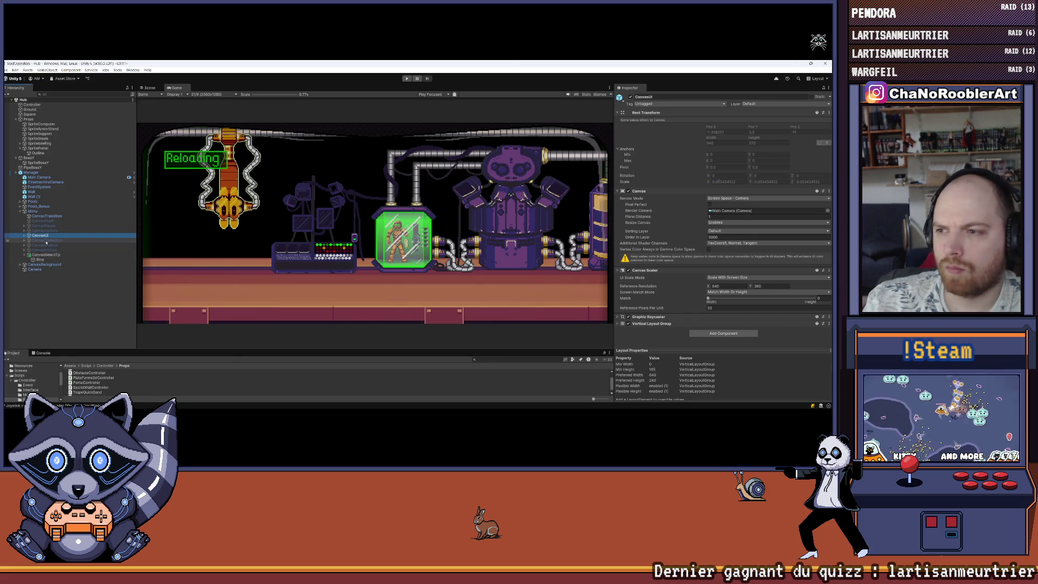
pyautogui.click(49, 241)
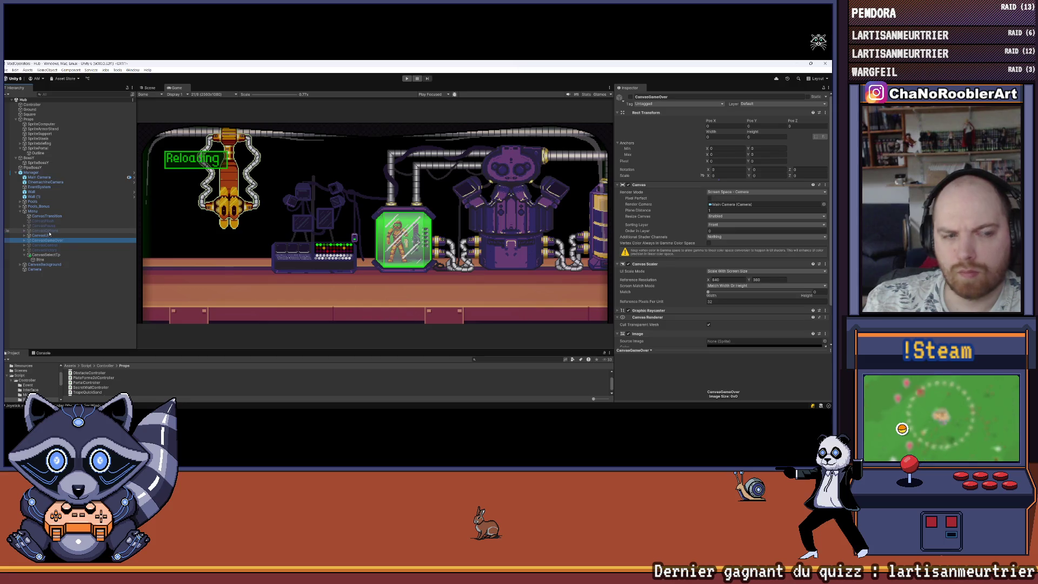
pyautogui.click(50, 230)
pyautogui.click(51, 226)
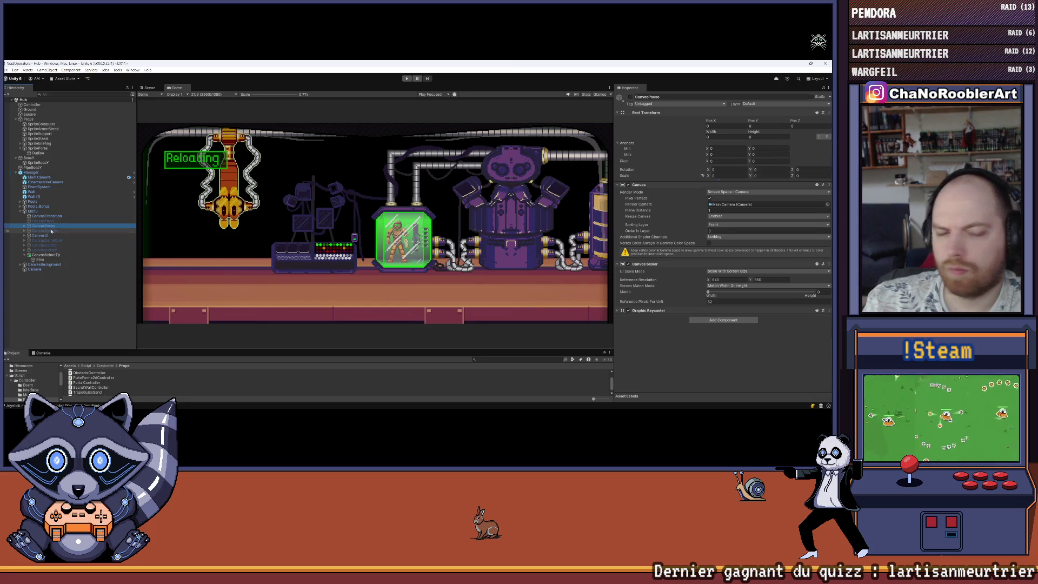
# Bring up the UI creation options for CanvasSelectTp.
pyautogui.click(58, 256)
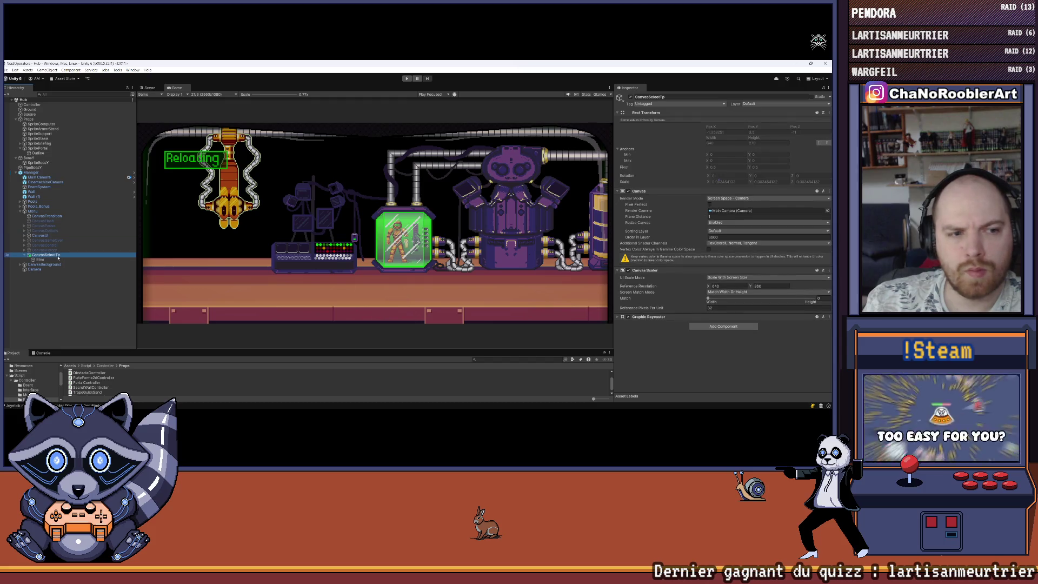
pyautogui.rightClick(41, 256)
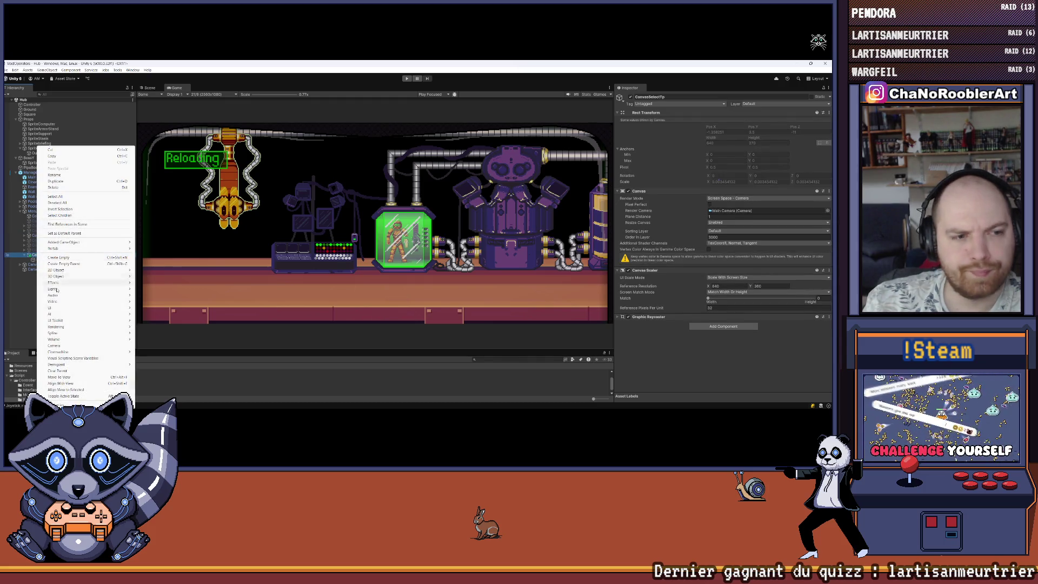
pyautogui.moveTo(54, 308)
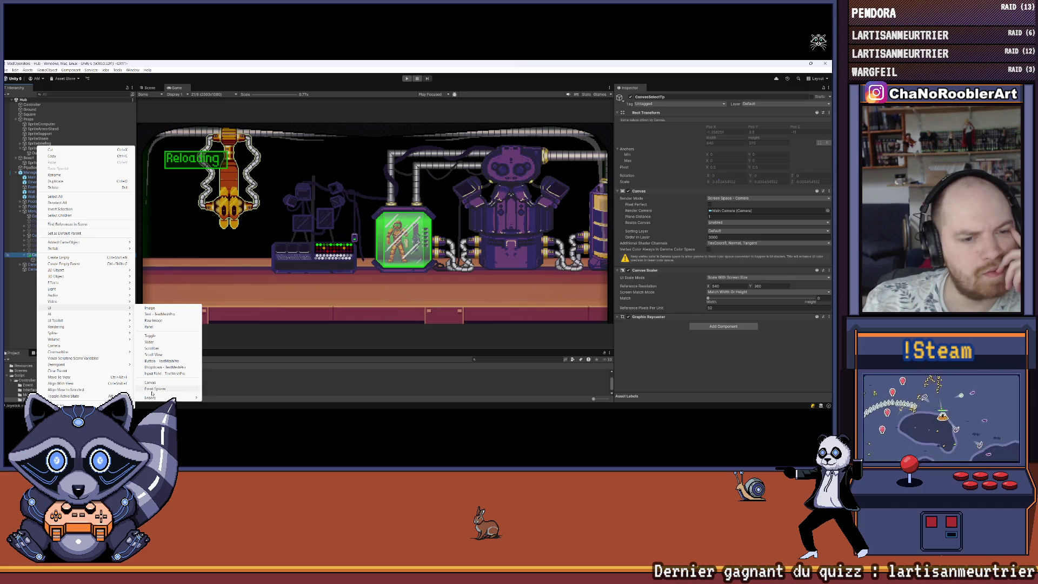
# Add a Panel under CanvasSelectTp and nest Btns inside it.
pyautogui.click(164, 326)
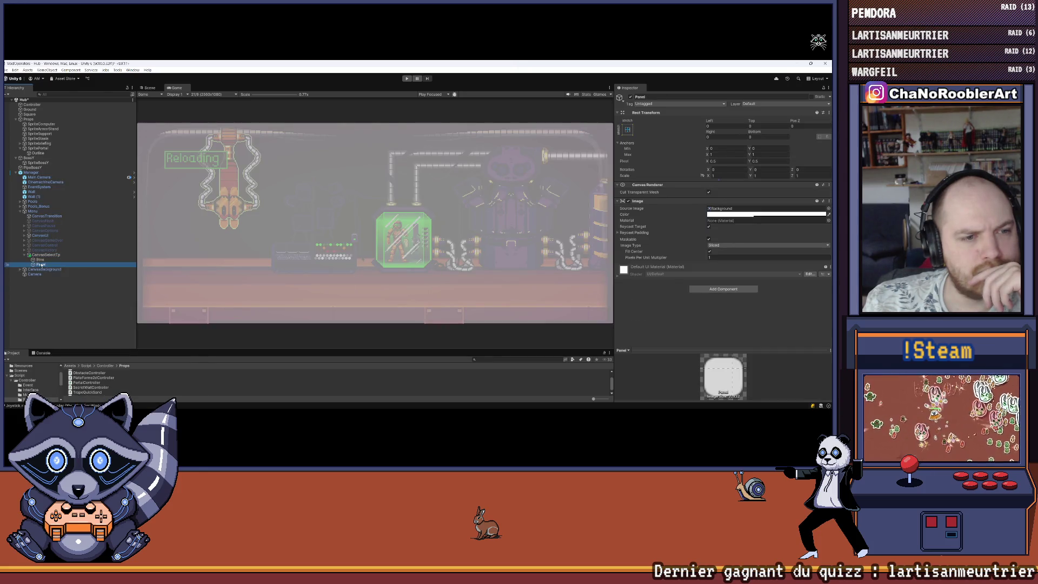
pyautogui.moveTo(47, 259); pyautogui.dragTo(42, 259)
pyautogui.click(41, 259)
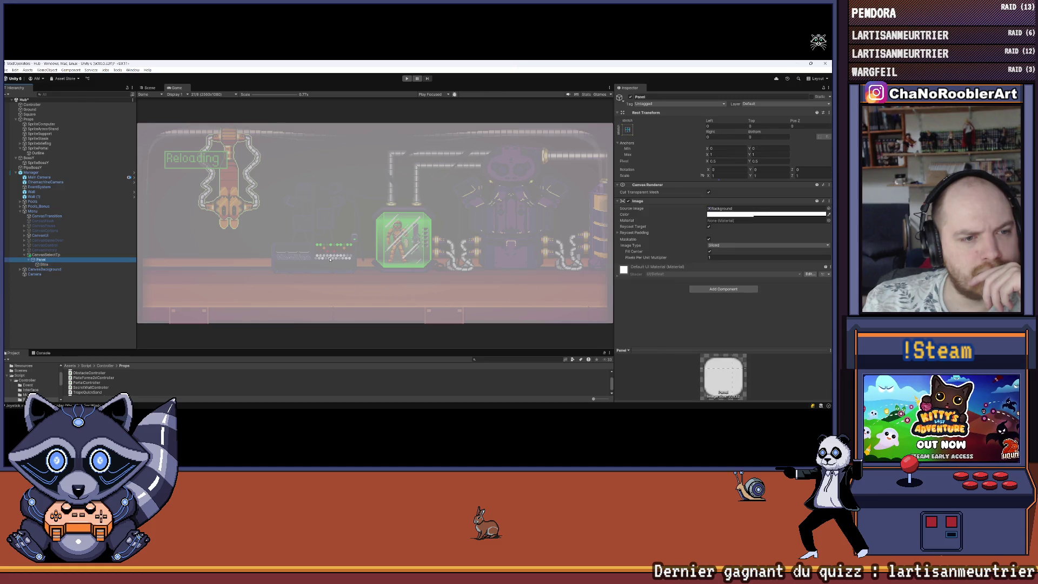
# Set the Panel's Image colour to black with adjusted alpha so it dims the screen.
pyautogui.click(716, 214)
pyautogui.moveTo(754, 253)
pyautogui.mouseDown()
pyautogui.moveTo(774, 277)
pyautogui.moveTo(742, 278)
pyautogui.mouseUp()
pyautogui.moveTo(749, 332); pyautogui.dragTo(766, 335)
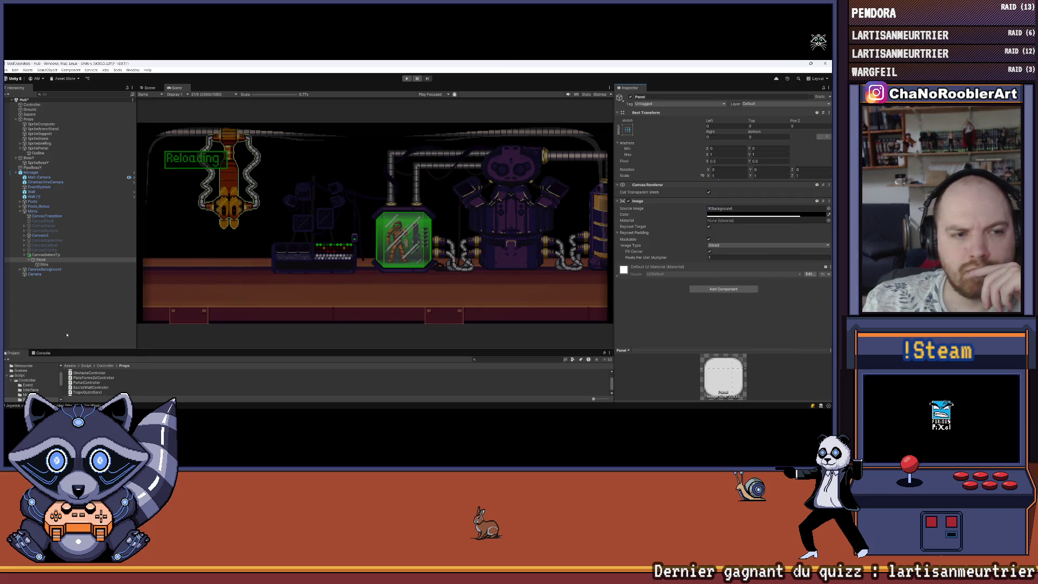
pyautogui.click(70, 303)
# Dismiss the accidentally opened menu and select Btns.
pyautogui.click(6, 70)
pyautogui.press('Escape')
pyautogui.click(43, 264)
pyautogui.click(644, 255)
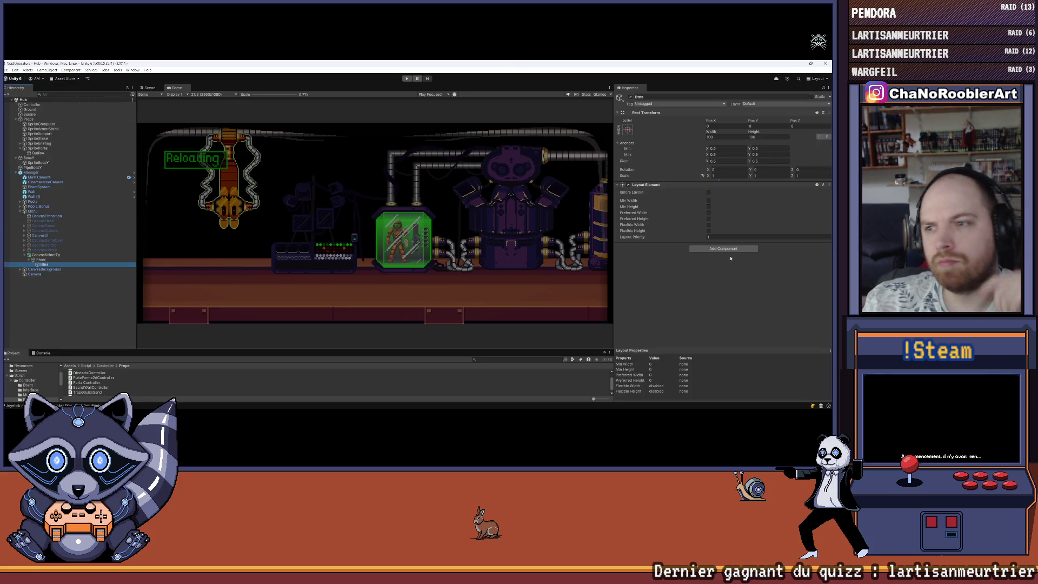
# Add a Horizontal Layout Group to Btns with Upper Left alignment and spacing 10.
pyautogui.click(703, 249)
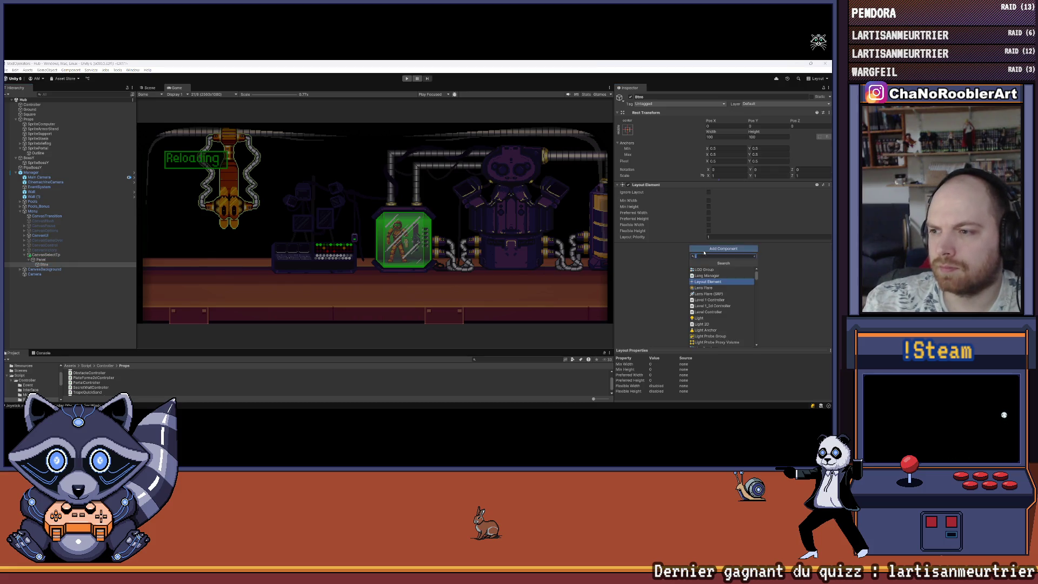
pyautogui.write('Hor')
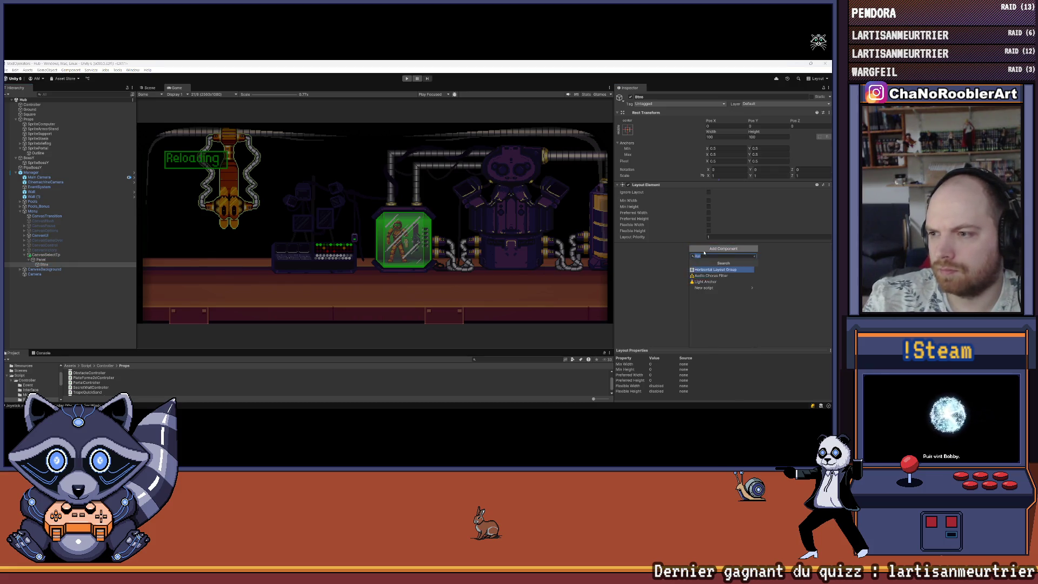
pyautogui.click(713, 269)
pyautogui.click(735, 265)
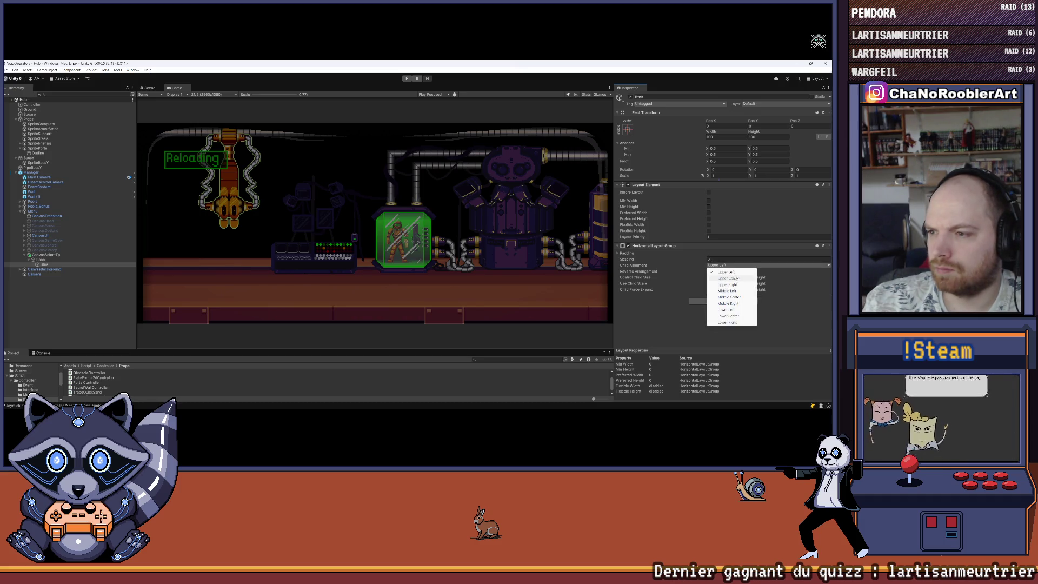
pyautogui.click(726, 271)
pyautogui.click(722, 260)
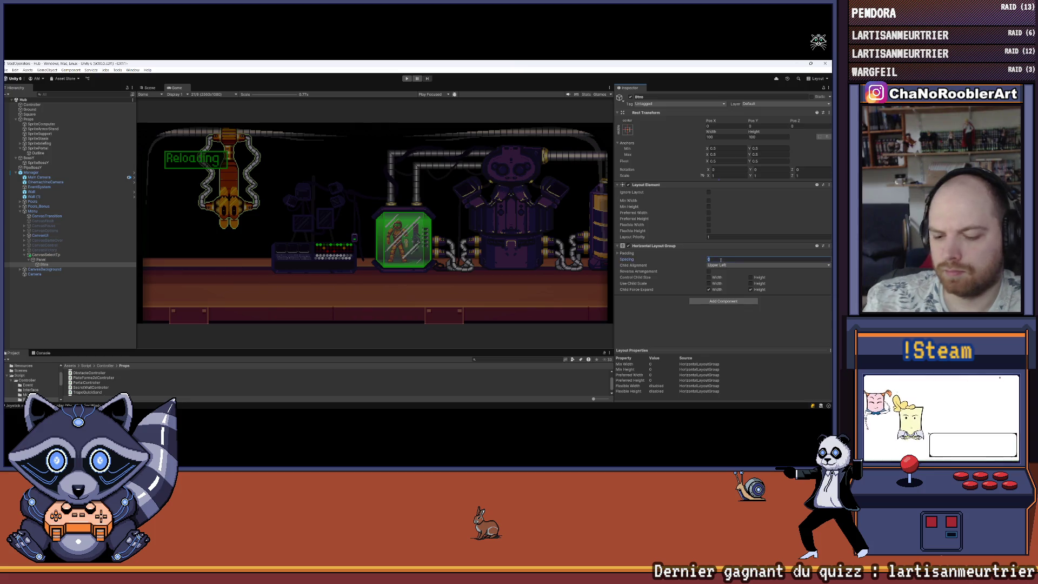
pyautogui.write('10')
pyautogui.press('Return')
# Make the layout control child width and height without force-expanding children.
pyautogui.click(750, 289)
pyautogui.click(708, 289)
pyautogui.click(708, 277)
pyautogui.click(759, 280)
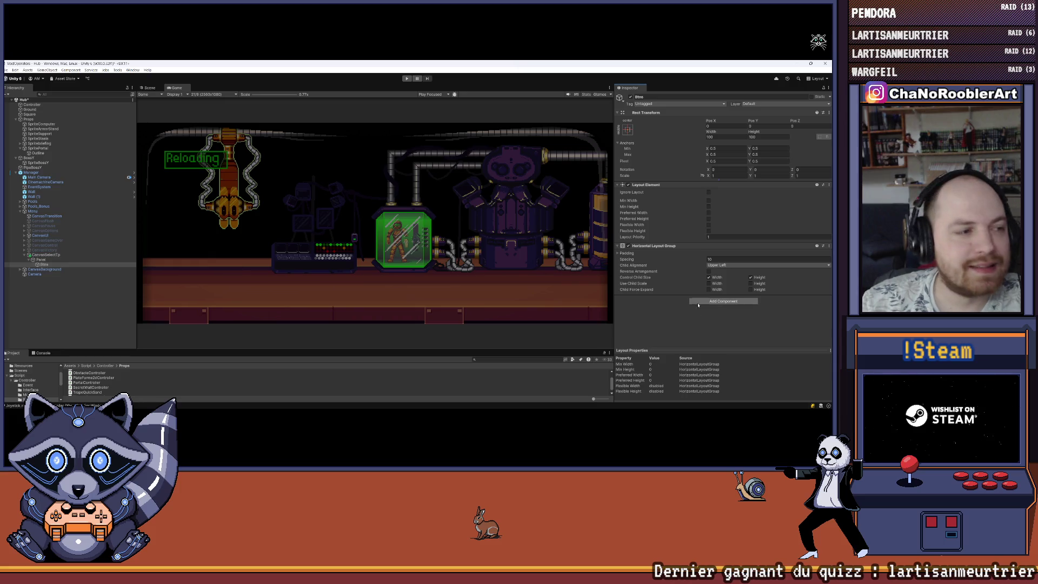
pyautogui.rightClick(53, 265)
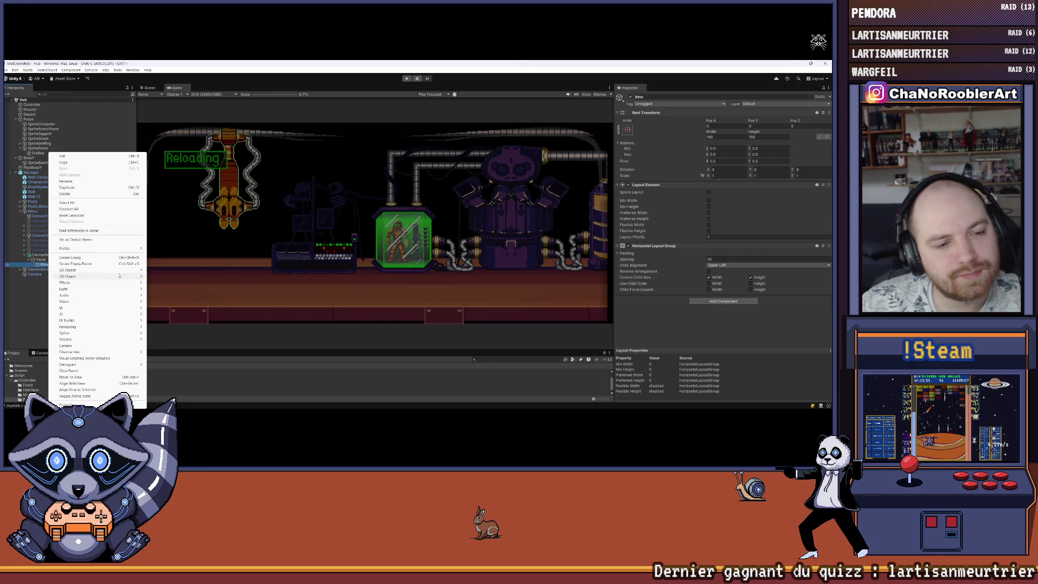
# Add an empty child object named Left under Btns.
pyautogui.moveTo(68, 301)
pyautogui.click(71, 257)
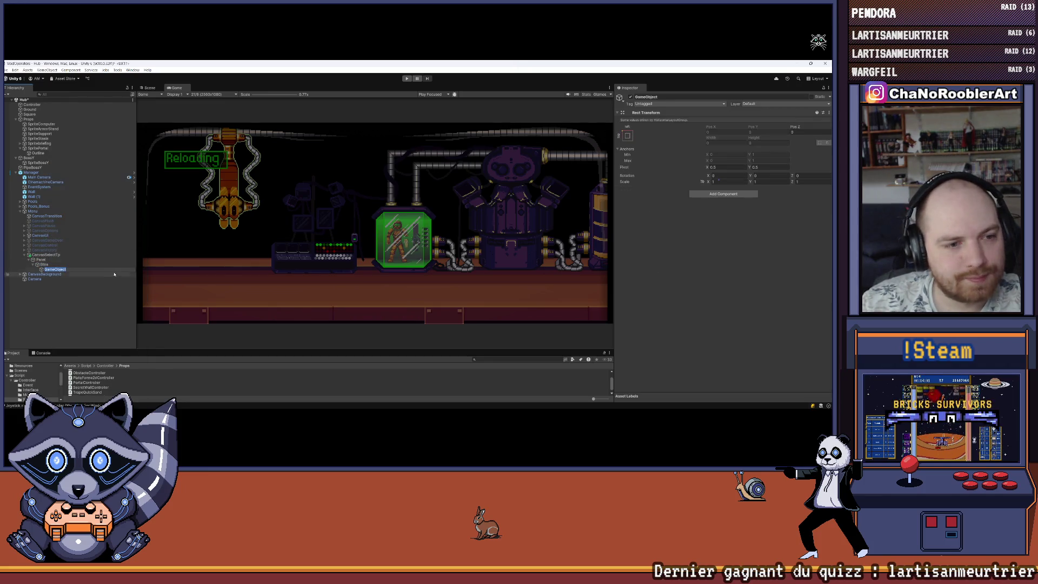
pyautogui.write('t')
pyautogui.press('Return')
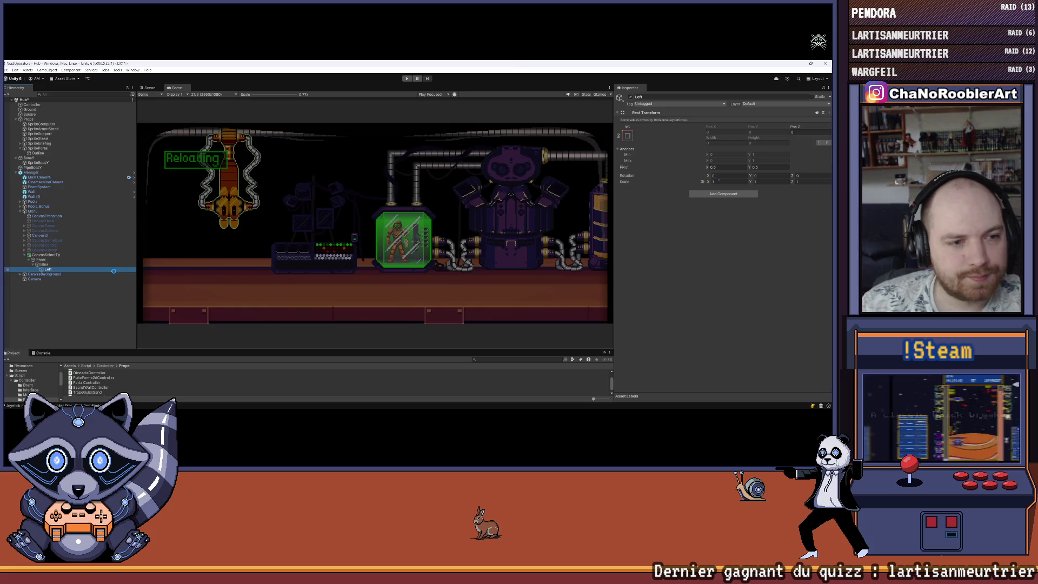
# Add a second empty child under Btns, named Righ by mistake.
pyautogui.click(44, 264)
pyautogui.rightClick(47, 265)
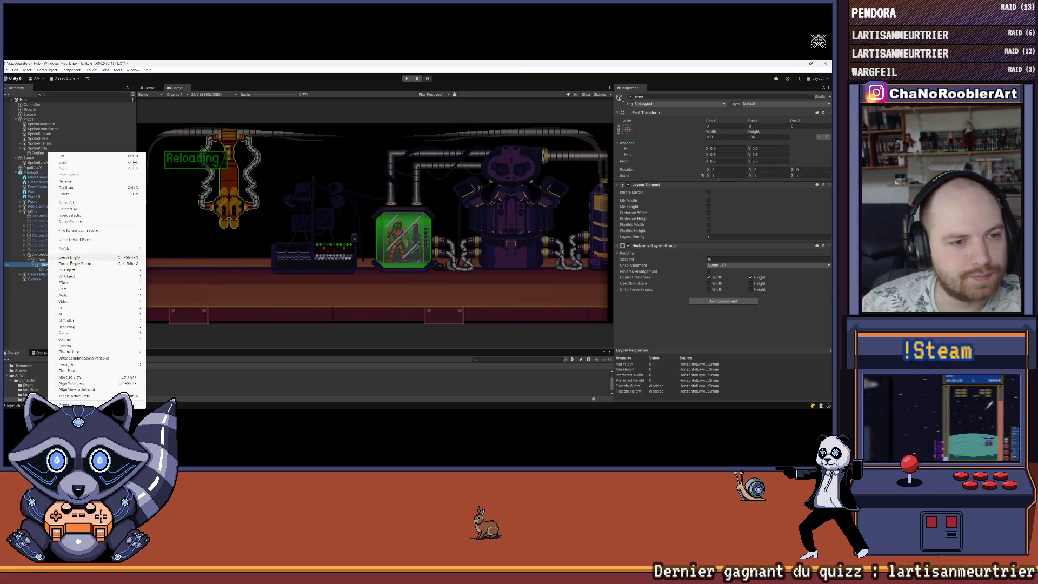
pyautogui.click(100, 257)
pyautogui.write('igh')
pyautogui.press('Return')
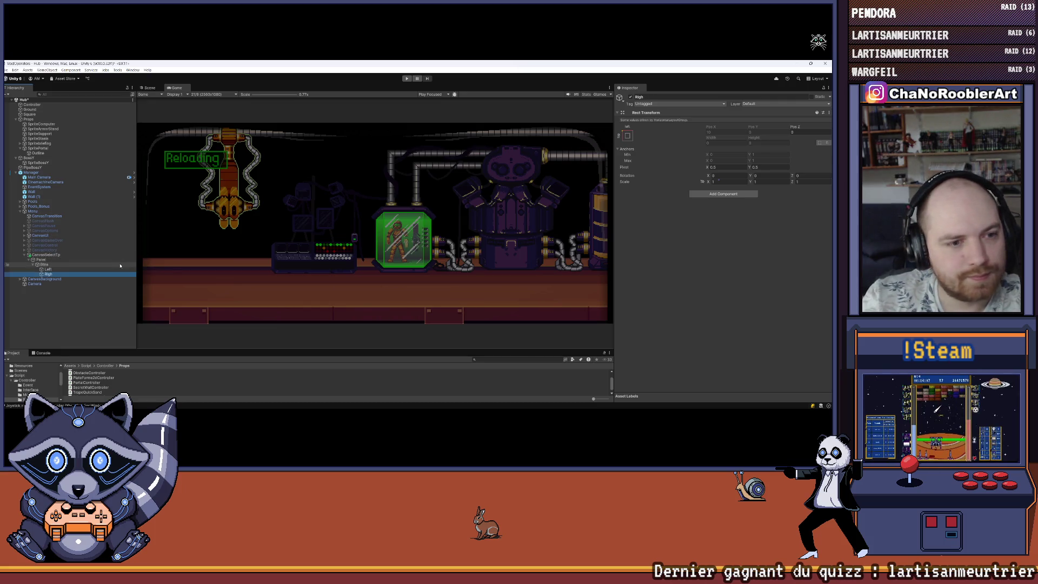
# Rename the Righ object to Right, then select Left.
pyautogui.rightClick(55, 274)
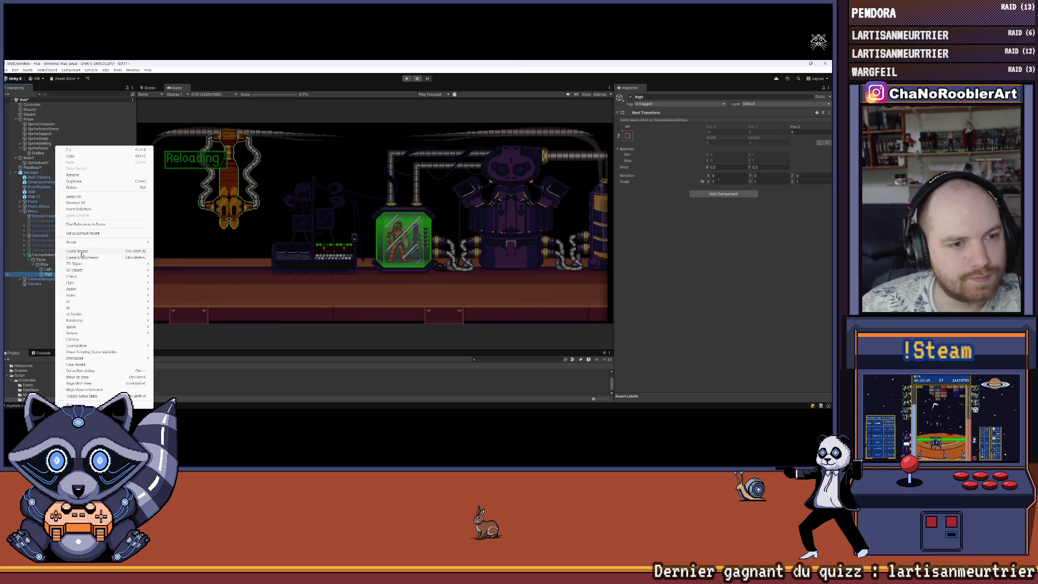
pyautogui.click(72, 175)
pyautogui.write('t')
pyautogui.press('Return')
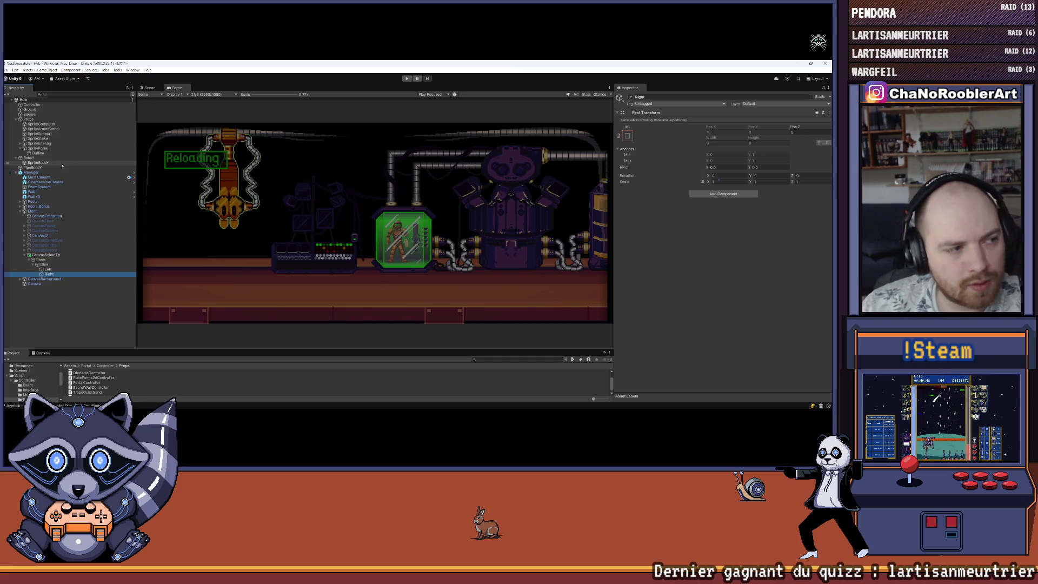
pyautogui.click(57, 271)
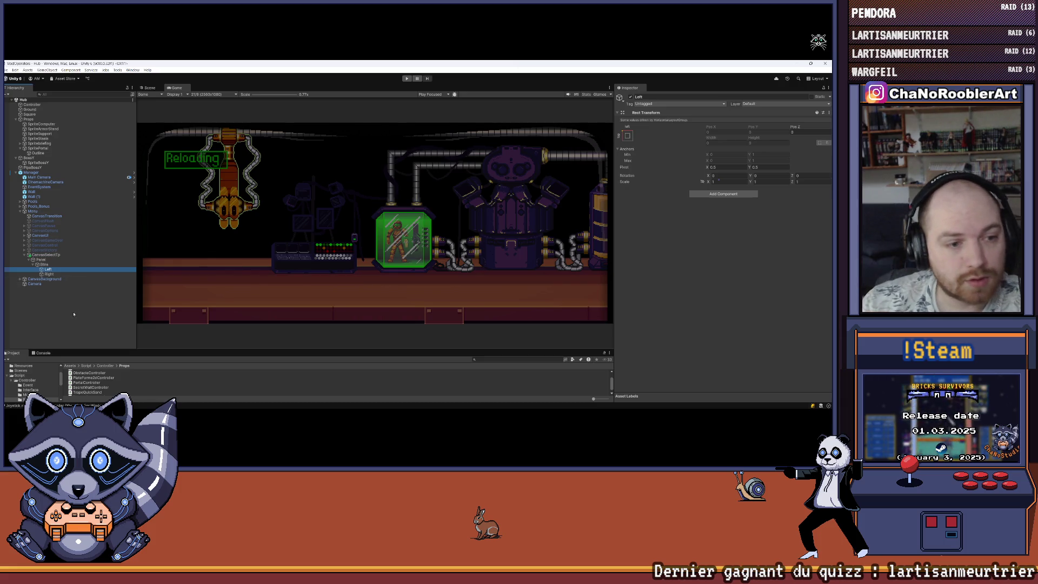
pyautogui.rightClick(50, 274)
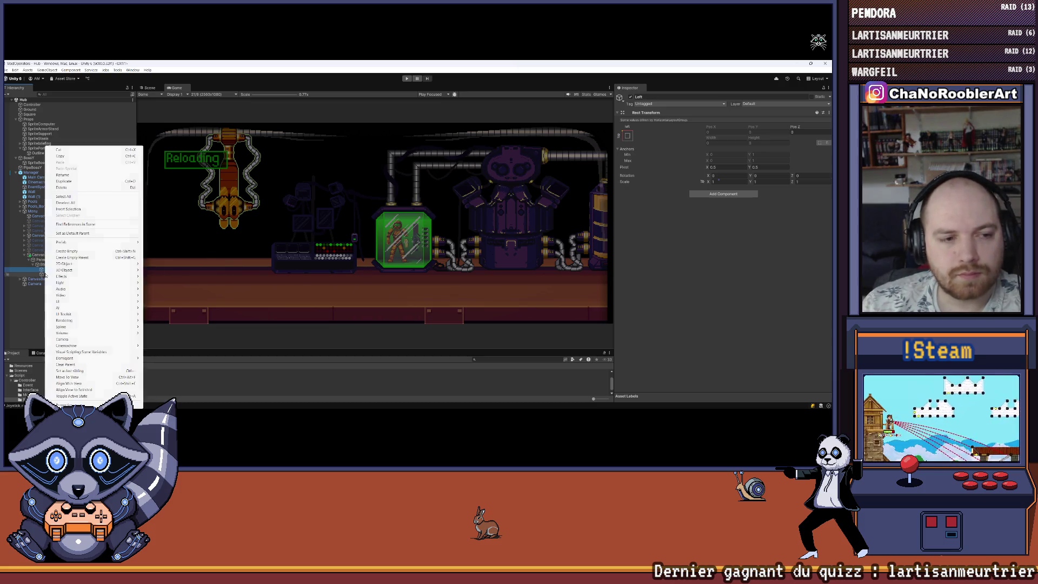
# Close the context menus without adding anything and reselect Left.
pyautogui.press('Escape')
pyautogui.rightClick(47, 270)
pyautogui.press('Escape')
pyautogui.rightClick(48, 269)
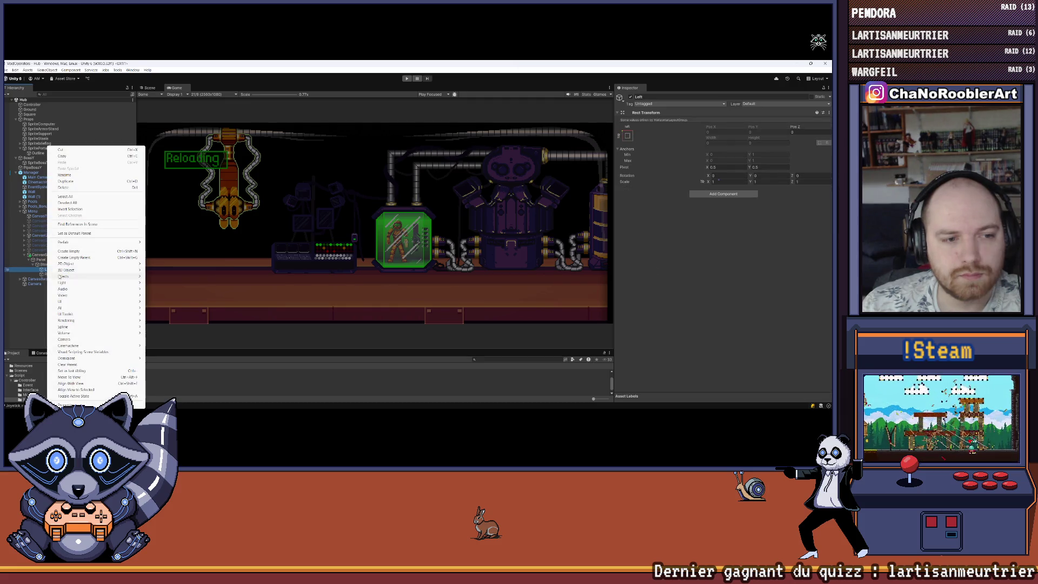
pyautogui.moveTo(108, 301)
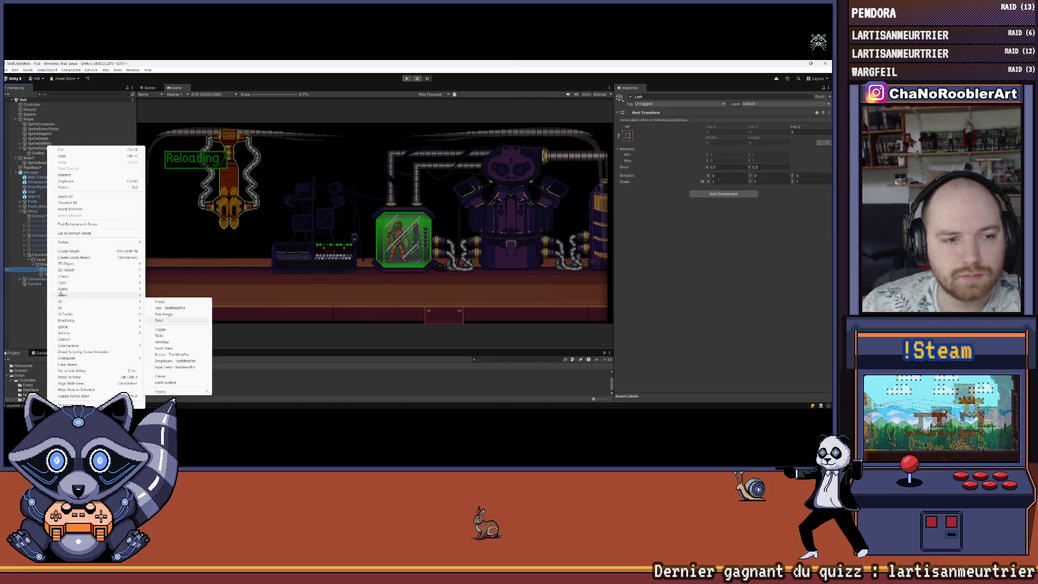
pyautogui.press('Escape')
pyautogui.click(42, 260)
pyautogui.click(47, 269)
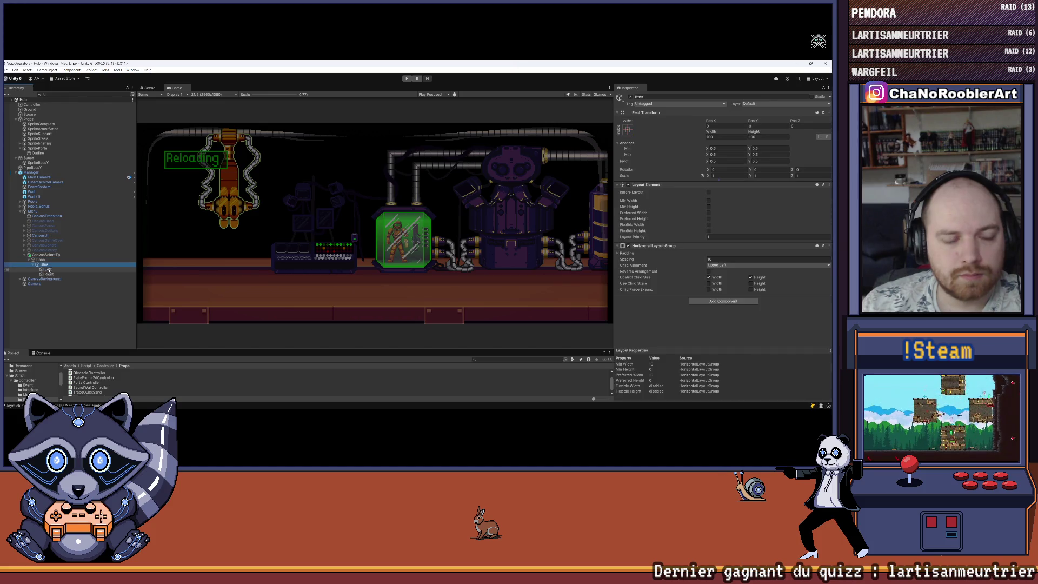
# Add a Layout Element component to Left and return to the Scene view.
pyautogui.click(706, 194)
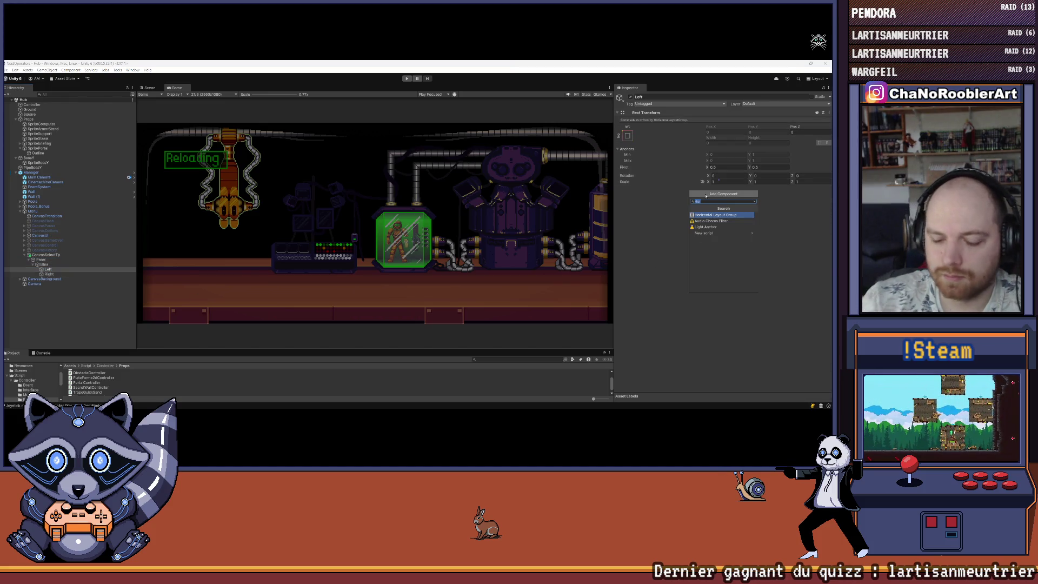
pyautogui.write('La')
pyautogui.click(708, 220)
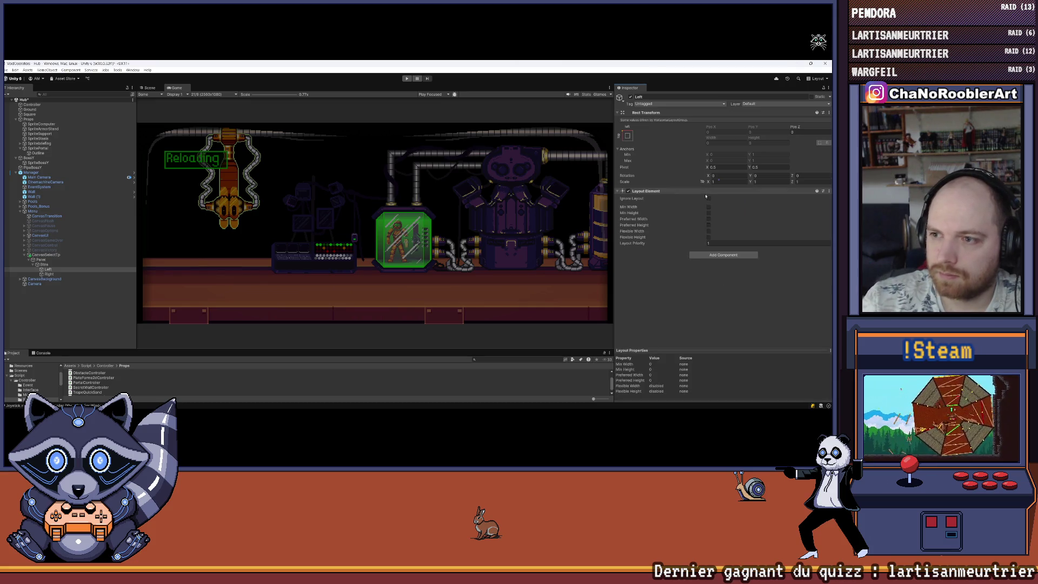
pyautogui.click(149, 88)
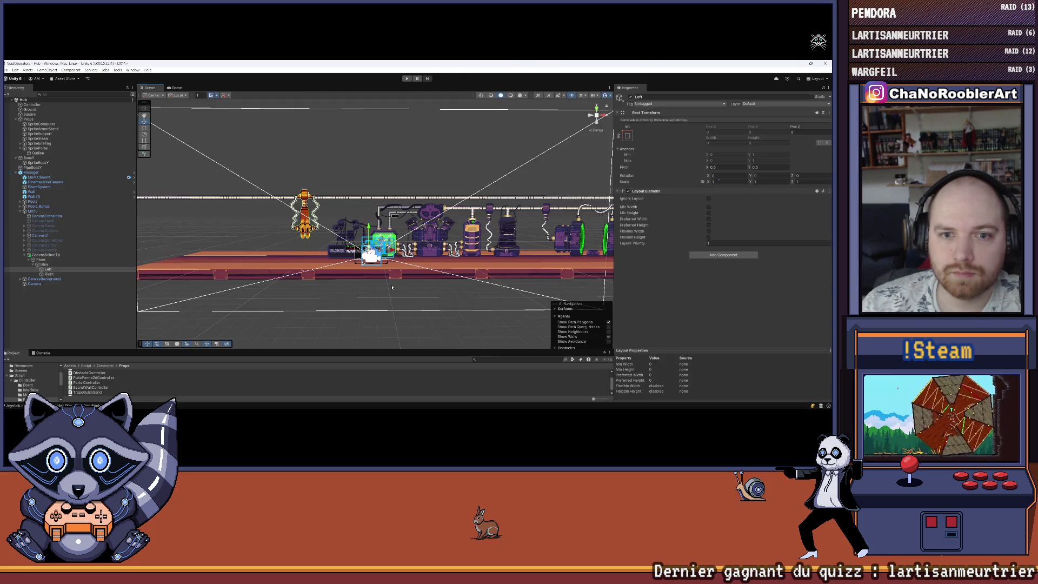
pyautogui.doubleClick(69, 260)
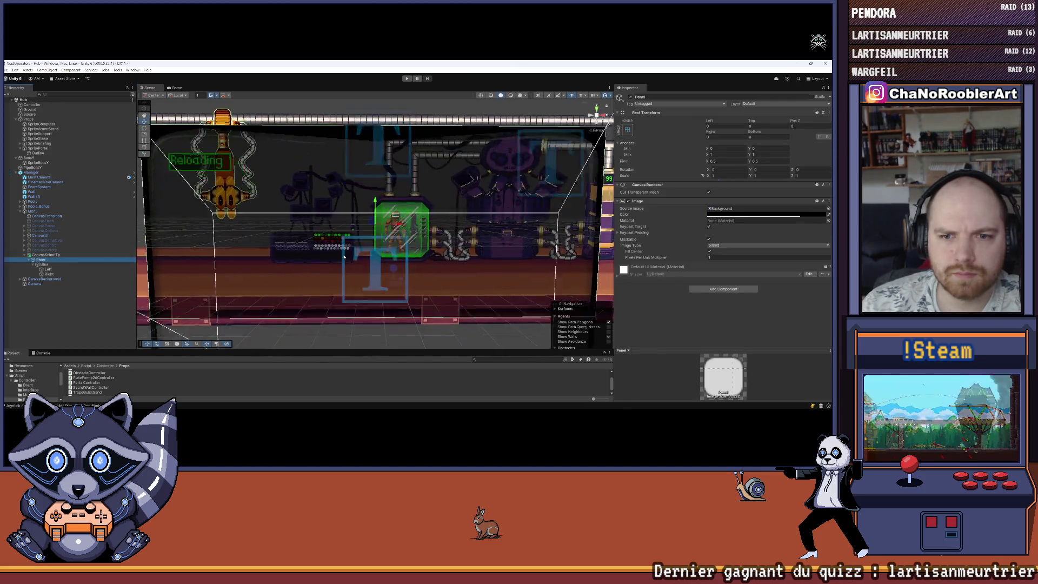
pyautogui.scroll(-5, 369, 212)
pyautogui.scroll(5, 328, 227)
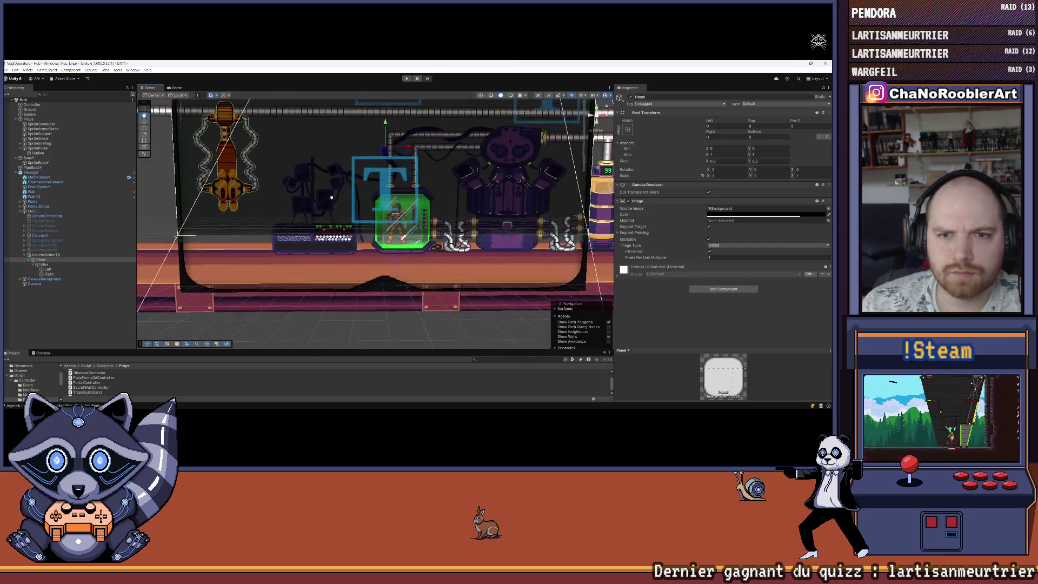
pyautogui.scroll(-2, 340, 238)
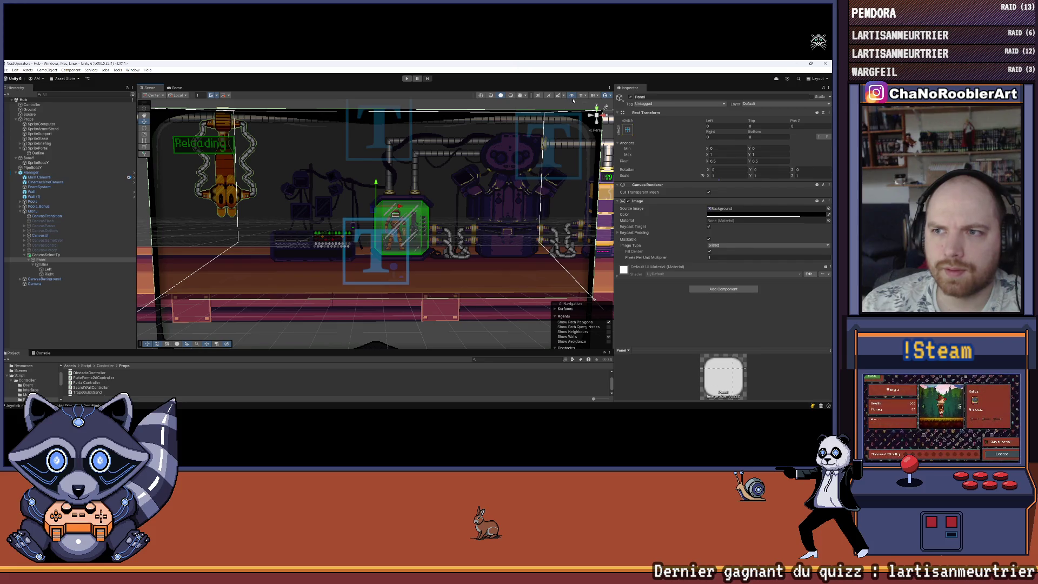
pyautogui.click(610, 96)
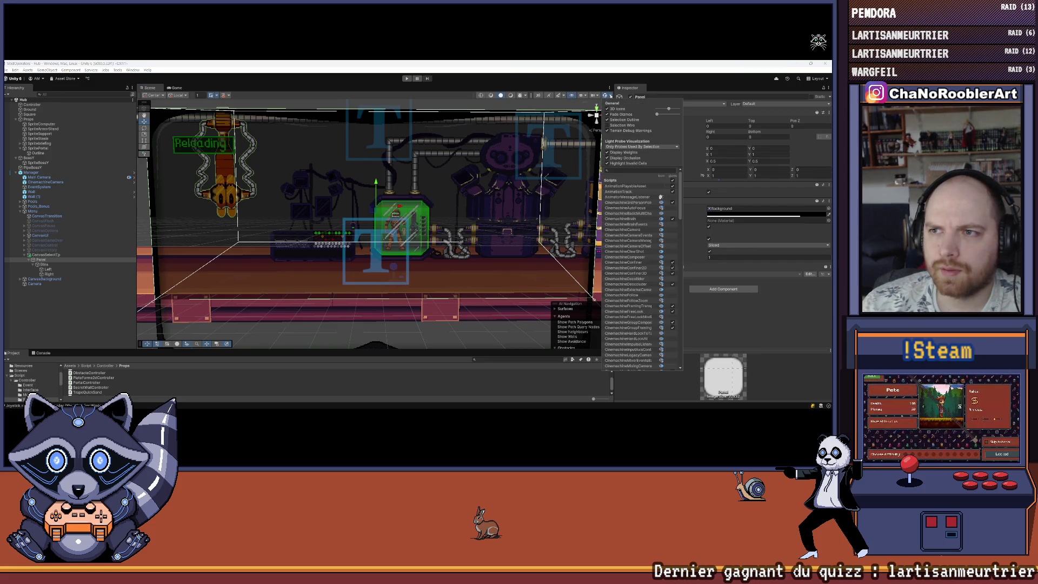
pyautogui.click(607, 109)
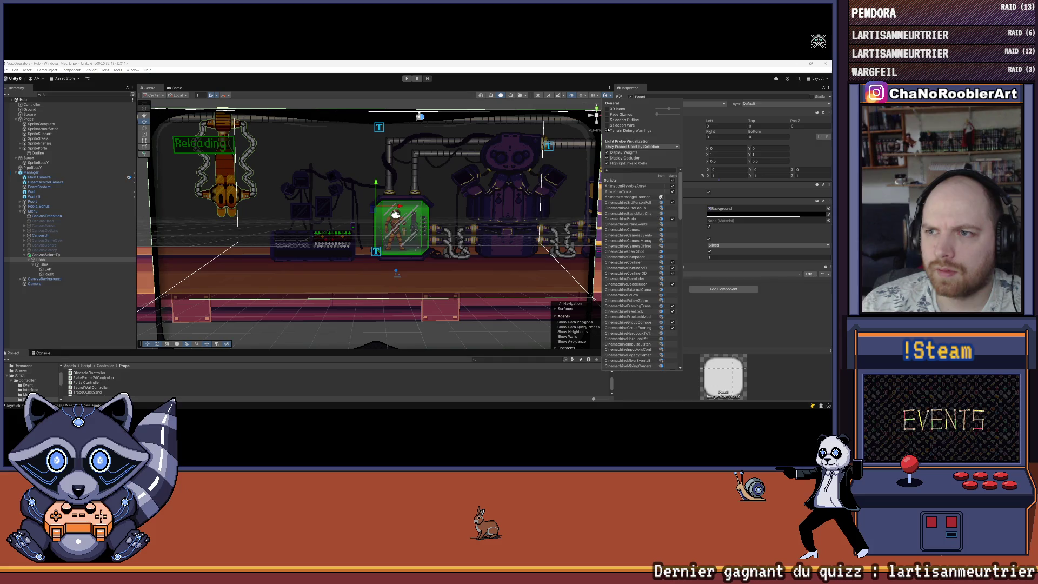
pyautogui.click(607, 109)
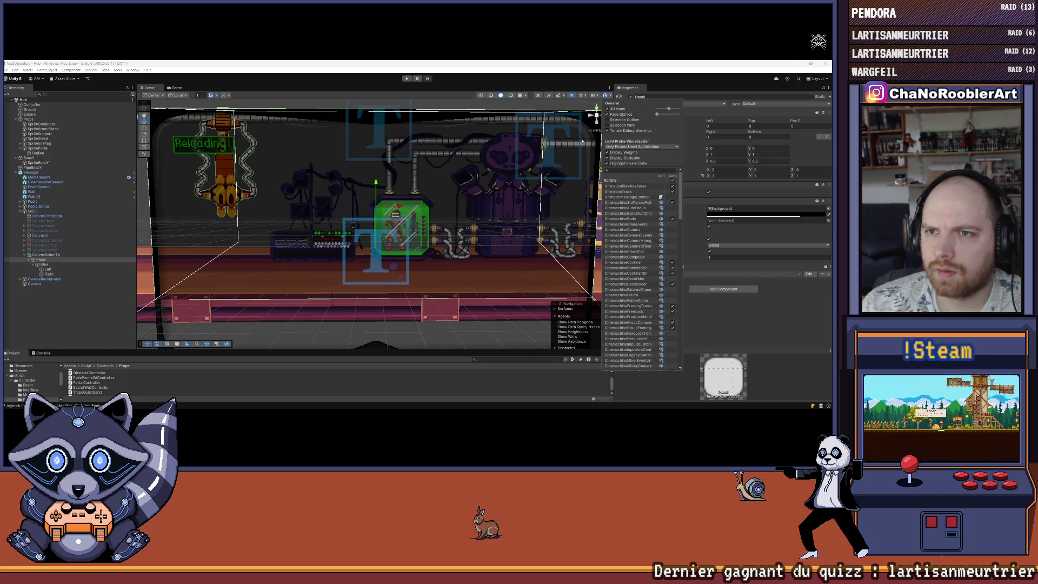
pyautogui.moveTo(525, 128)
pyautogui.mouseDown()
pyautogui.moveTo(473, 162)
pyautogui.moveTo(462, 142)
pyautogui.moveTo(620, 88)
pyautogui.mouseUp()
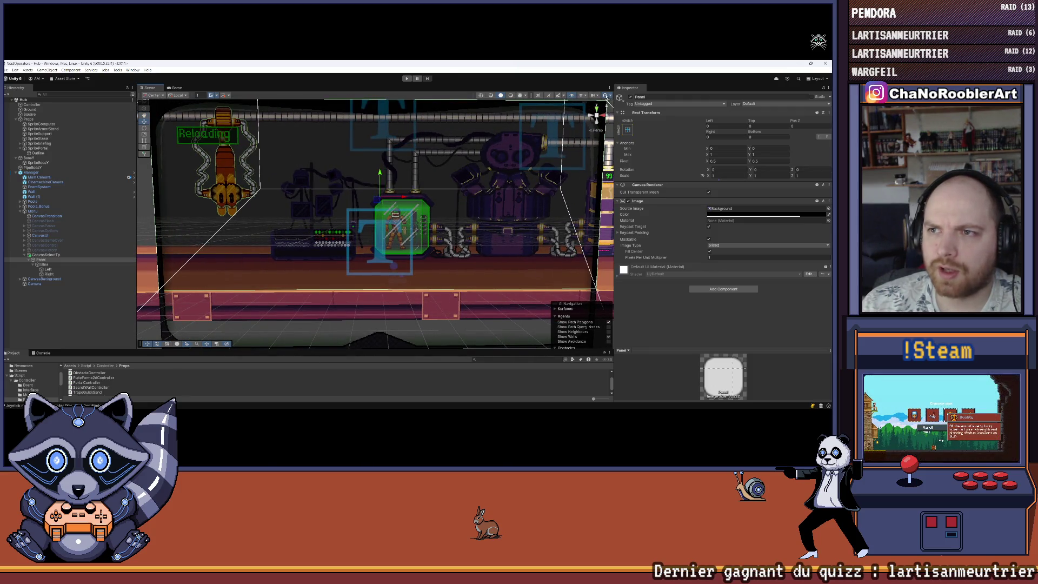
pyautogui.click(598, 112)
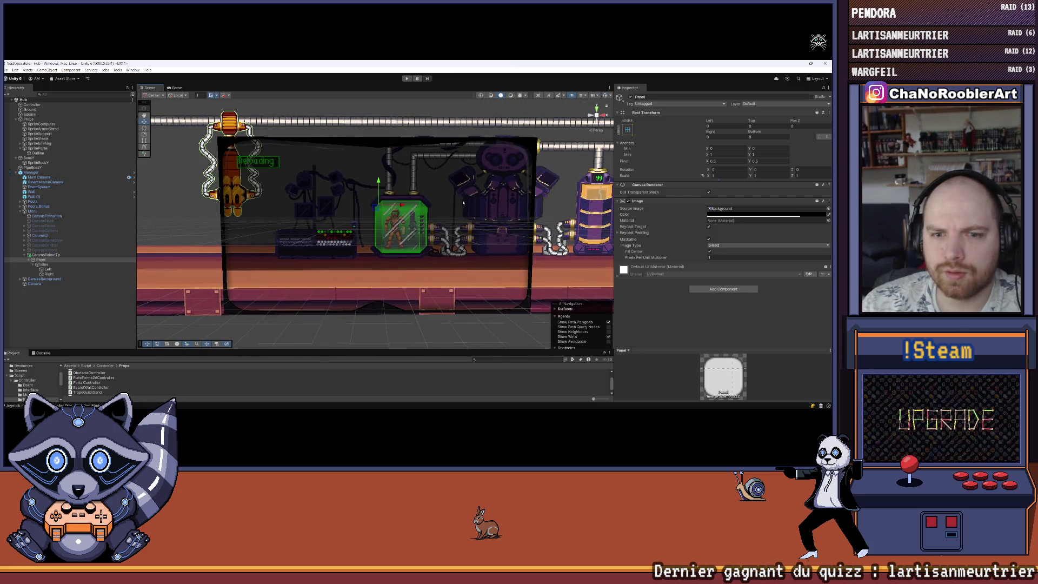
pyautogui.scroll(5, 464, 202)
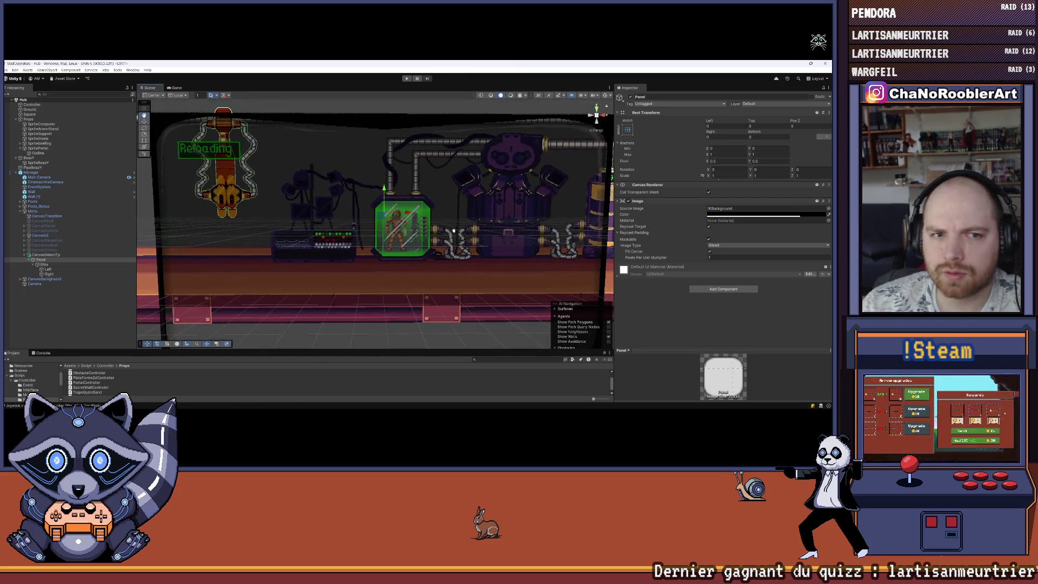
pyautogui.scroll(-3, 451, 227)
pyautogui.moveTo(434, 214); pyautogui.dragTo(400, 222)
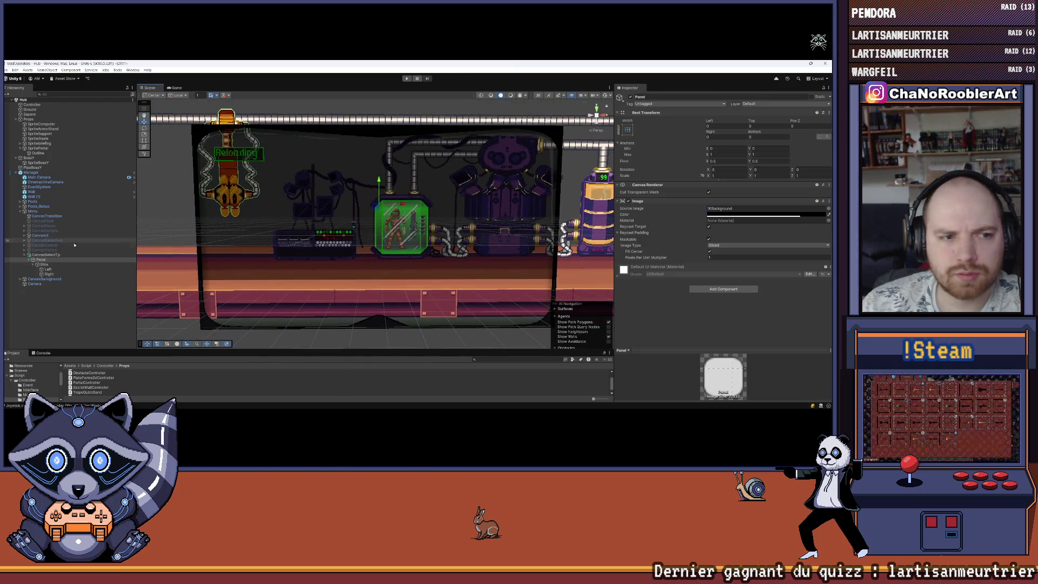
pyautogui.click(54, 260)
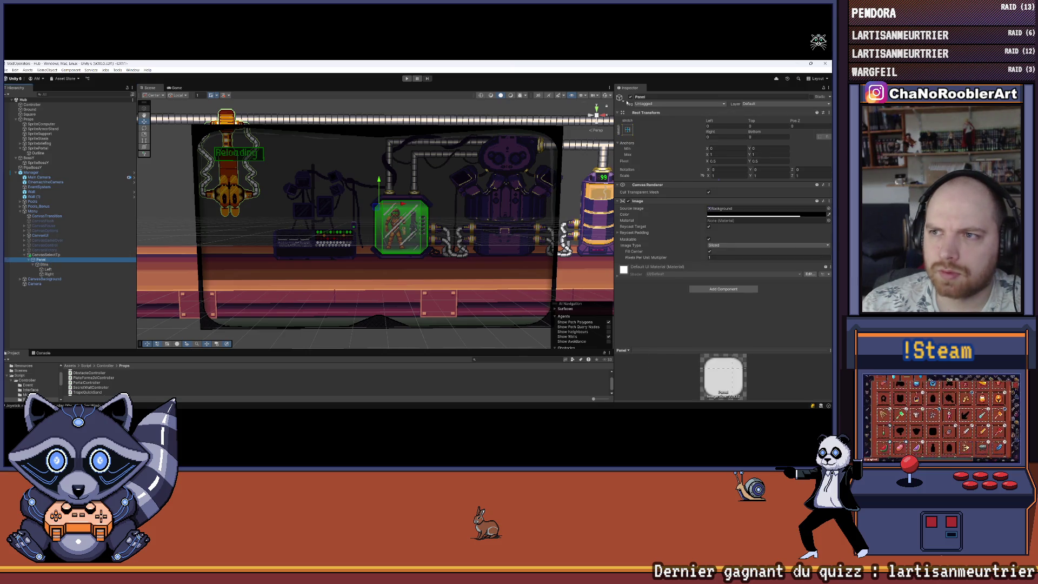
pyautogui.click(629, 97)
pyautogui.click(630, 97)
pyautogui.click(630, 98)
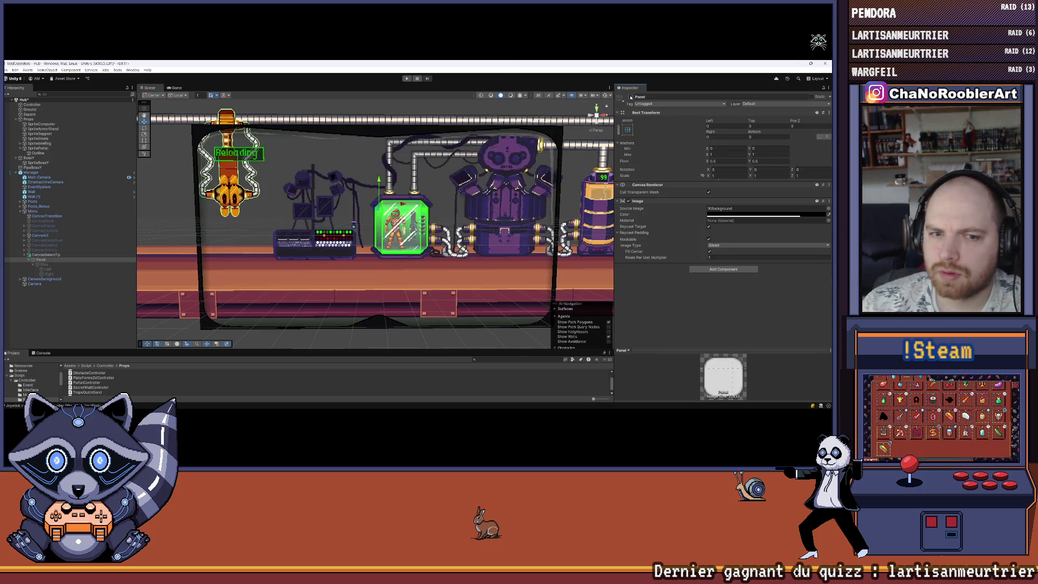
pyautogui.click(630, 98)
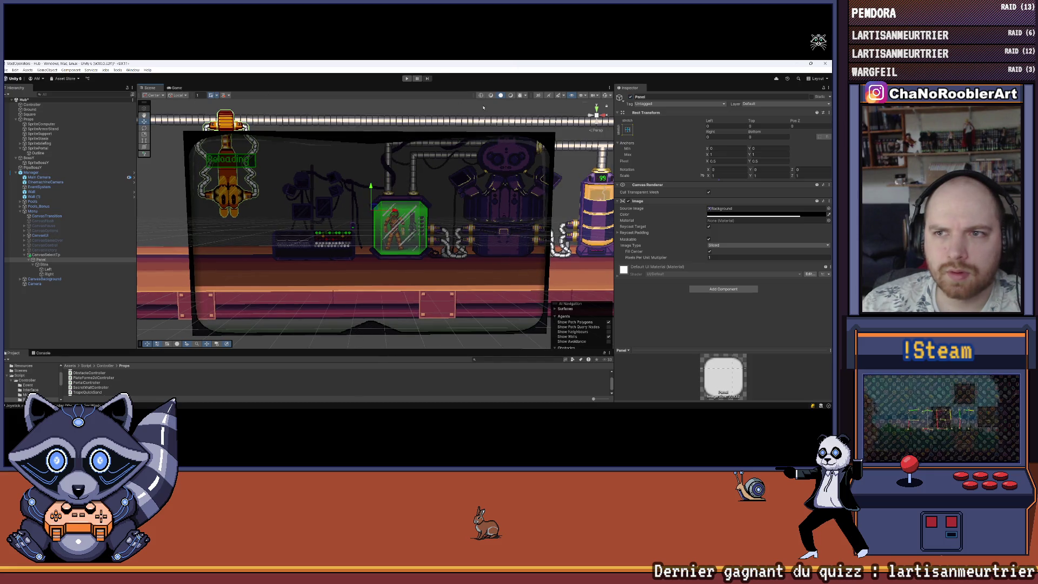
# Switch the Scene view to 2D, adjust the zoom, and select the Panel.
pyautogui.scroll(-3, 243, 103)
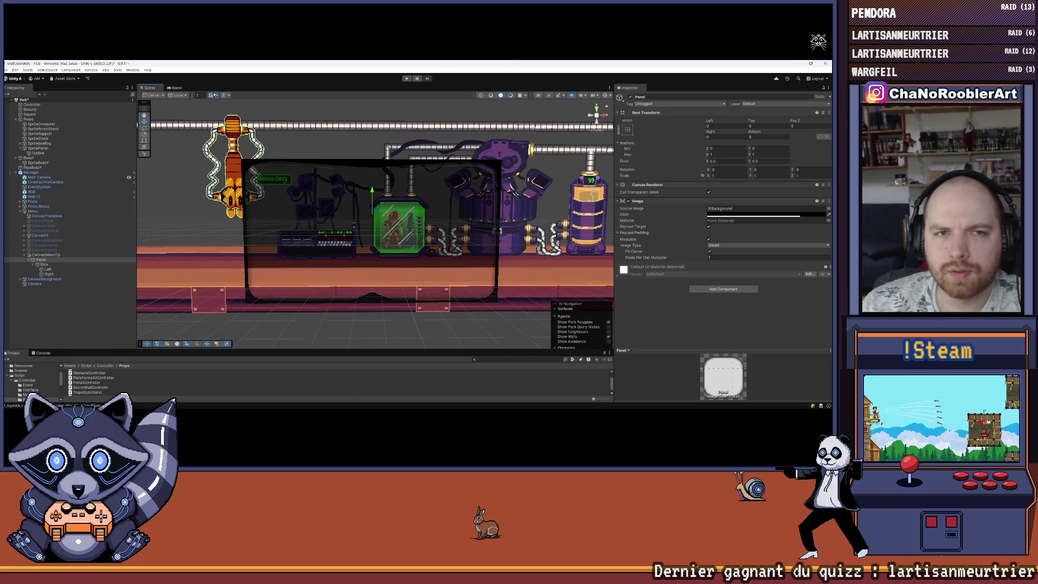
pyautogui.click(537, 96)
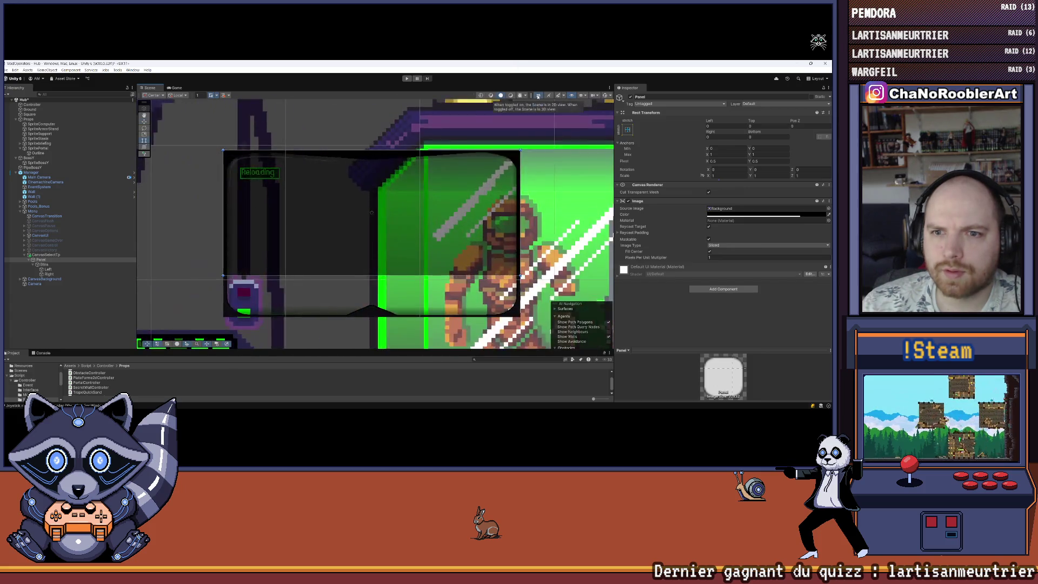
pyautogui.scroll(4, 425, 204)
pyautogui.scroll(-4, 424, 204)
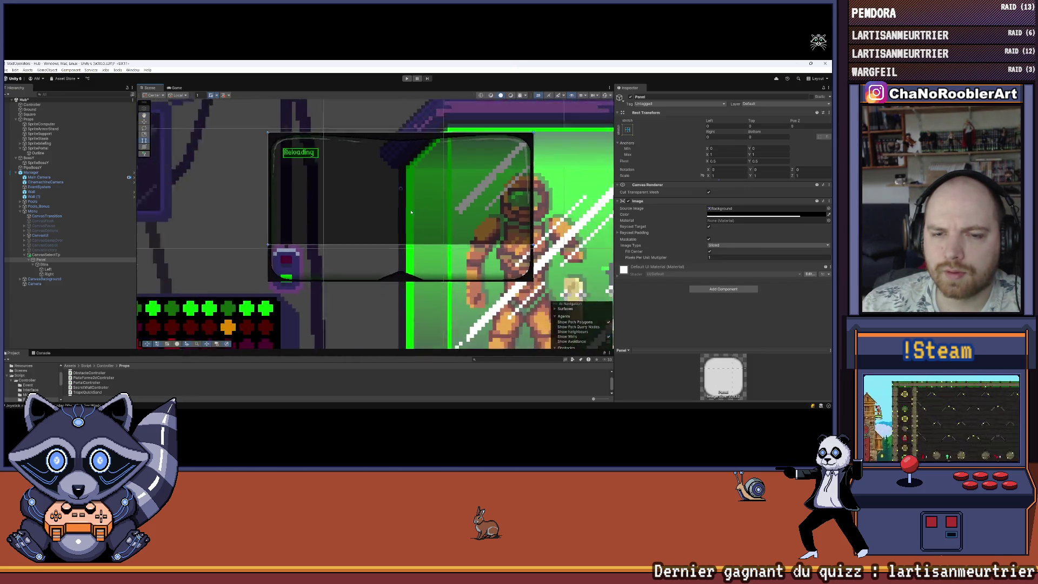
pyautogui.scroll(1, 317, 259)
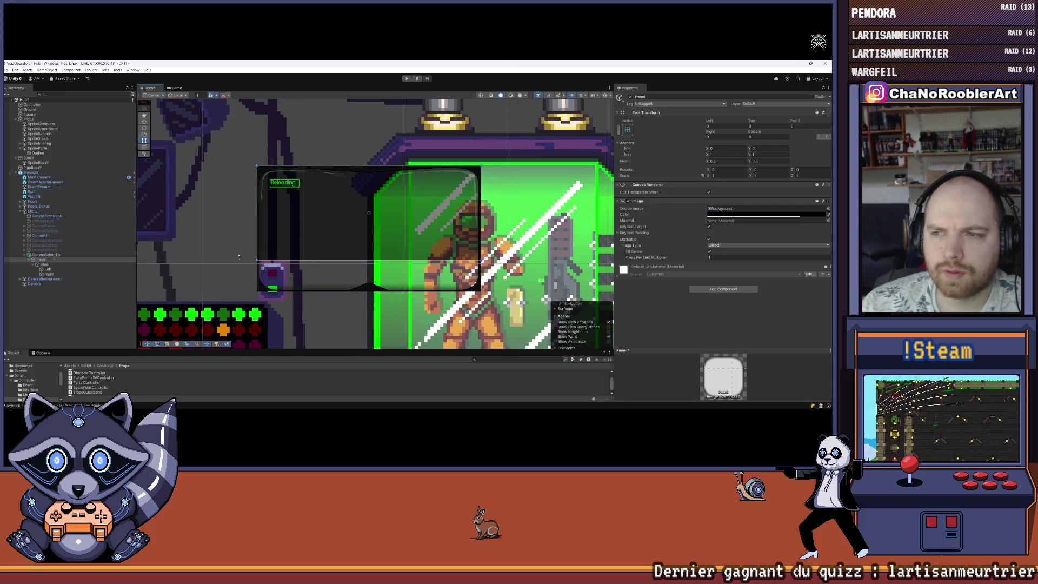
pyautogui.click(45, 264)
pyautogui.click(49, 260)
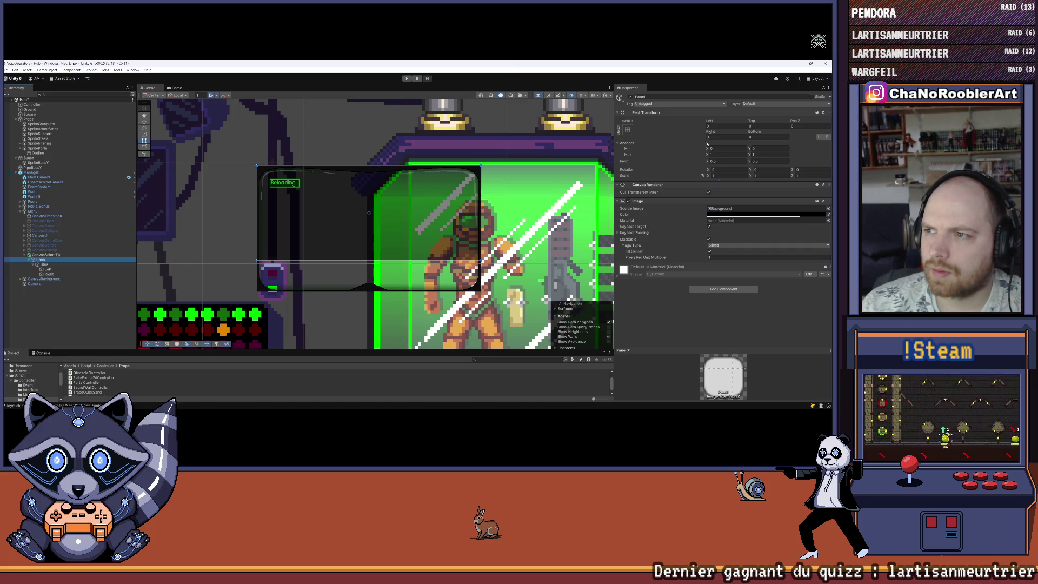
# Open the scene grid display settings, then switch to the Game view.
pyautogui.scroll(3, 379, 265)
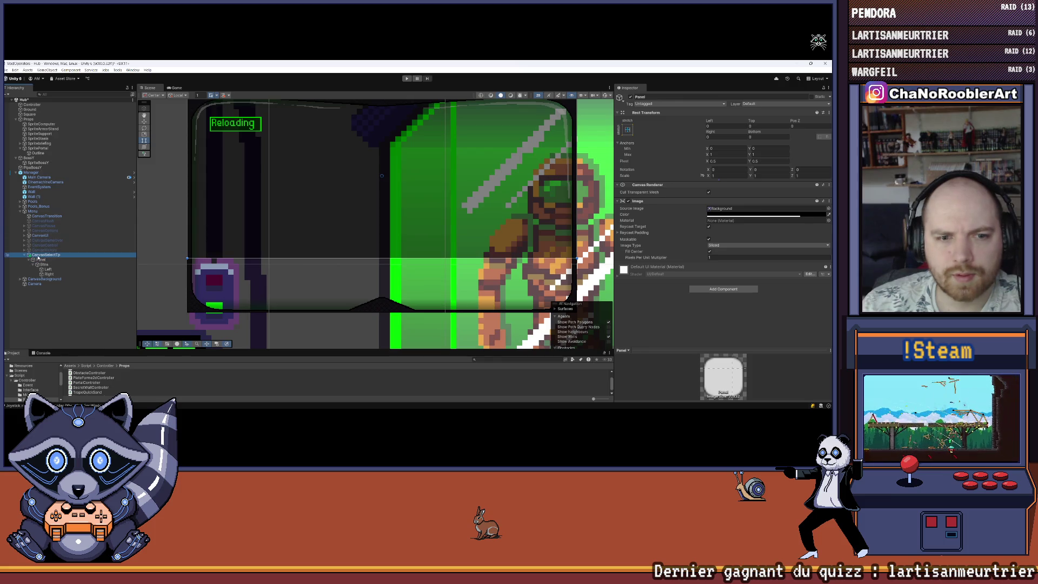
pyautogui.scroll(-1, 182, 216)
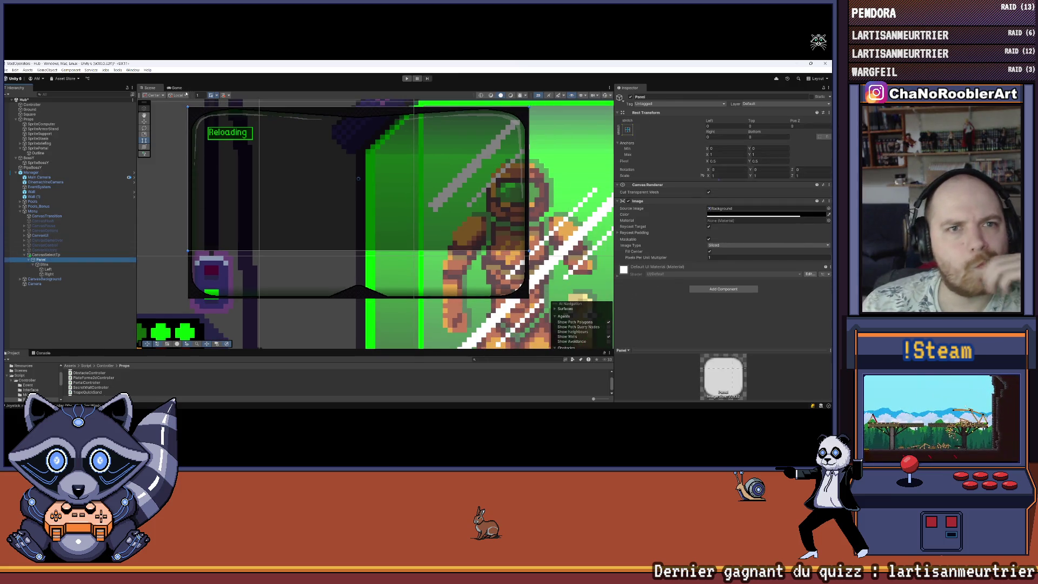
pyautogui.click(210, 94)
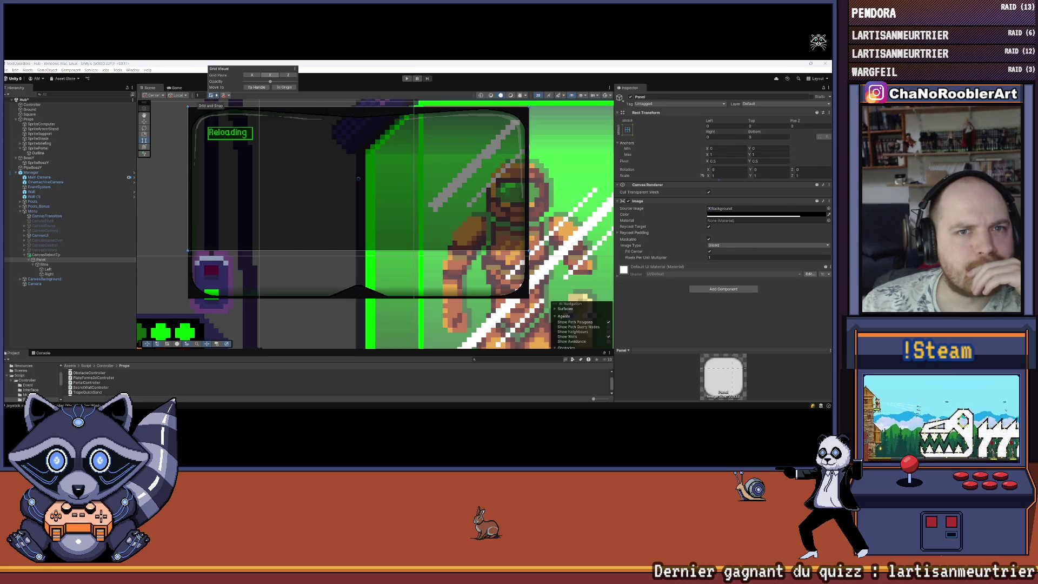
pyautogui.click(172, 89)
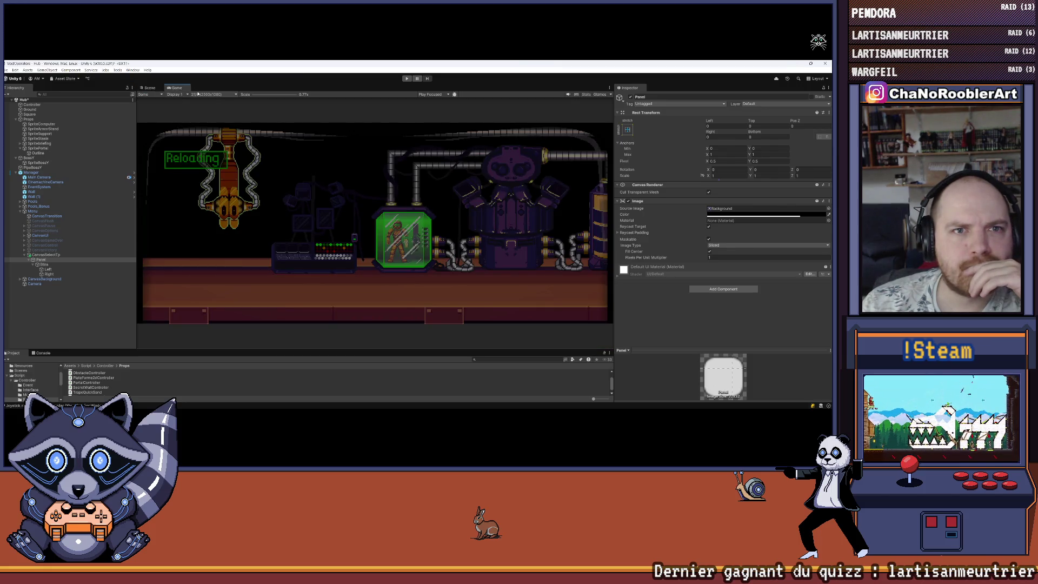
# Set the Game view resolution to 4K UHD and return to the Scene view.
pyautogui.click(197, 93)
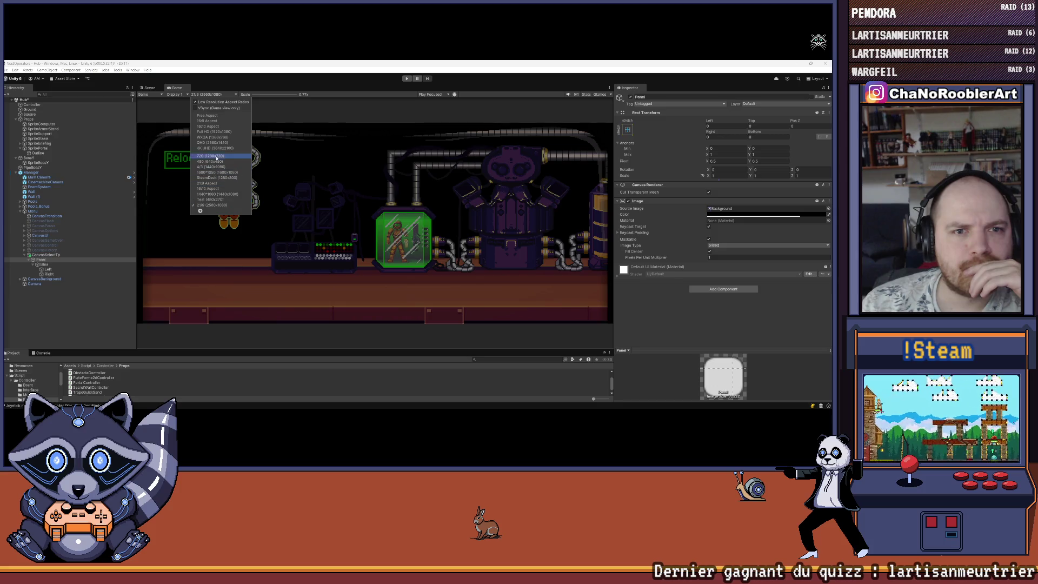
pyautogui.click(210, 148)
pyautogui.click(149, 88)
# Frame the Panel in 3D perspective and show the scene as wireframe.
pyautogui.press('f')
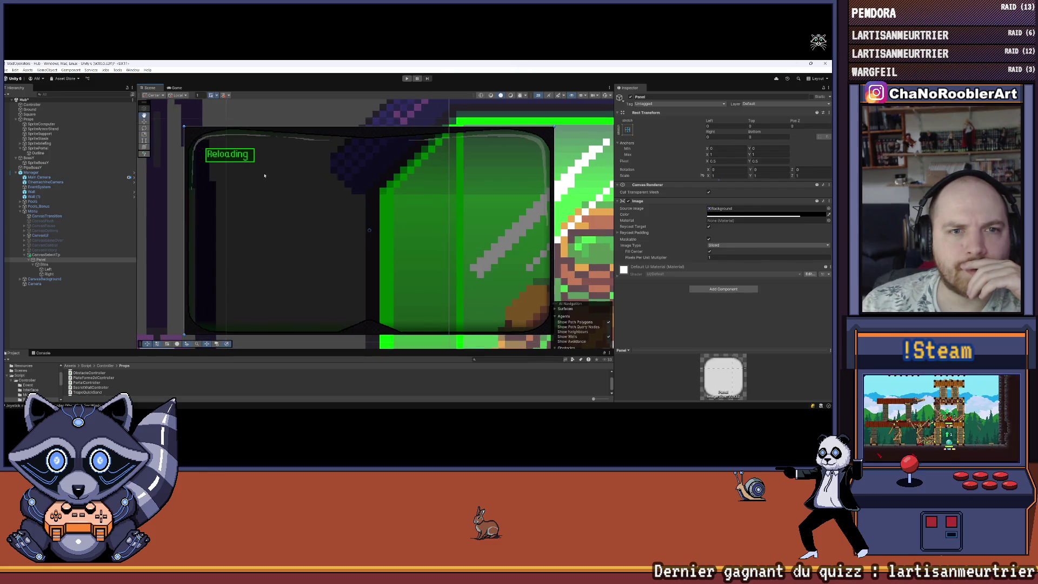
pyautogui.click(538, 95)
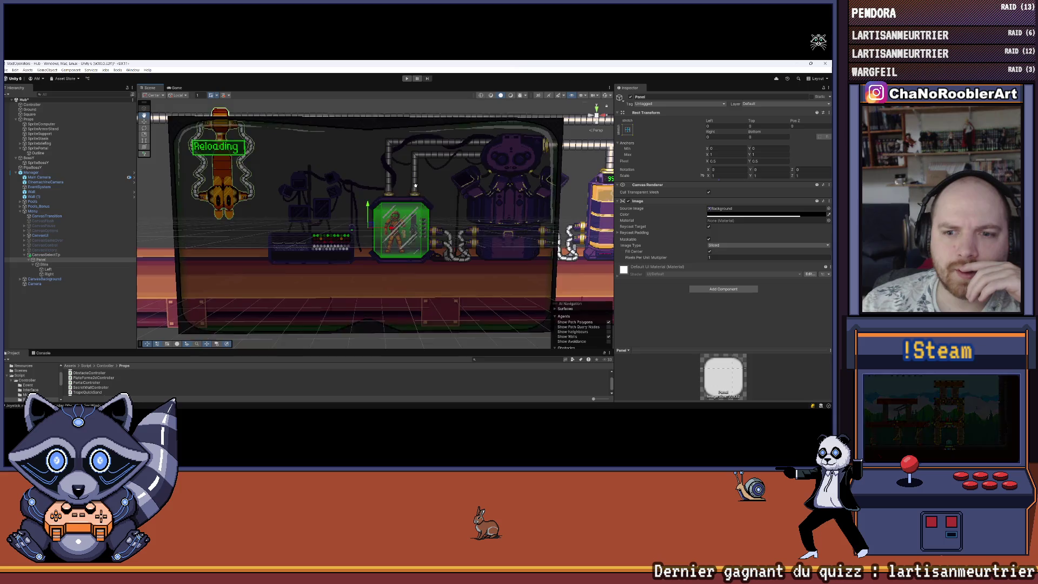
pyautogui.doubleClick(63, 260)
pyautogui.scroll(3, 401, 191)
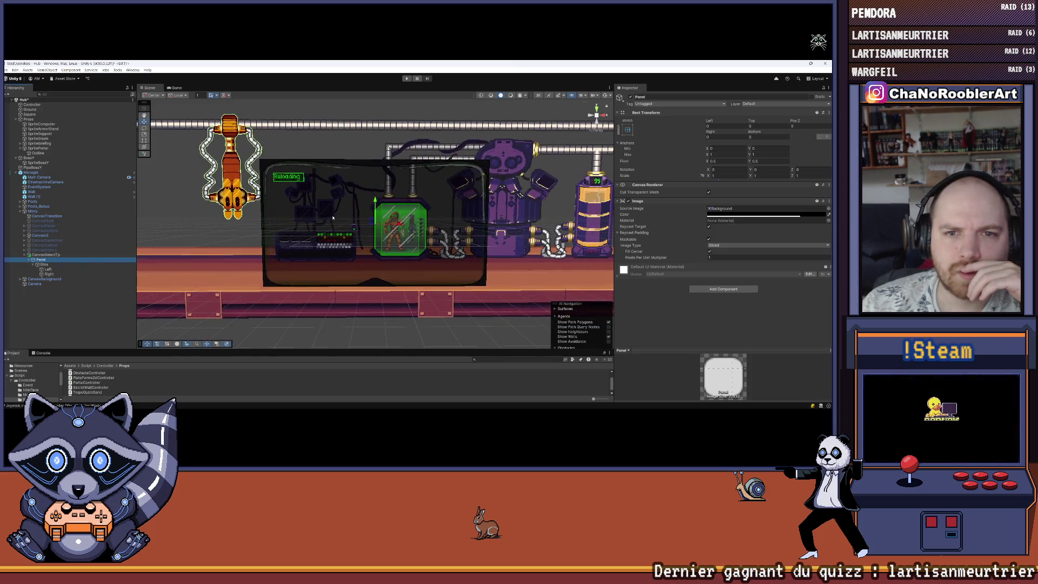
pyautogui.click(401, 190)
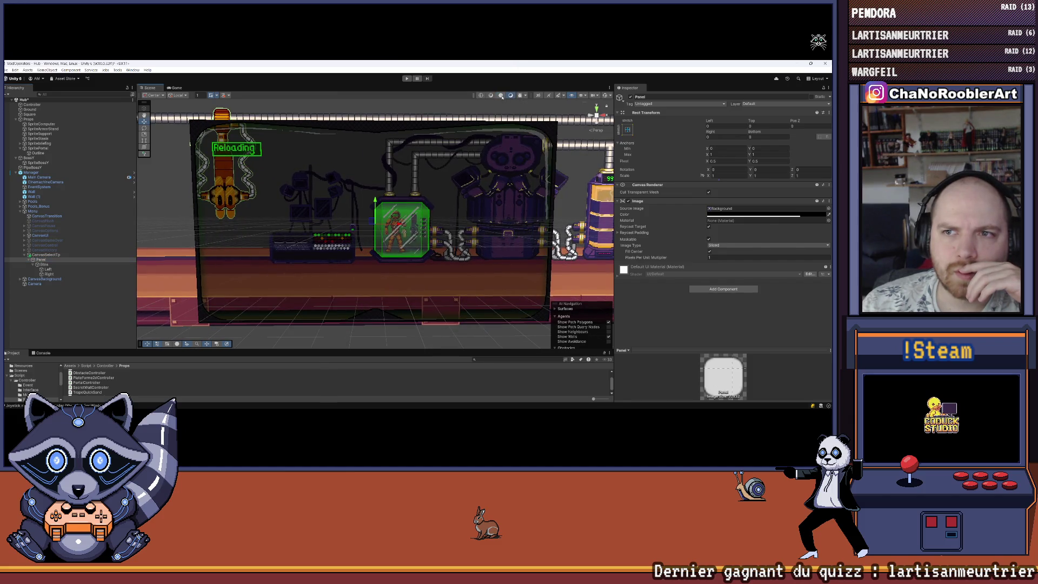
pyautogui.click(501, 96)
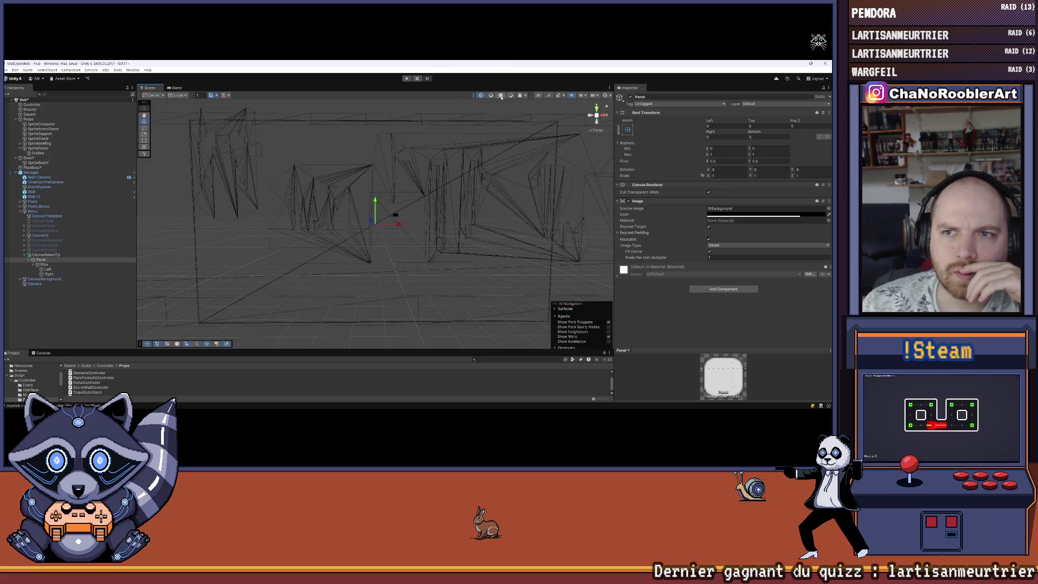
# Restore shaded rendering and enable 3D Icons and Terrain Debug Warnings in Gizmos.
pyautogui.click(502, 95)
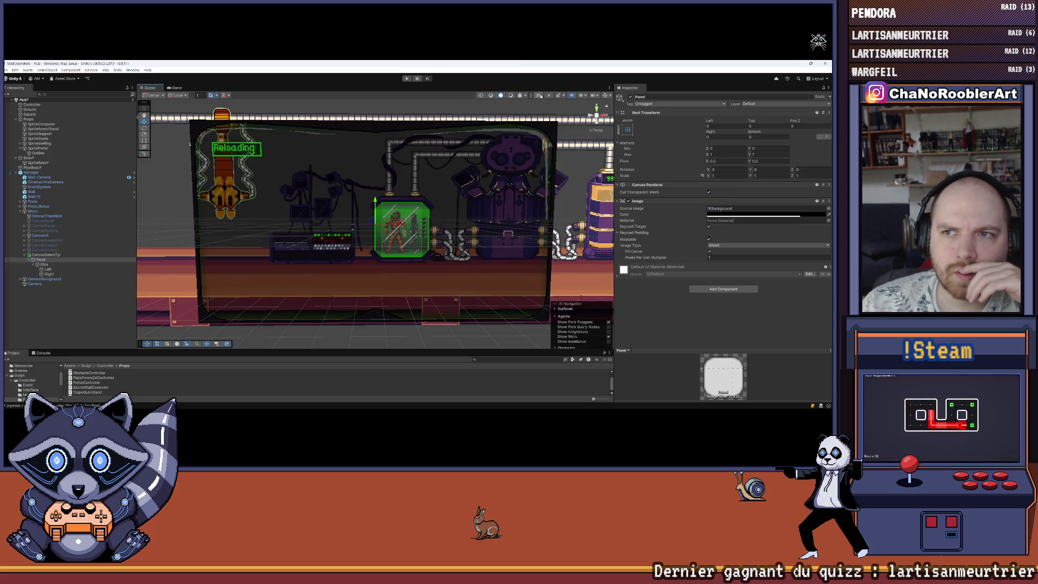
pyautogui.click(585, 96)
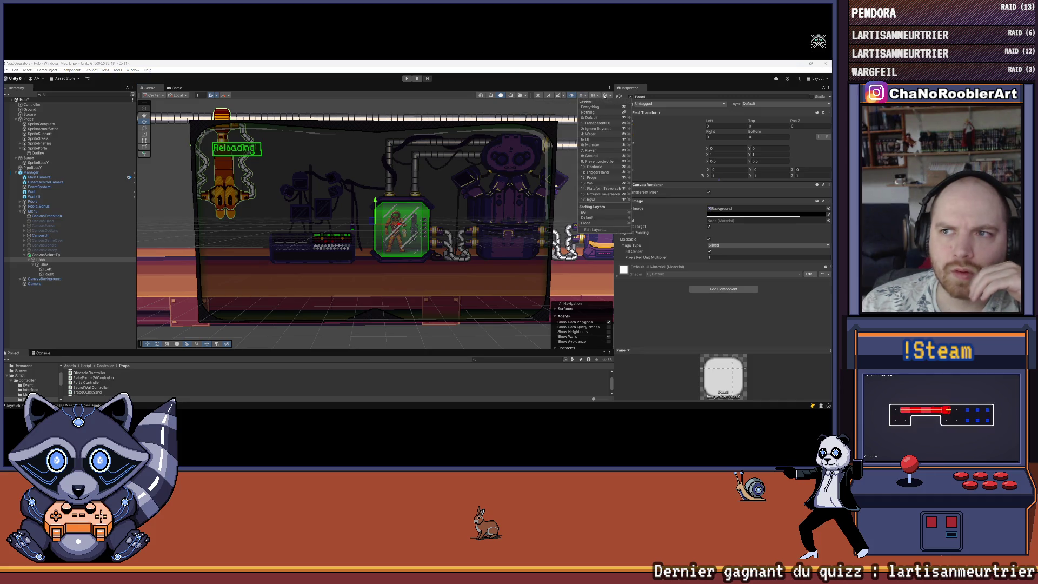
pyautogui.click(608, 96)
pyautogui.click(613, 109)
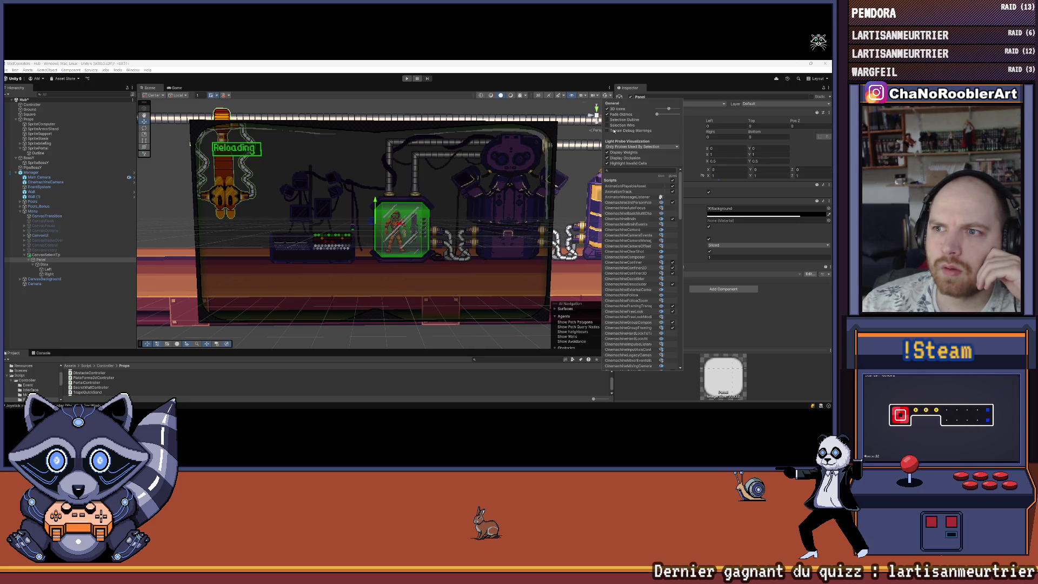
pyautogui.click(614, 131)
# Peek at the Game view, return to Scene, and enable Preferred Width on Left.
pyautogui.scroll(-2, 645, 231)
pyautogui.scroll(2, 471, 199)
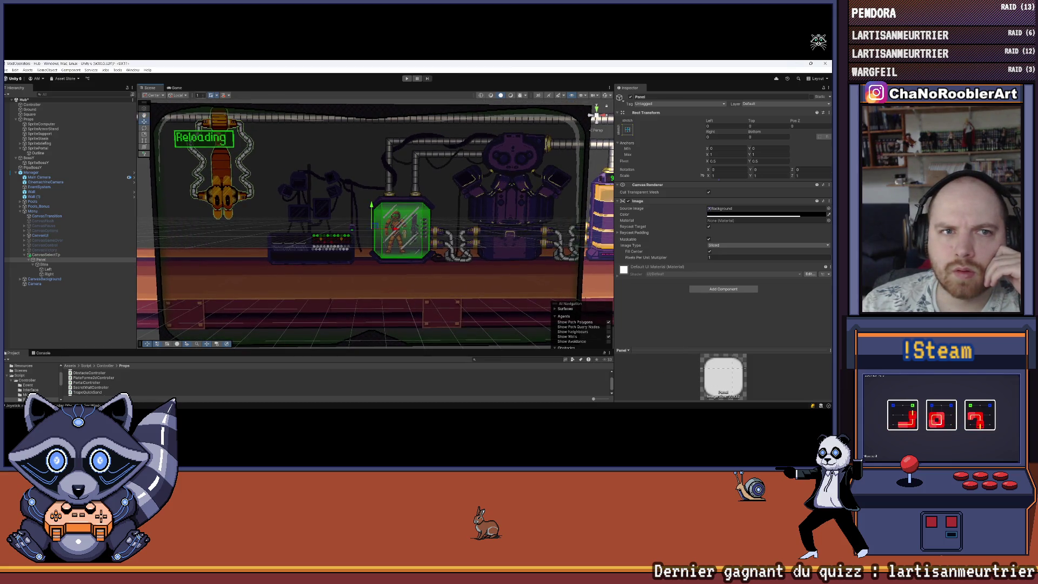
pyautogui.click(176, 88)
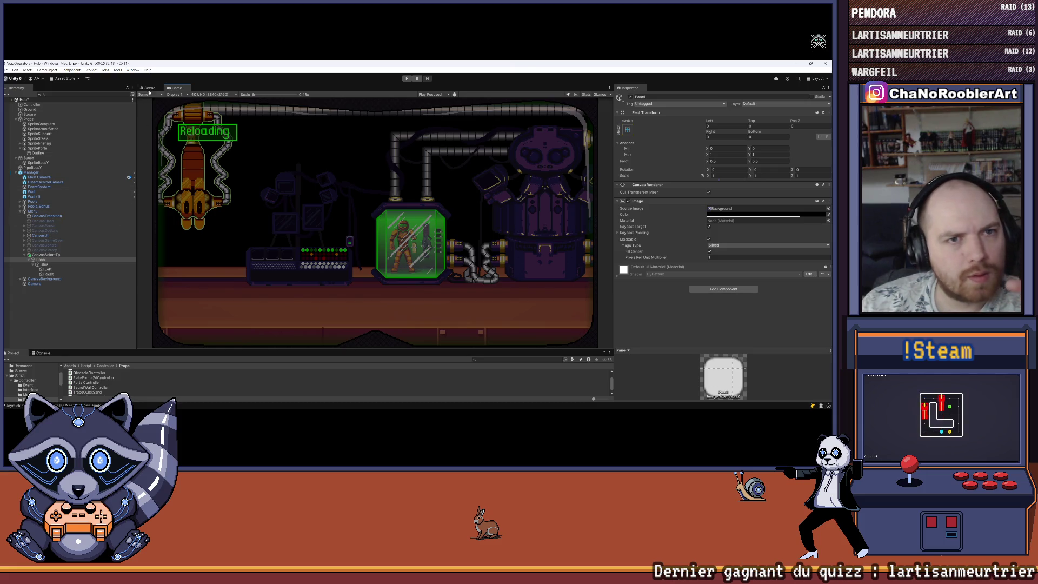
pyautogui.hotkey('ctrl', '1')
pyautogui.click(43, 263)
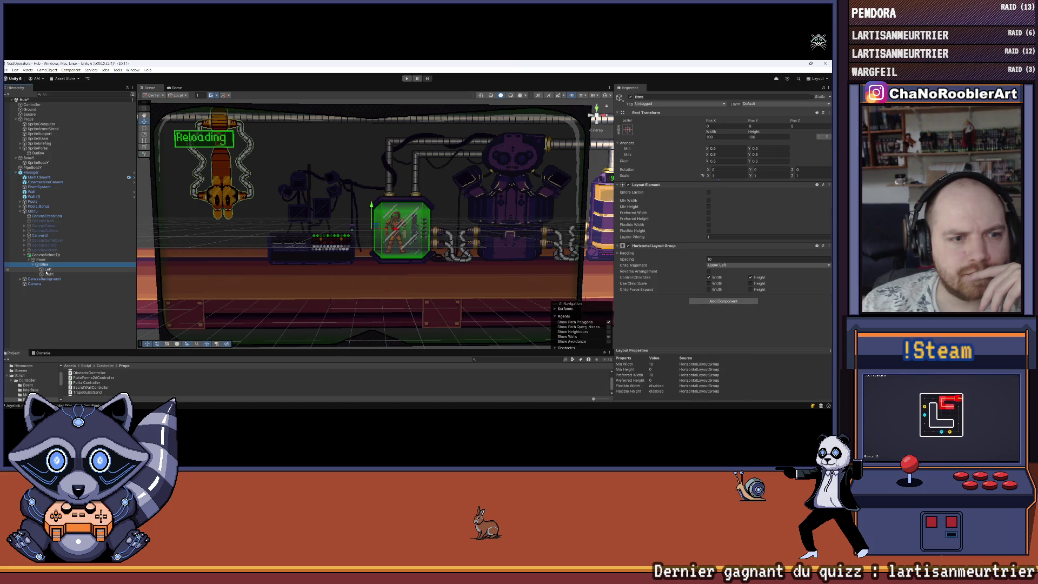
pyautogui.click(47, 269)
pyautogui.click(708, 220)
# Give Left a preferred size of 72.91 by 110.44 and switch to the Rect tool.
pyautogui.click(709, 219)
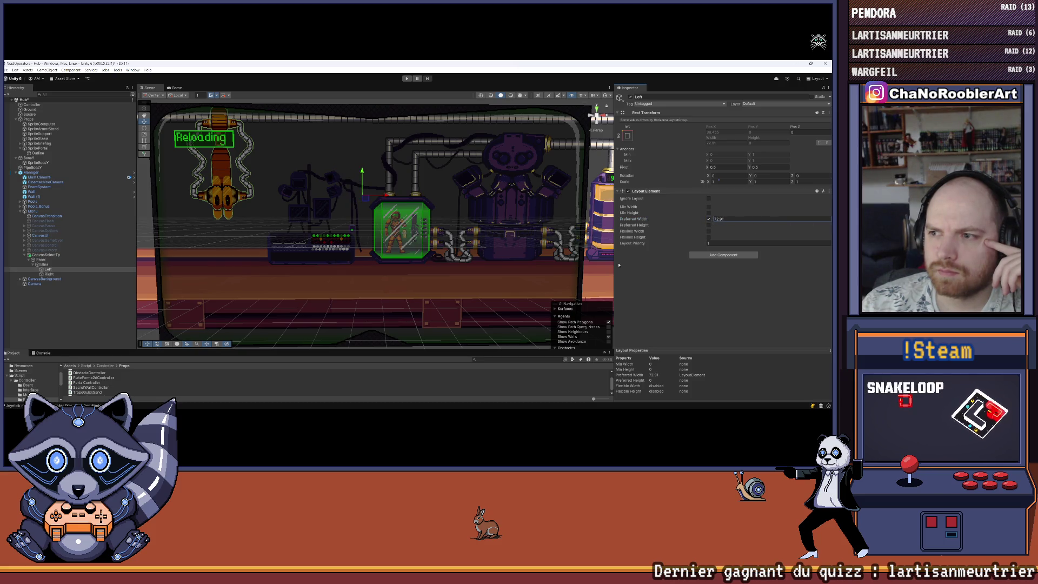
pyautogui.click(712, 226)
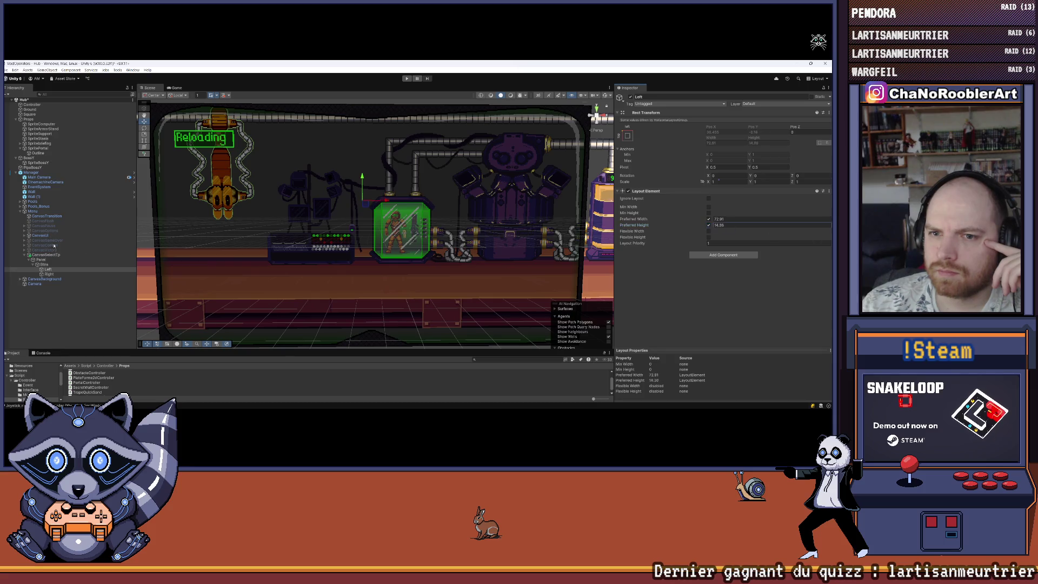
pyautogui.click(144, 140)
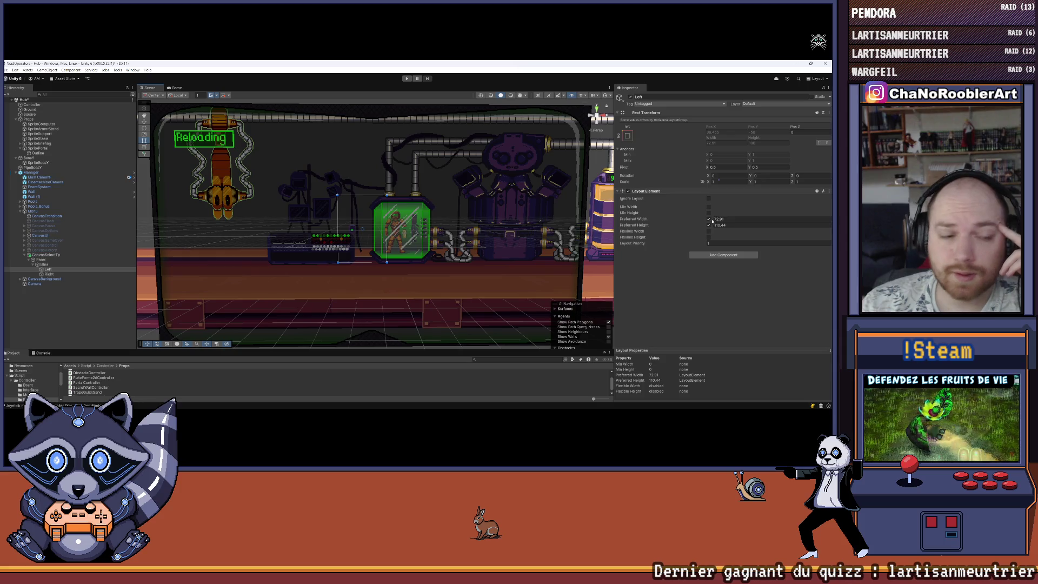
# Set Btns to Upper Left with preferred width 108.48 and preferred height 100.
pyautogui.click(66, 264)
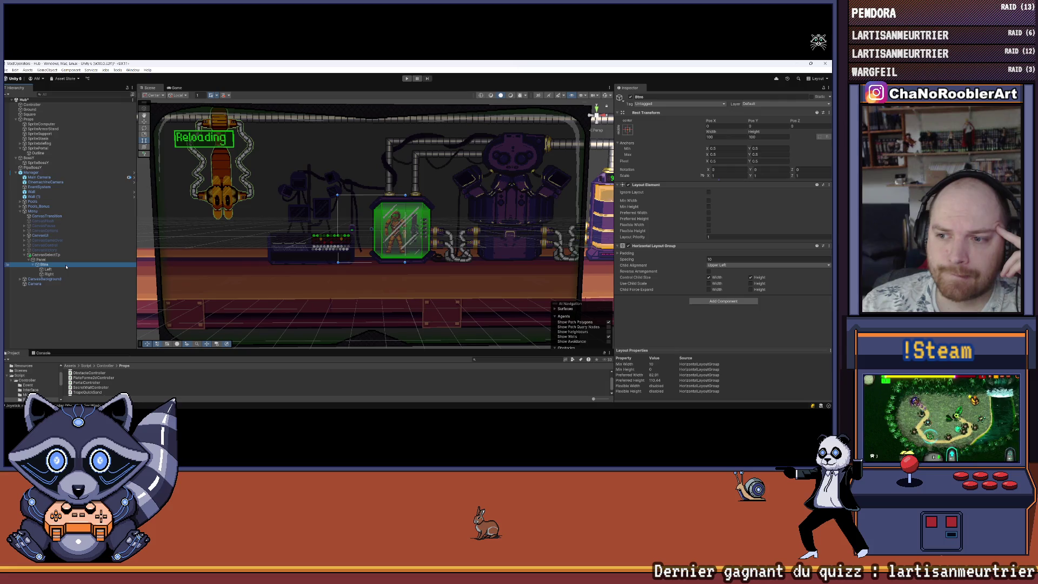
pyautogui.click(619, 253)
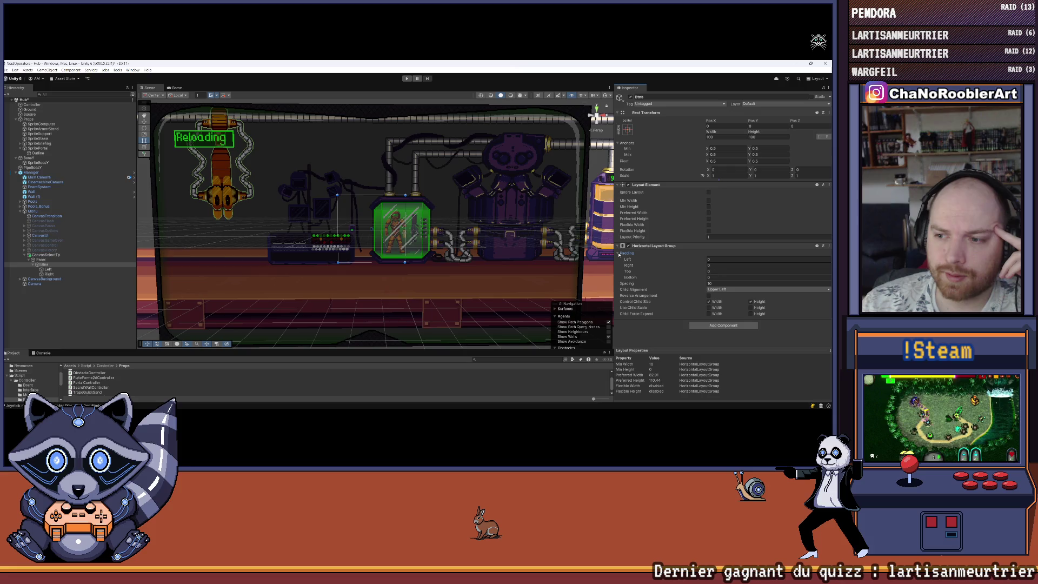
pyautogui.click(620, 254)
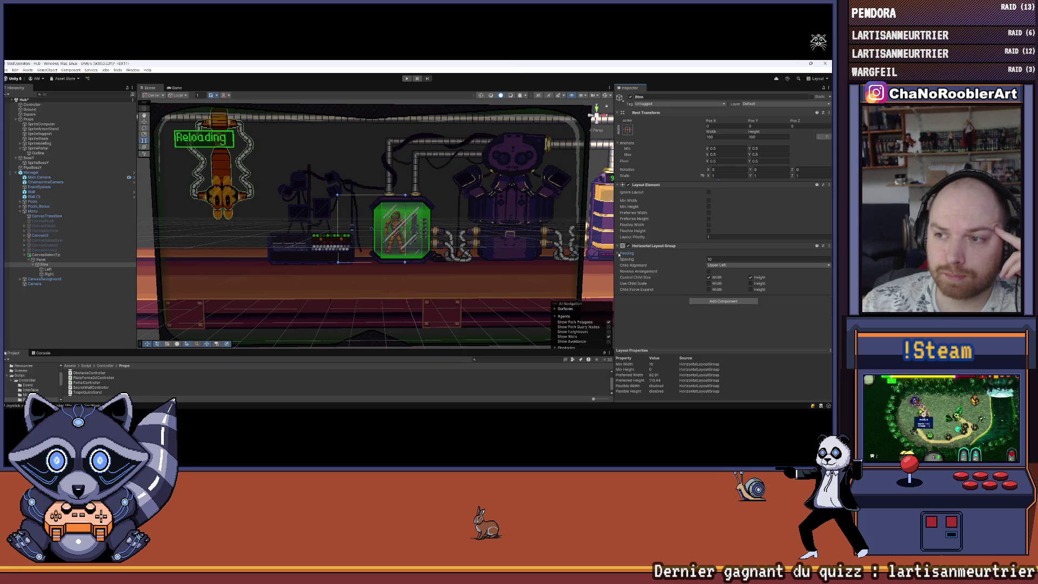
pyautogui.click(724, 266)
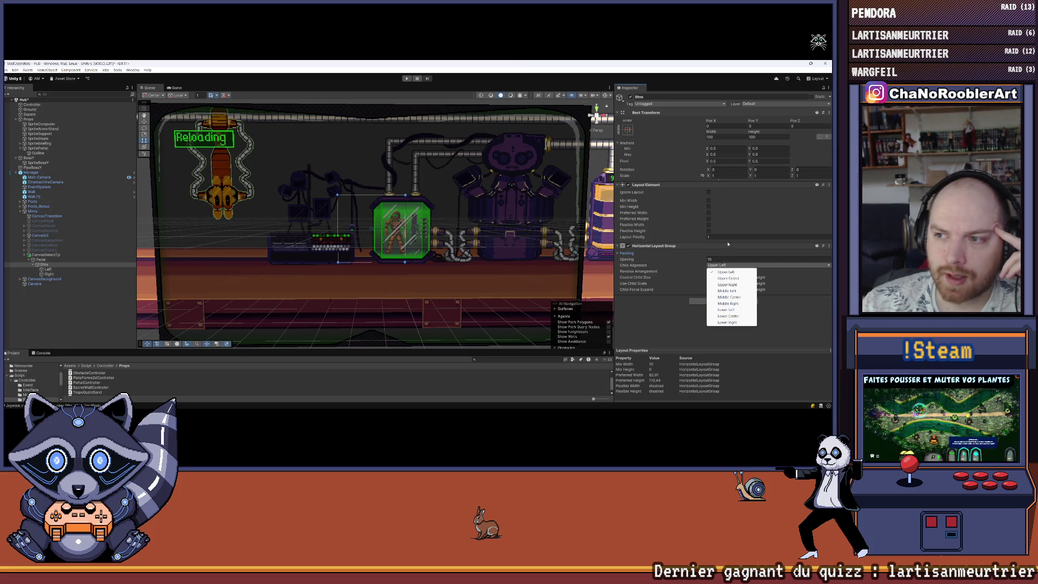
pyautogui.click(708, 212)
pyautogui.click(708, 218)
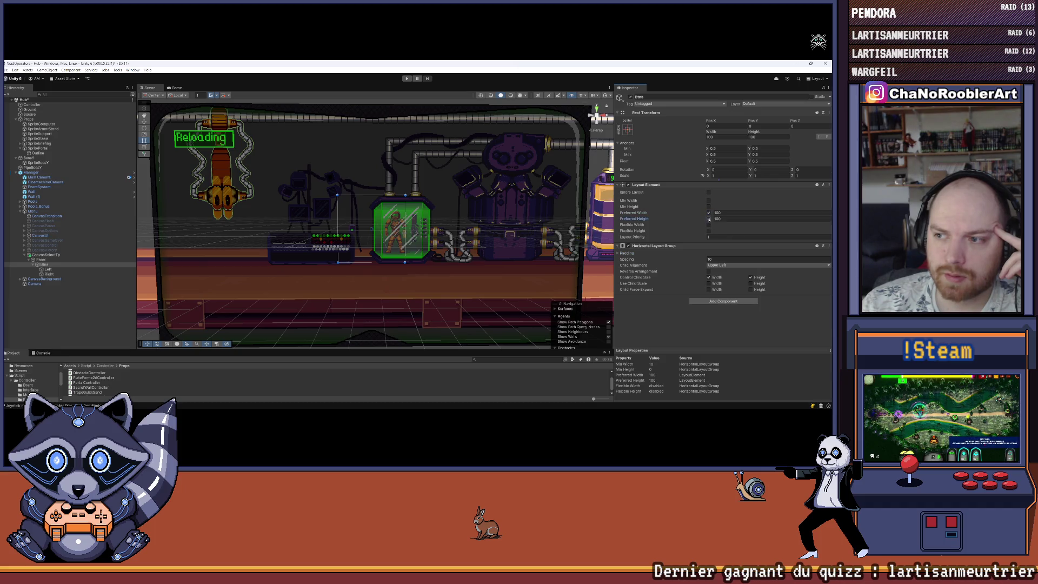
pyautogui.moveTo(712, 215); pyautogui.dragTo(718, 214)
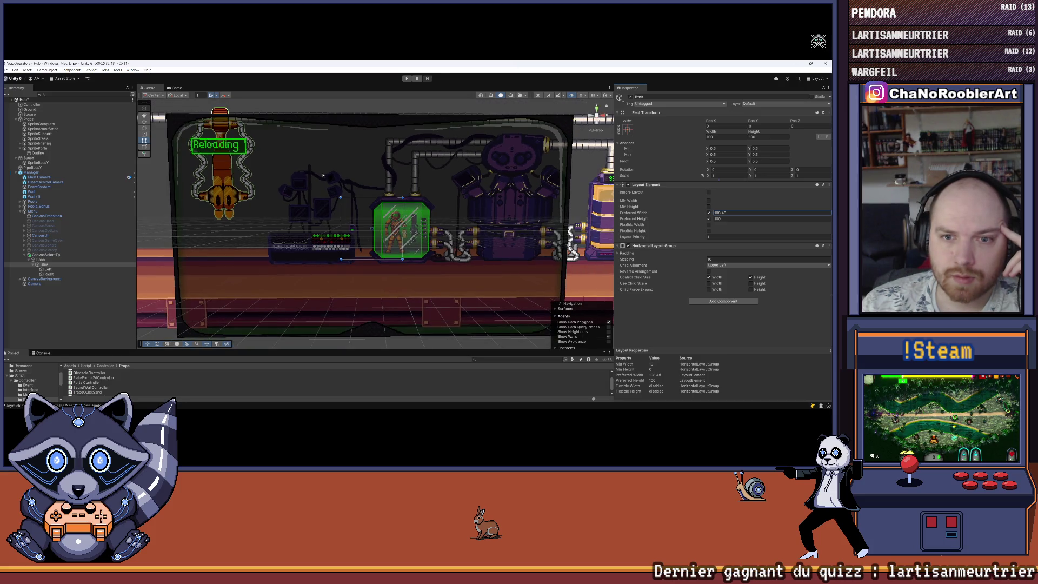
pyautogui.click(42, 260)
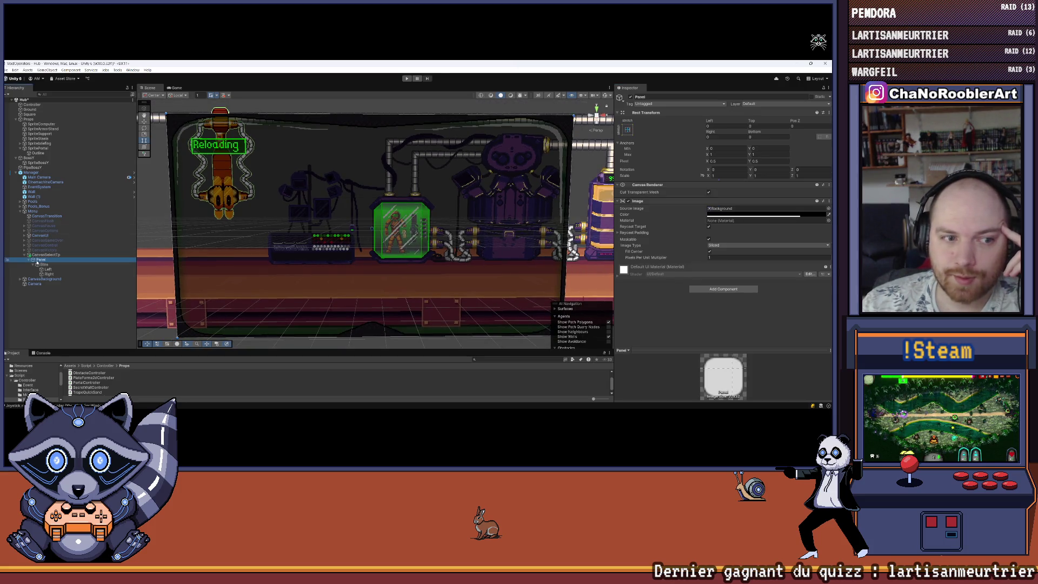
# Turn off the Panel's flexible width and height.
pyautogui.click(41, 265)
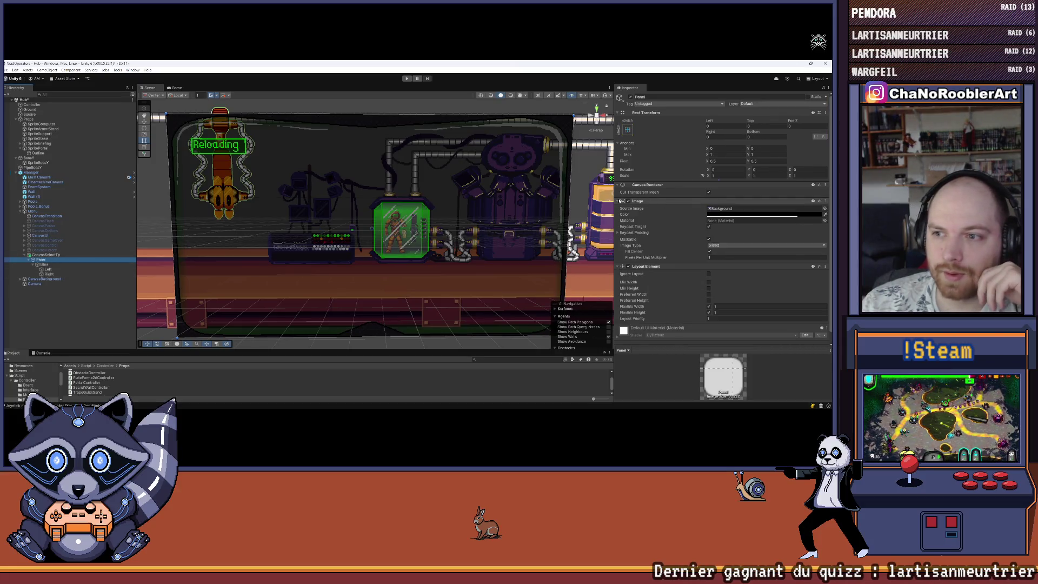
pyautogui.click(640, 200)
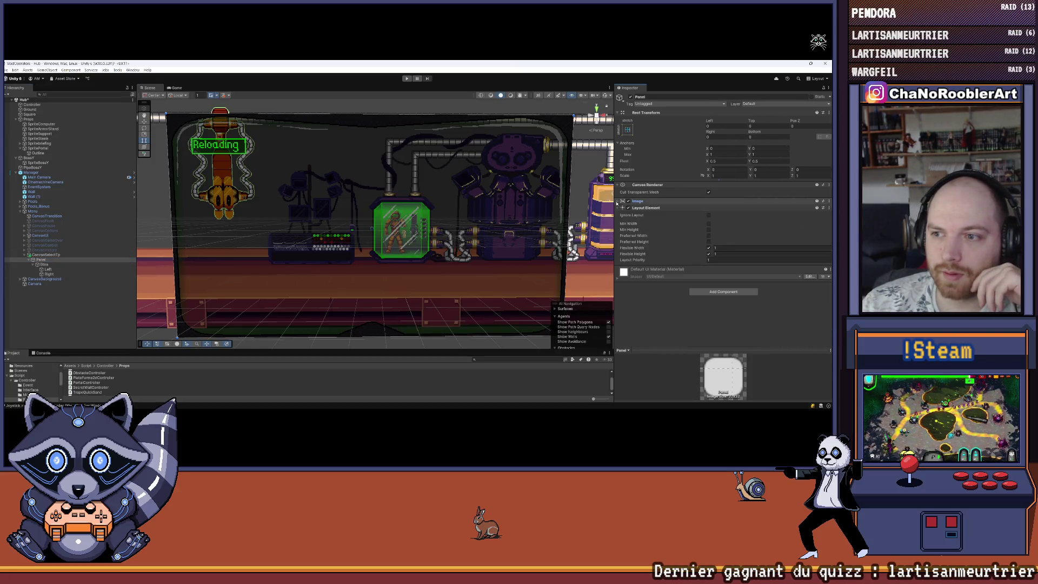
pyautogui.click(708, 254)
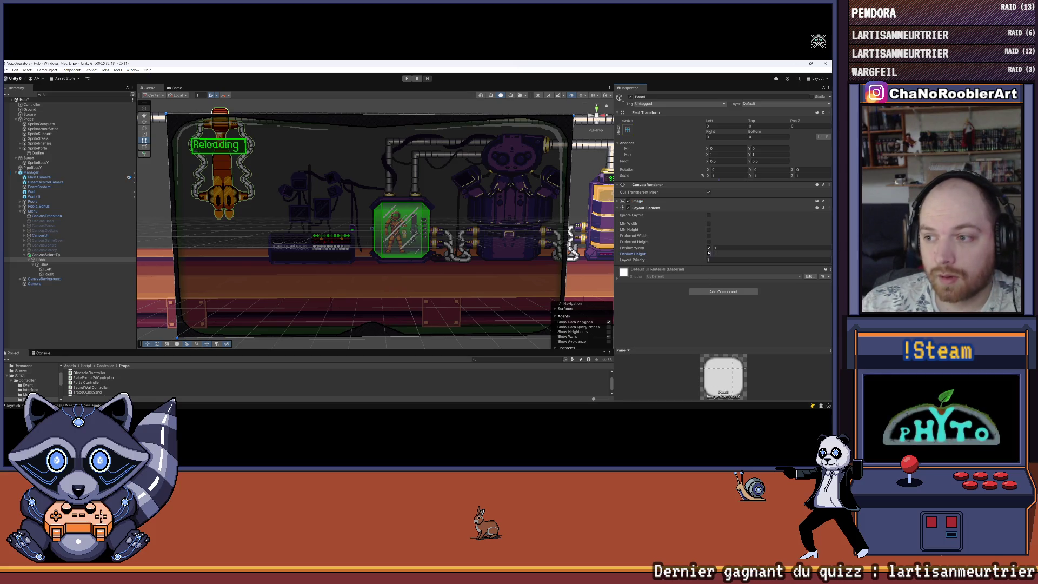
pyautogui.click(708, 248)
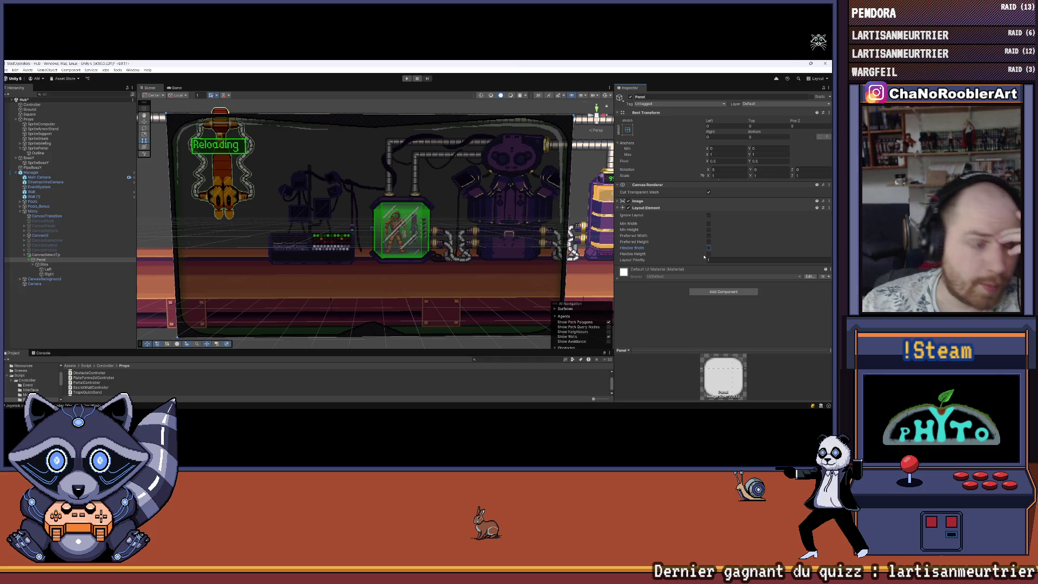
# Add a Vertical Layout Group to the Panel that controls child width and height.
pyautogui.click(711, 291)
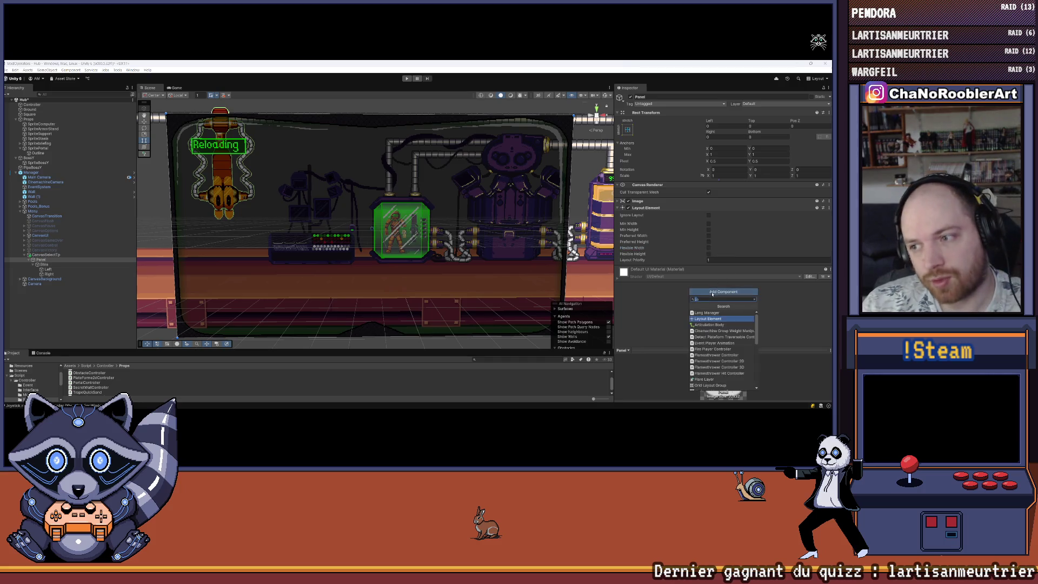
pyautogui.write('Ver')
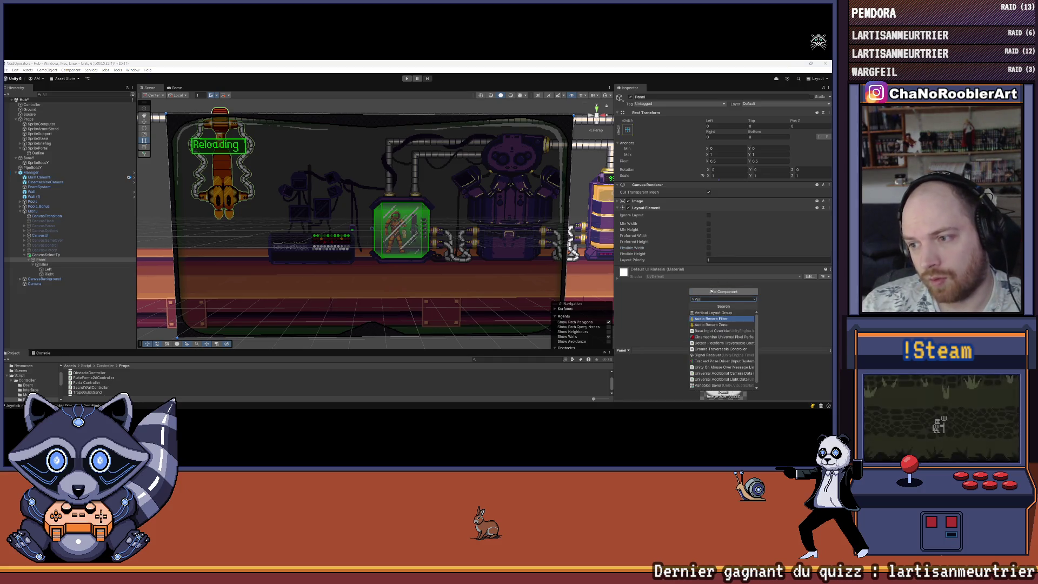
pyautogui.click(711, 314)
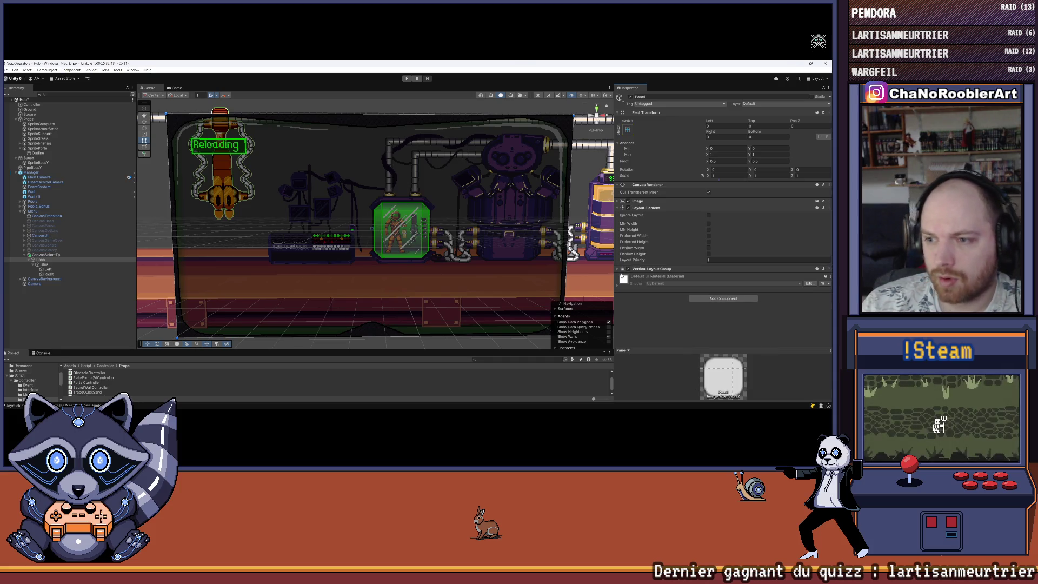
pyautogui.click(626, 271)
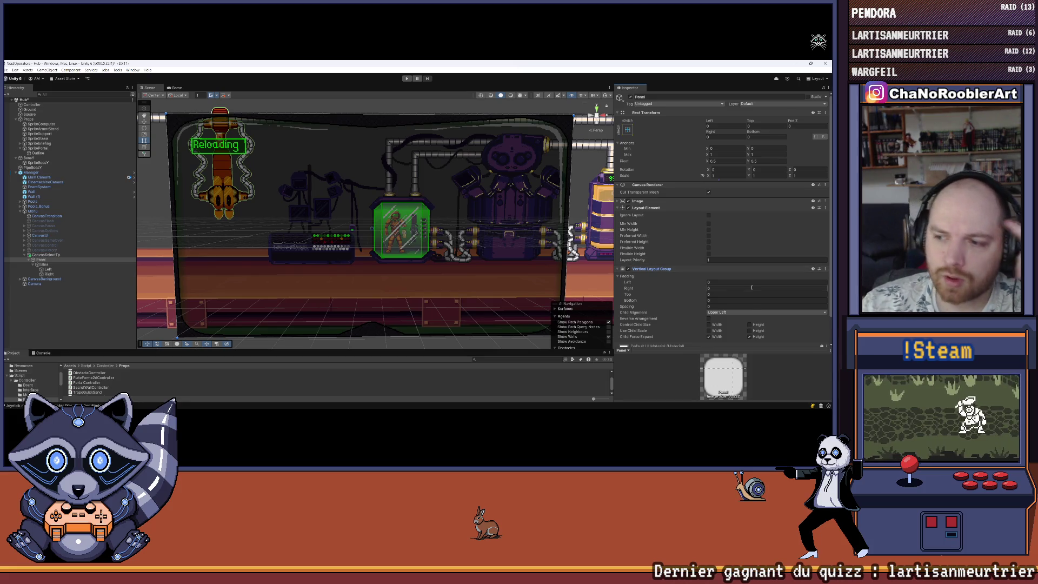
pyautogui.scroll(-1, 751, 287)
pyautogui.click(740, 308)
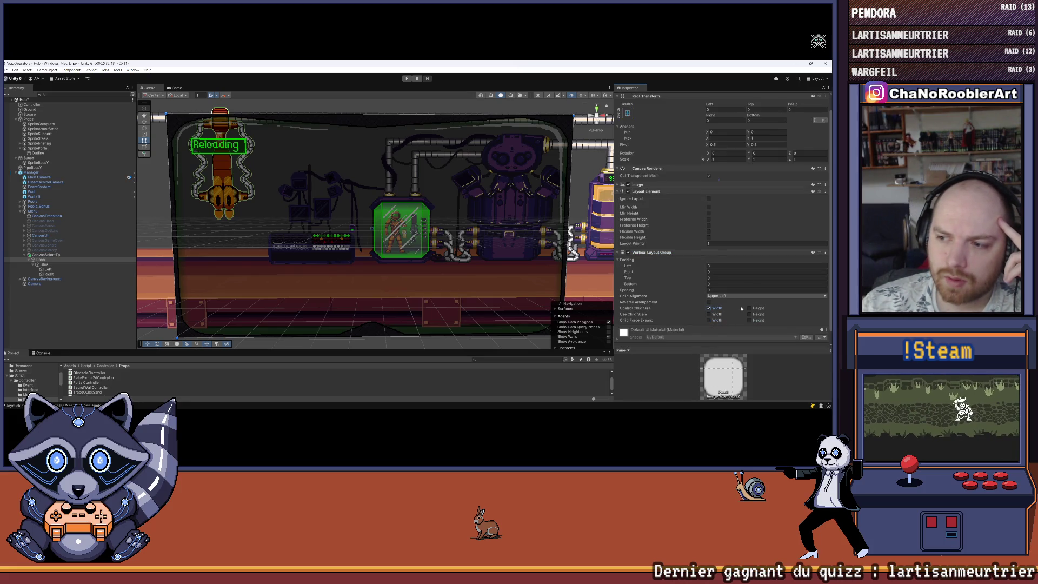
pyautogui.click(749, 308)
pyautogui.scroll(1, 749, 308)
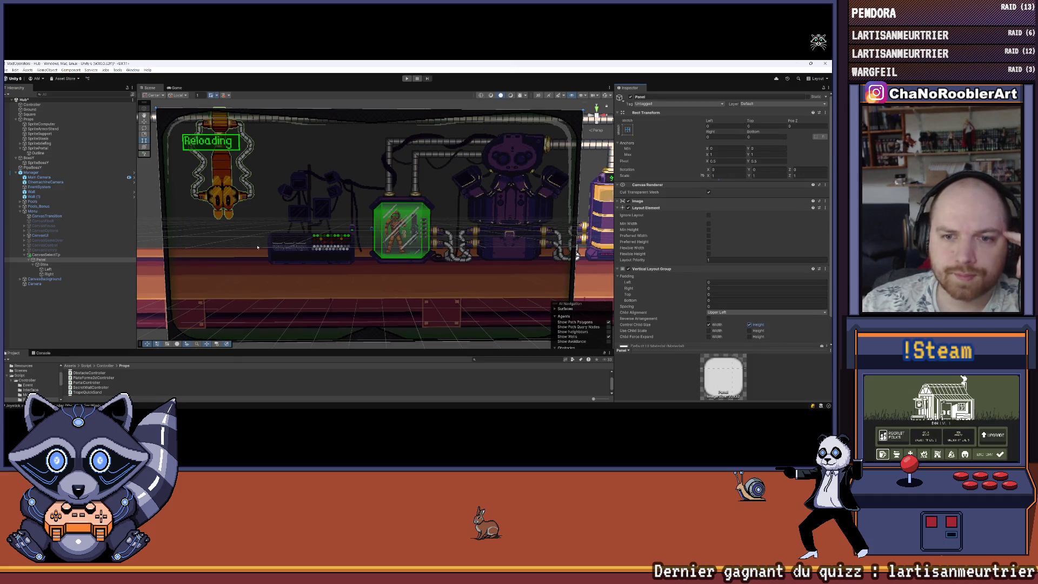
pyautogui.click(45, 264)
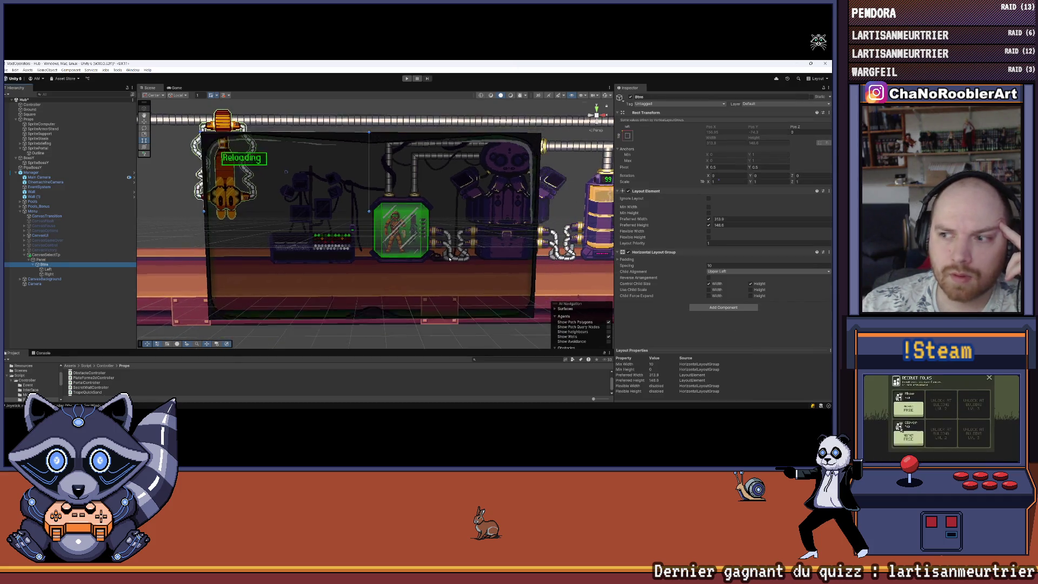
# Enable Btns' preferred width and set it to 640.
pyautogui.click(708, 219)
pyautogui.click(709, 225)
pyautogui.click(708, 225)
pyautogui.click(708, 219)
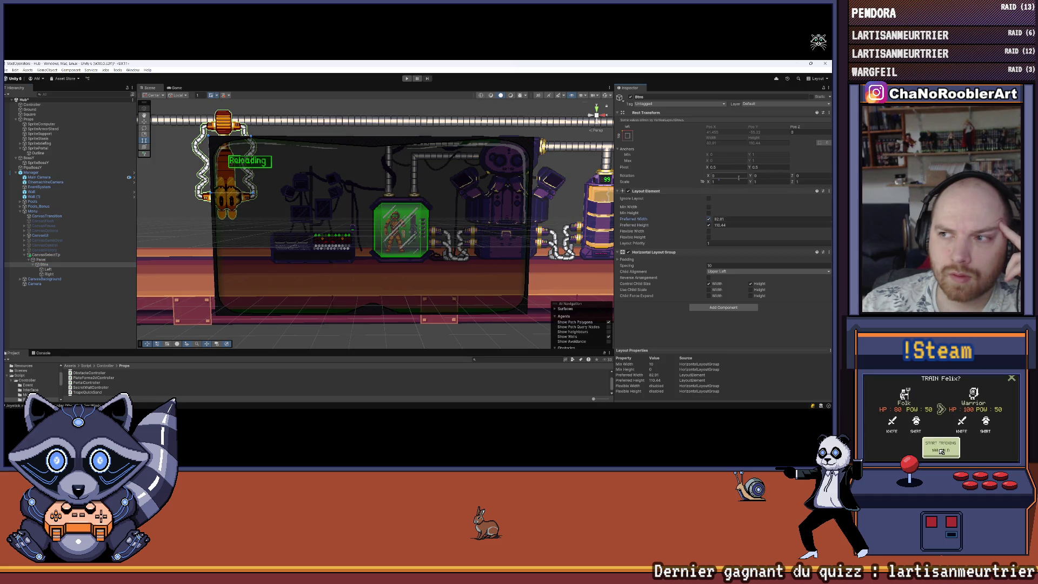
pyautogui.click(714, 219)
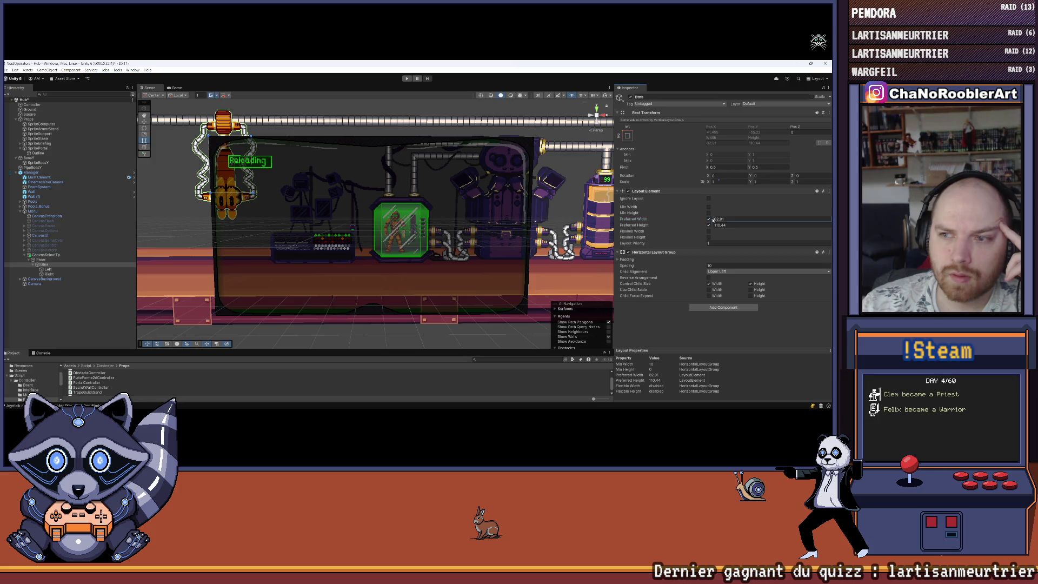
pyautogui.write('691.2')
pyautogui.write('632.8')
pyautogui.write('638.9')
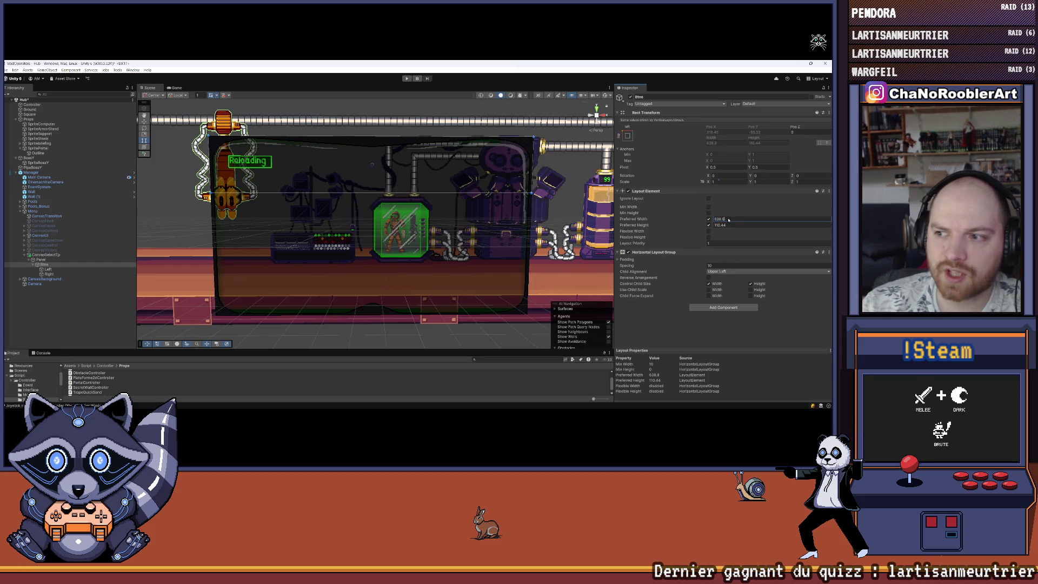
pyautogui.write('640')
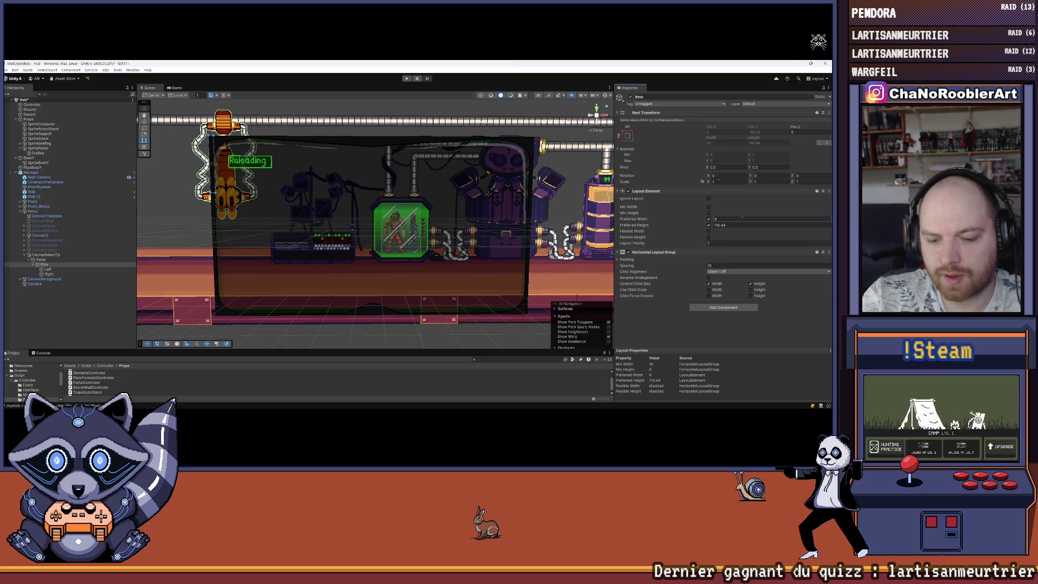
# Raise Btns' preferred height to about 480.
pyautogui.click(713, 226)
pyautogui.write('477.2')
pyautogui.moveTo(265, 254); pyautogui.dragTo(294, 250)
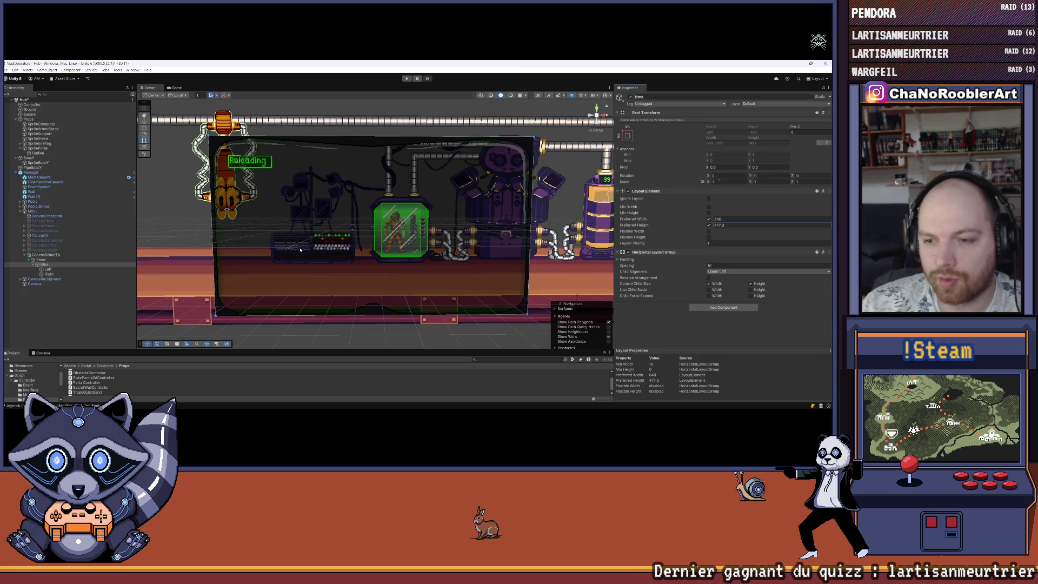
pyautogui.click(717, 226)
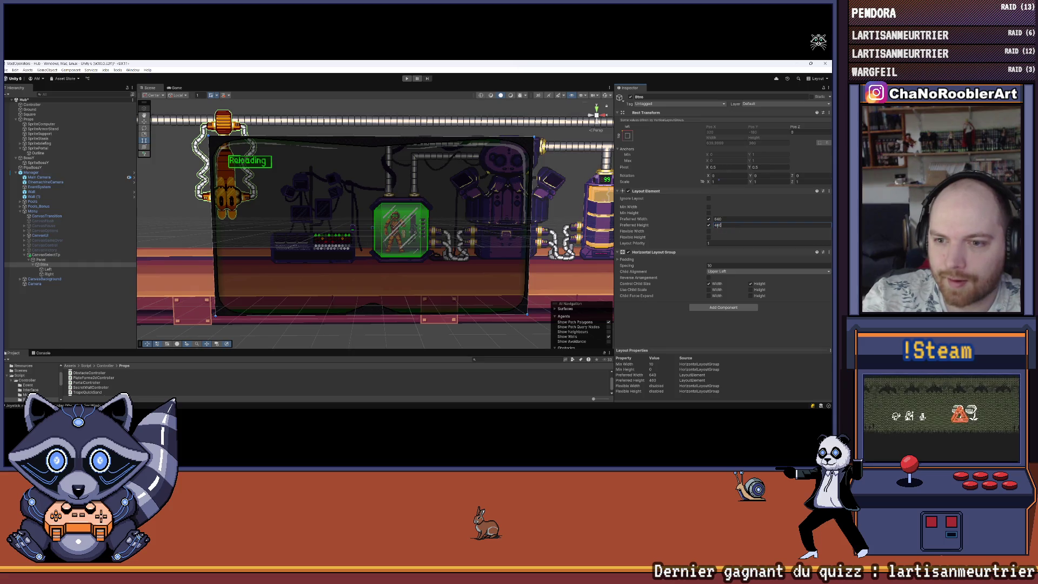
pyautogui.click(49, 269)
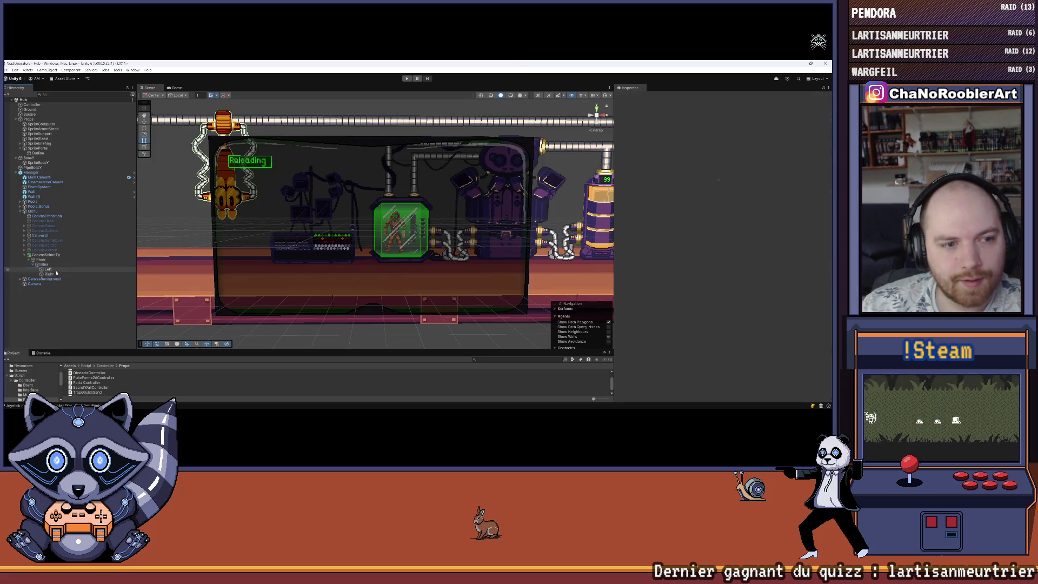
# Set the Left column's Layout Element preferred width to 320 (640/2).
pyautogui.moveTo(703, 219)
pyautogui.mouseDown()
pyautogui.moveTo(719, 219)
pyautogui.moveTo(135, 221)
pyautogui.moveTo(235, 237)
pyautogui.moveTo(206, 232)
pyautogui.mouseUp()
pyautogui.click(728, 220)
pyautogui.click(44, 264)
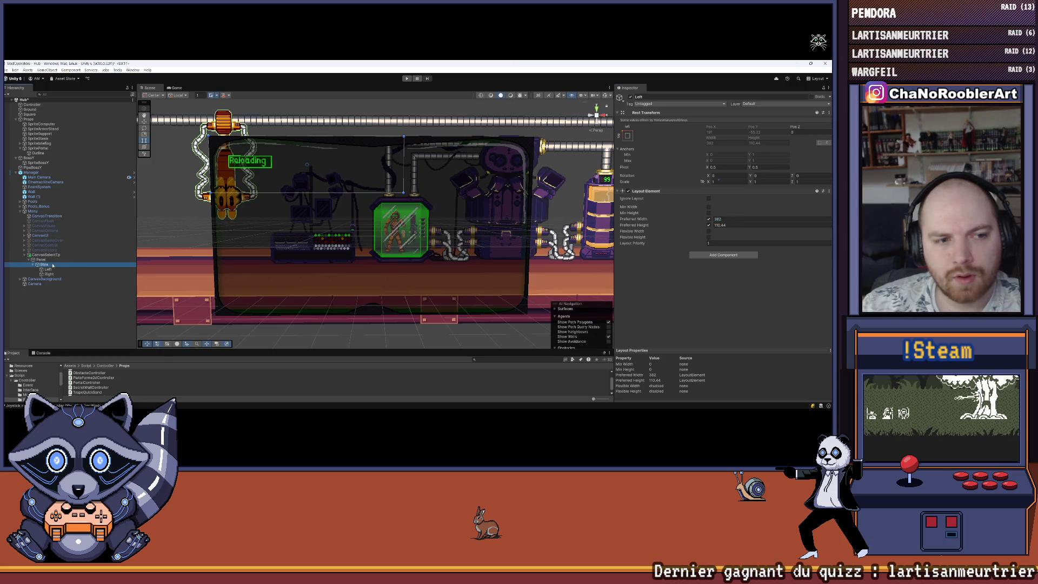
pyautogui.click(50, 270)
pyautogui.click(725, 219)
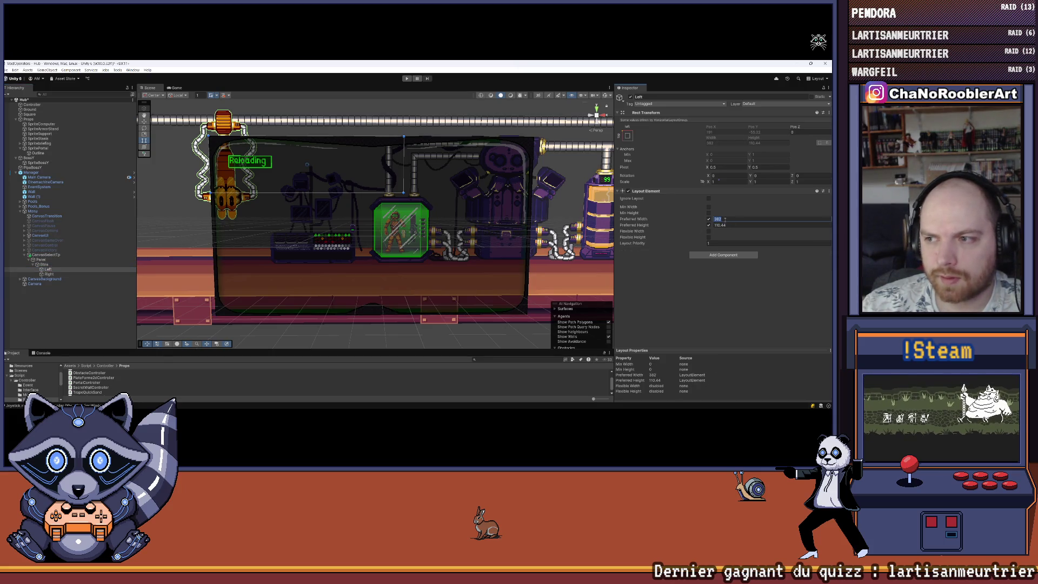
pyautogui.write('-40')
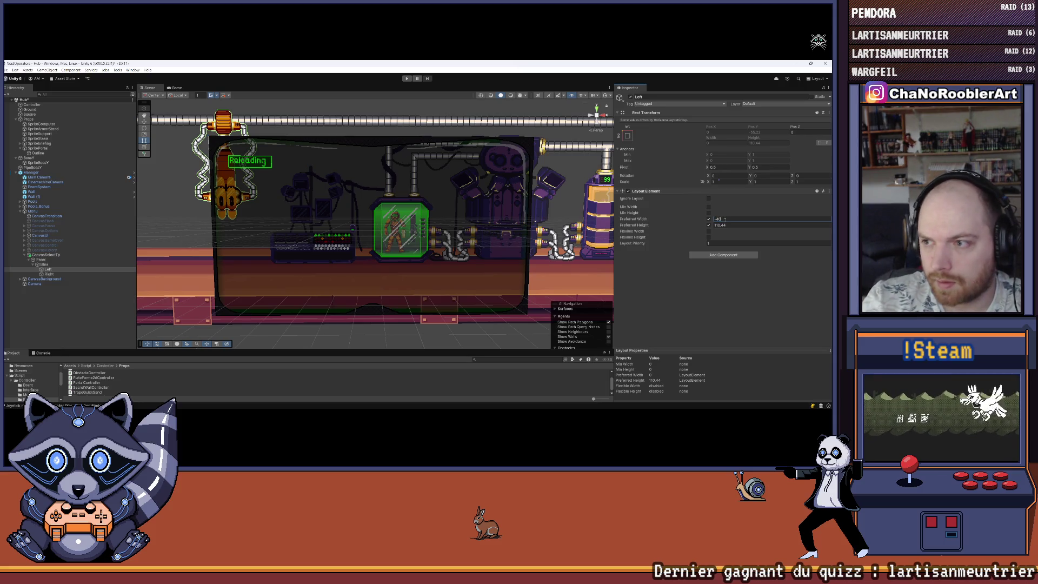
pyautogui.write('64')
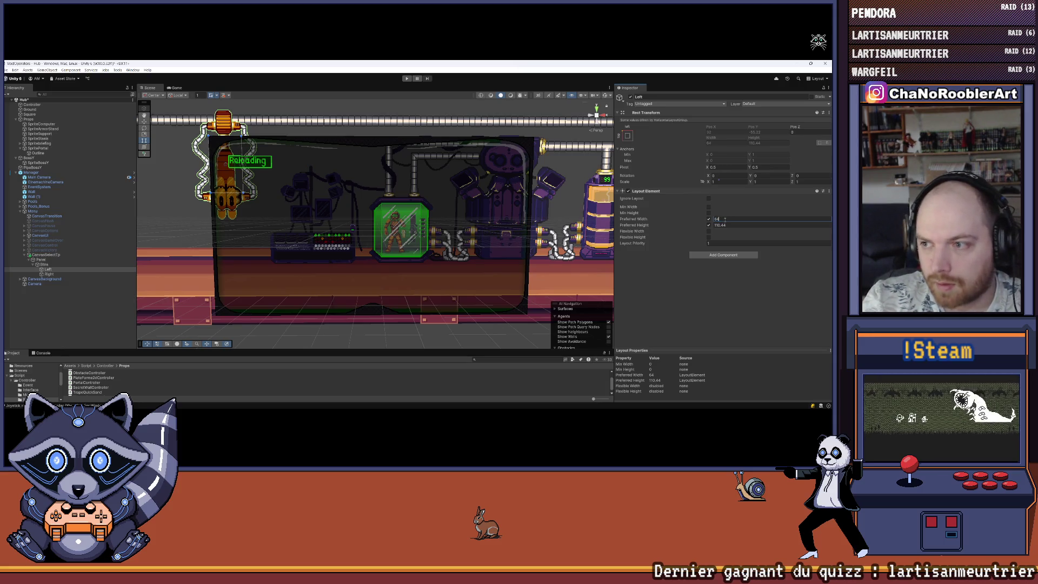
pyautogui.write('0/2')
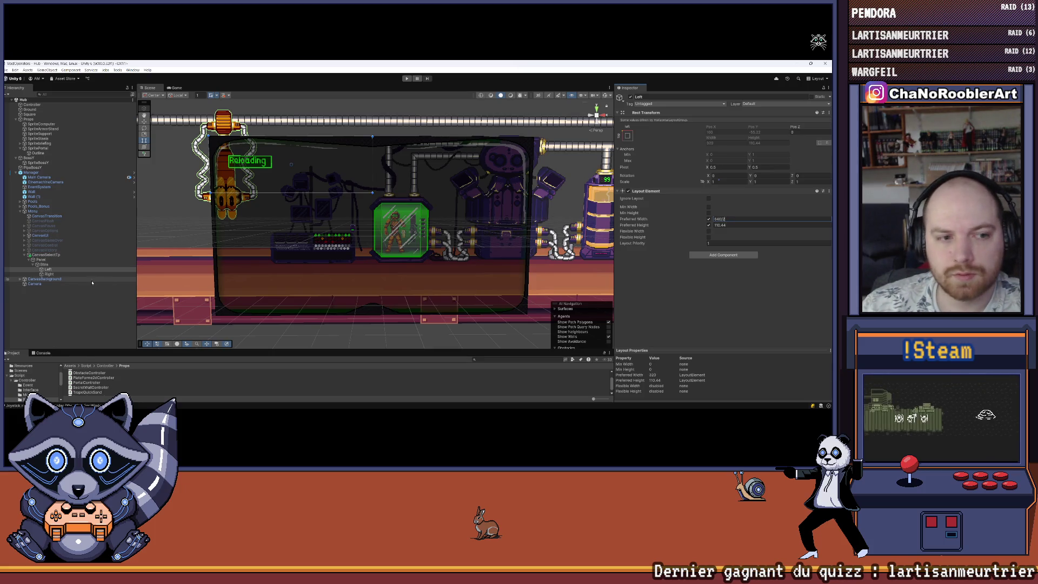
pyautogui.click(721, 322)
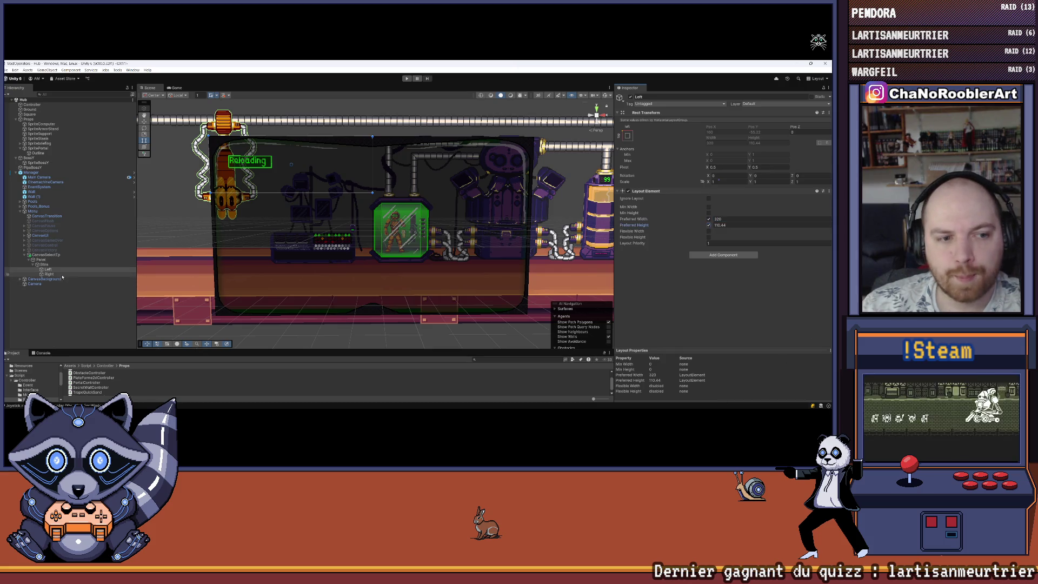
# Set the Left column's preferred height to 460.
pyautogui.click(49, 264)
pyautogui.click(50, 270)
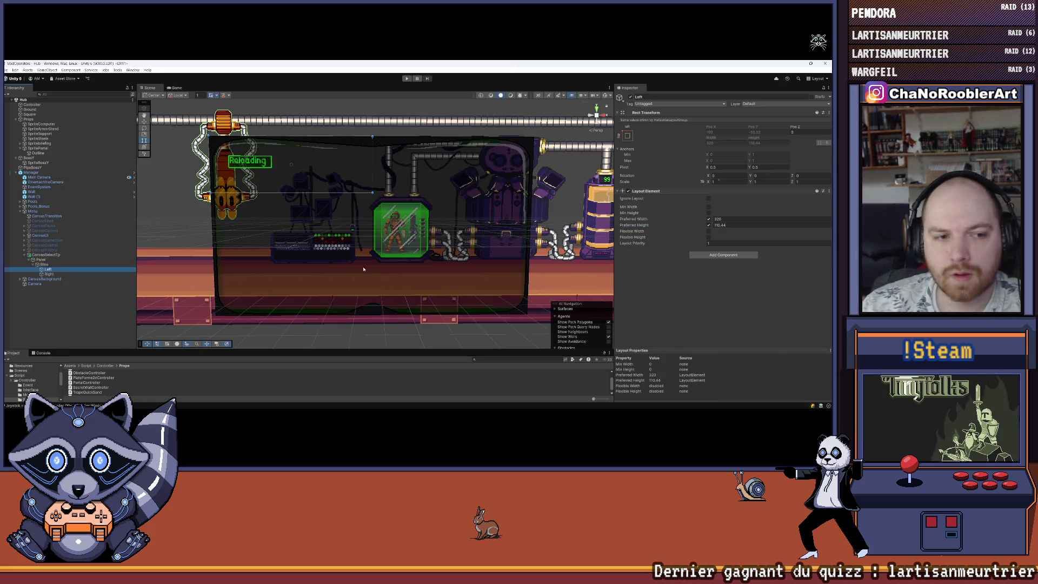
pyautogui.click(729, 226)
pyautogui.write('460/2')
pyautogui.press('Return')
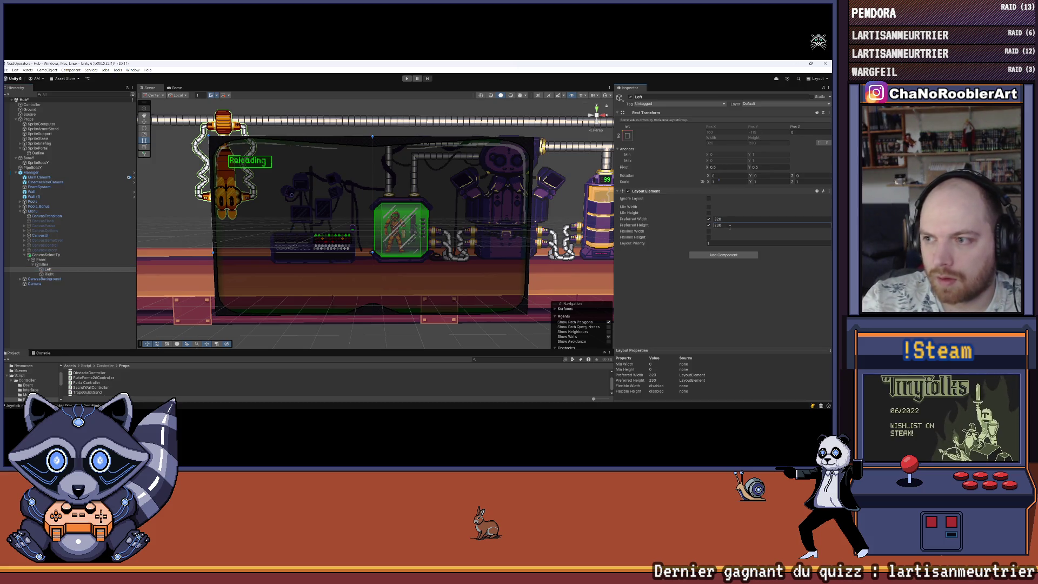
pyautogui.click(723, 224)
pyautogui.click(723, 225)
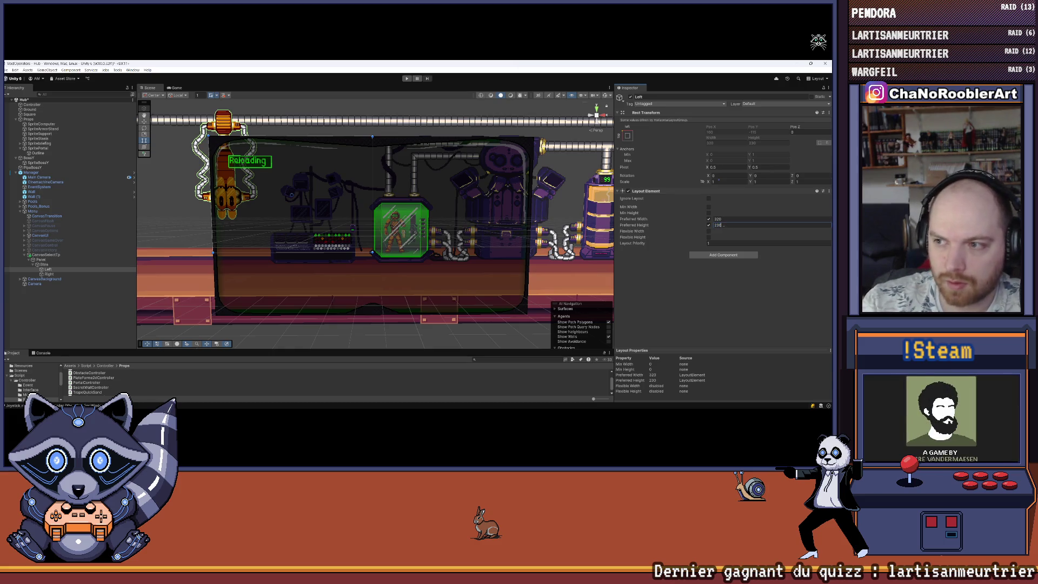
pyautogui.write('*2')
pyautogui.press('Tab')
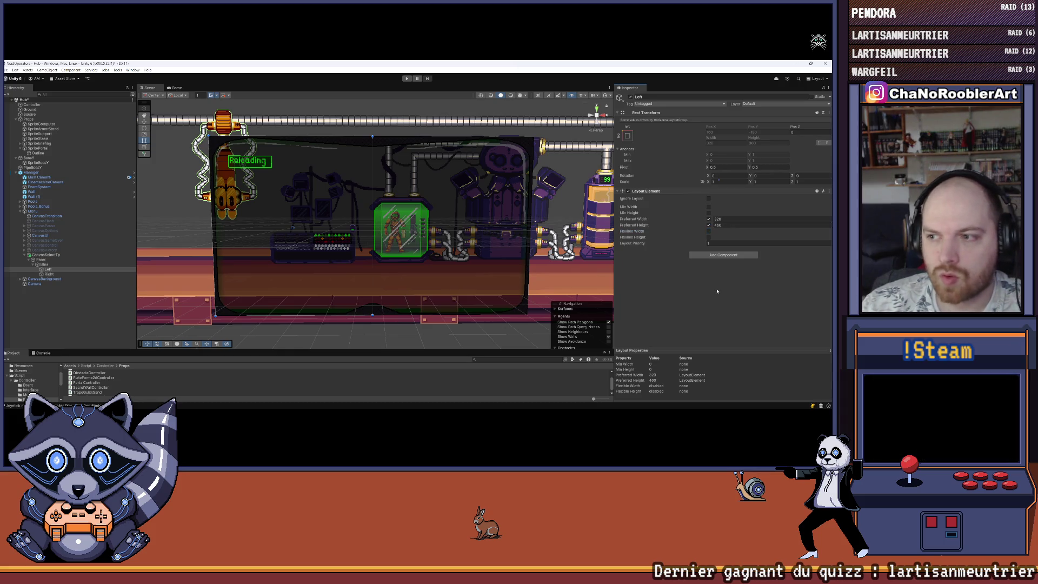
pyautogui.click(51, 274)
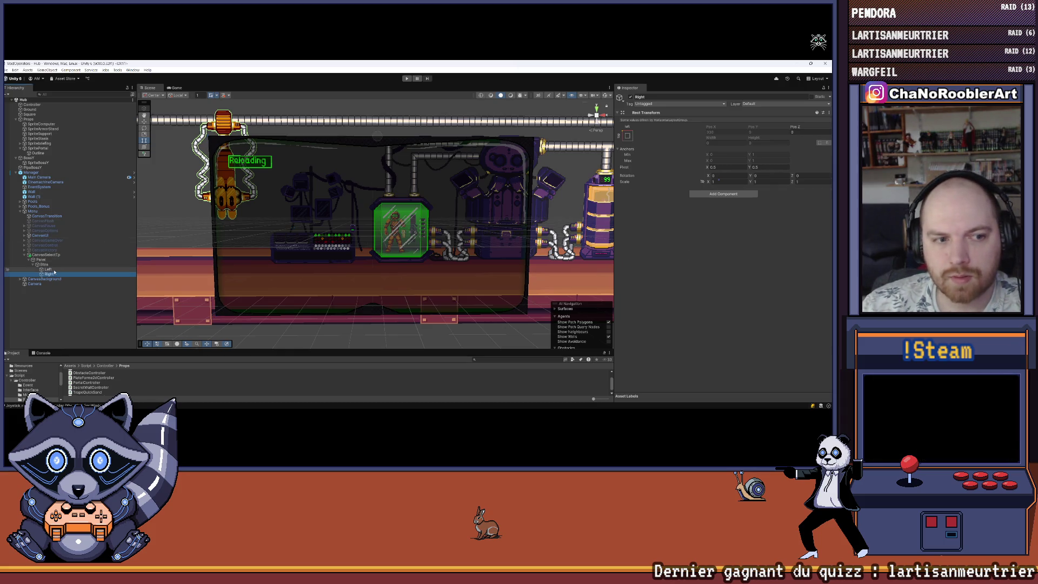
# Add a Layout Element to the Right column with preferred width and height enabled.
pyautogui.click(55, 270)
pyautogui.click(48, 274)
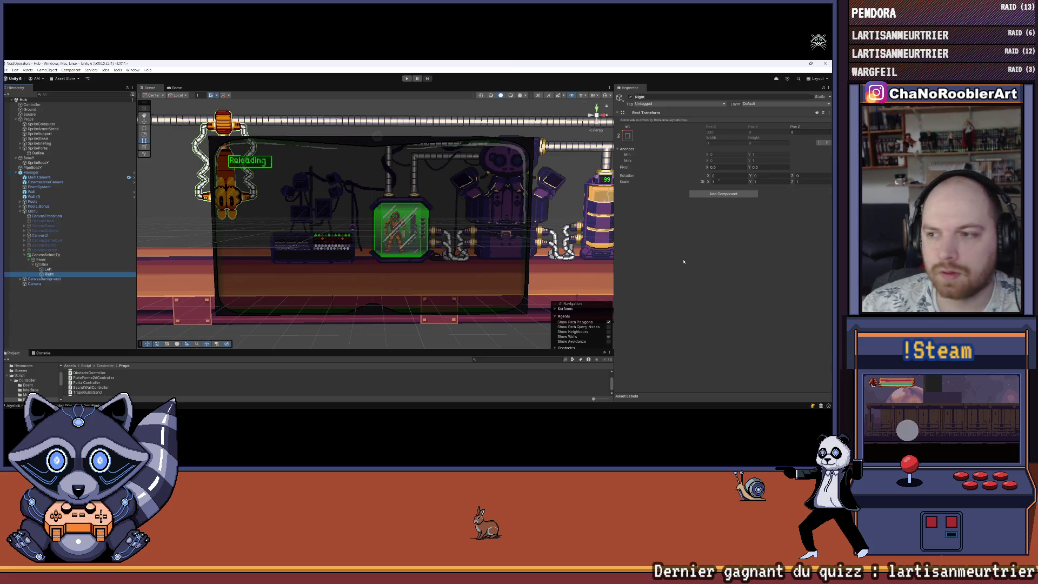
pyautogui.click(715, 193)
pyautogui.write('Ver')
pyautogui.write('Lay')
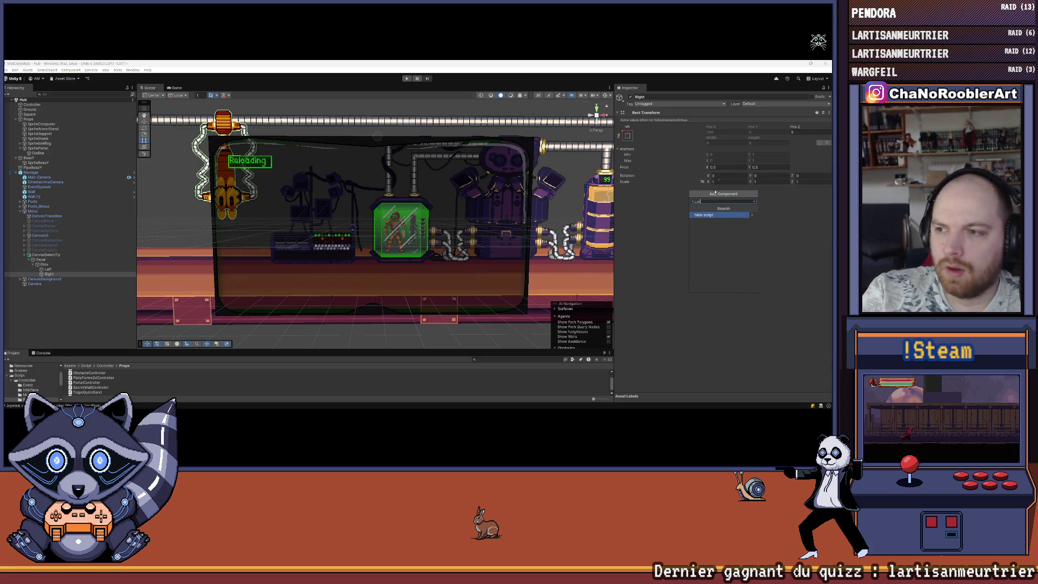
pyautogui.click(722, 231)
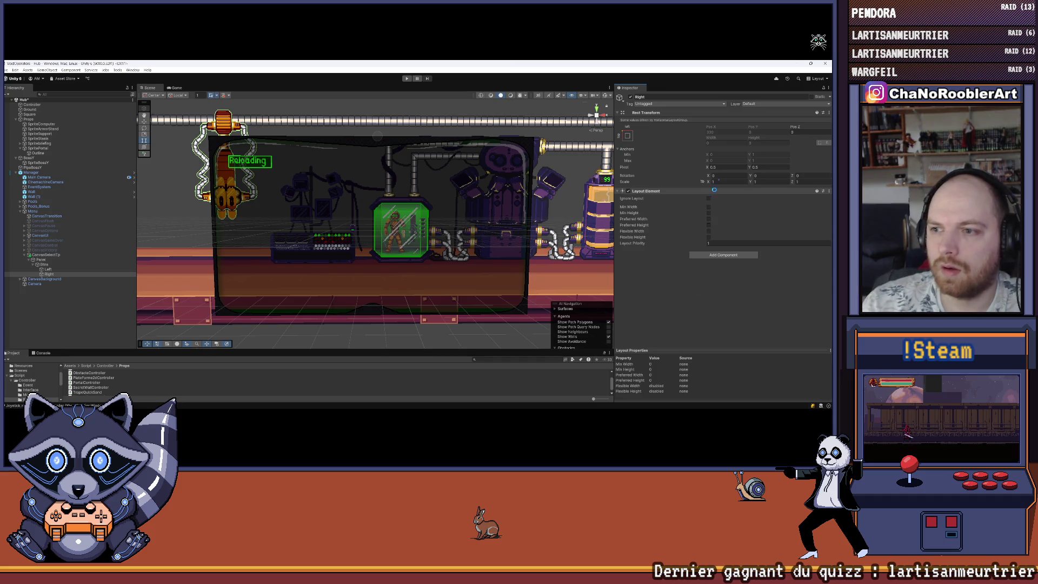
pyautogui.click(708, 219)
pyautogui.click(708, 225)
# Set Right's preferred width to 320 and preferred height to 460.
pyautogui.click(716, 218)
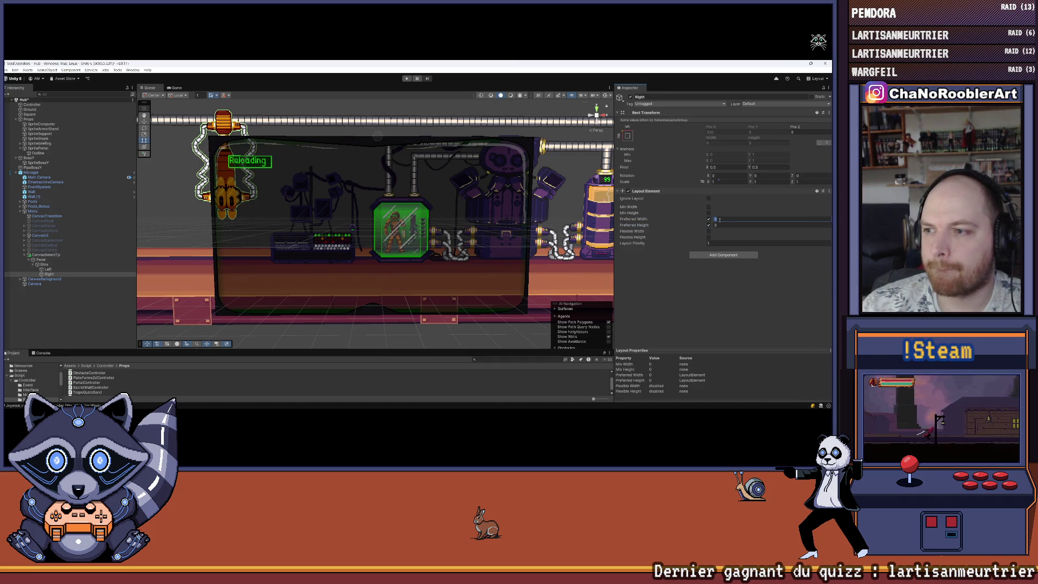
pyautogui.press('BackSpace')
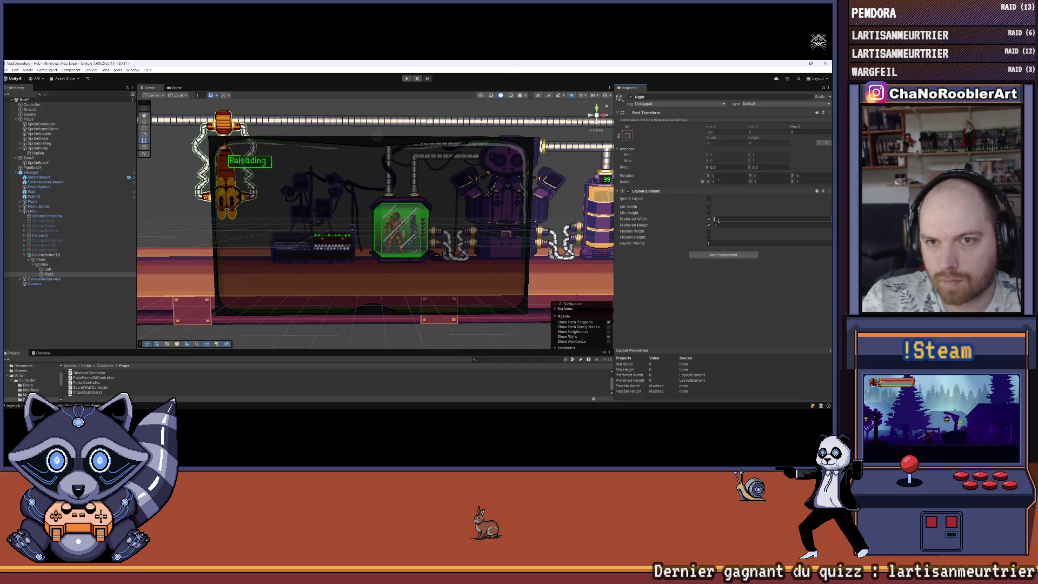
pyautogui.write('320')
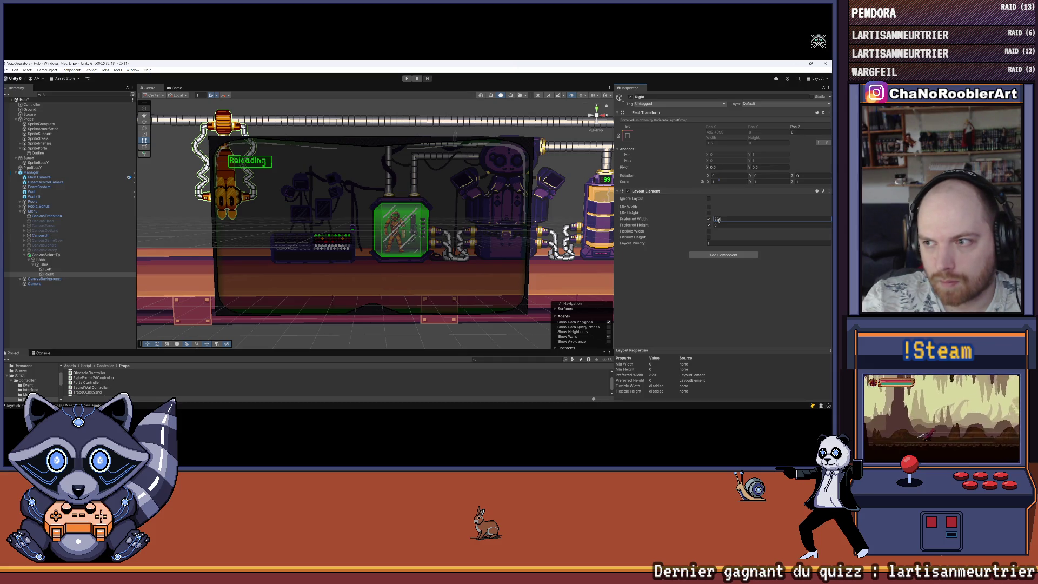
pyautogui.press('Tab')
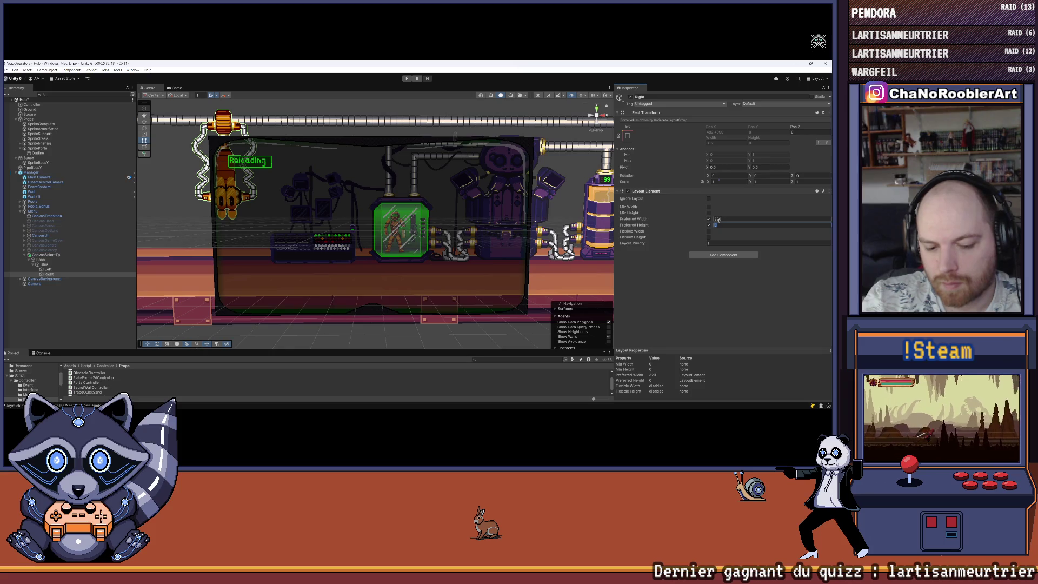
pyautogui.write('460')
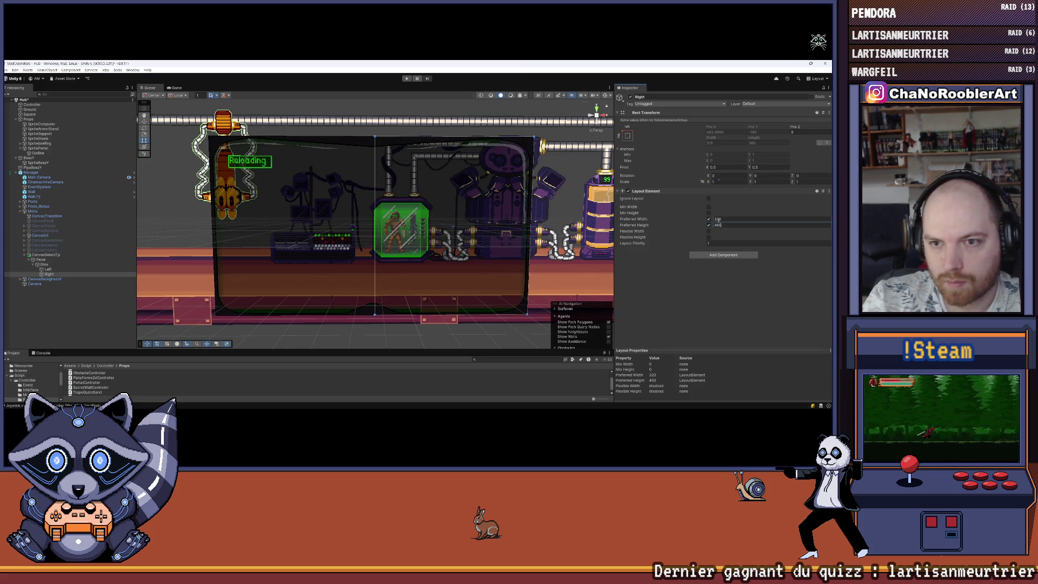
pyautogui.press('Return')
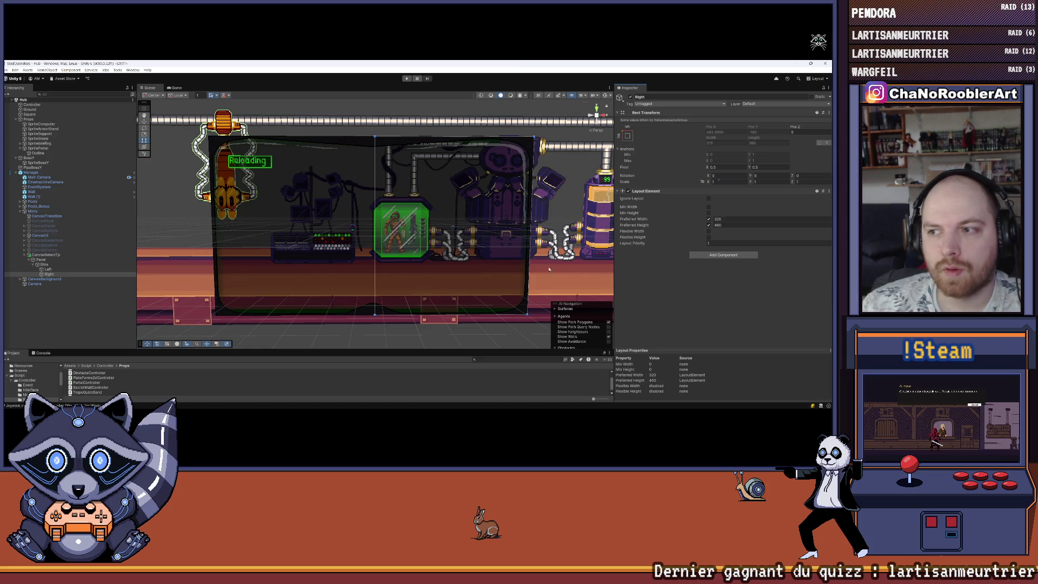
pyautogui.click(90, 269)
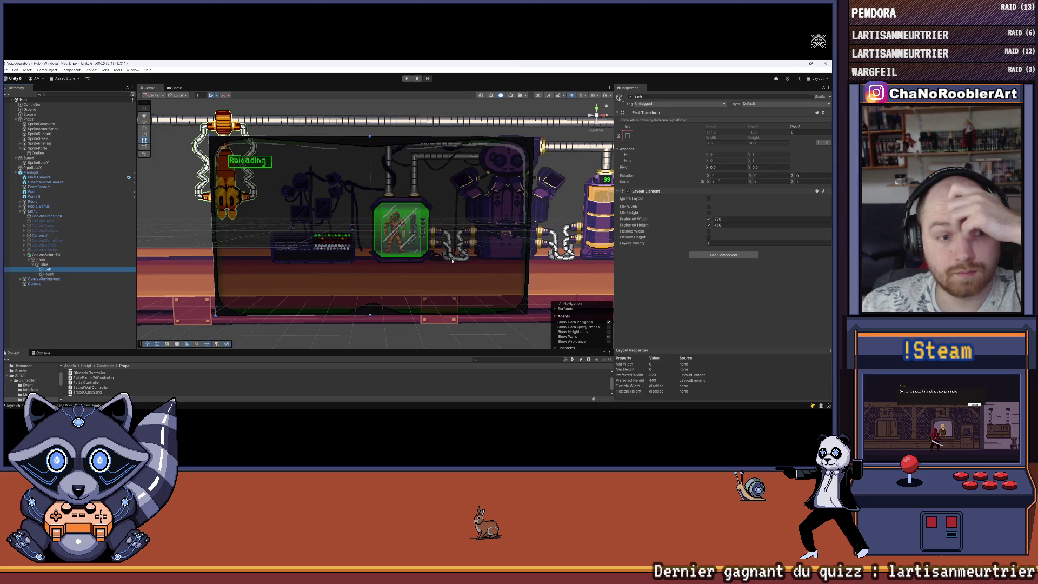
# Add a Vertical Layout Group to Left by searching 'Ver' in Add Component.
pyautogui.click(712, 254)
pyautogui.write('Ver')
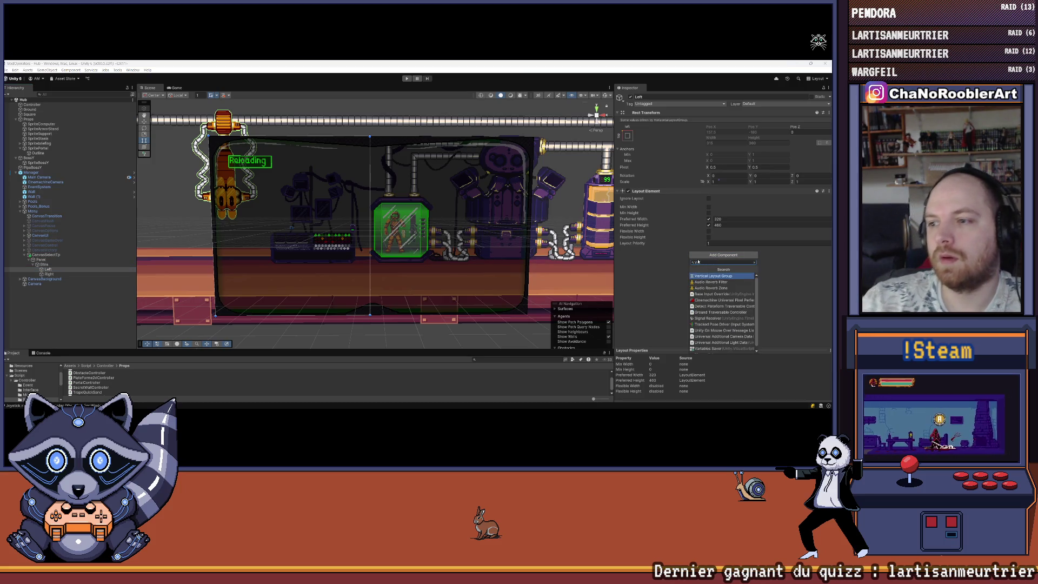
pyautogui.press('Return')
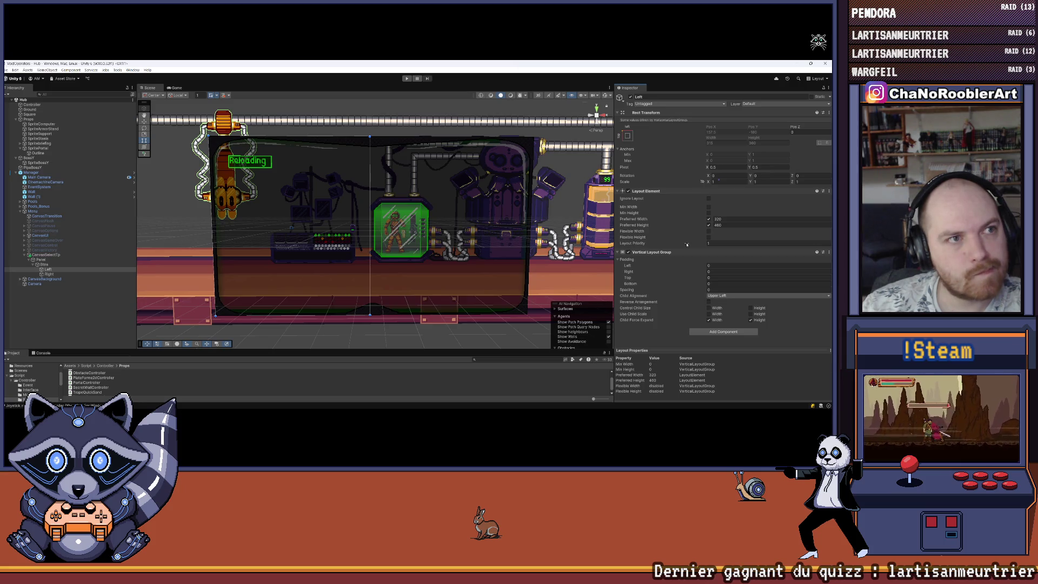
# Untick Child Force Expand Width and set Child Alignment to Middle Center.
pyautogui.click(711, 320)
pyautogui.click(719, 295)
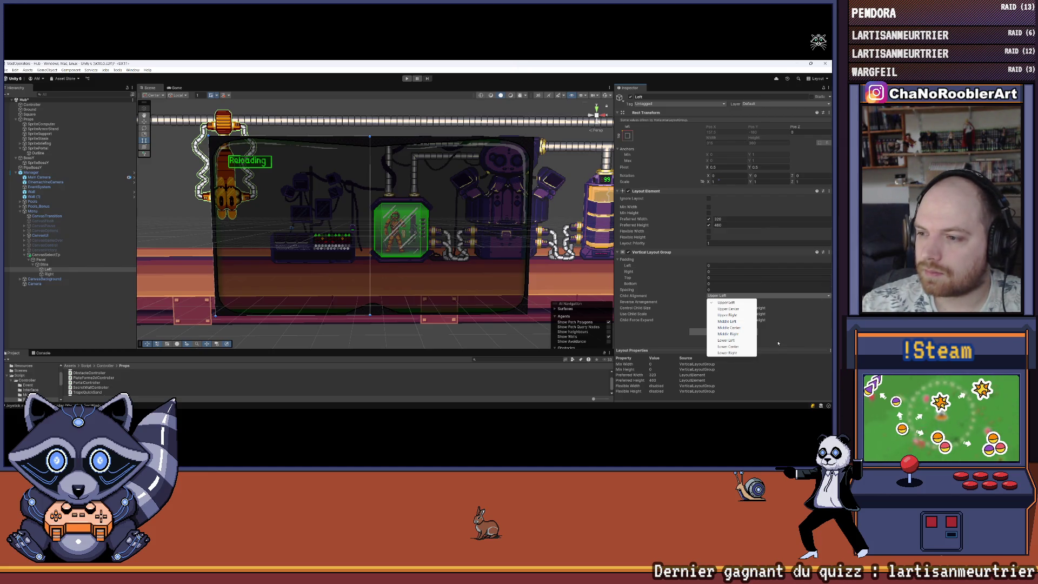
pyautogui.click(728, 328)
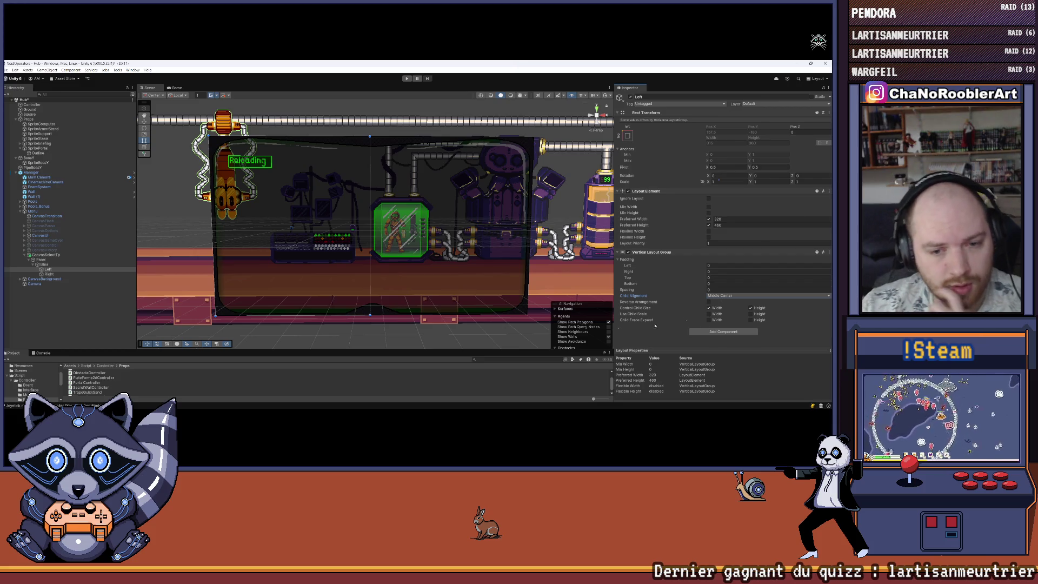
# Enlarge the Project panel, show the Controller folder contents, and save the Hub scene.
pyautogui.moveTo(308, 349); pyautogui.dragTo(329, 307)
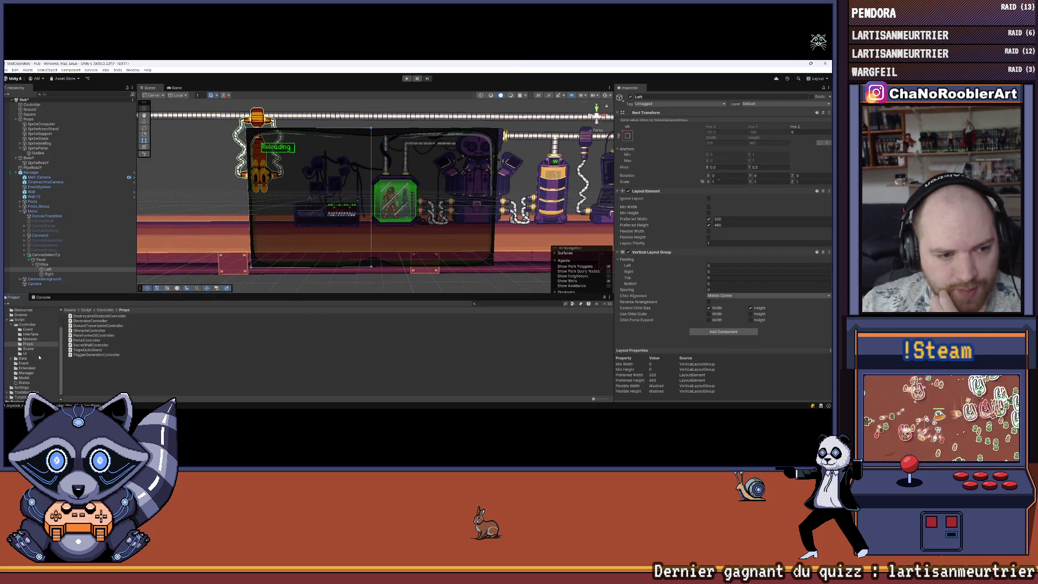
pyautogui.scroll(3, 40, 356)
pyautogui.click(29, 349)
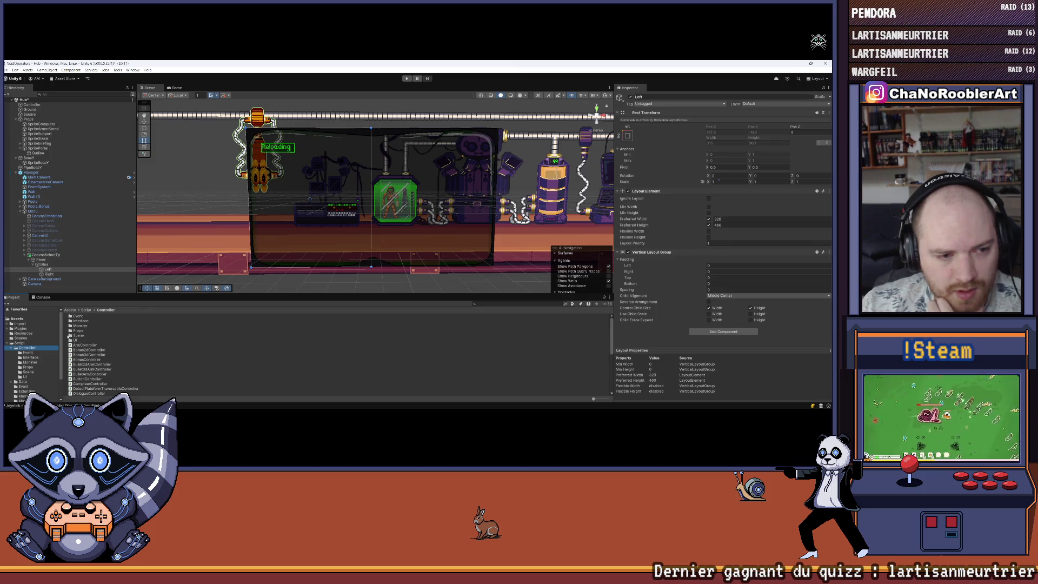
pyautogui.scroll(-5, 75, 323)
pyautogui.scroll(-2, 40, 354)
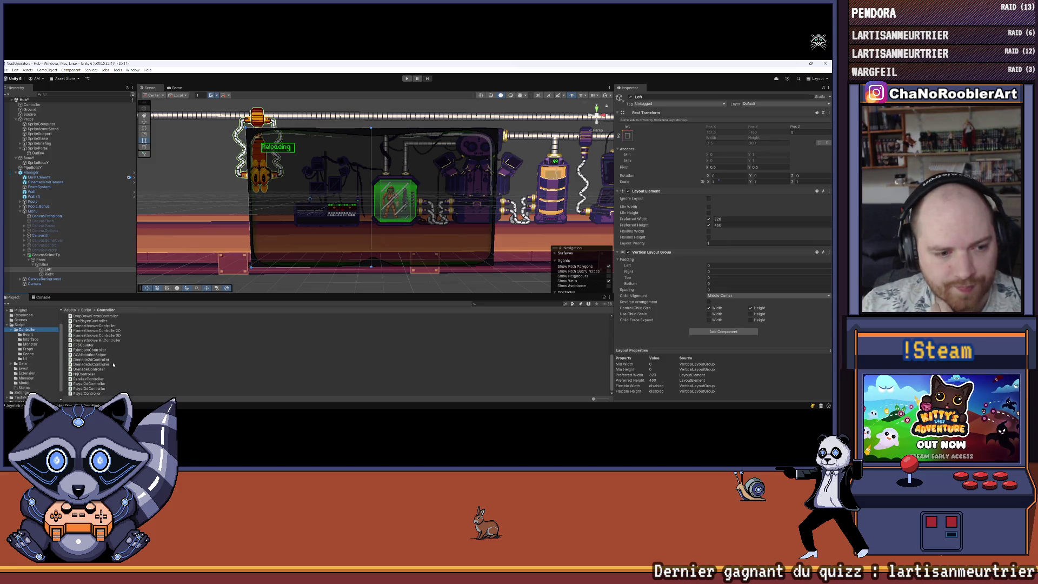
pyautogui.scroll(2, 33, 354)
pyautogui.scroll(5, 119, 364)
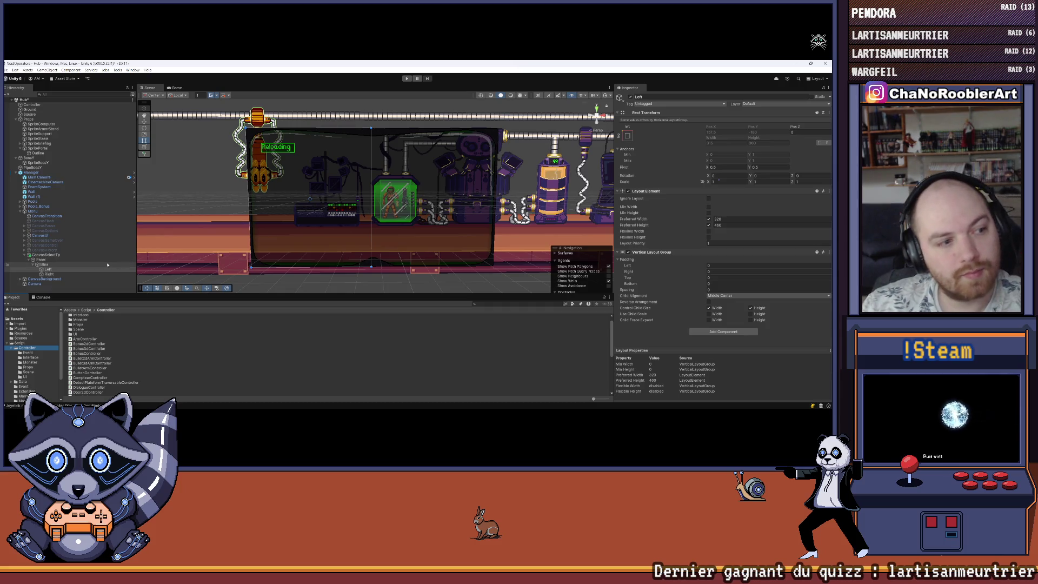
pyautogui.hotkey('ctrl', 's')
# Create a UI Button as a child of the Left column.
pyautogui.rightClick(68, 270)
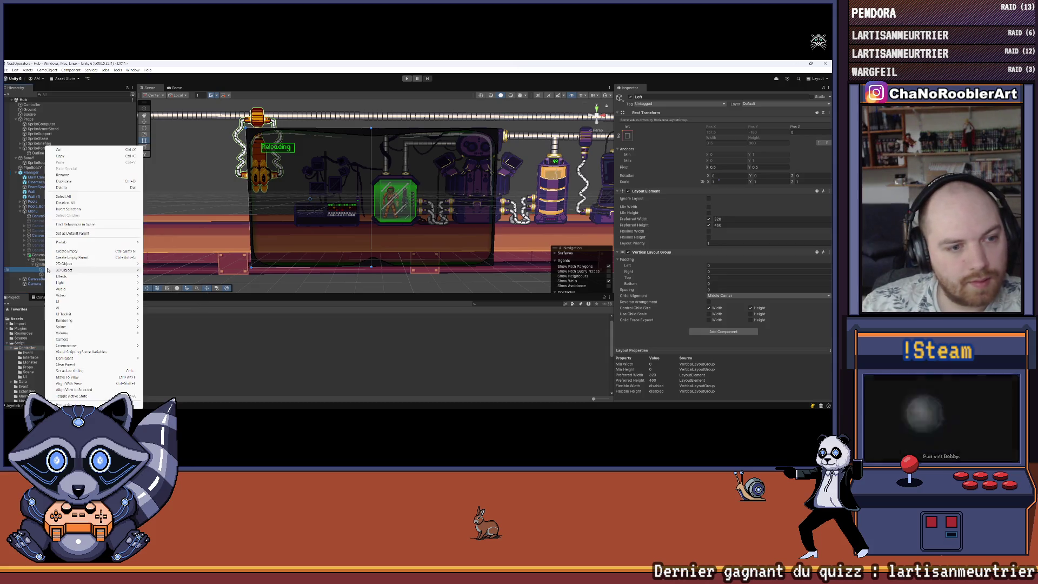
pyautogui.moveTo(68, 303)
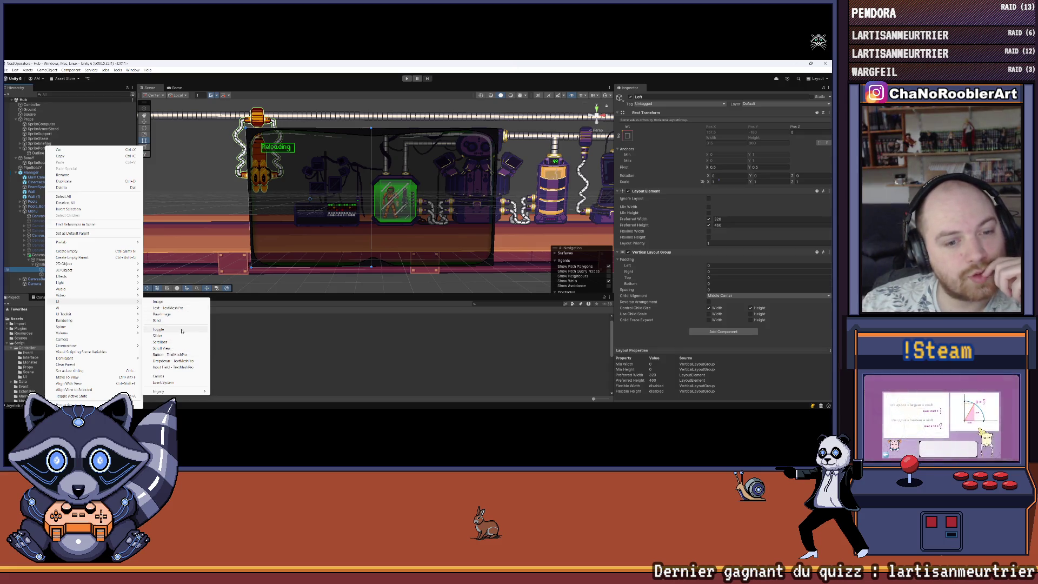
pyautogui.click(176, 355)
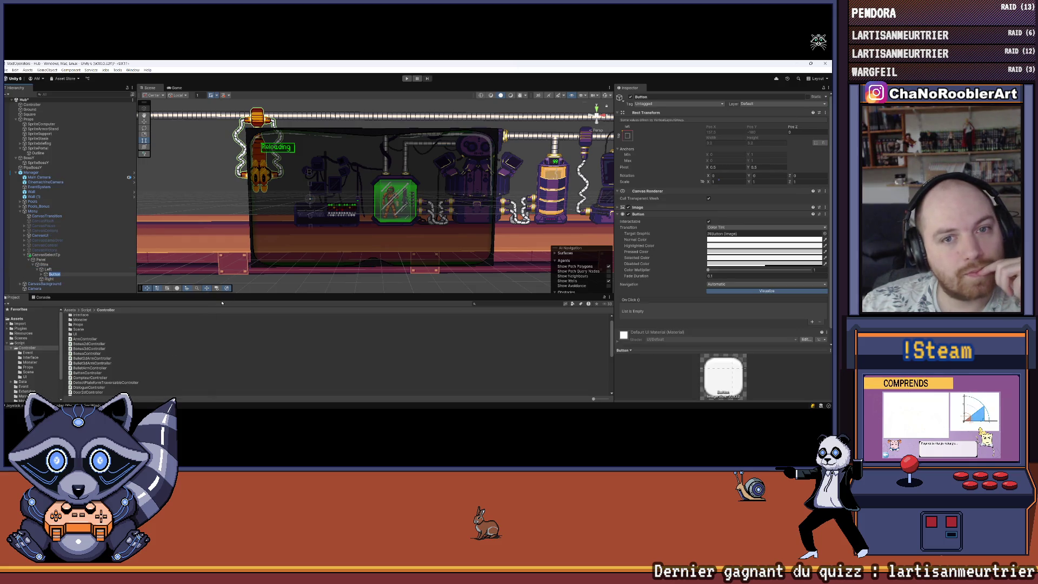
pyautogui.scroll(2, 308, 242)
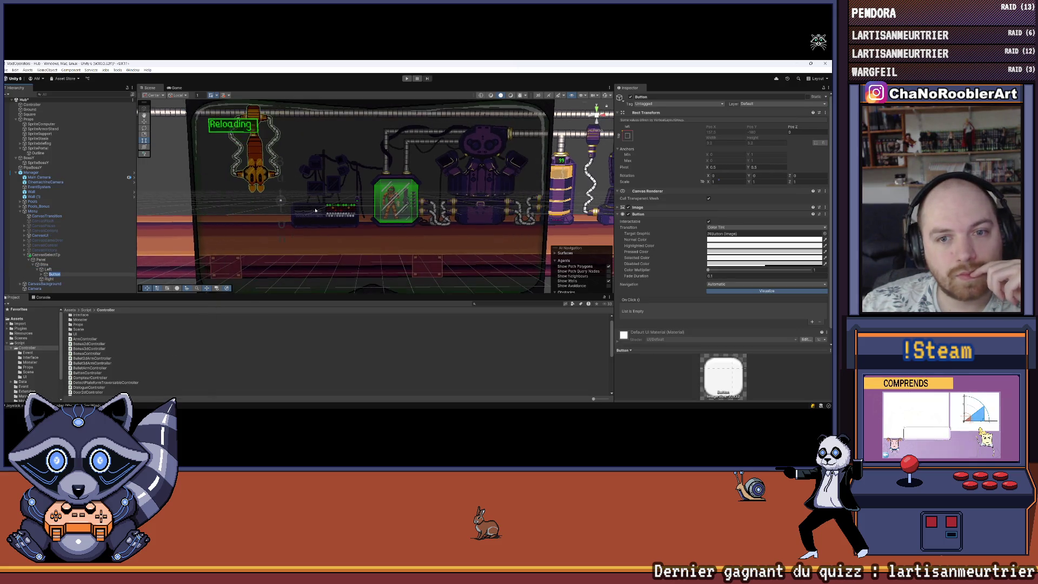
# Add a Layout Element to the Button with preferred width and height enabled.
pyautogui.click(50, 276)
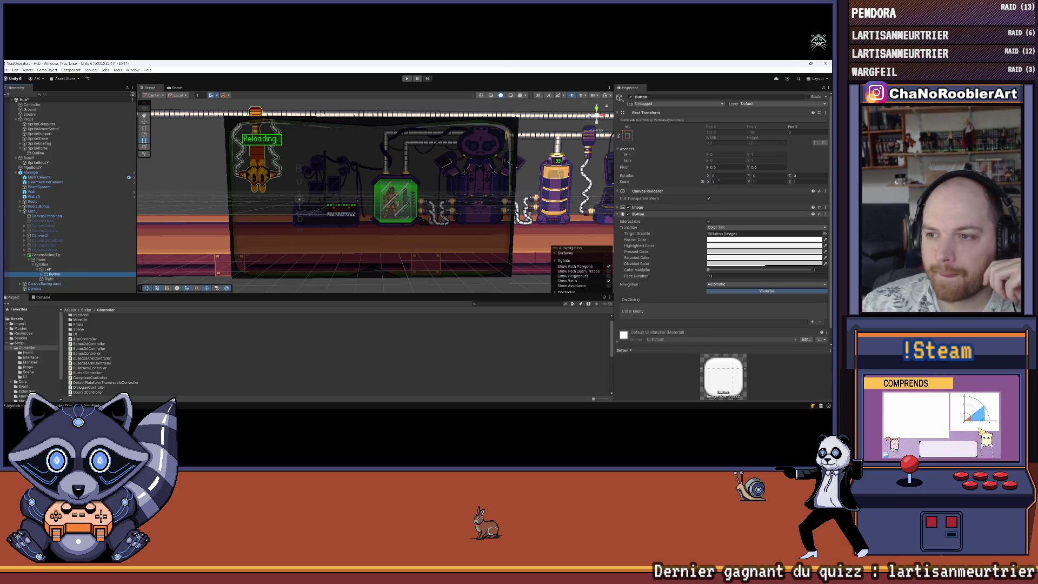
pyautogui.click(618, 214)
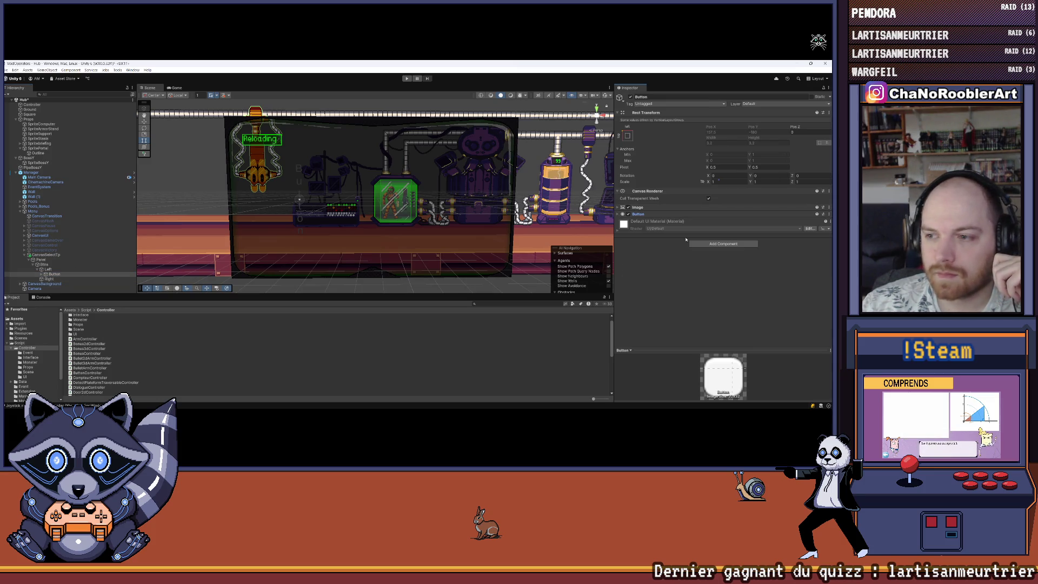
pyautogui.click(720, 244)
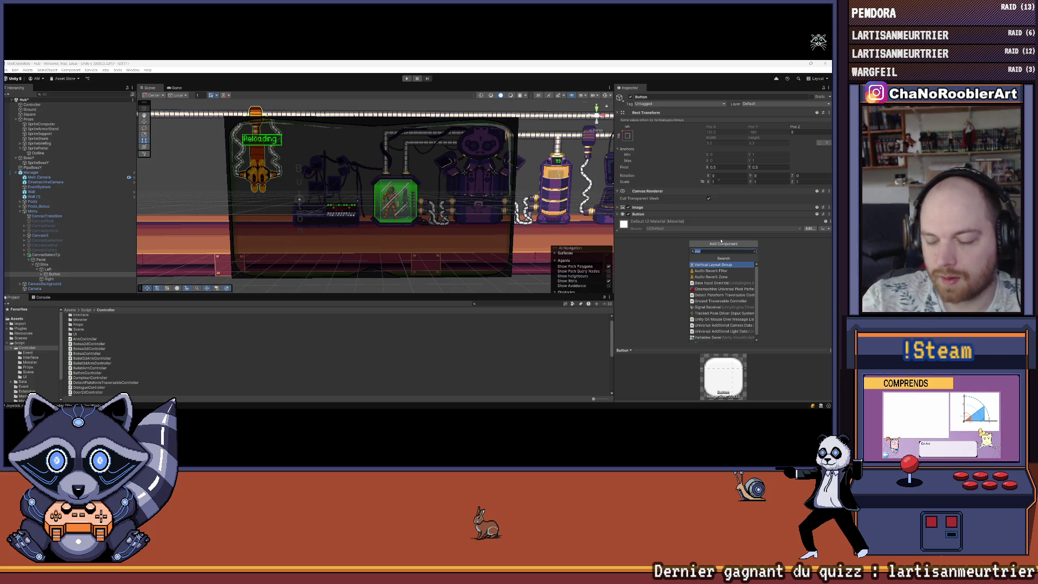
pyautogui.press('Escape')
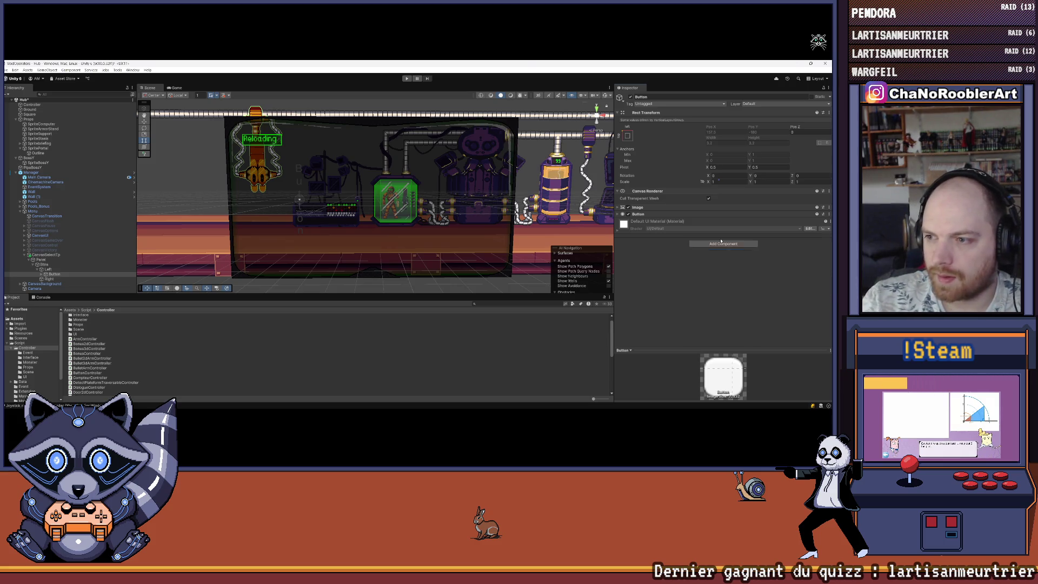
pyautogui.click(708, 248)
pyautogui.click(708, 255)
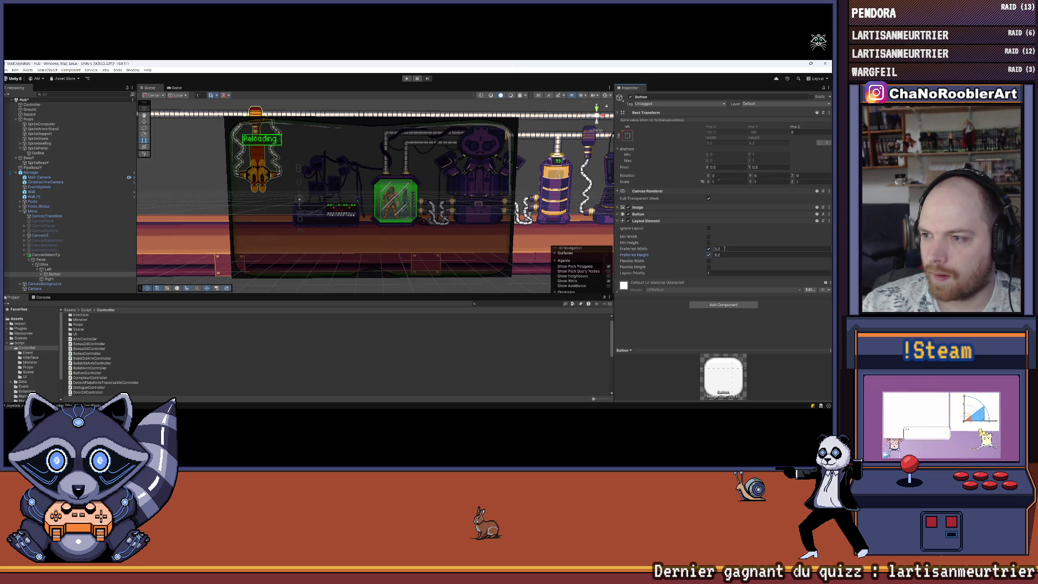
# Set the Button's preferred width to 200 and preferred height to 30.
pyautogui.click(723, 249)
pyautogui.write('200')
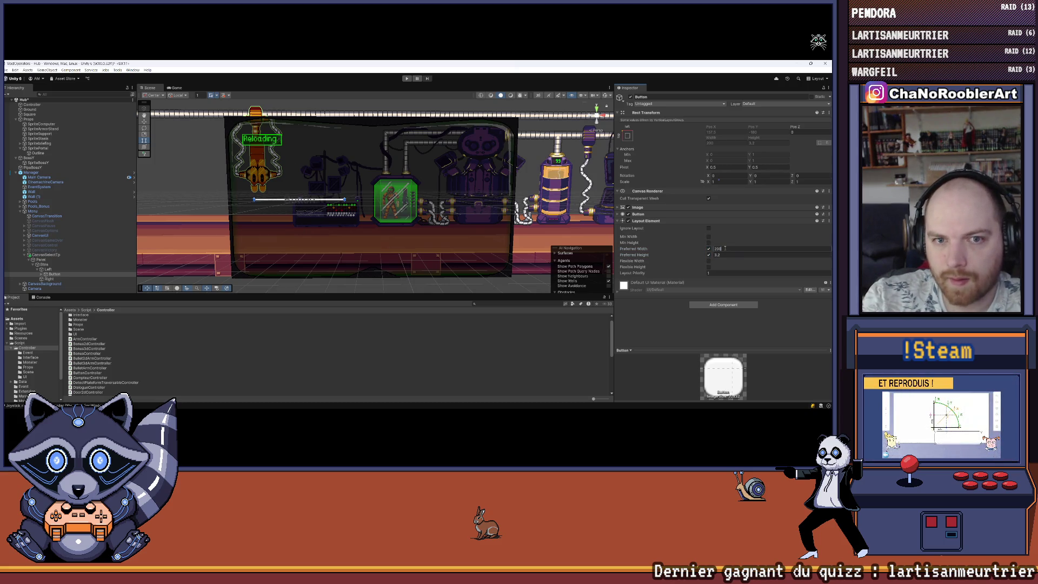
pyautogui.press('Tab')
pyautogui.write('20')
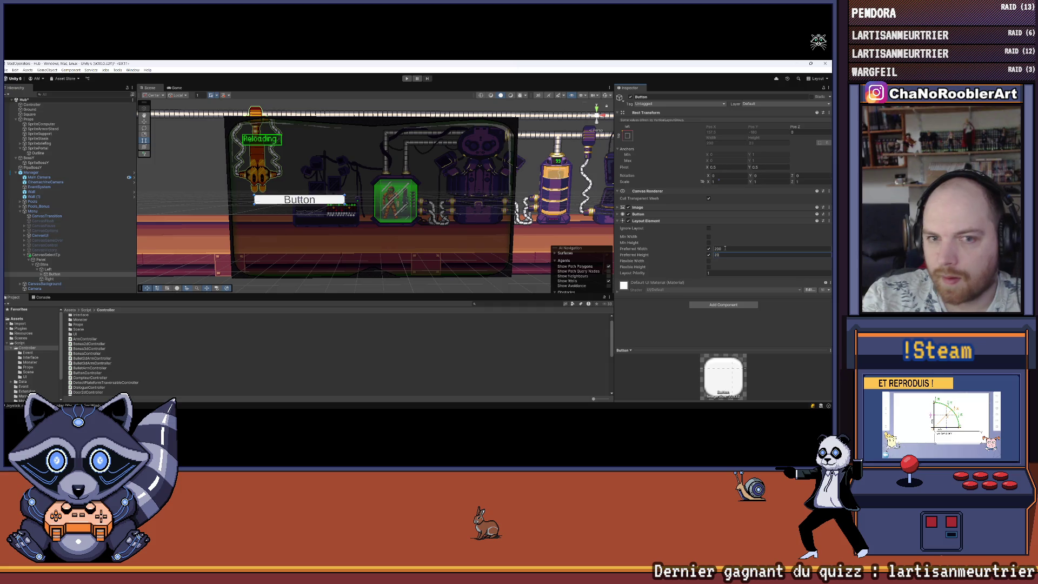
pyautogui.press('BackSpace')
pyautogui.press('BackSpace')
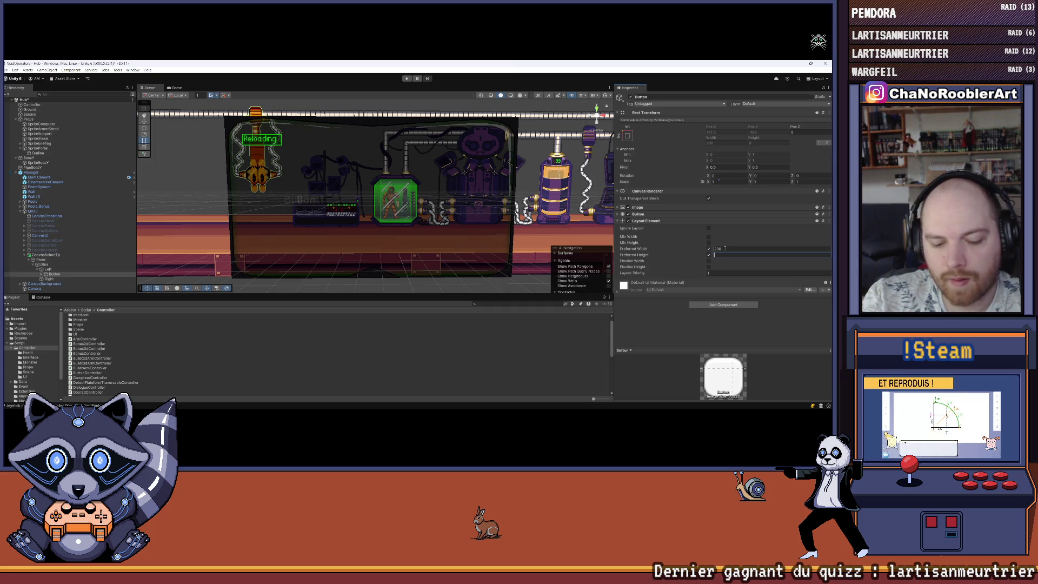
pyautogui.write('100')
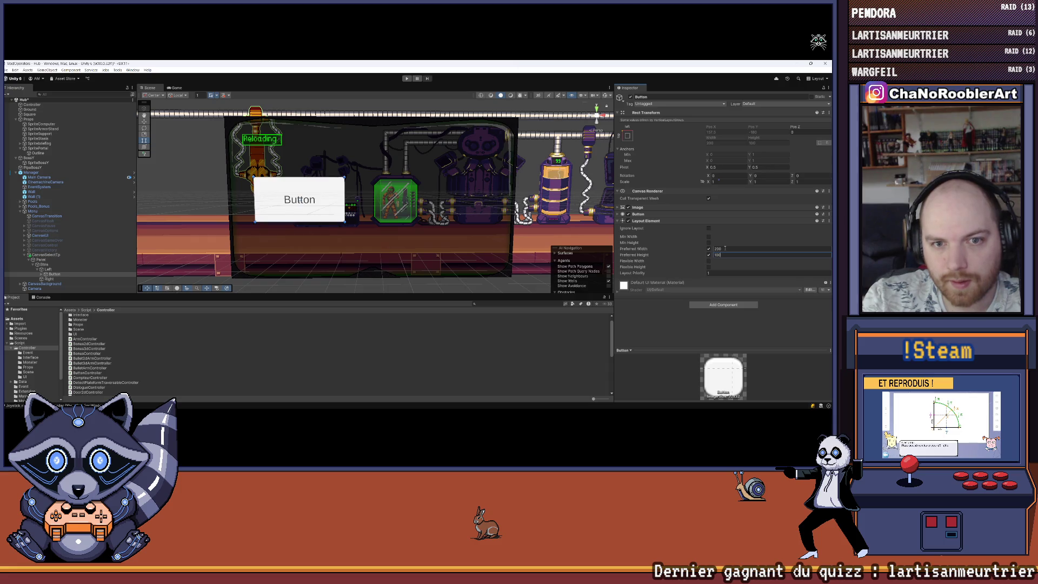
pyautogui.press('BackSpace')
pyautogui.press('BackSpace')
pyautogui.press('BackSpace')
pyautogui.write('50')
pyautogui.press('BackSpace')
pyautogui.press('BackSpace')
pyautogui.write('30')
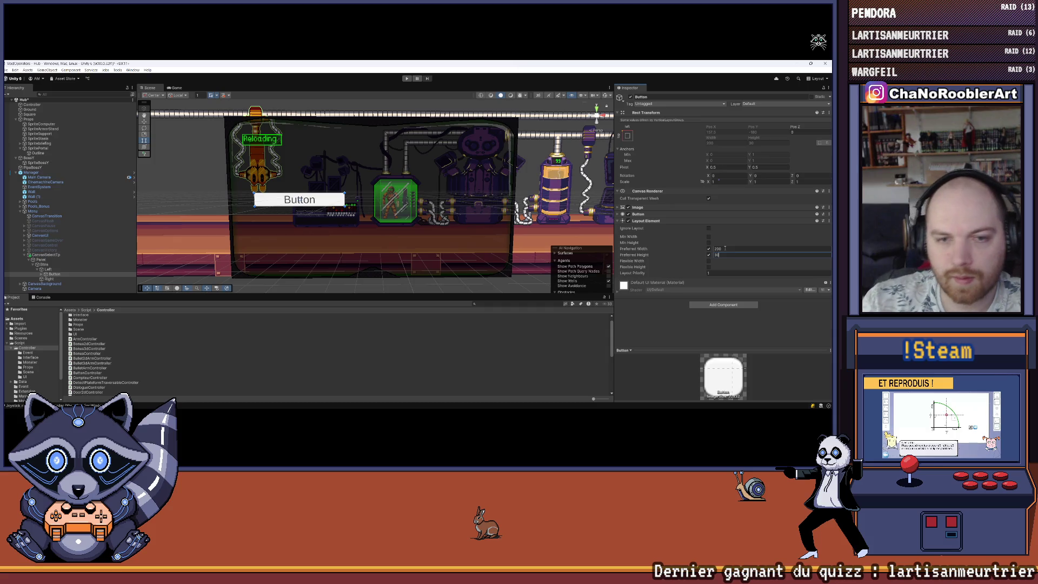
pyautogui.press('Return')
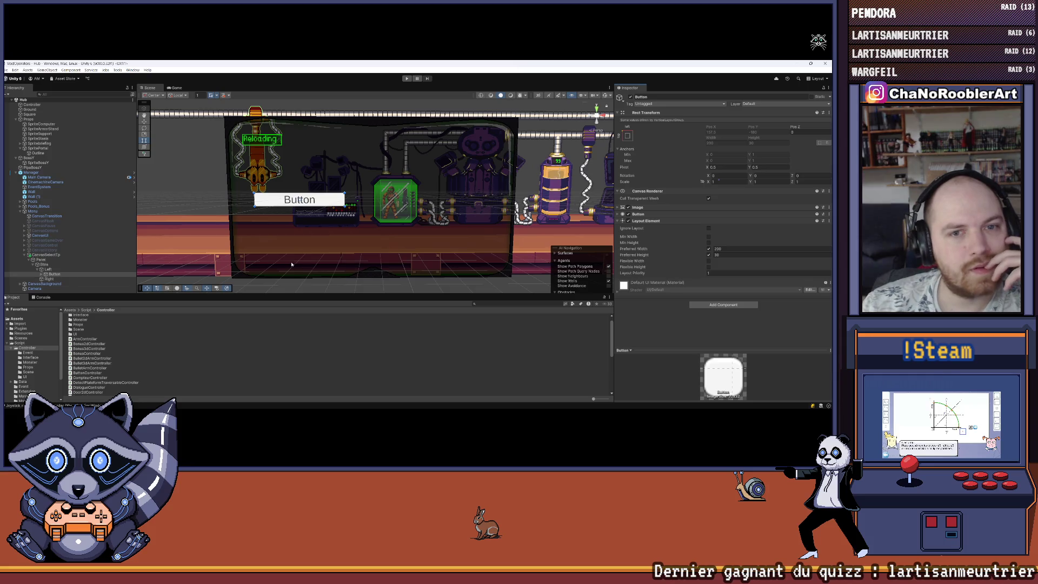
# Disable the Button's Image component and select its Text (TMP) label's text input.
pyautogui.click(42, 275)
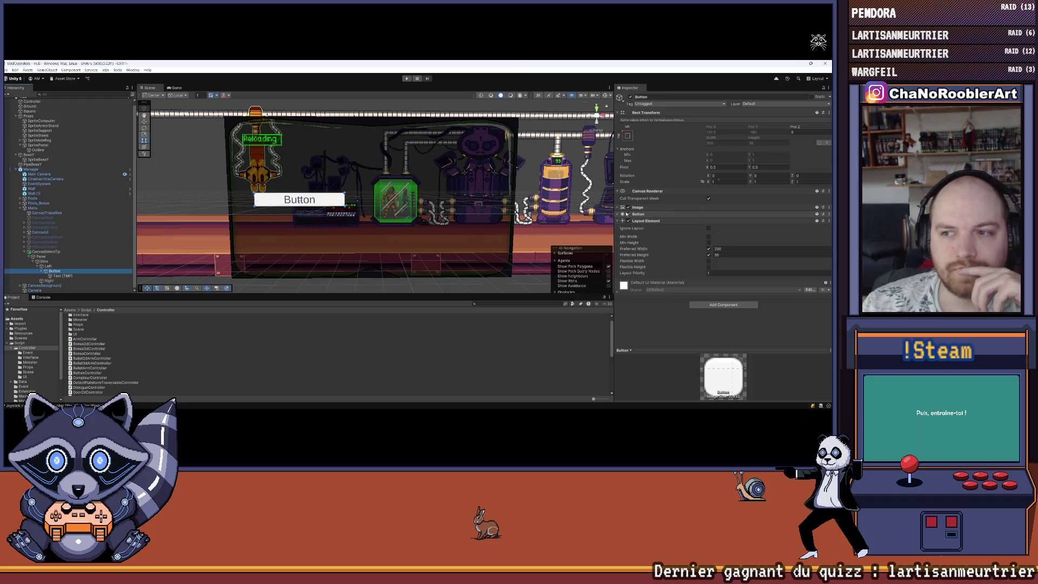
pyautogui.click(628, 214)
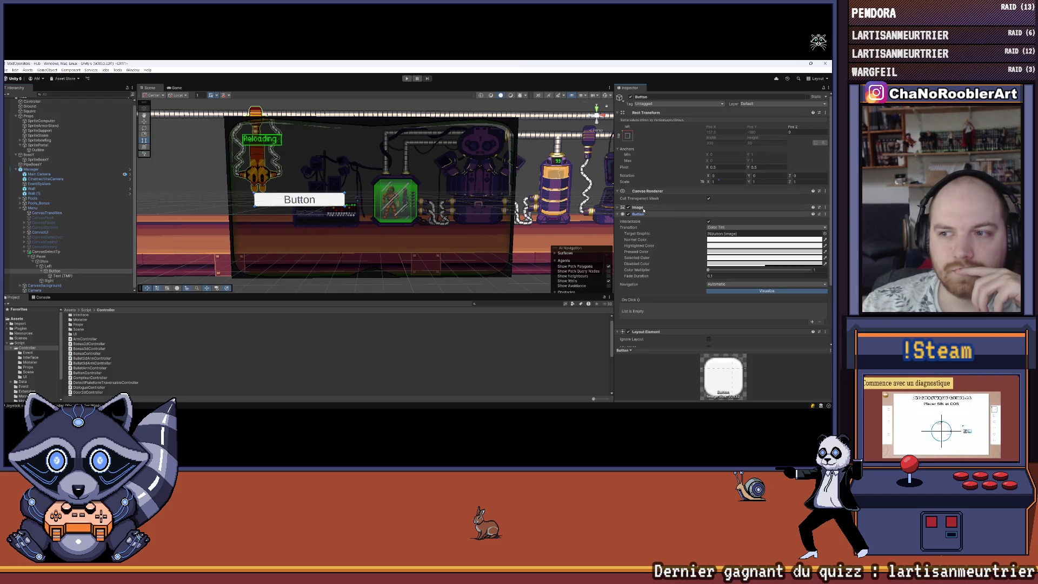
pyautogui.click(638, 208)
pyautogui.click(628, 207)
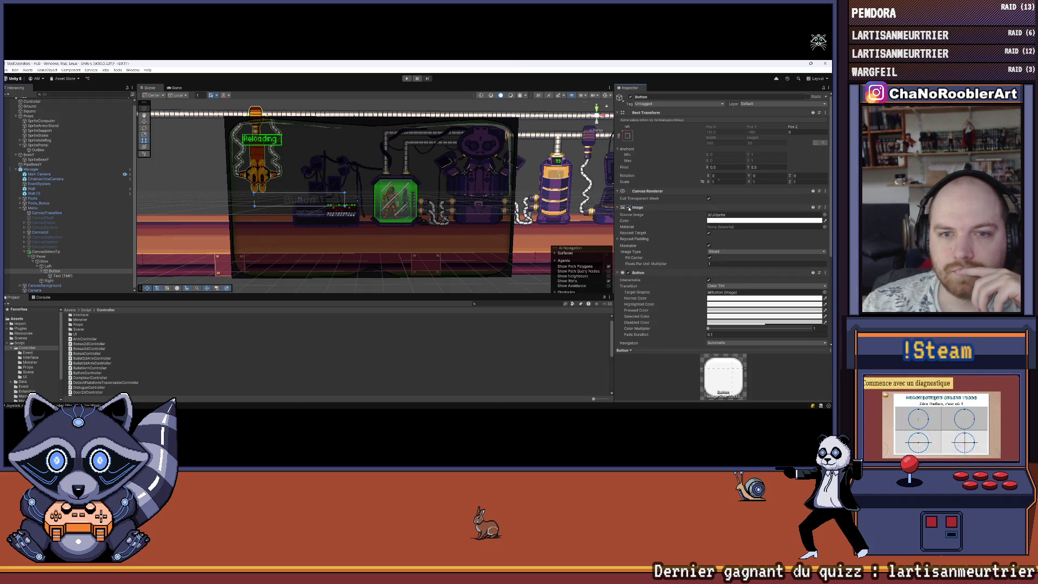
pyautogui.click(637, 208)
pyautogui.click(63, 277)
pyautogui.click(658, 219)
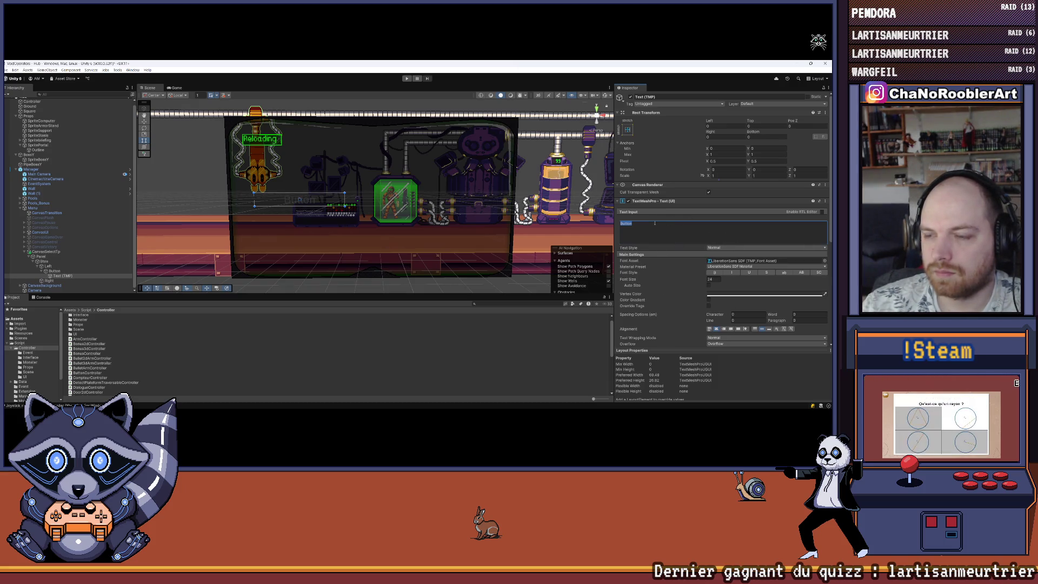
# Make the button label read 'Start' at font size 14, left-aligned.
pyautogui.write('M')
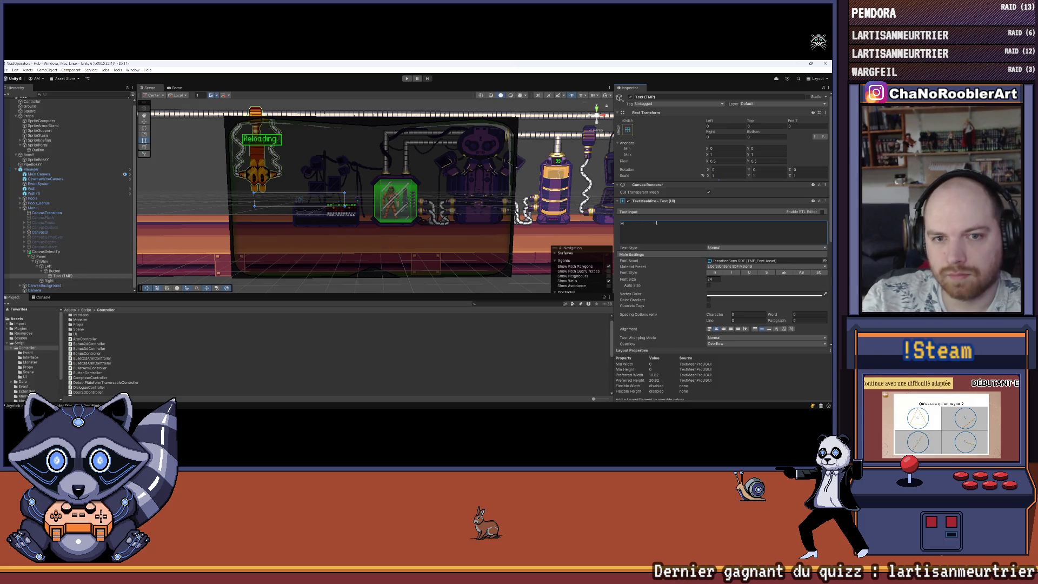
pyautogui.press('BackSpace')
pyautogui.write('S')
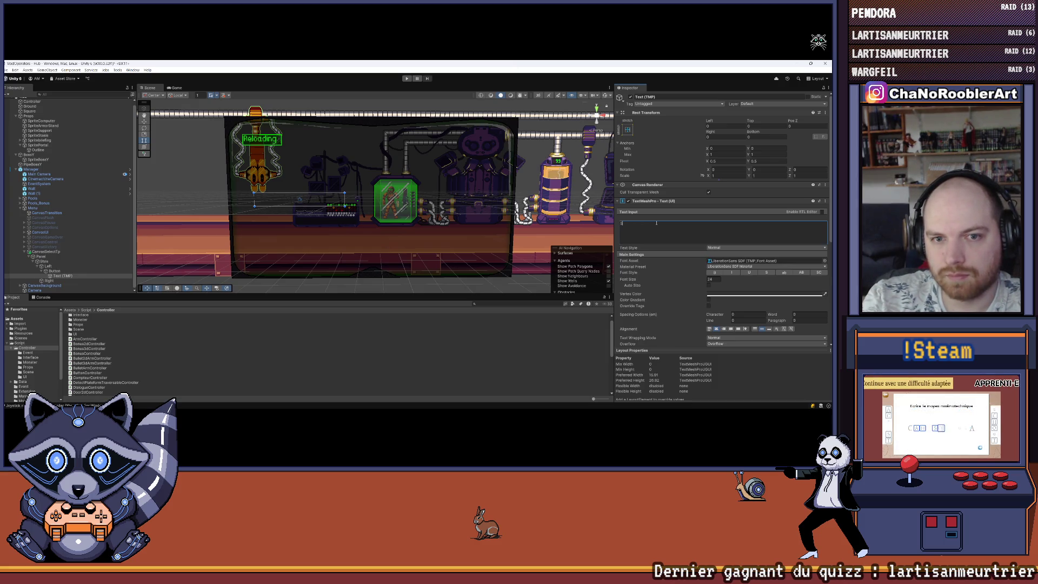
pyautogui.write('tart')
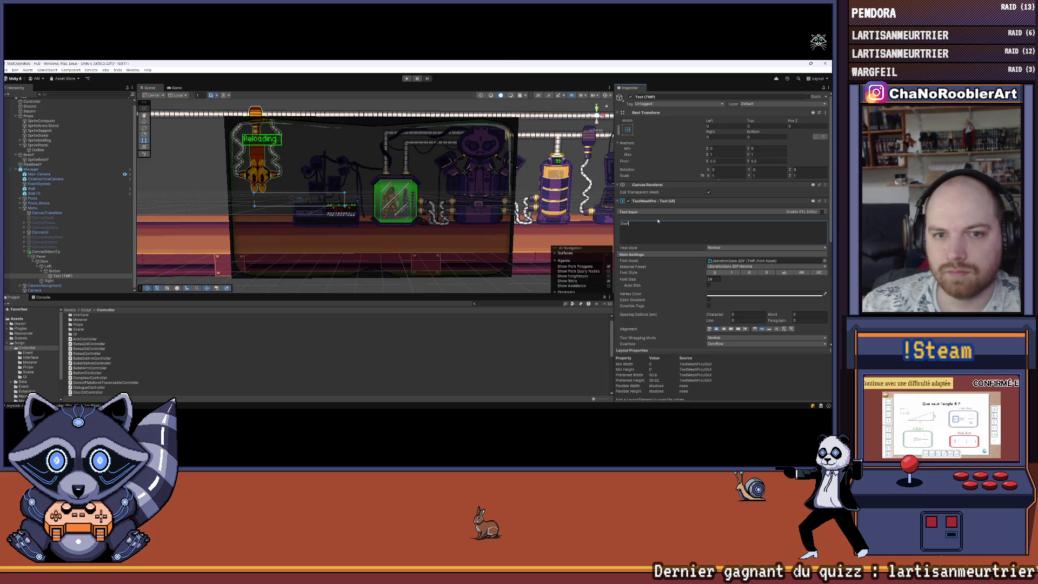
pyautogui.click(740, 278)
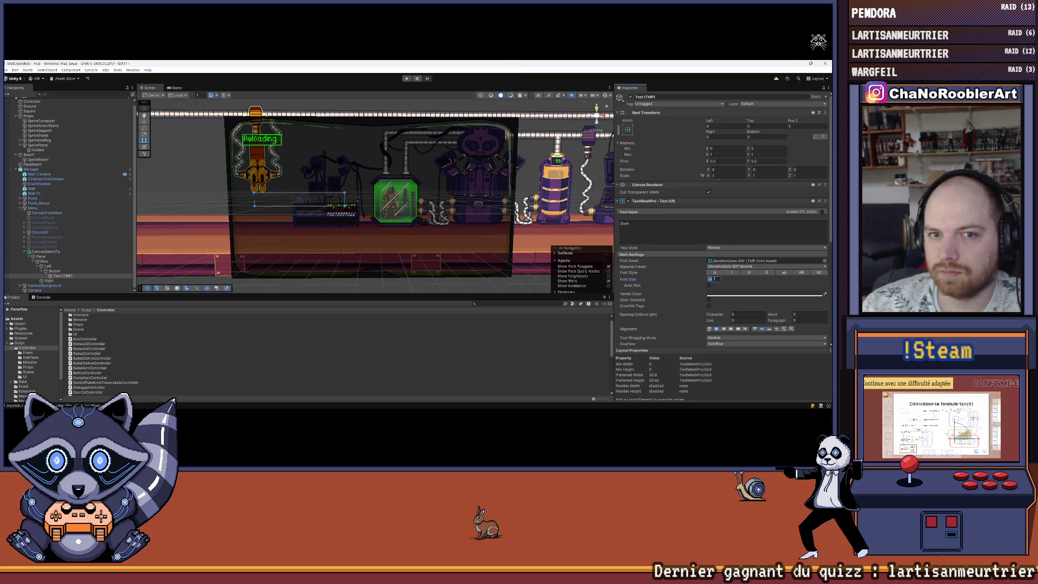
pyautogui.press('BackSpace')
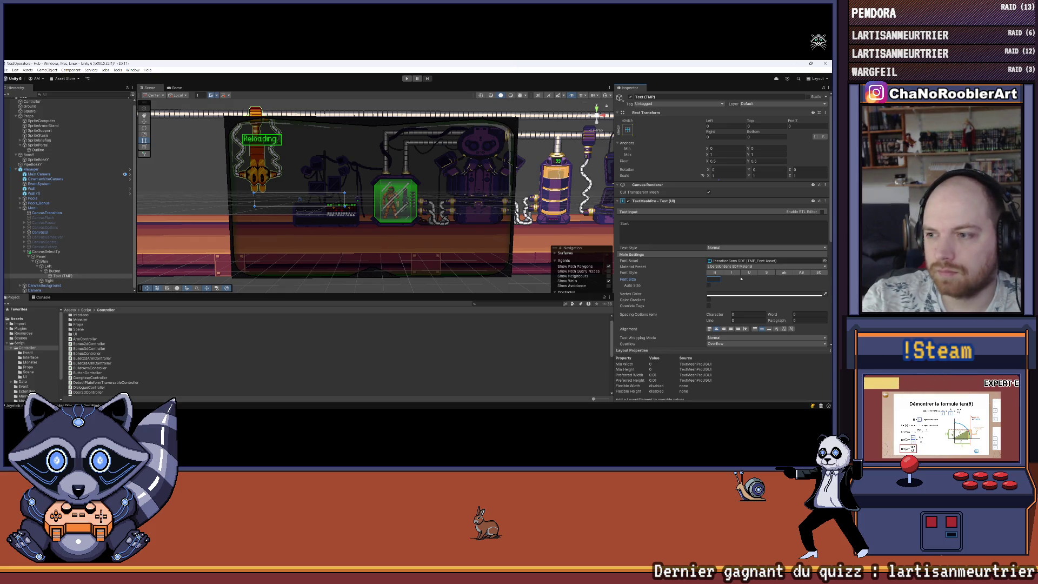
pyautogui.write('14')
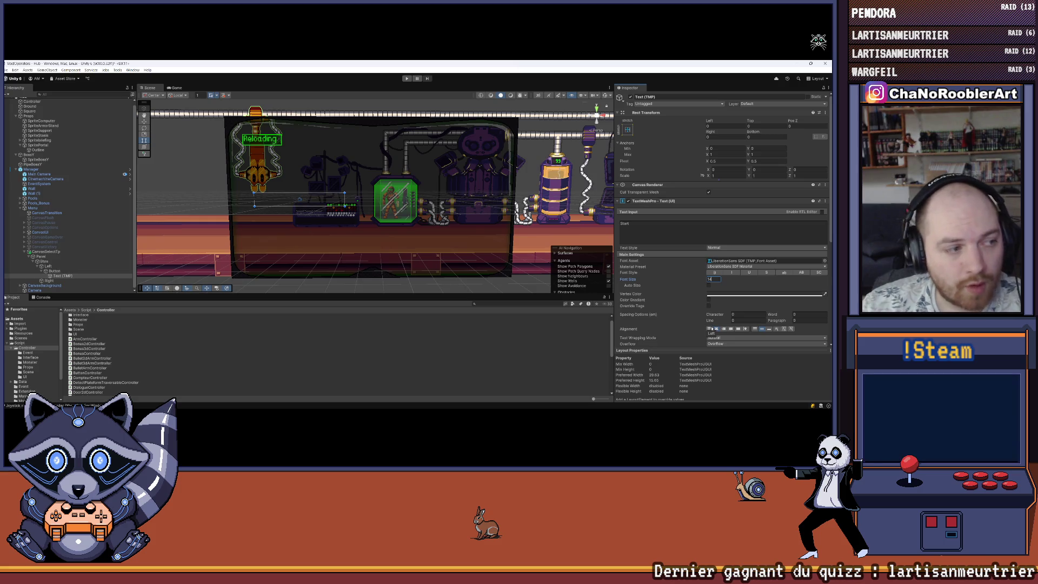
pyautogui.click(711, 329)
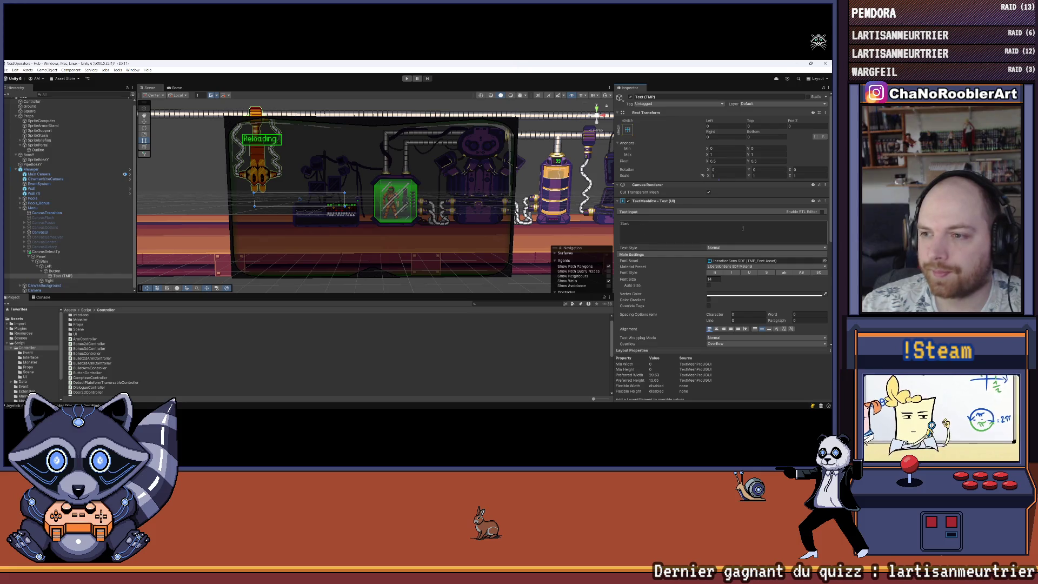
# Change the Start label's vertex colour from white to a bright green.
pyautogui.click(742, 294)
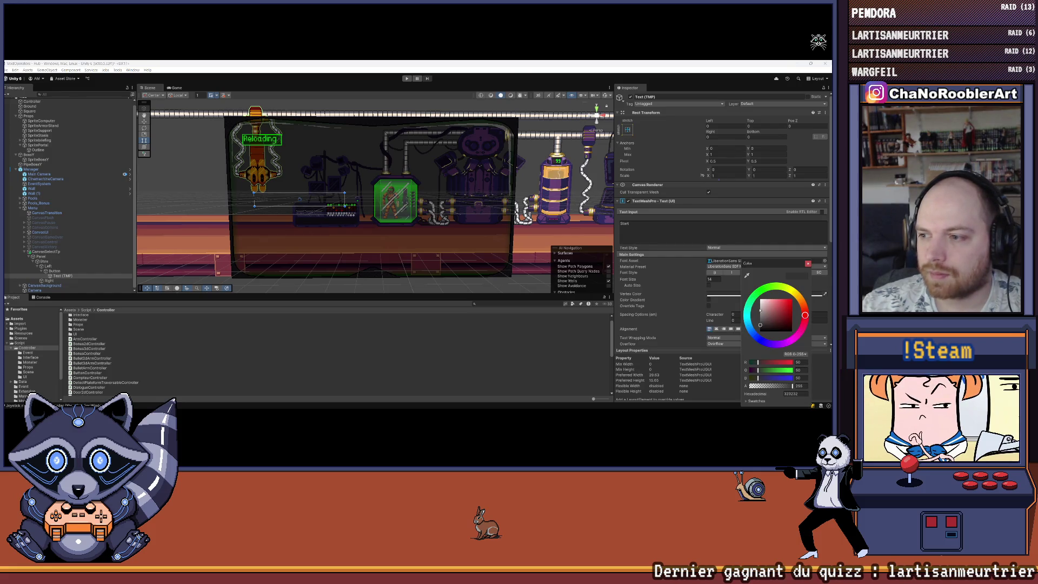
pyautogui.click(757, 292)
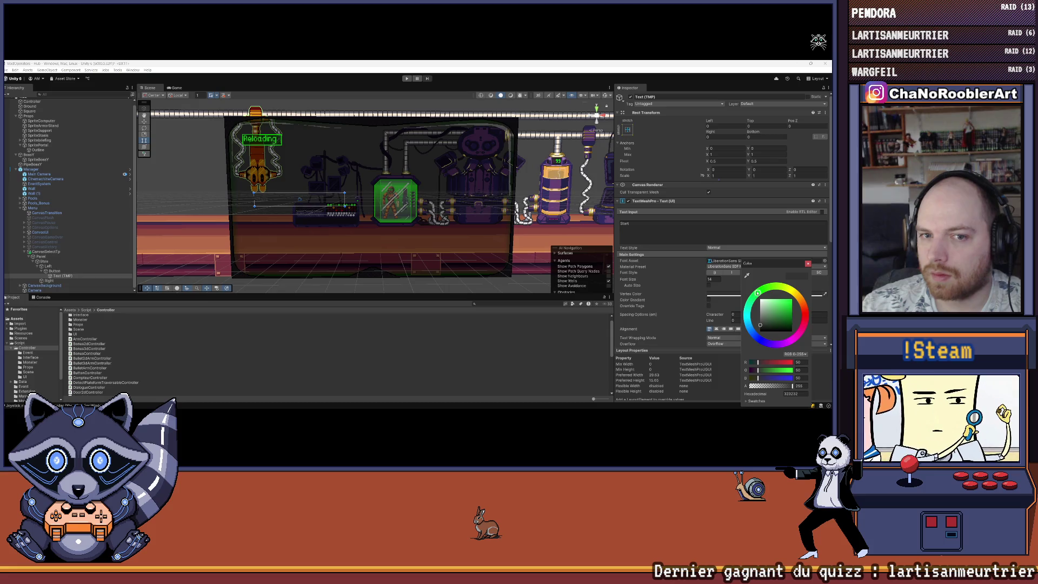
pyautogui.moveTo(779, 304); pyautogui.dragTo(804, 297)
pyautogui.click(790, 305)
pyautogui.click(792, 306)
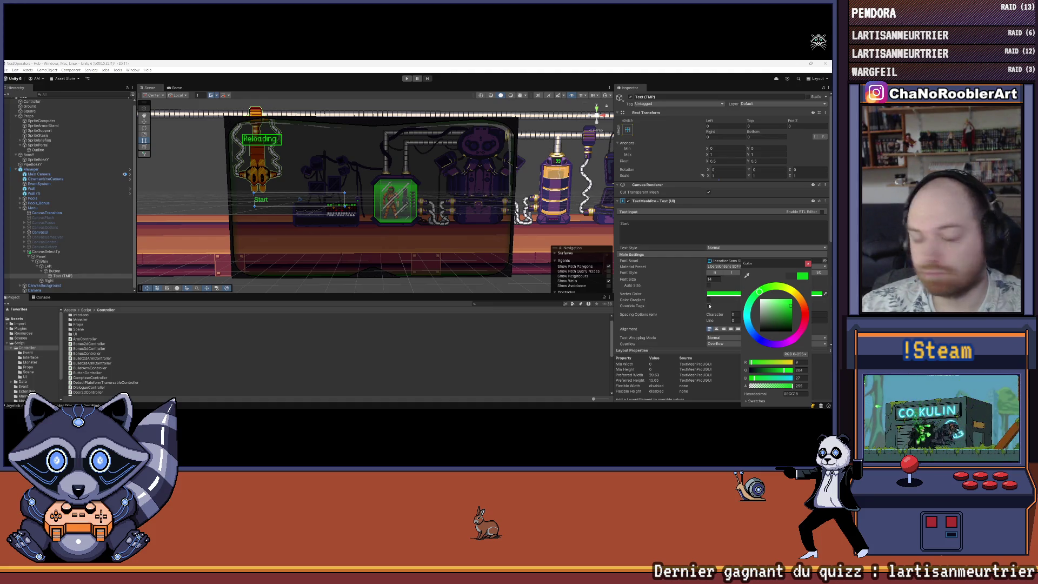
pyautogui.click(790, 303)
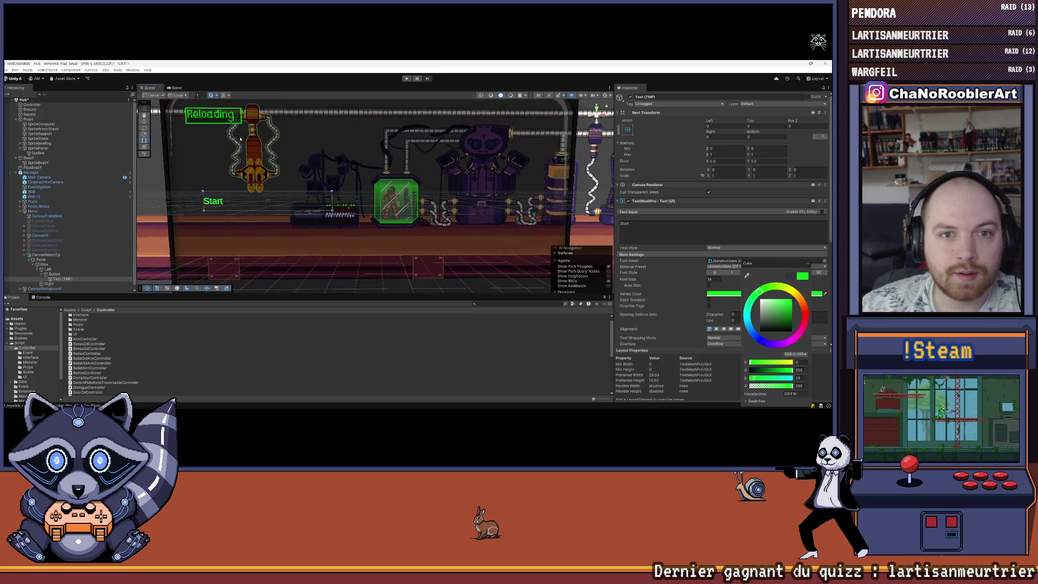
pyautogui.press('Escape')
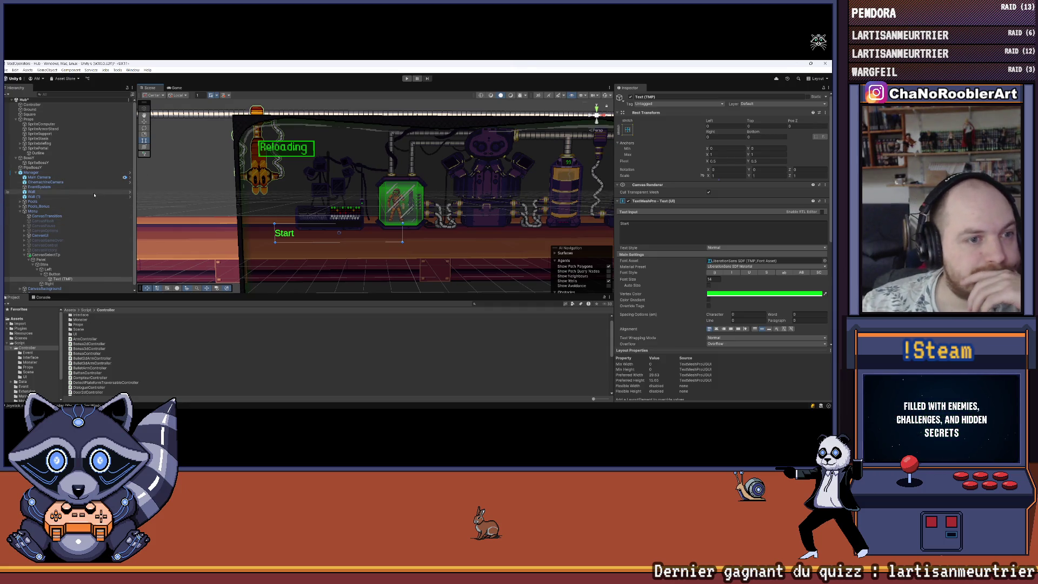
# Expand CanvasUI > Top > Medium and check the TextFight text's colour hex code.
pyautogui.click(25, 236)
pyautogui.click(30, 240)
pyautogui.click(33, 246)
pyautogui.click(35, 254)
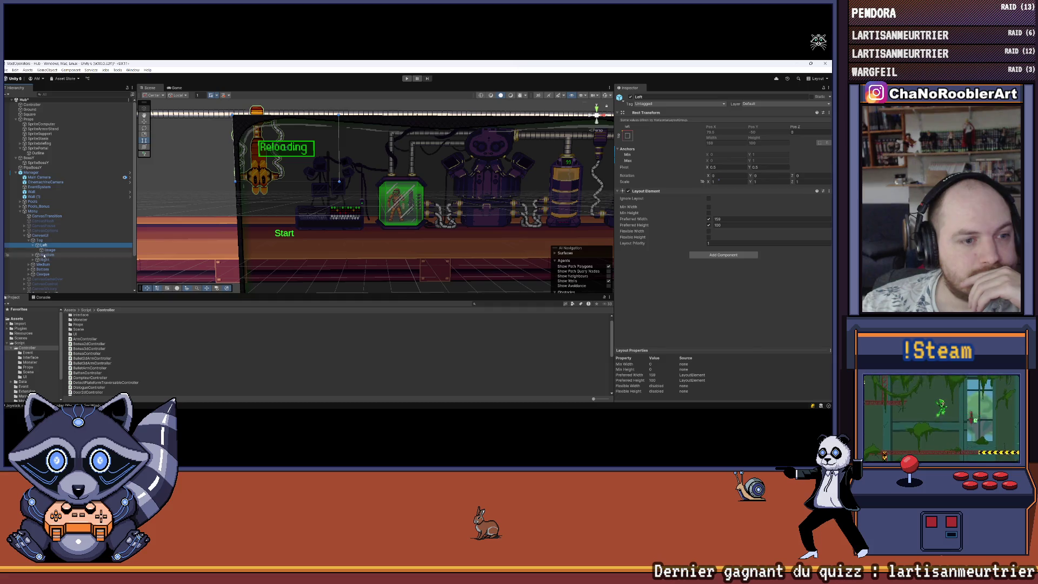
pyautogui.click(33, 255)
pyautogui.click(53, 260)
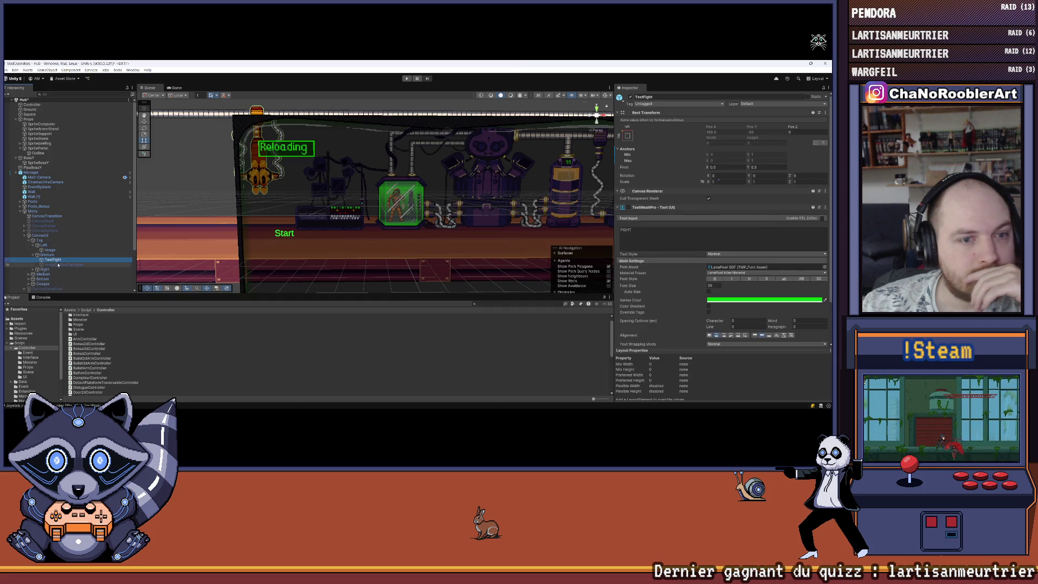
pyautogui.moveTo(479, 213)
pyautogui.mouseDown()
pyautogui.moveTo(438, 206)
pyautogui.moveTo(447, 210)
pyautogui.mouseUp()
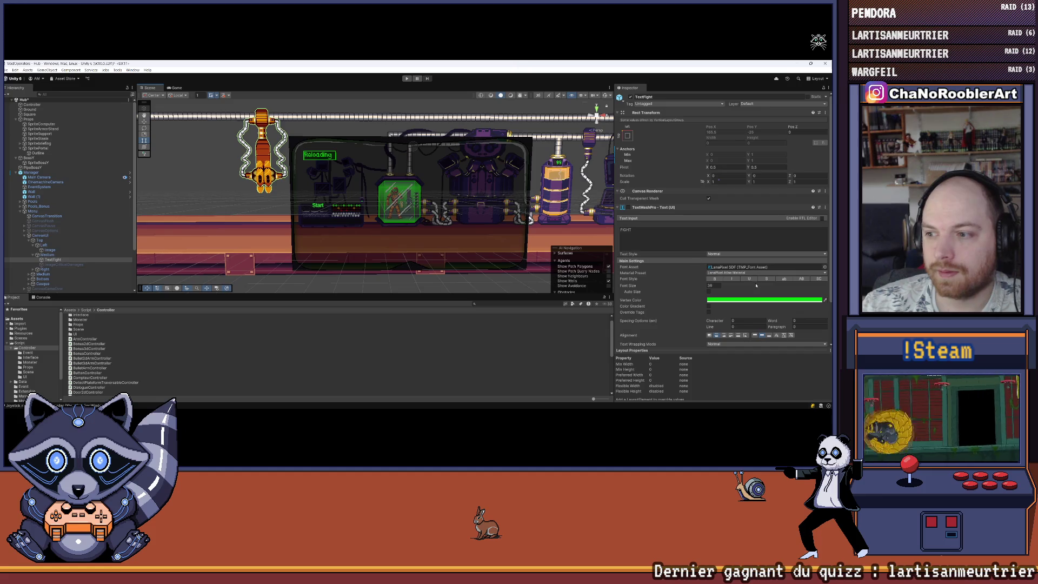
pyautogui.click(752, 300)
pyautogui.click(802, 394)
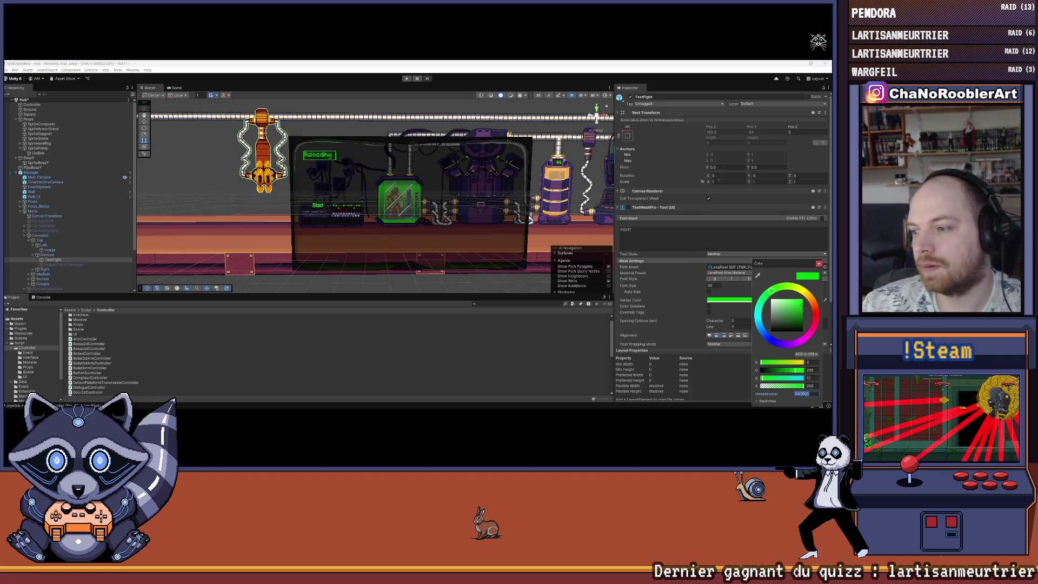
pyautogui.scroll(-5, 57, 274)
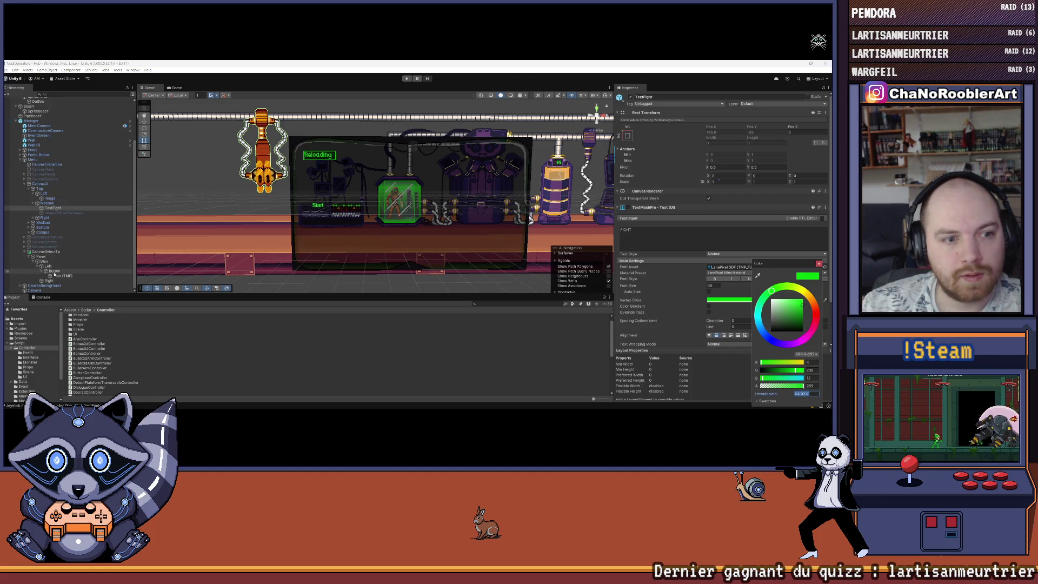
# Check the Start label's colour in its colour chooser.
pyautogui.click(58, 276)
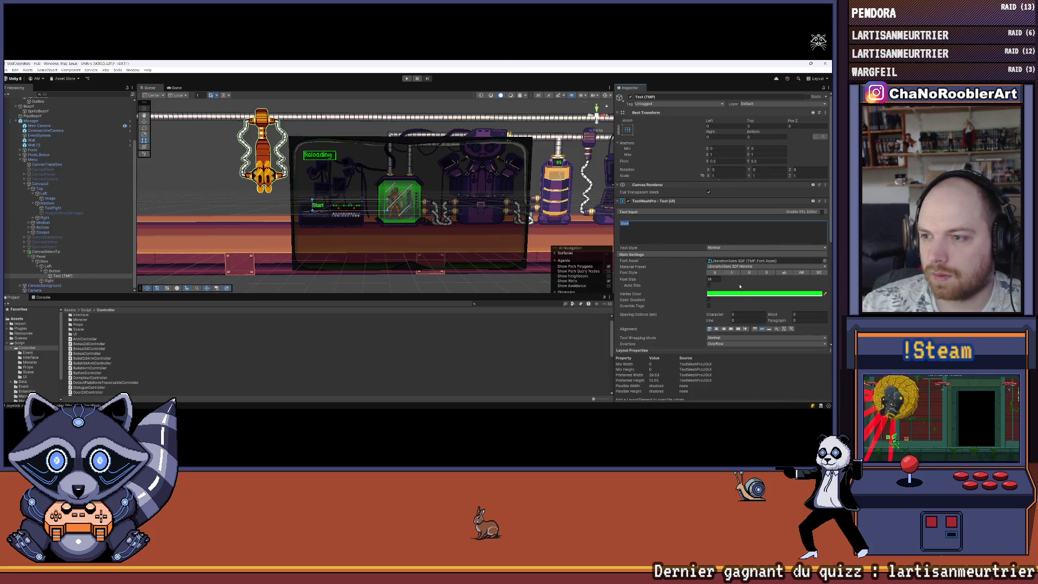
pyautogui.click(763, 294)
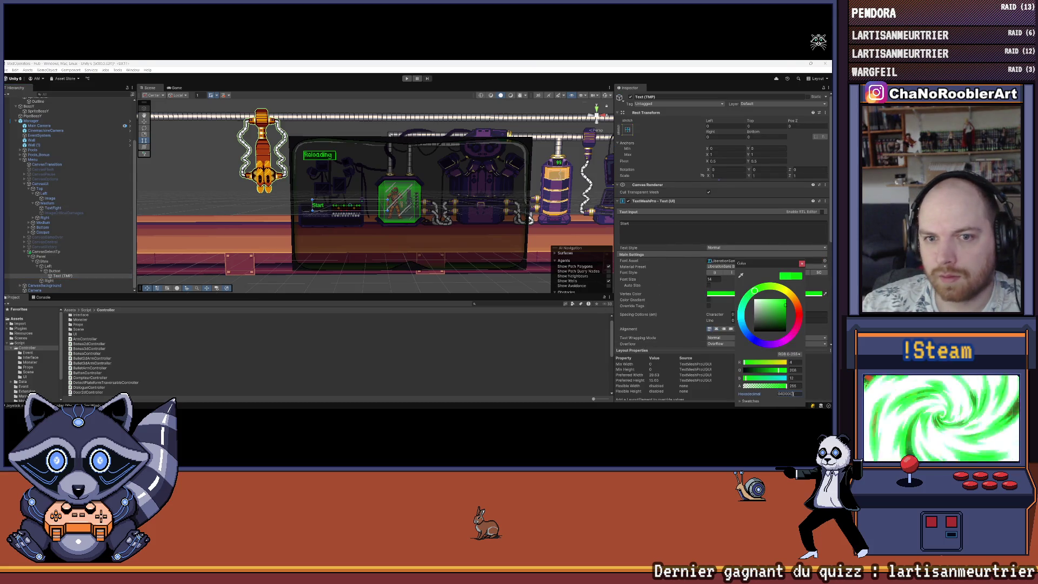
pyautogui.click(89, 368)
pyautogui.scroll(2, 336, 190)
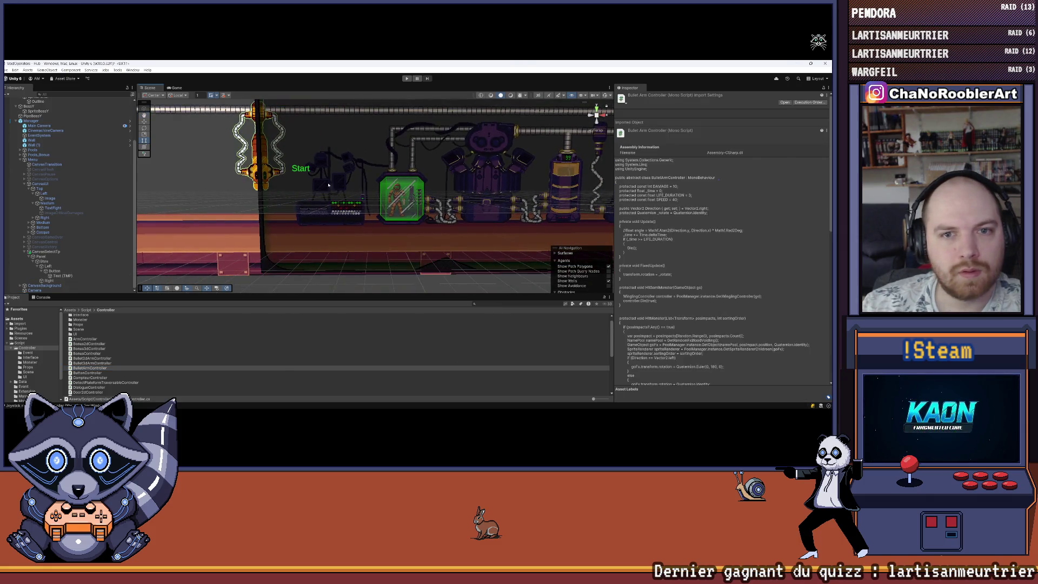
pyautogui.scroll(-1, 309, 191)
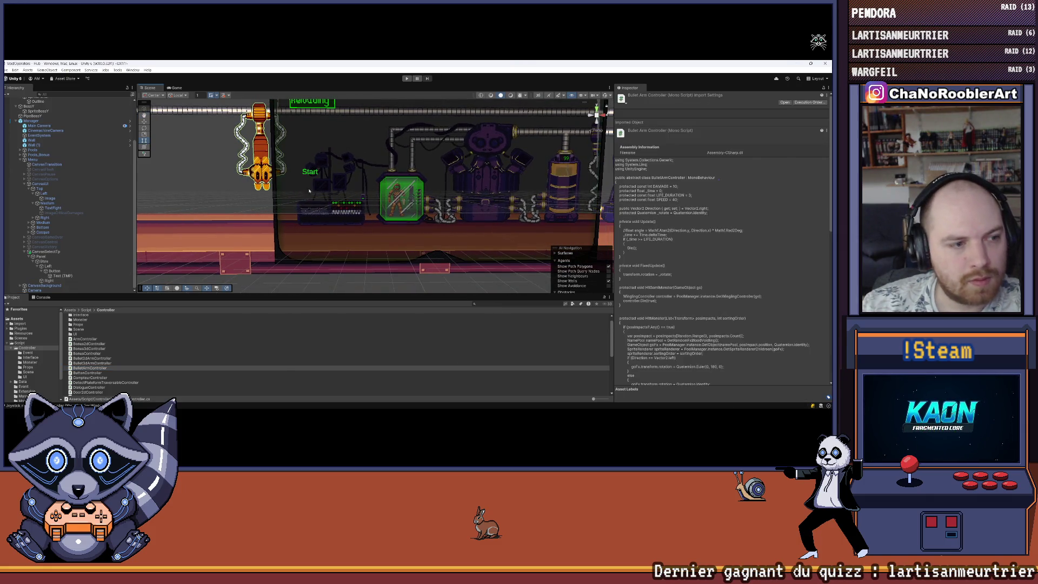
# Change the Start button's Layout Element Preferred Height from 30 to 20.
pyautogui.click(56, 272)
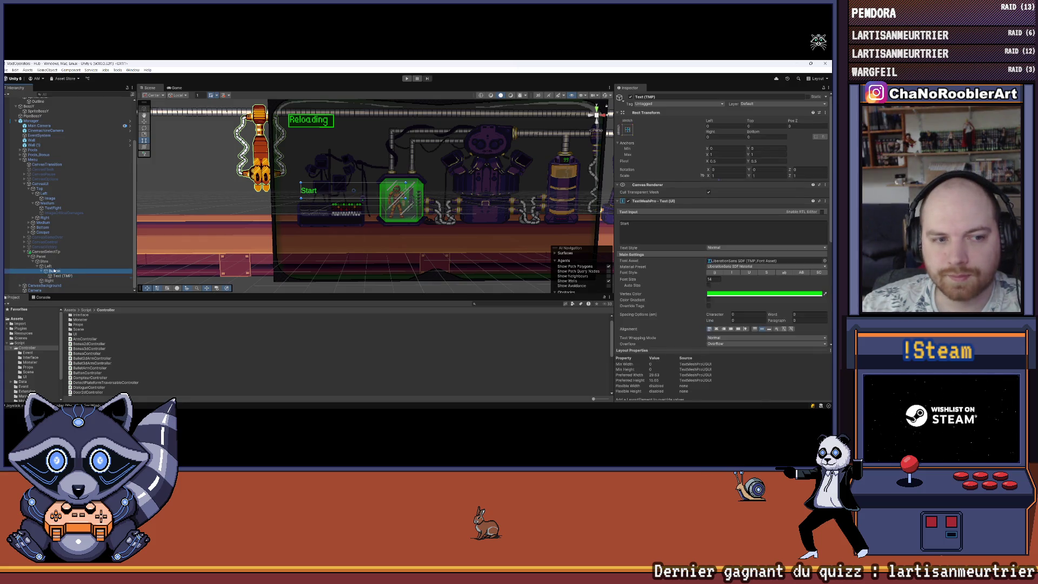
pyautogui.scroll(-3, 724, 243)
pyautogui.click(737, 304)
pyautogui.press('Tab')
pyautogui.write('20')
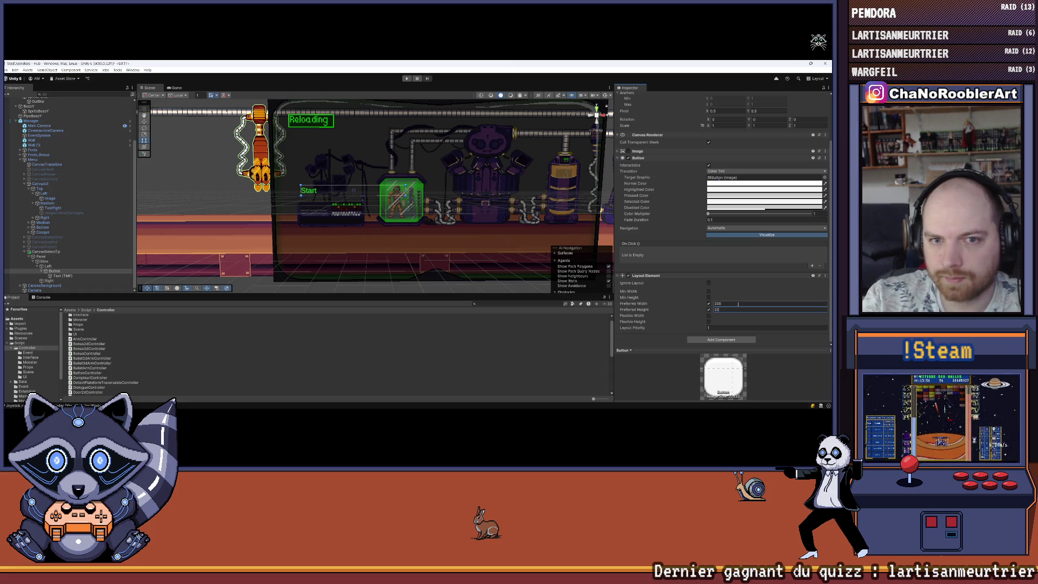
pyautogui.click(92, 358)
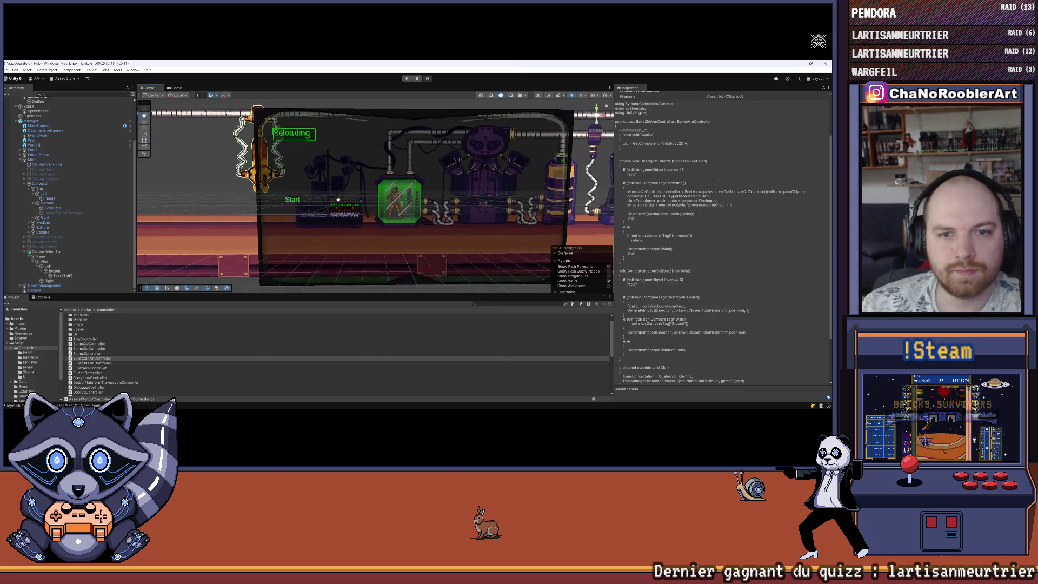
pyautogui.click(40, 272)
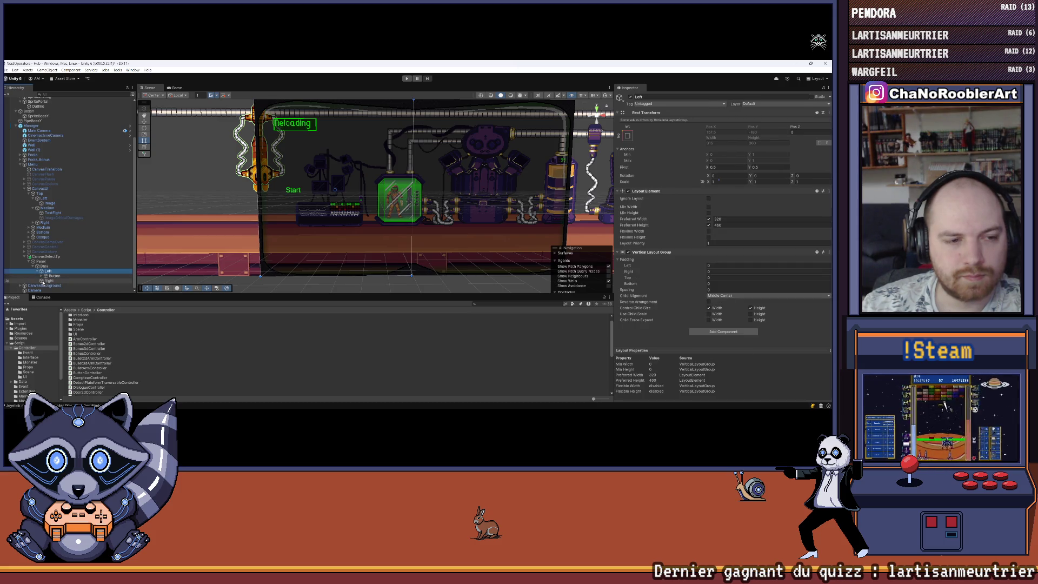
# Add a TextMeshPro label under Left, move it above Button, then delete the old text.
pyautogui.click(49, 281)
pyautogui.click(36, 272)
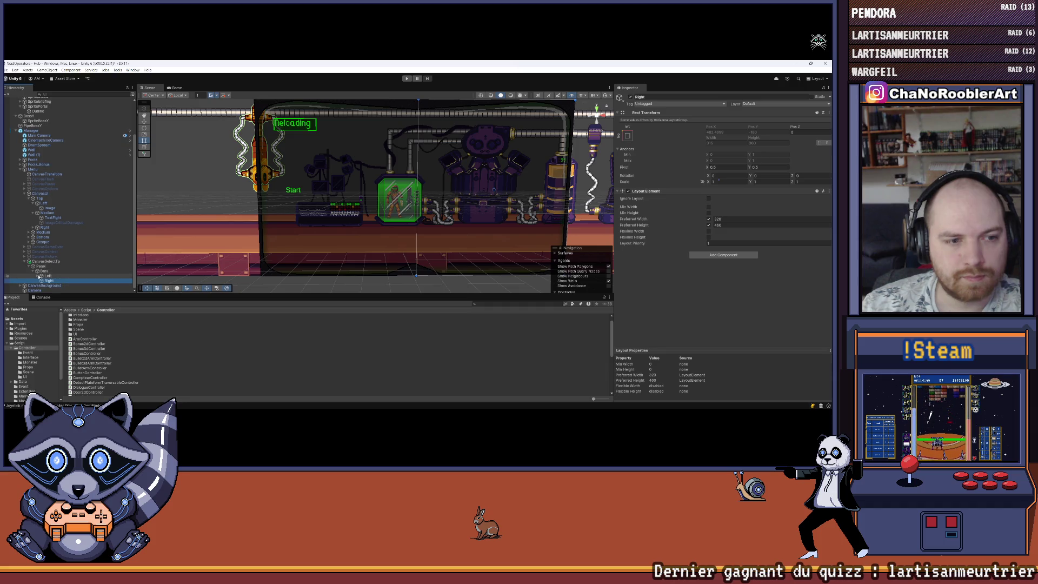
pyautogui.rightClick(47, 276)
pyautogui.moveTo(62, 302)
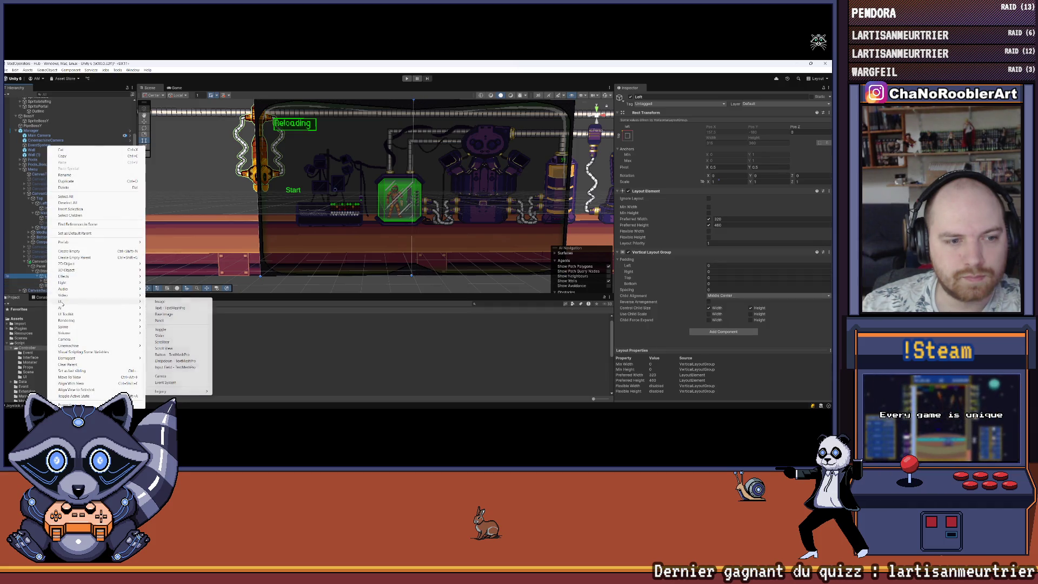
pyautogui.click(155, 307)
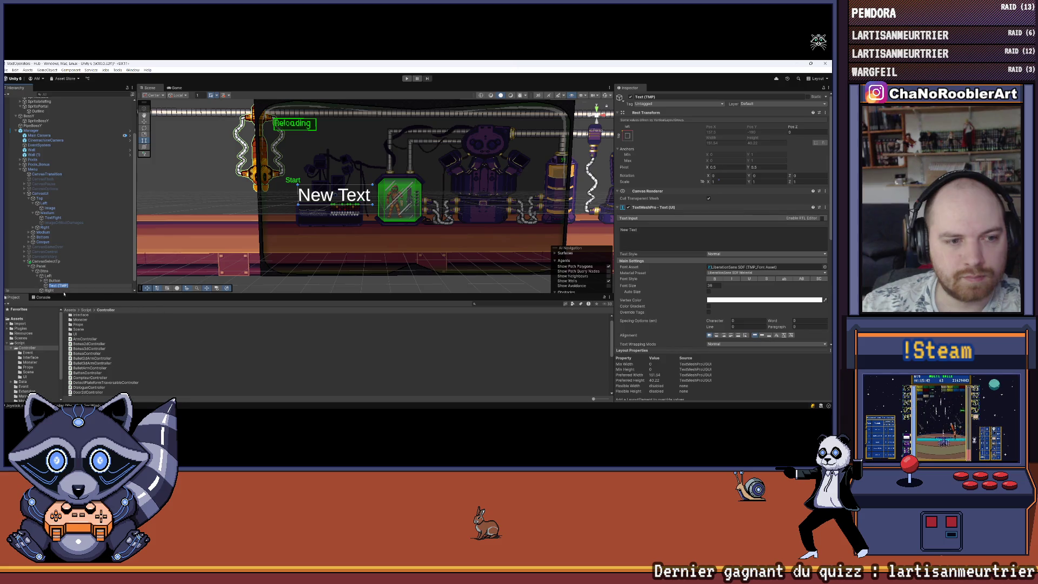
pyautogui.moveTo(56, 286); pyautogui.dragTo(63, 272)
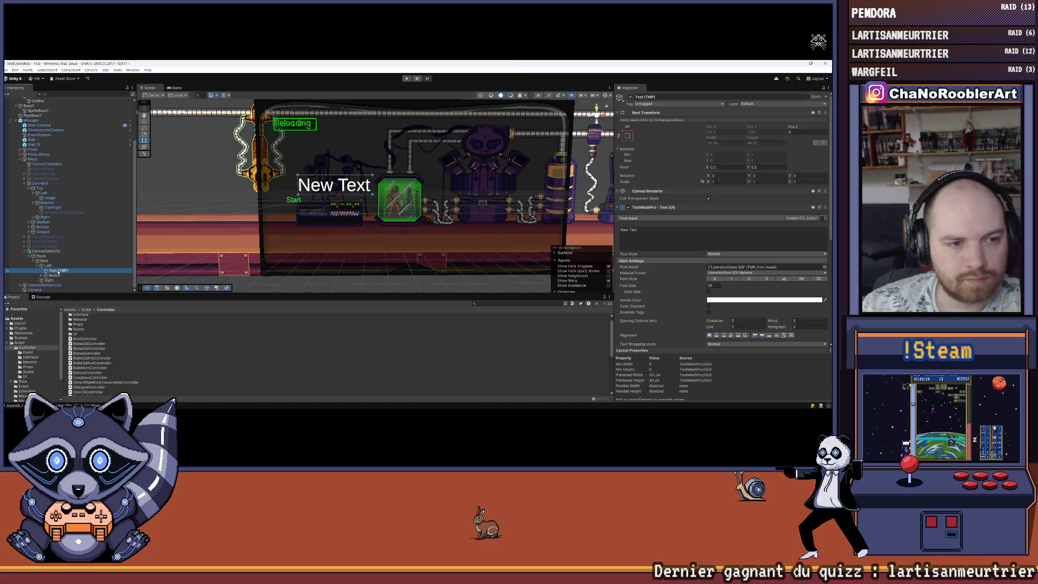
pyautogui.press('Delete')
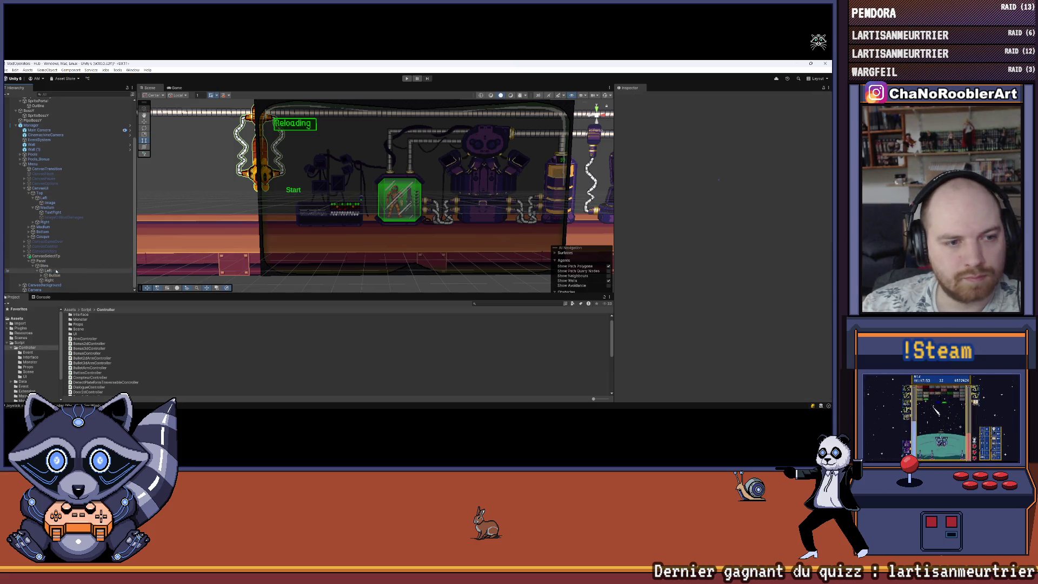
# Create an empty child under Left, place it above Button, and rename it Label.
pyautogui.rightClick(57, 270)
pyautogui.click(80, 251)
pyautogui.click(57, 281)
pyautogui.moveTo(57, 281); pyautogui.dragTo(59, 273)
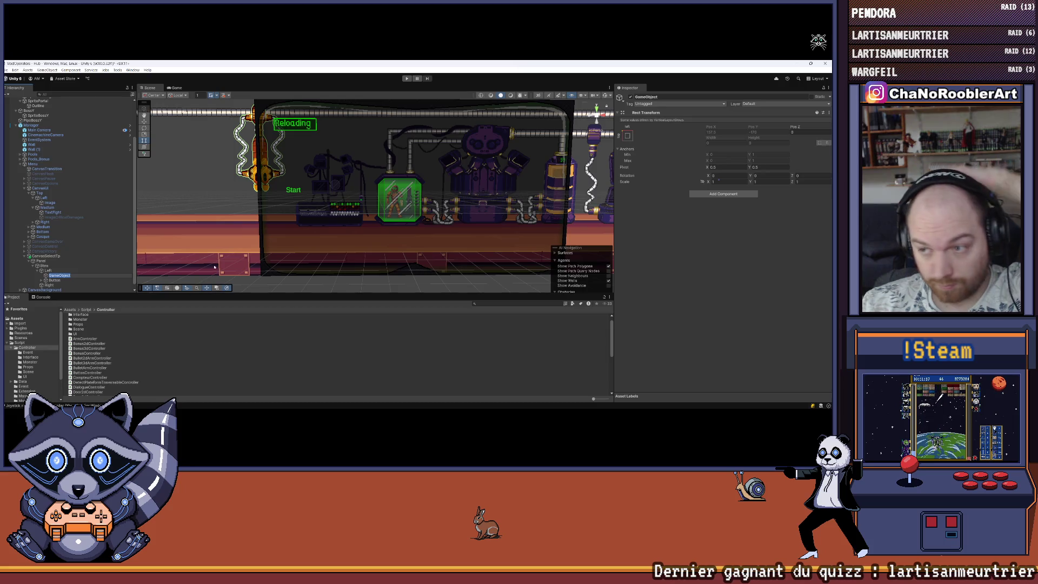
pyautogui.rightClick(64, 275)
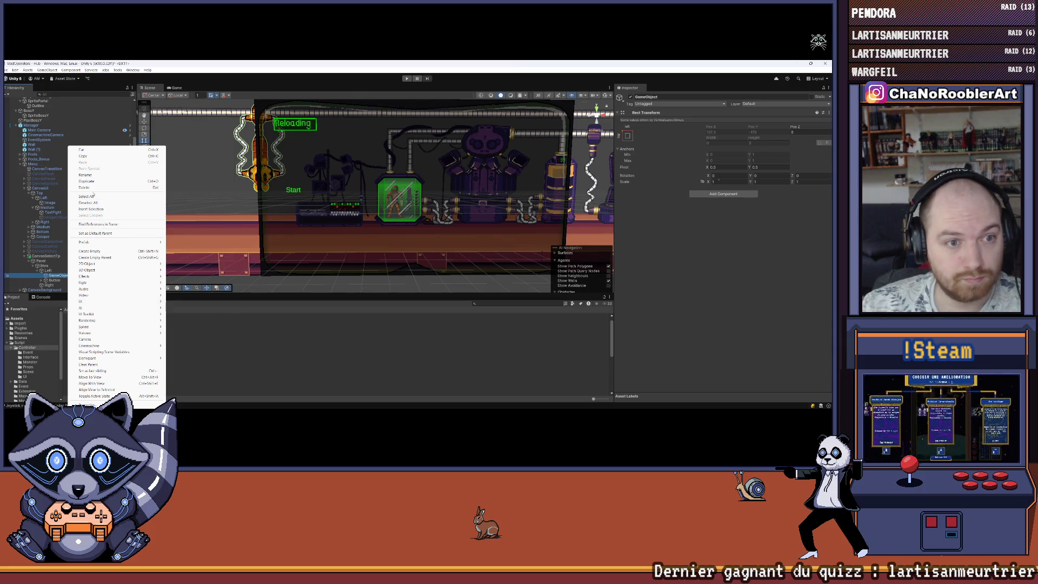
pyautogui.press('Escape')
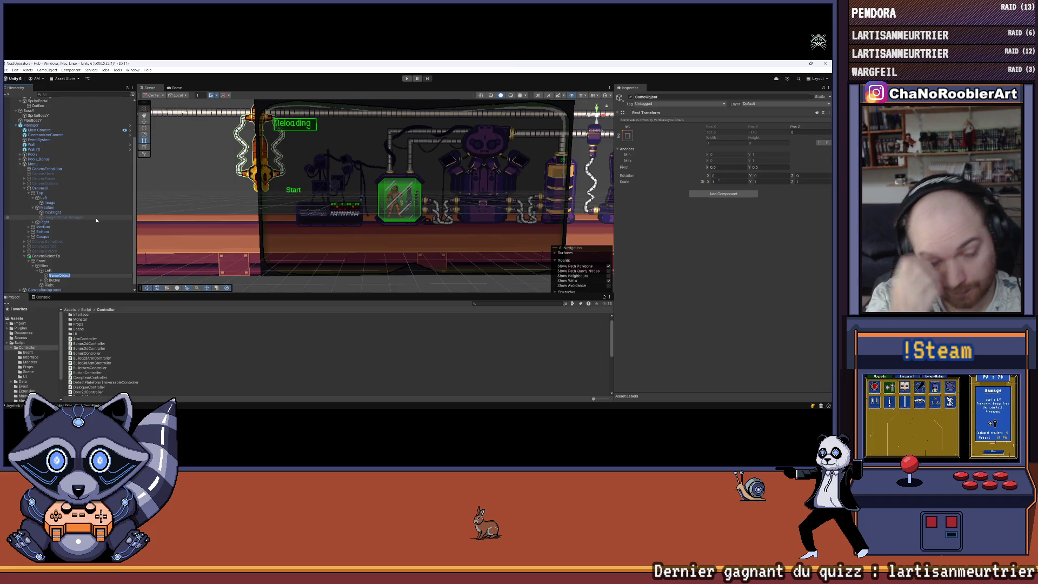
pyautogui.write('La')
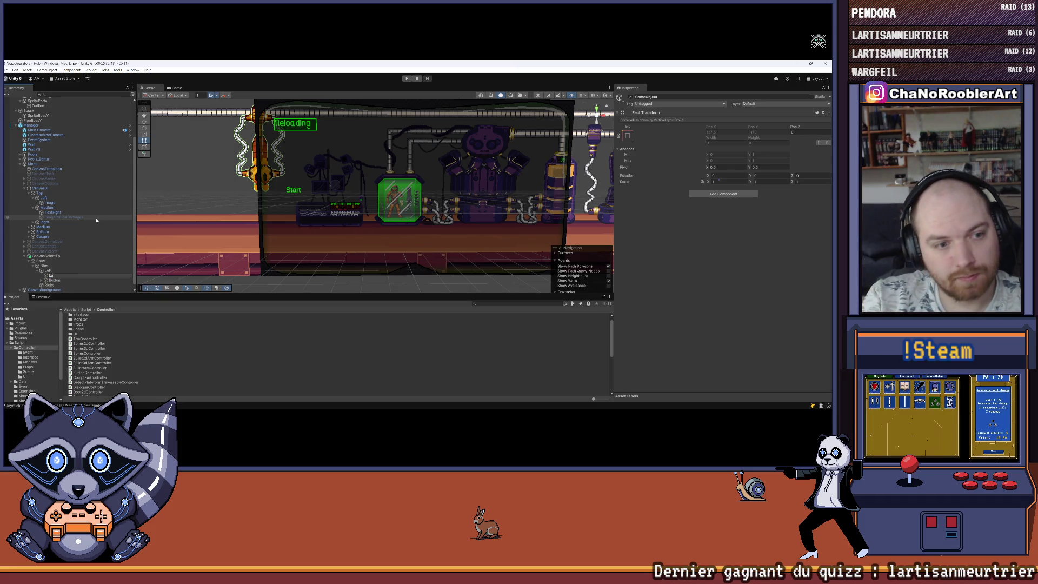
pyautogui.press('Return')
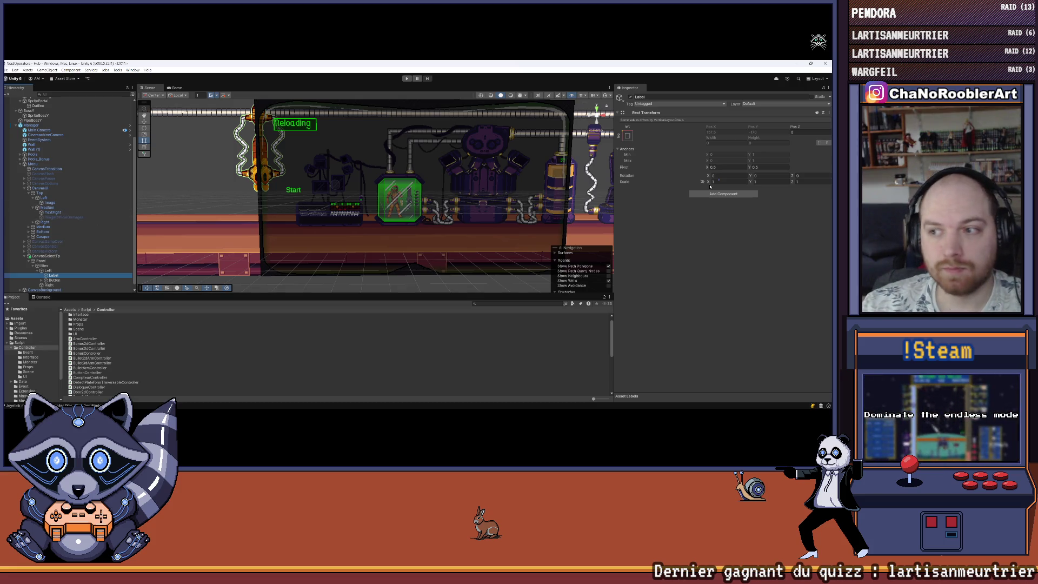
# Give Label a Layout Element with preferred width 200 and preferred height 20.
pyautogui.click(720, 194)
pyautogui.press('Return')
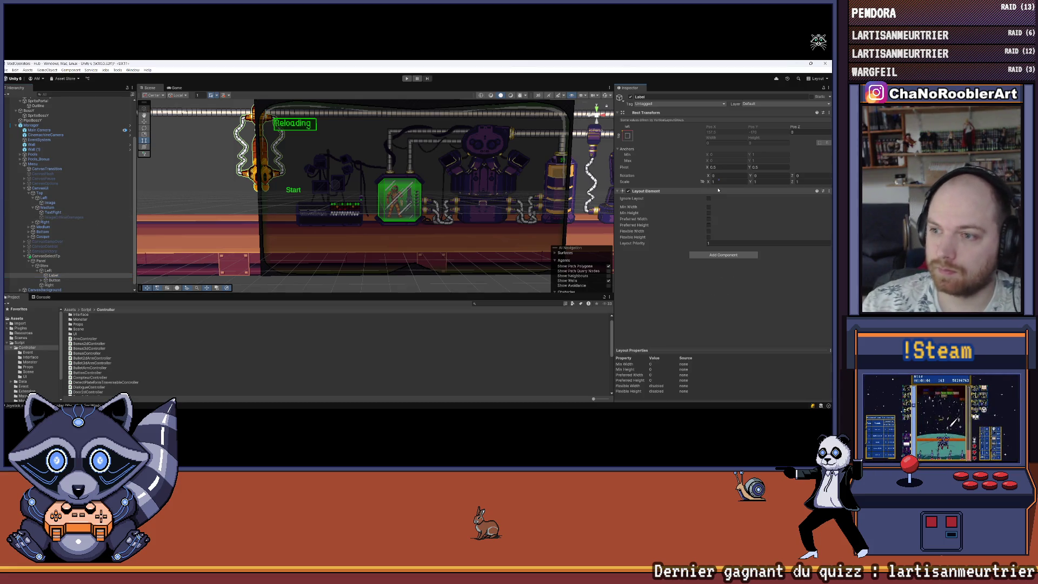
pyautogui.click(708, 219)
pyautogui.click(708, 224)
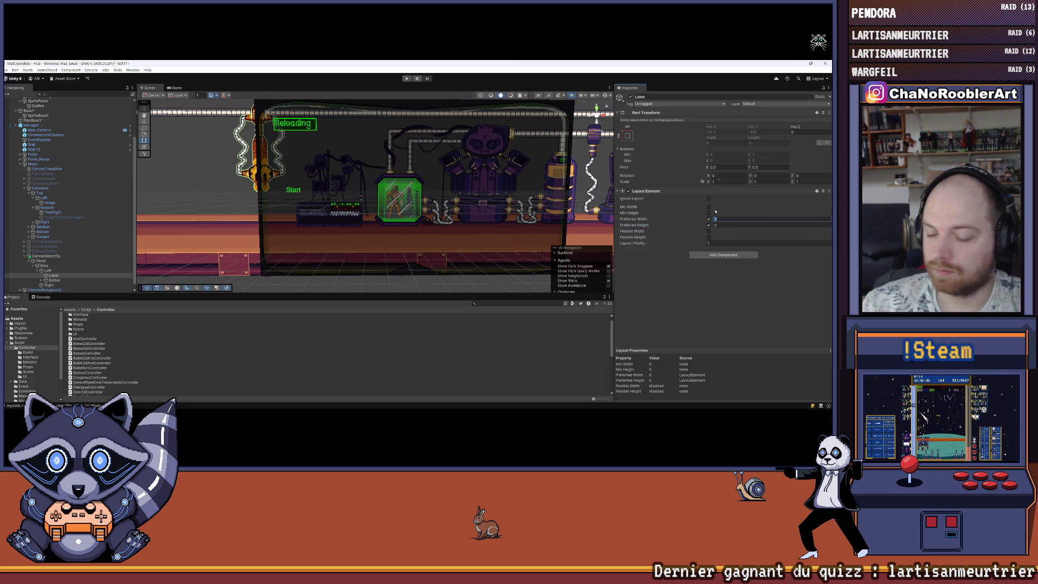
pyautogui.write('0')
pyautogui.press('Tab')
pyautogui.write('20')
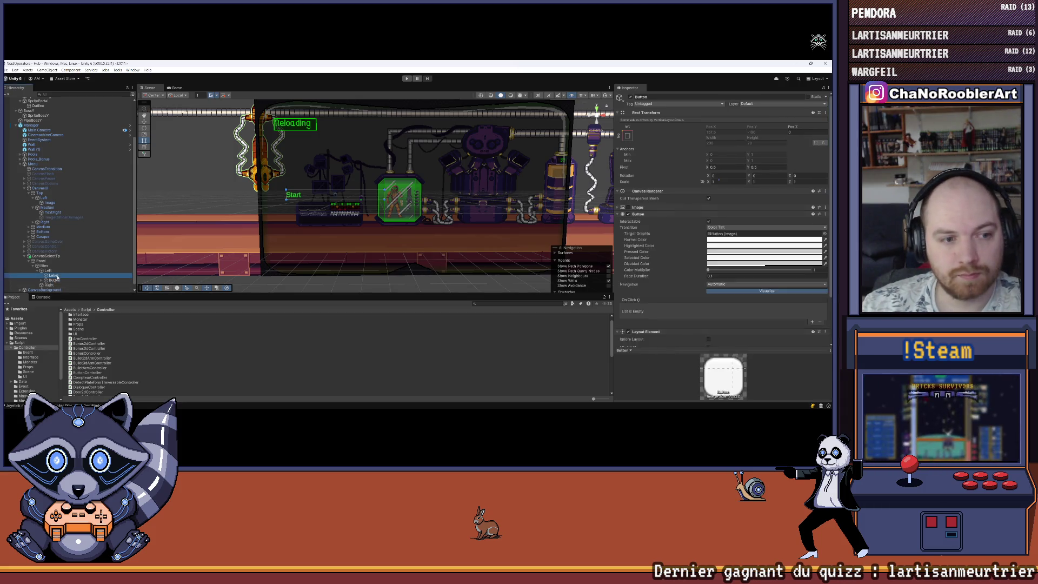
pyautogui.click(711, 255)
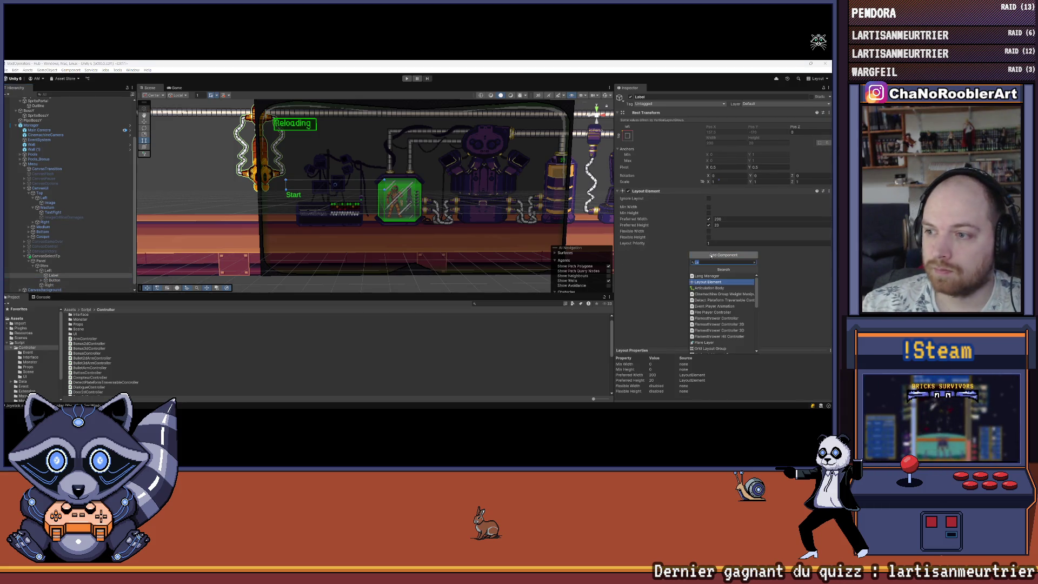
# Add a TextMeshPro text under Label, stretched to fill it with Top and Bottom 0.
pyautogui.rightClick(51, 275)
pyautogui.moveTo(71, 301)
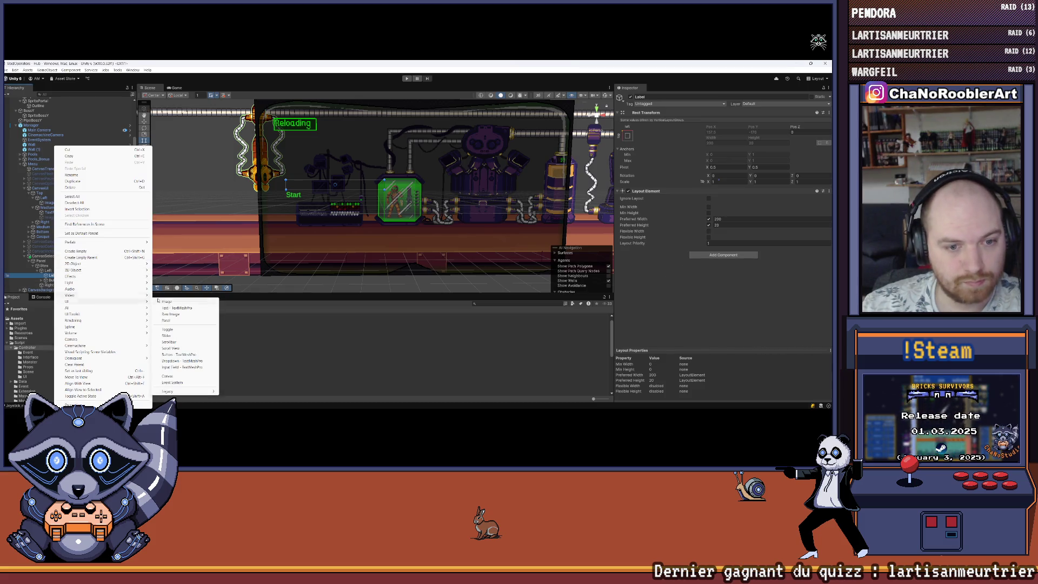
pyautogui.click(168, 307)
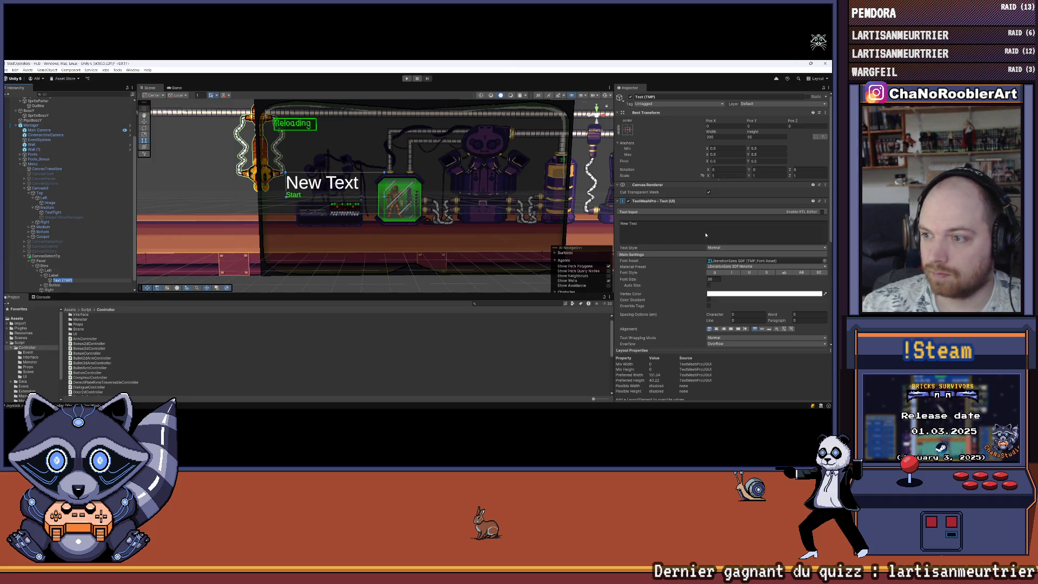
pyautogui.click(628, 130)
pyautogui.click(691, 220)
pyautogui.click(750, 126)
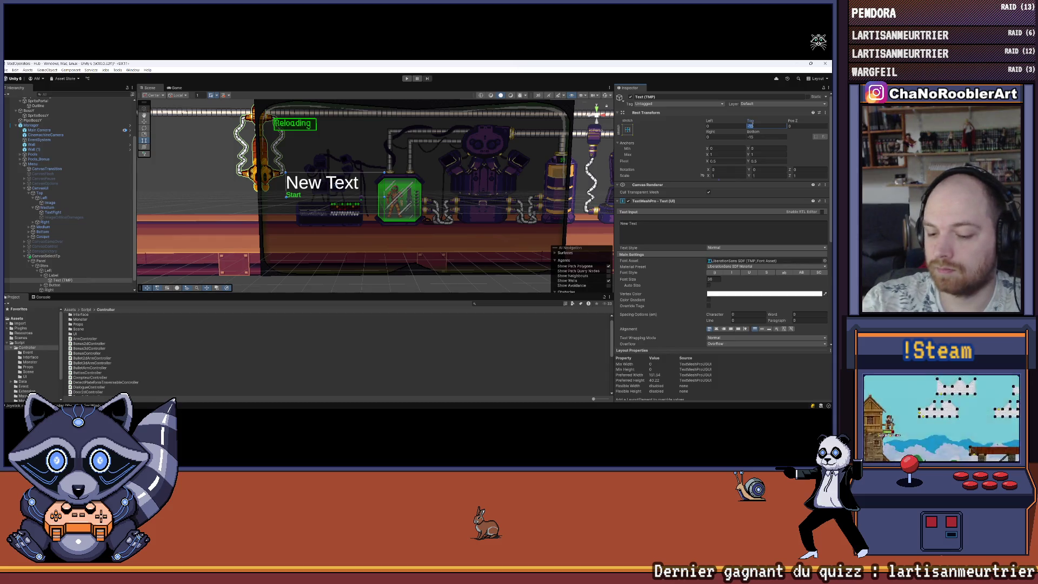
pyautogui.write('0')
pyautogui.press('Tab')
pyautogui.write('0')
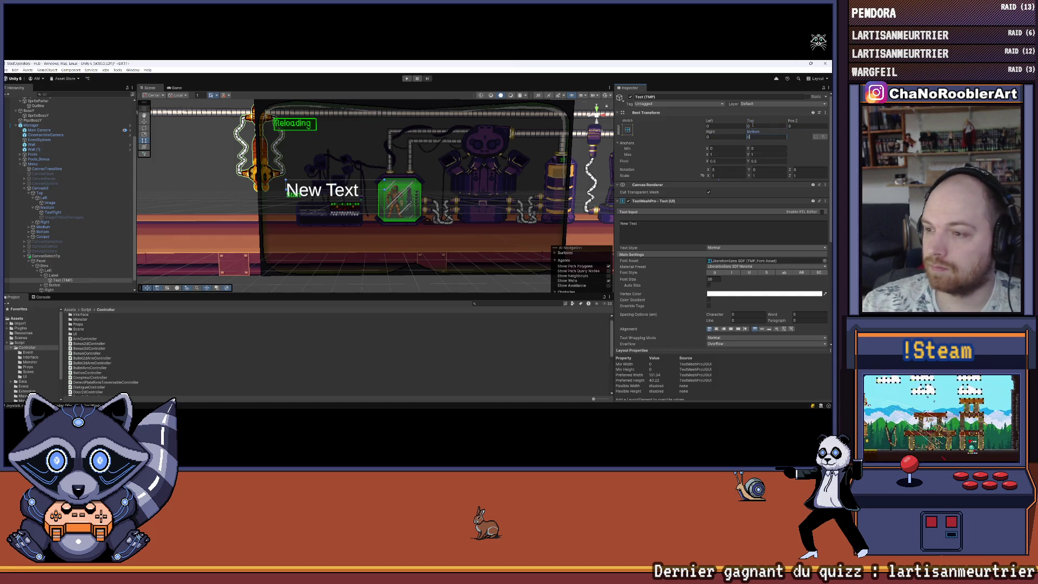
# Set the text to 'Mission 1', font size 20, LanaPixelShadows font, colour 04D00C.
pyautogui.doubleClick(708, 279)
pyautogui.write('20')
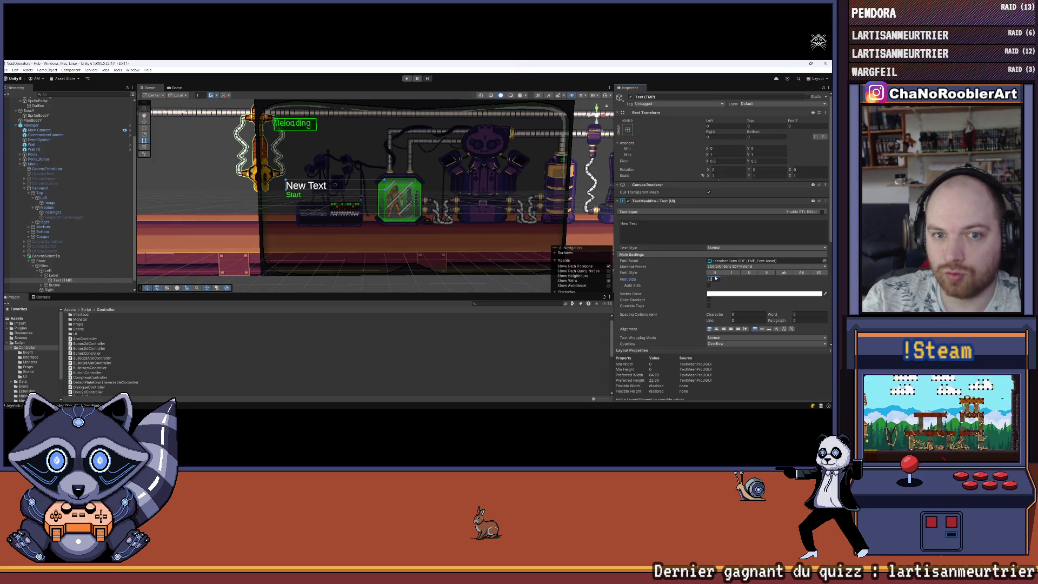
pyautogui.click(676, 240)
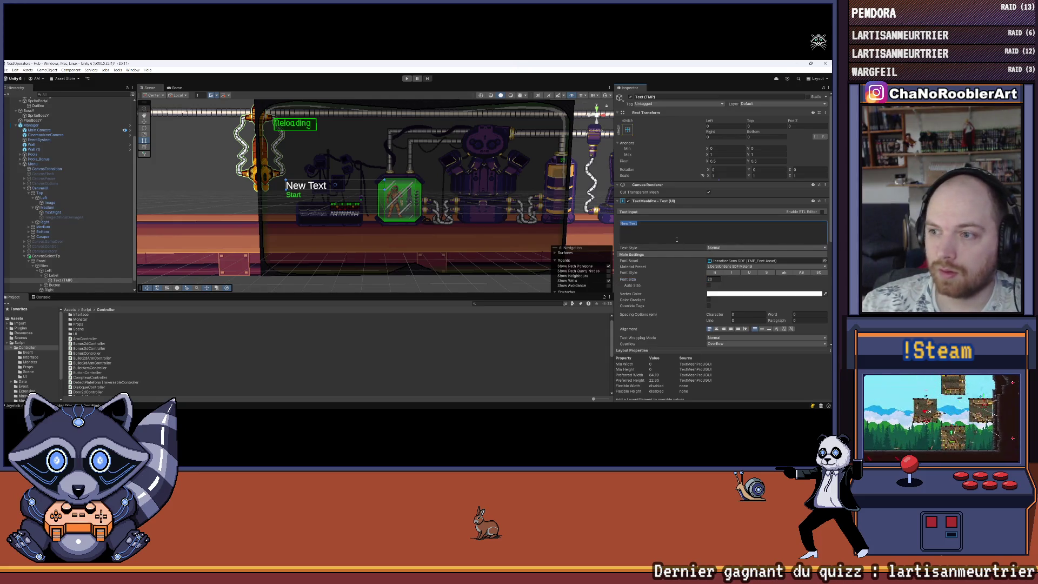
pyautogui.write('Mission 1')
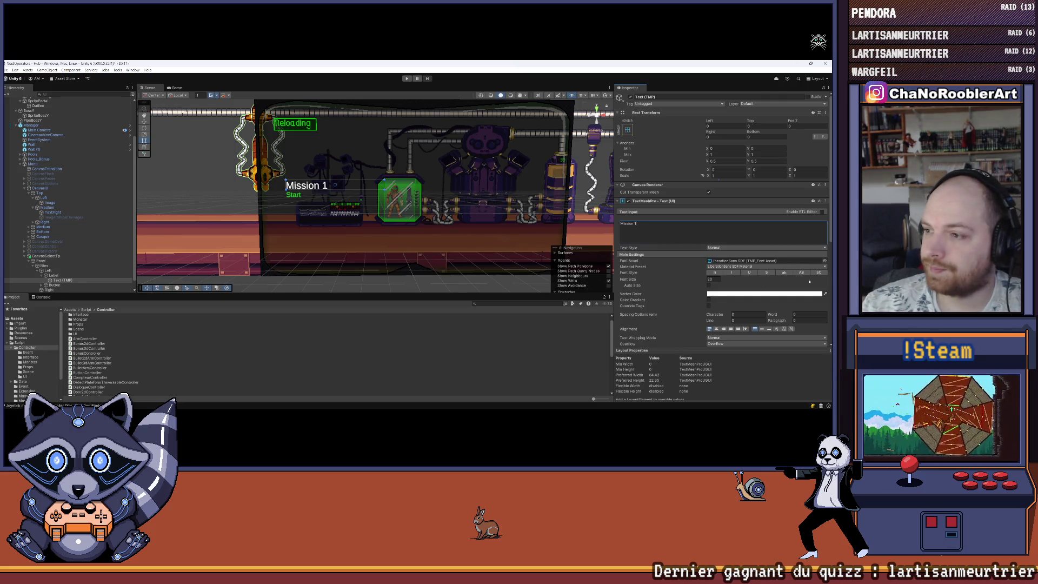
pyautogui.click(825, 261)
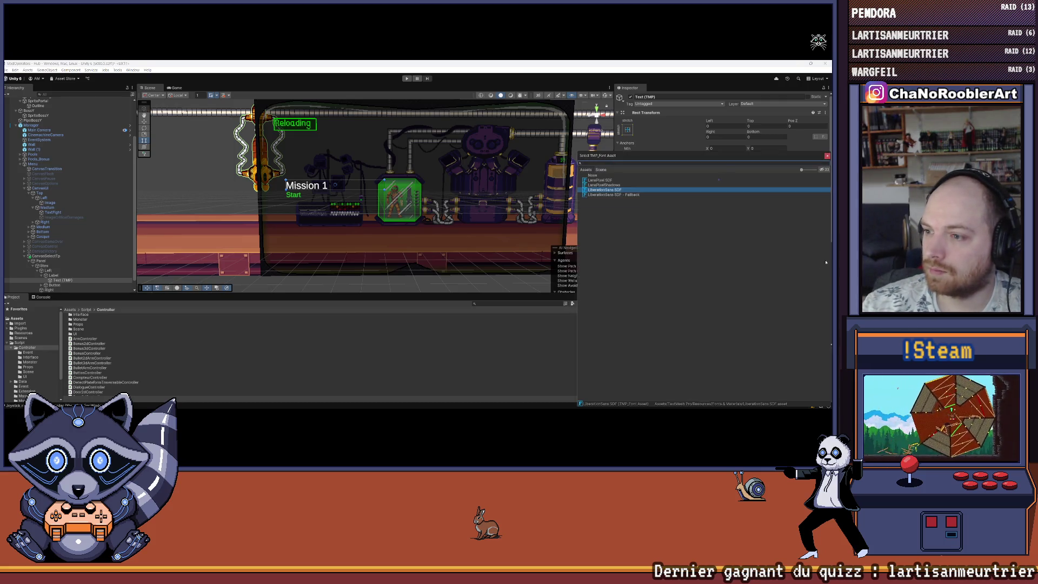
pyautogui.doubleClick(604, 185)
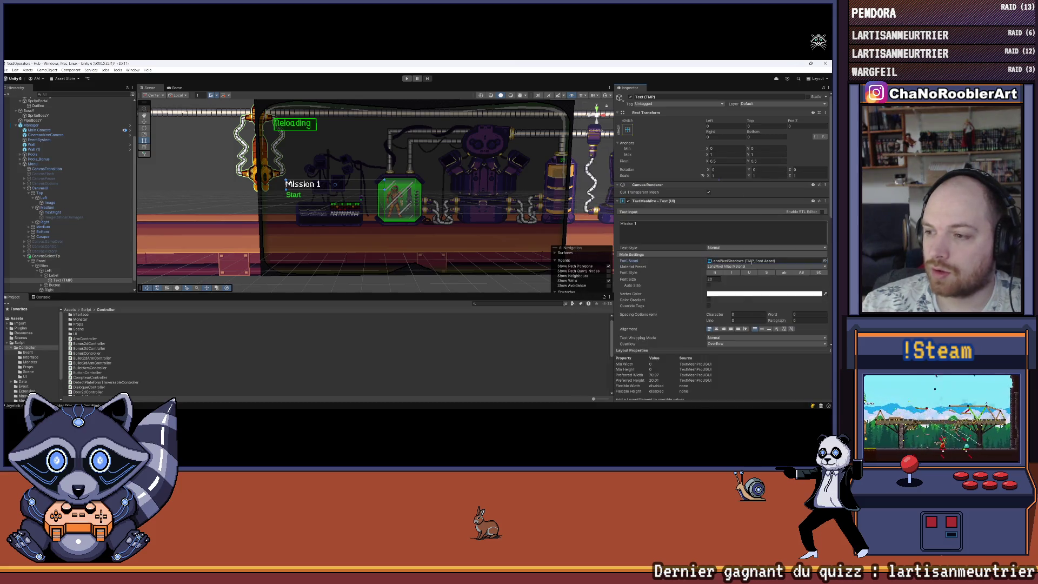
pyautogui.click(784, 295)
pyautogui.click(810, 393)
pyautogui.write('04D00C')
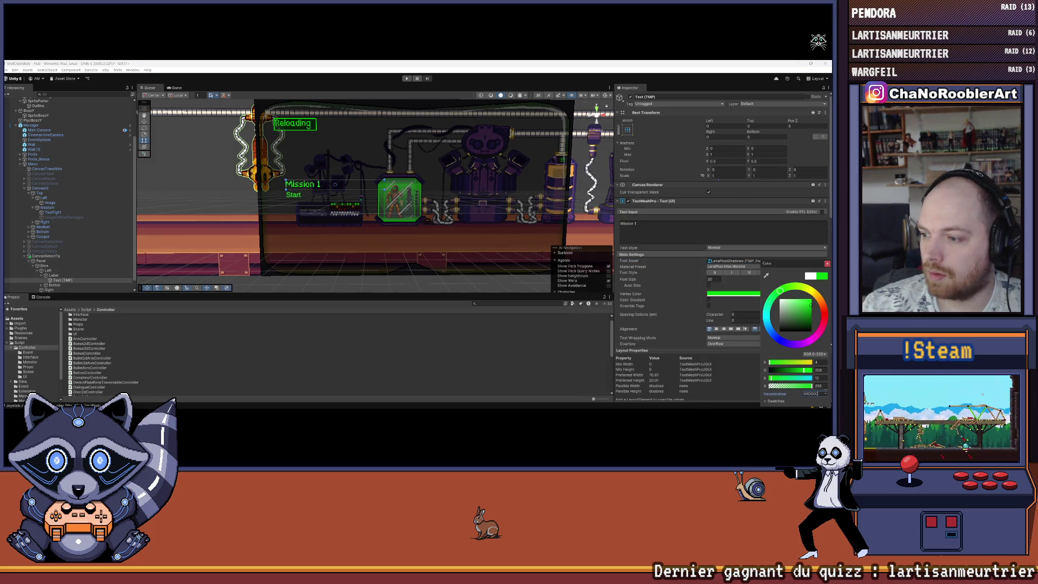
pyautogui.click(794, 236)
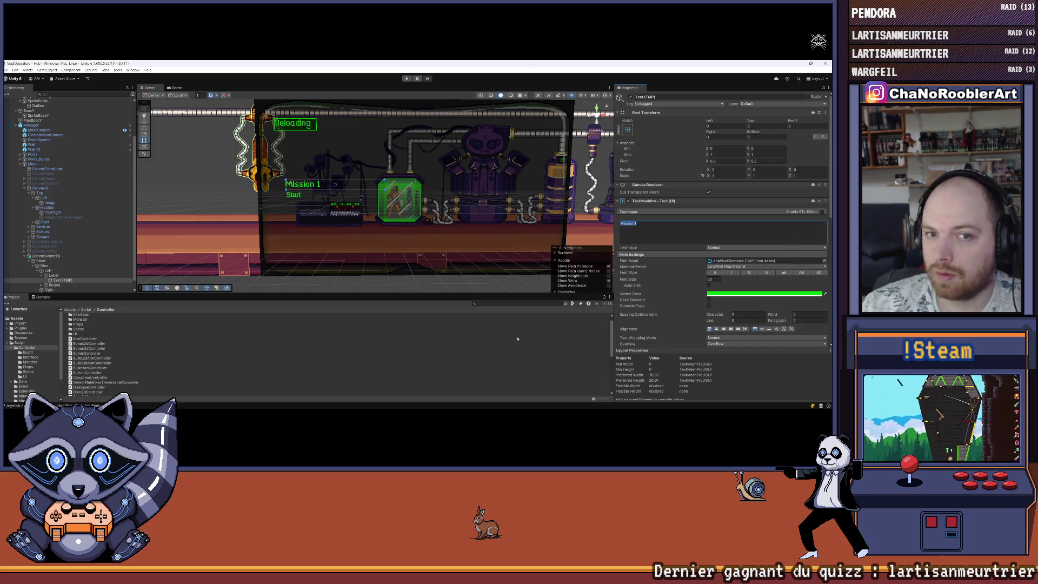
# Inspect the BonusController script, collapse Label, and select the Start button's text object.
pyautogui.click(478, 353)
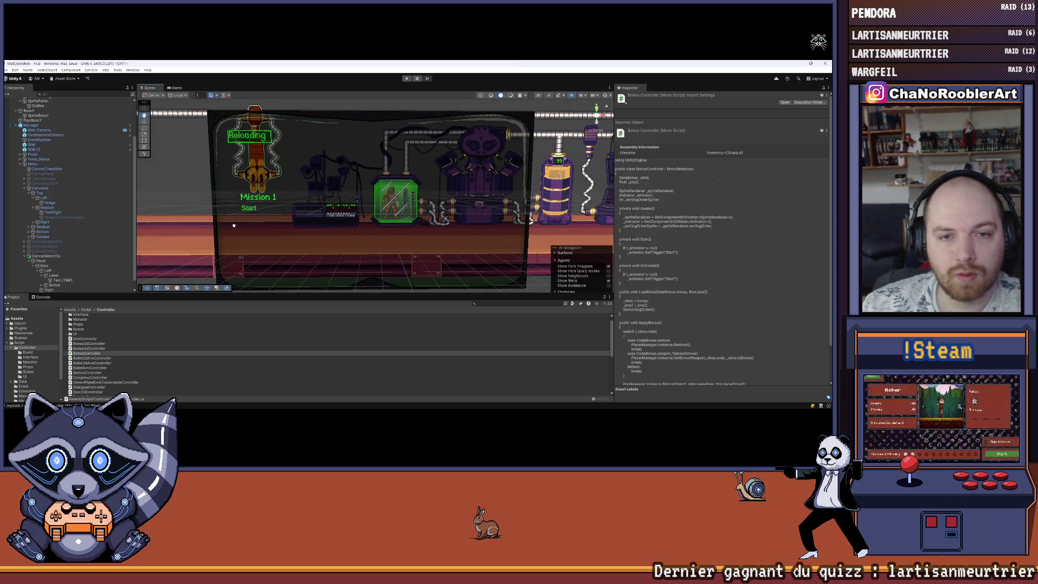
pyautogui.click(61, 280)
pyautogui.click(54, 275)
pyautogui.press('Left')
pyautogui.click(55, 275)
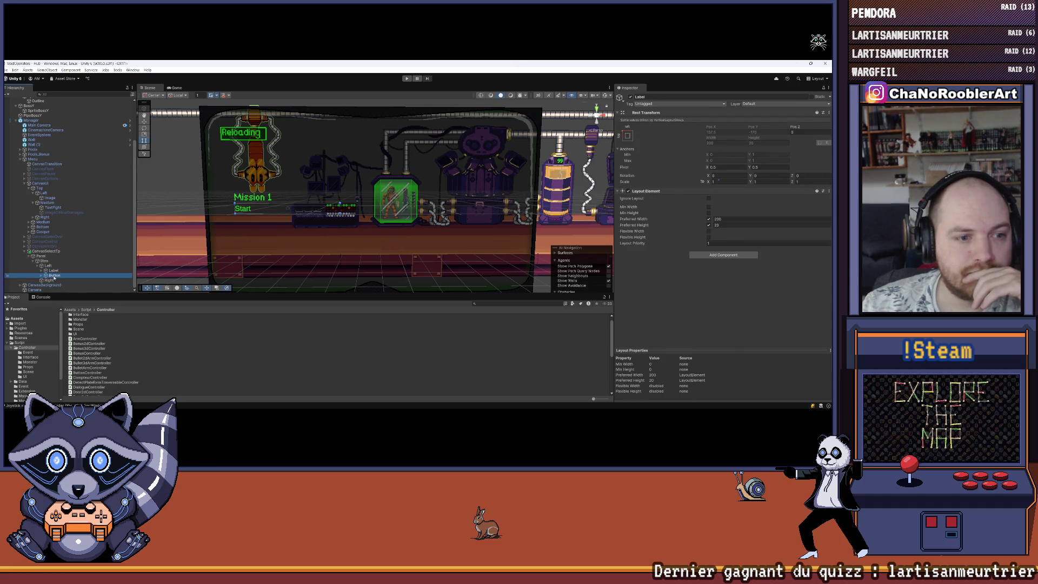
pyautogui.click(41, 276)
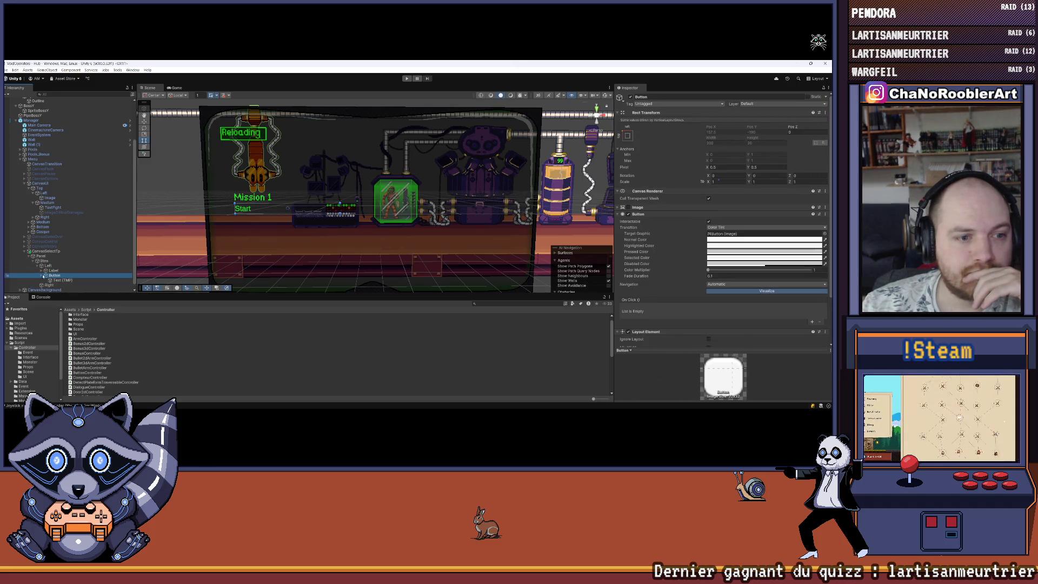
pyautogui.click(58, 276)
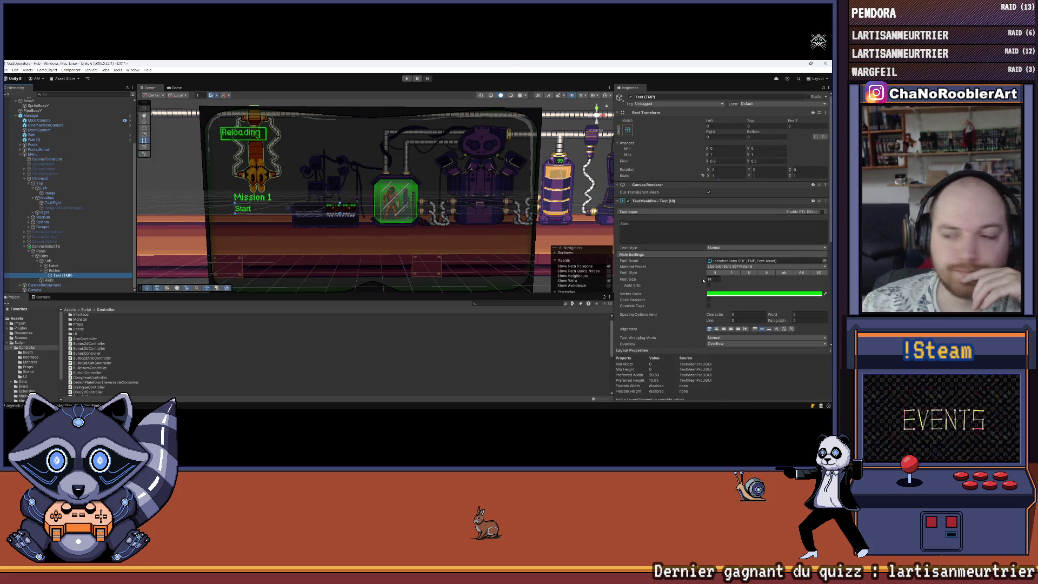
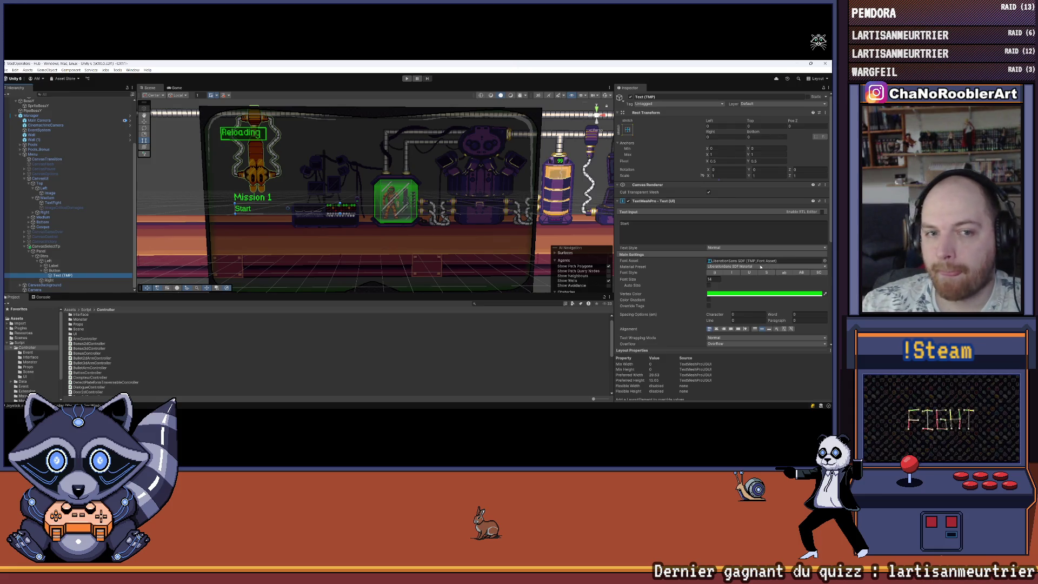
# Switch the Start text's font asset to LanaPixel SDF and review the Button and Label objects.
pyautogui.click(824, 260)
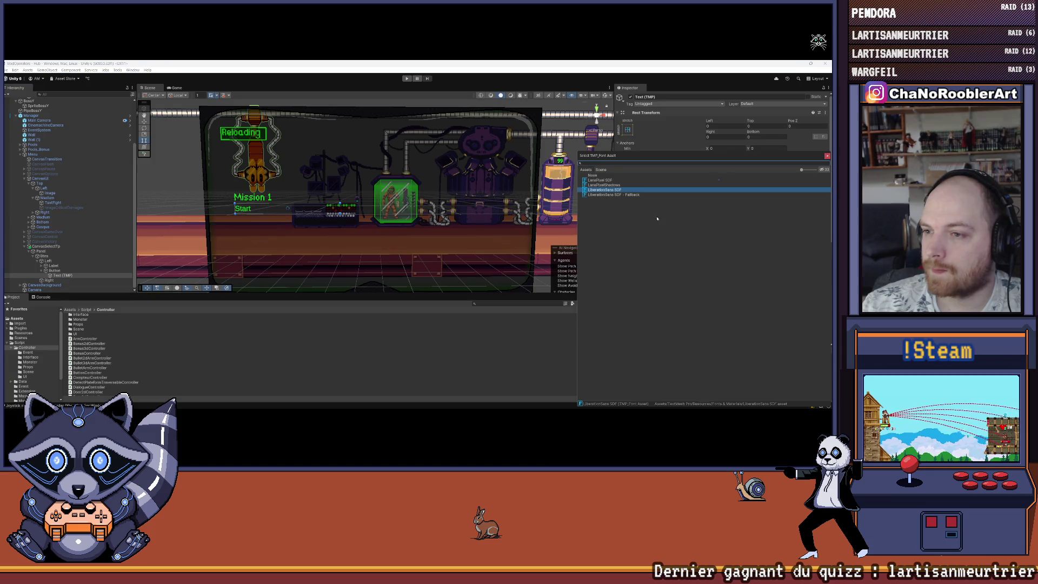
pyautogui.doubleClick(620, 180)
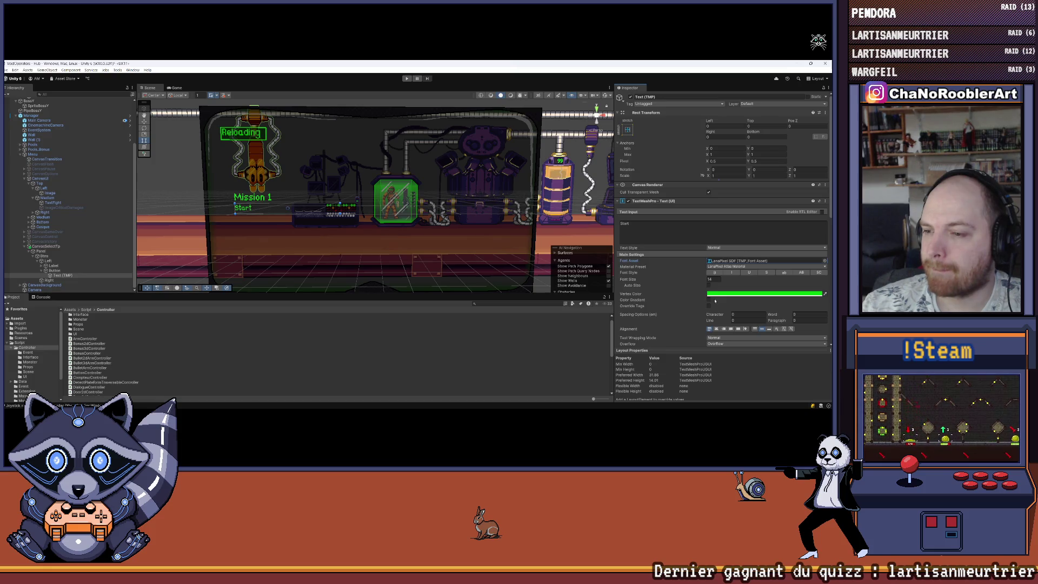
pyautogui.scroll(-3, 702, 302)
pyautogui.scroll(1, 642, 306)
pyautogui.scroll(4, 641, 306)
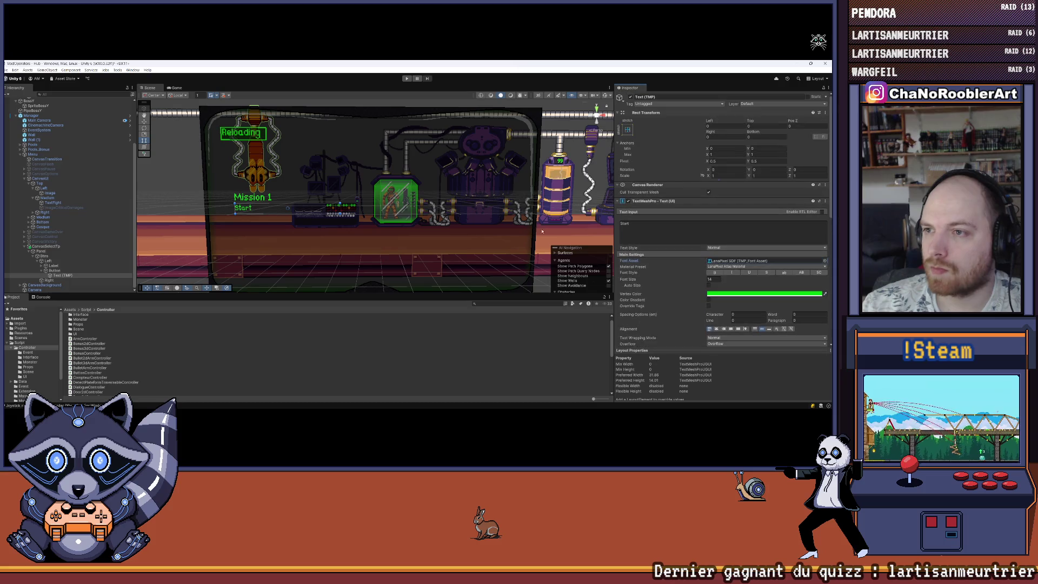
pyautogui.click(59, 271)
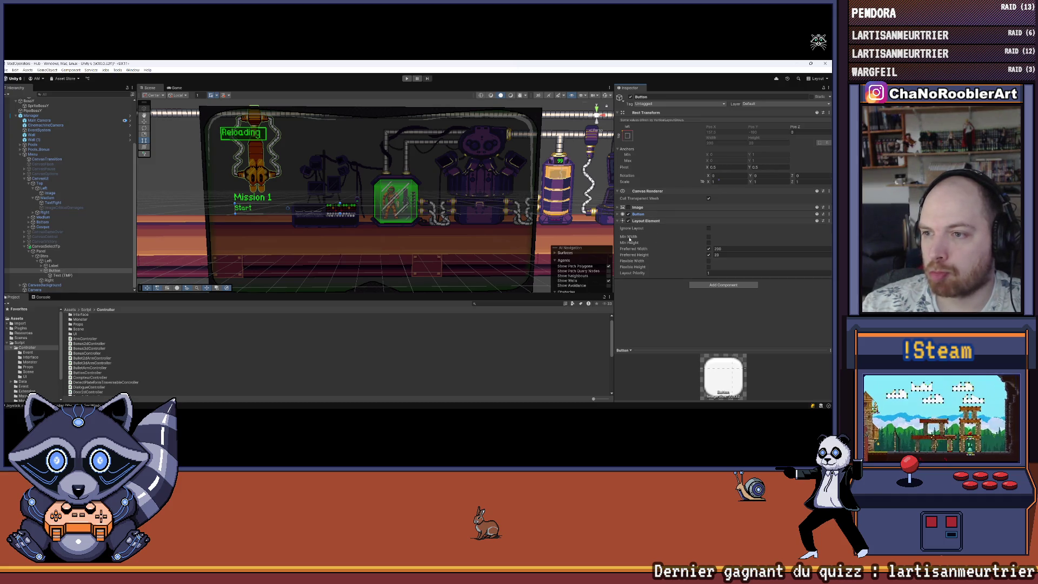
pyautogui.click(53, 265)
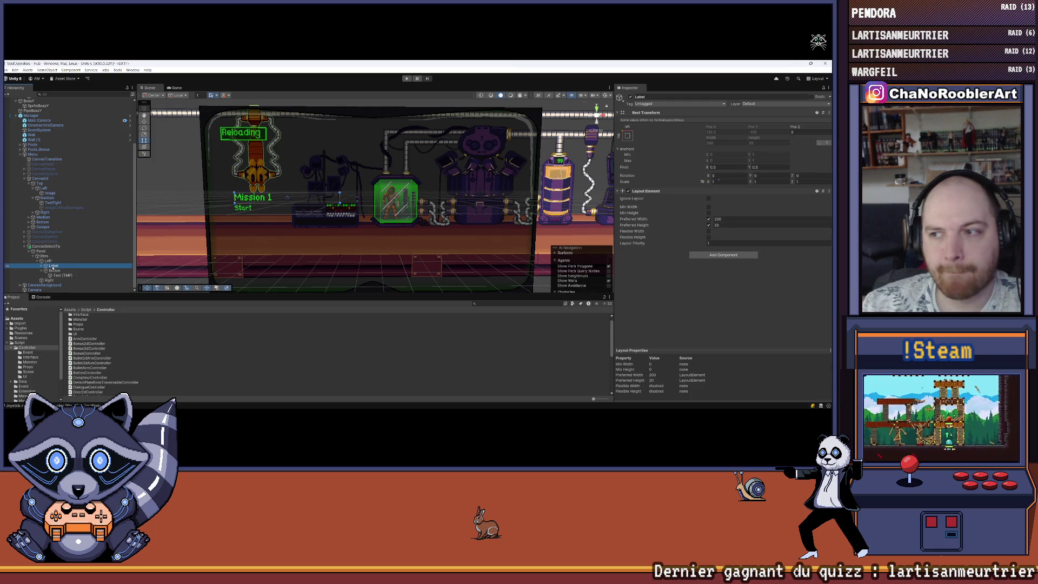
pyautogui.click(61, 275)
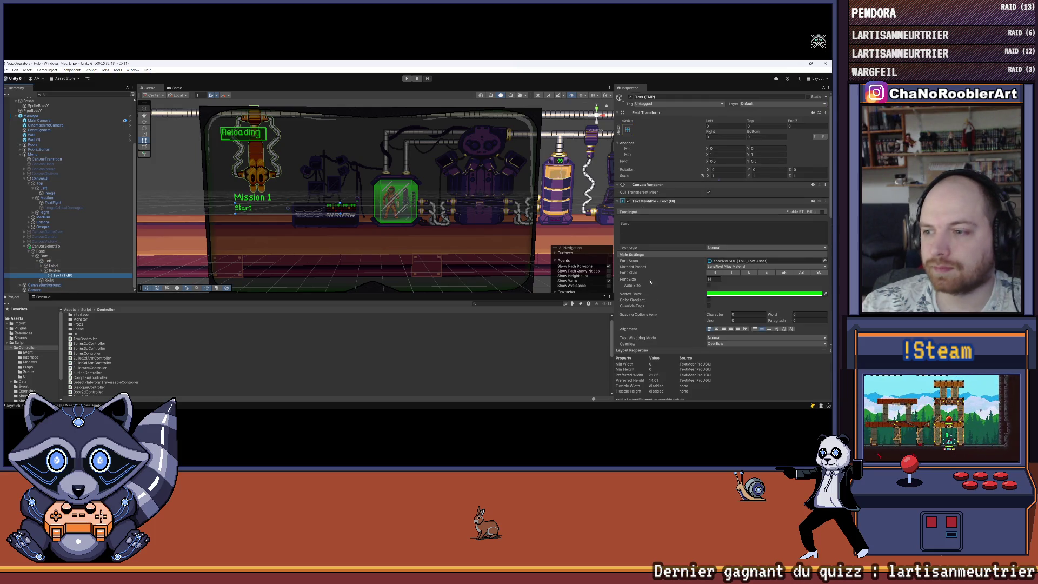
# Test a left margin of 100 in Extra Settings, clear it, and view ButtonController's code.
pyautogui.scroll(-5, 650, 281)
pyautogui.click(632, 221)
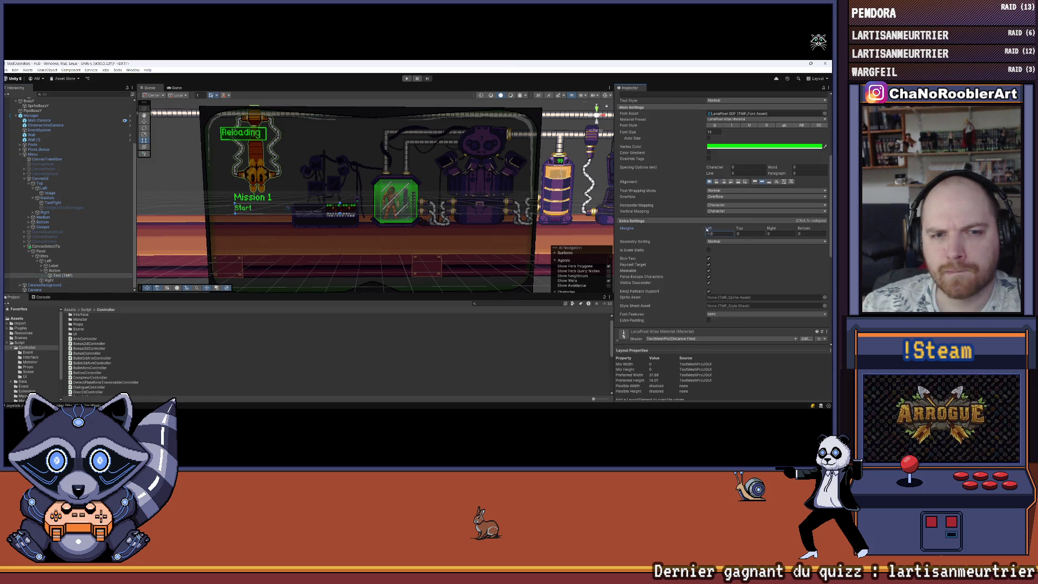
pyautogui.write('100')
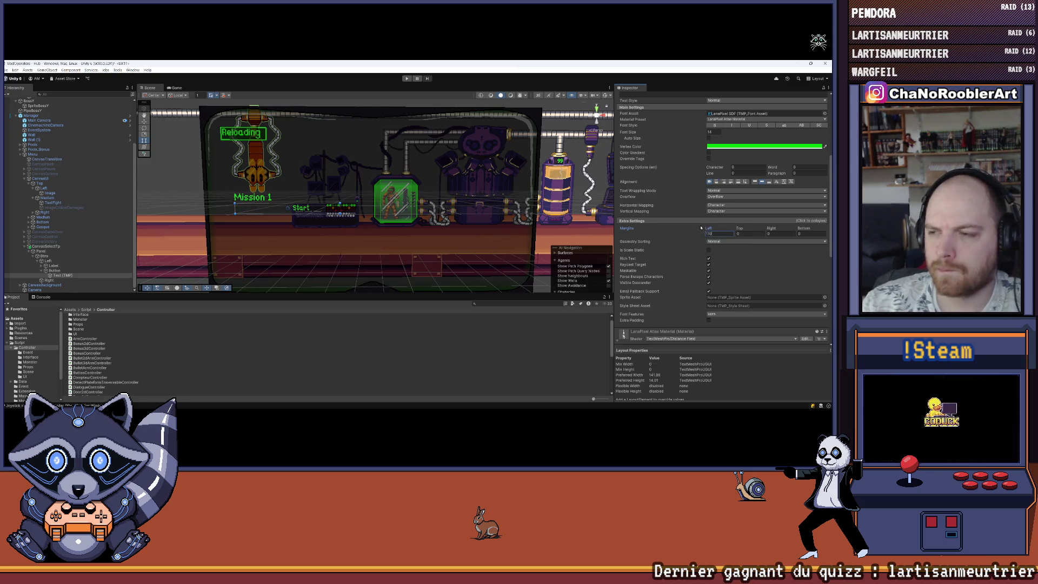
pyautogui.press('BackSpace')
pyautogui.press('BackSpace')
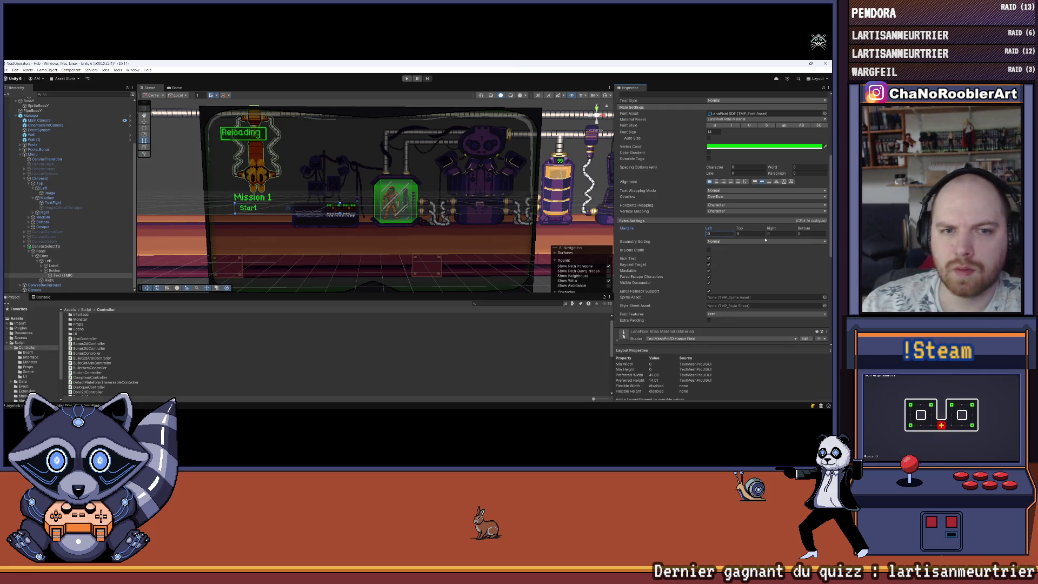
pyautogui.click(87, 372)
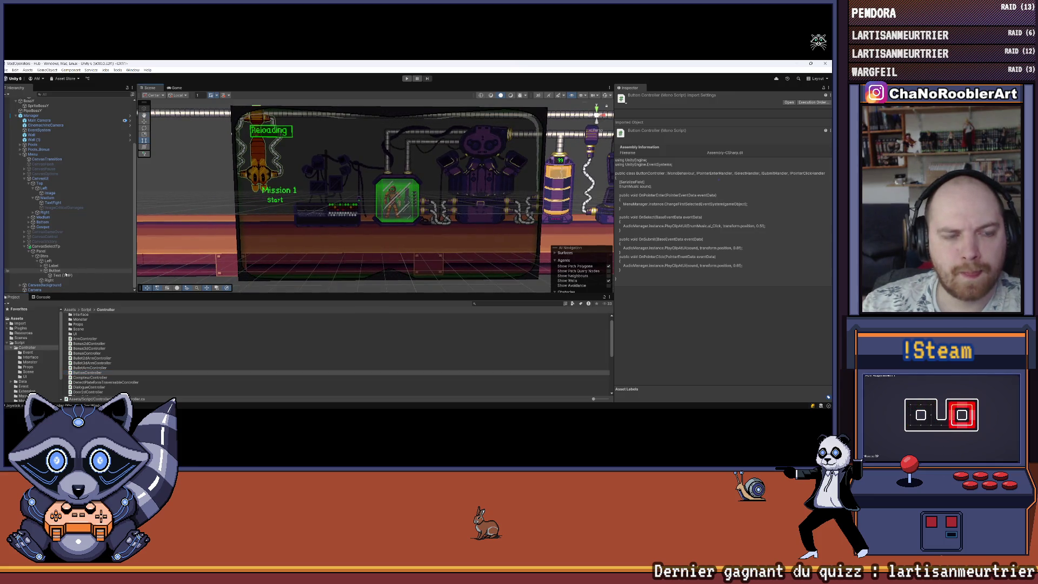
# Select the mission Button in the Left group and duplicate it with Ctrl+D.
pyautogui.click(43, 270)
pyautogui.click(41, 266)
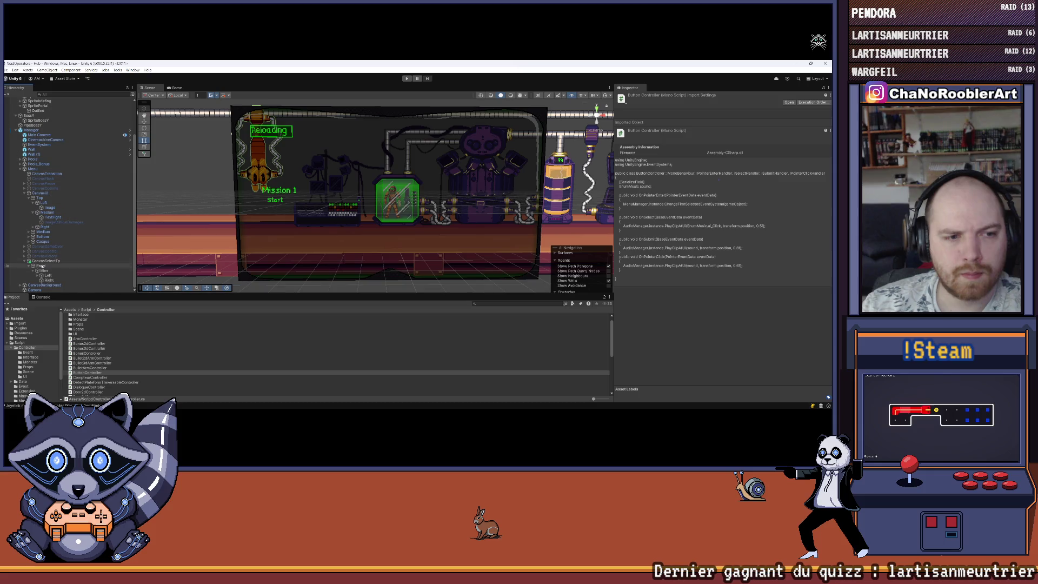
pyautogui.click(37, 275)
pyautogui.click(53, 276)
pyautogui.hotkey('ctrl', 'd')
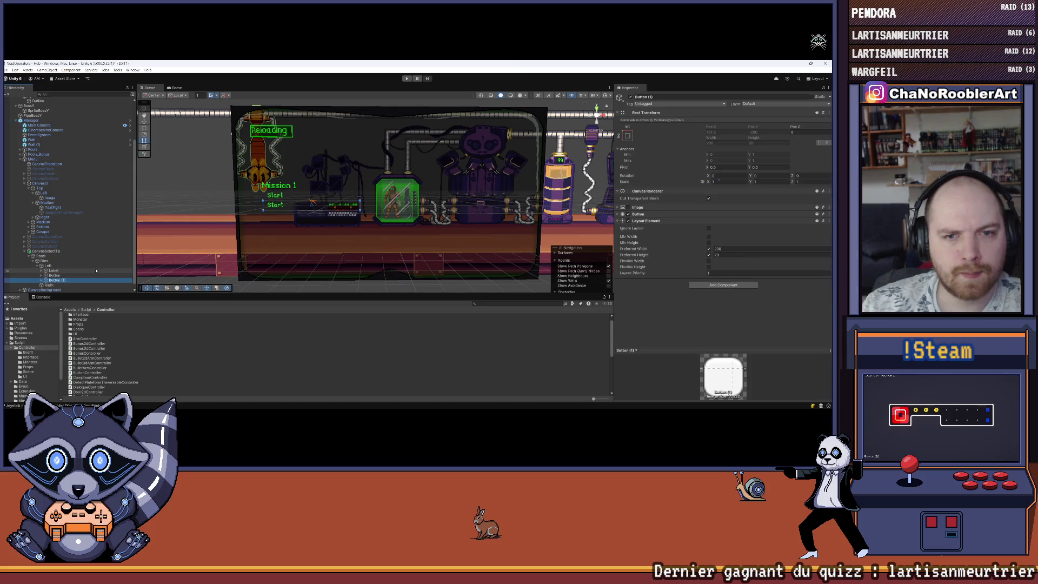
pyautogui.hotkey('ctrl', 'd')
pyautogui.hotkey('ctrl', 'd')
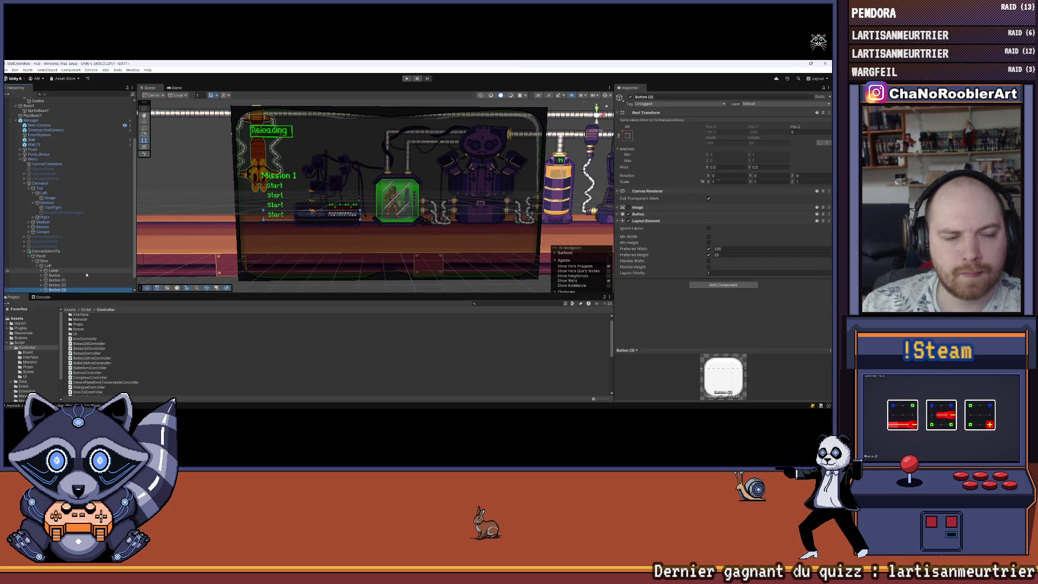
# Retype Button (1)'s label from Start to a '2D -' stage name.
pyautogui.click(54, 281)
pyautogui.scroll(-1, 55, 280)
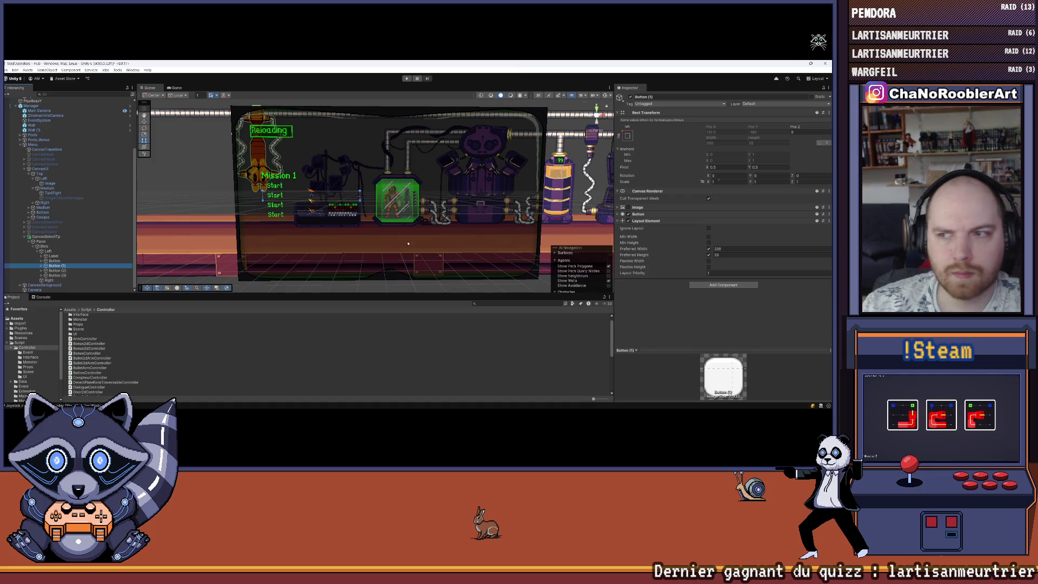
pyautogui.click(42, 265)
pyautogui.scroll(-1, 54, 265)
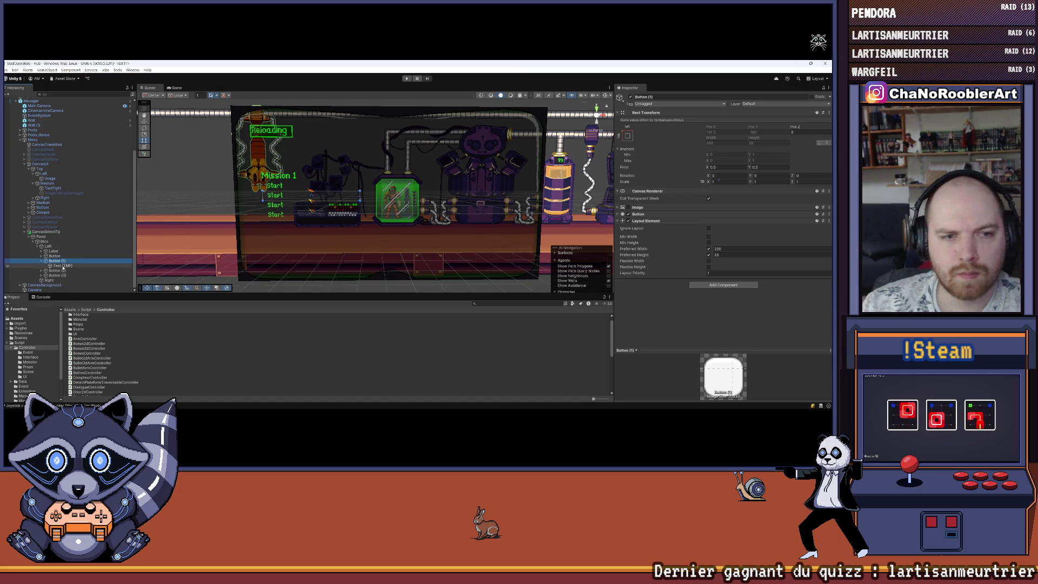
pyautogui.click(68, 265)
pyautogui.click(680, 235)
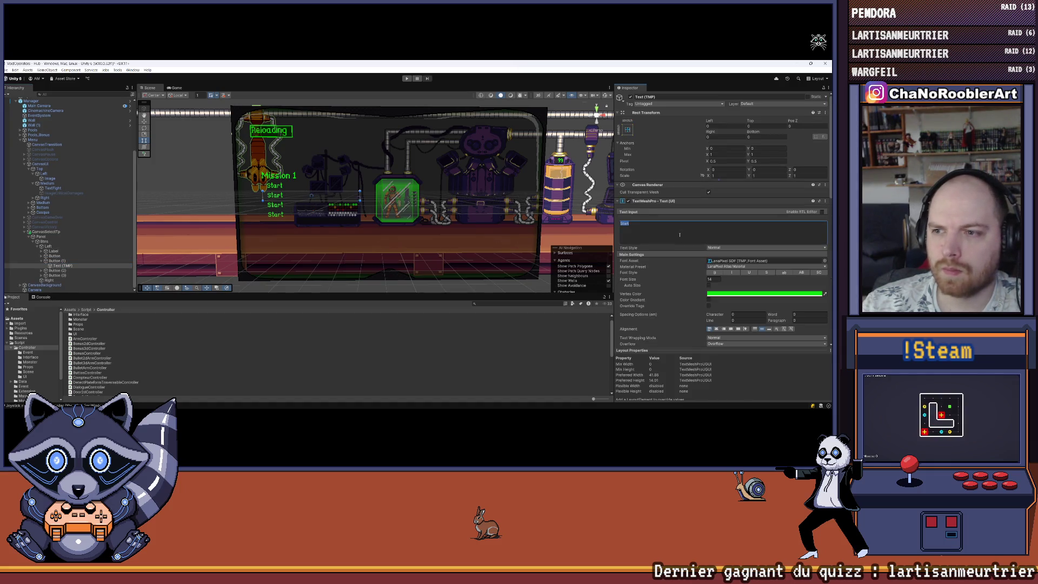
pyautogui.press('BackSpace')
pyautogui.press('BackSpace')
pyautogui.press('BackSpace')
pyautogui.write('First 2d')
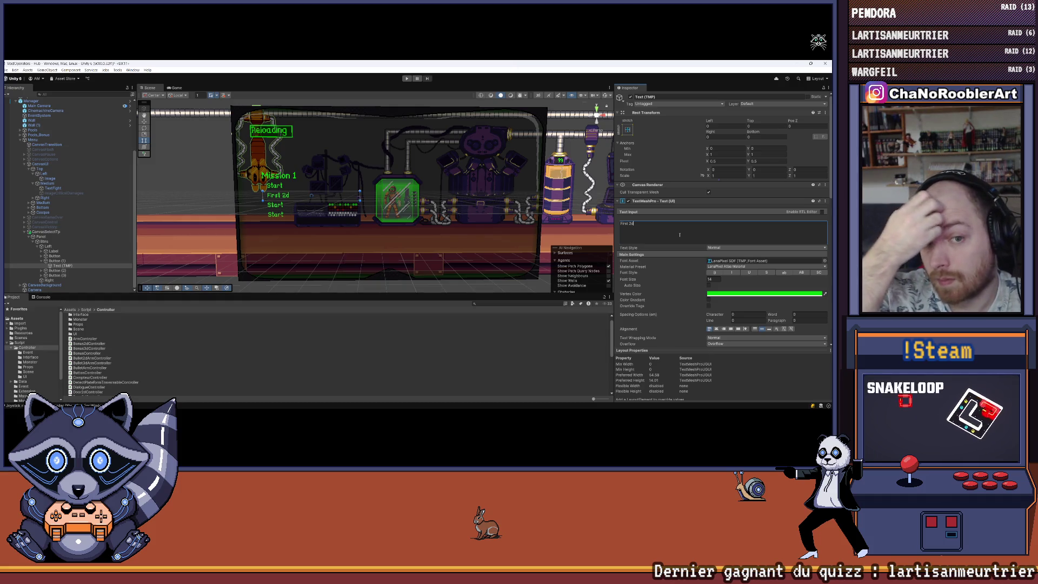
pyautogui.press('BackSpace')
pyautogui.press('BackSpace')
pyautogui.press('BackSpace')
pyautogui.write('St')
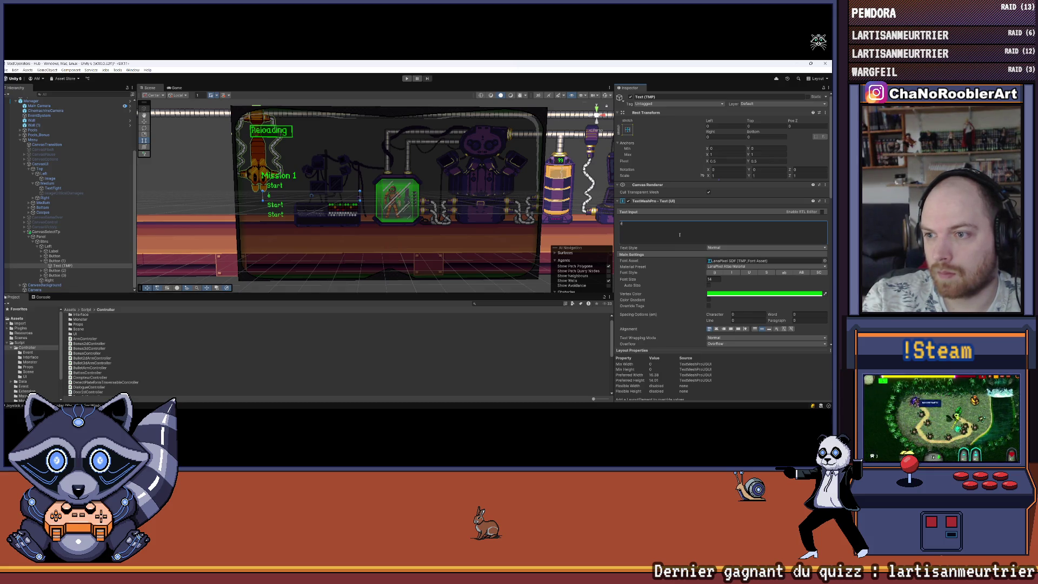
pyautogui.press('BackSpace')
pyautogui.write('2D - 1')
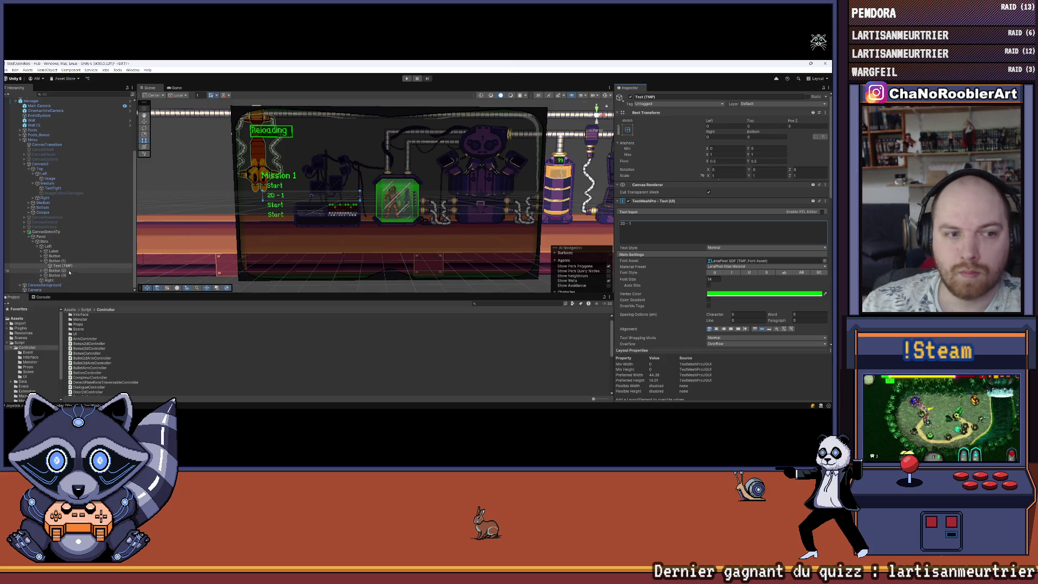
# Edit the label text of Button (2) and the original Button to their 3D stage names.
pyautogui.click(42, 270)
pyautogui.scroll(-1, 62, 270)
pyautogui.click(62, 271)
pyautogui.click(658, 225)
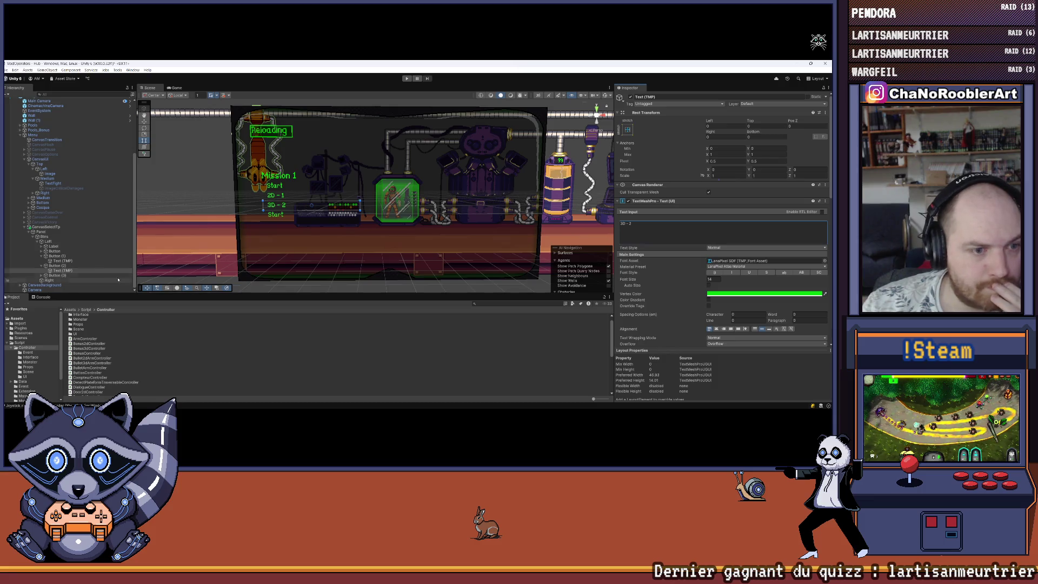
pyautogui.click(43, 251)
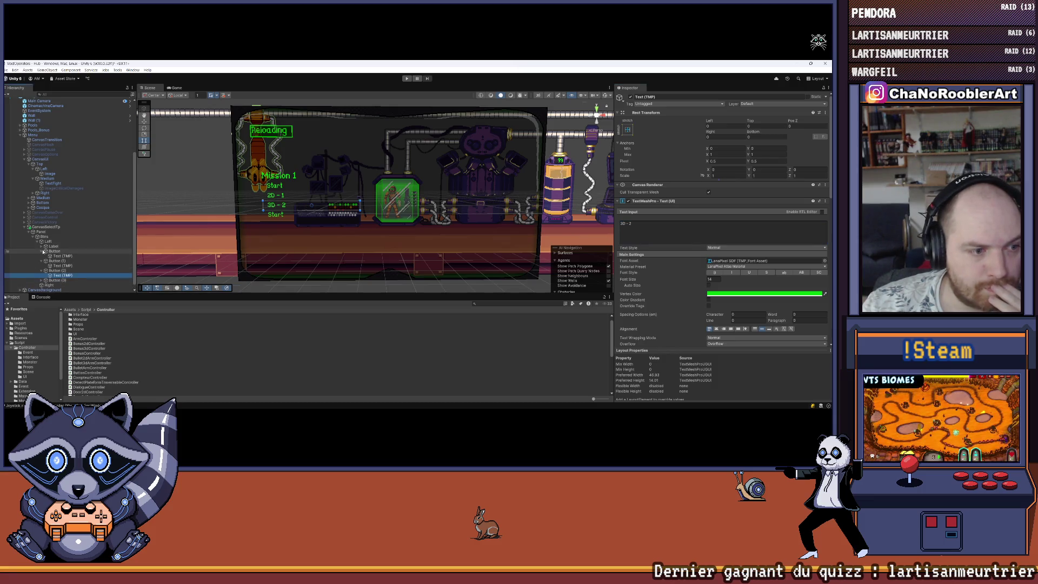
pyautogui.scroll(-1, 72, 245)
pyautogui.click(62, 251)
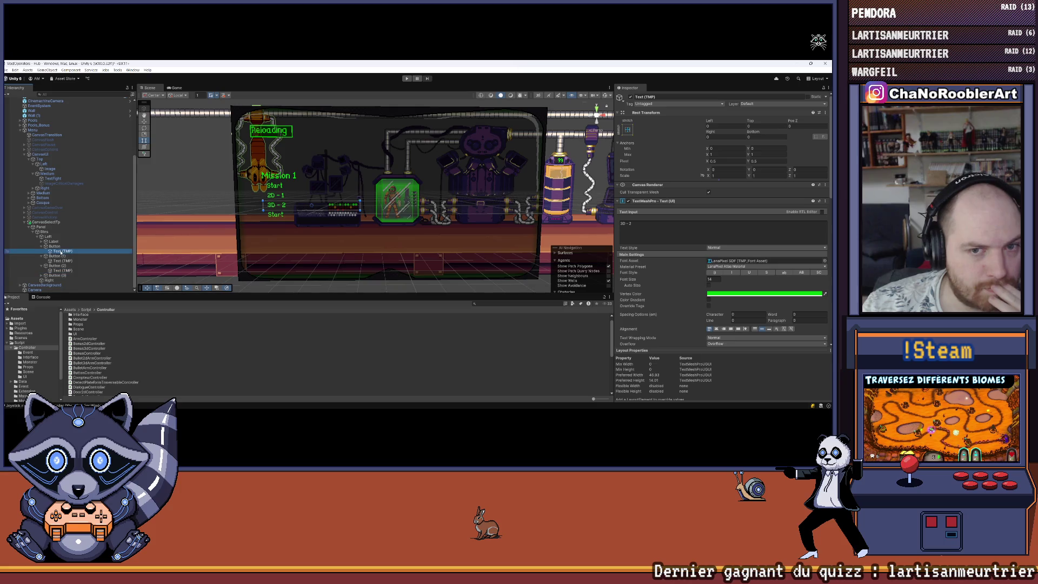
pyautogui.click(653, 233)
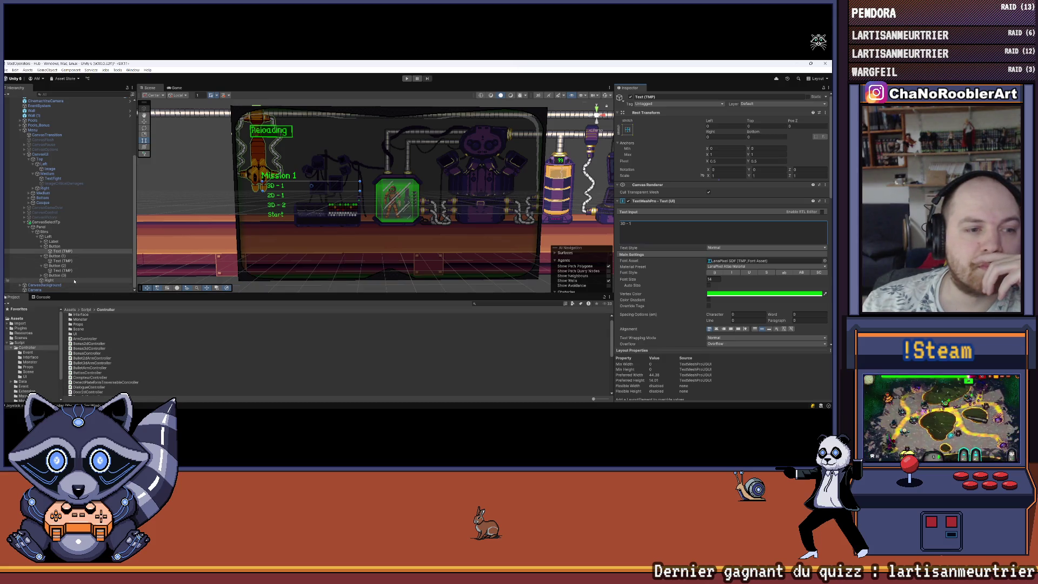
# Select Button (3)'s text object, then view the BulletArmController script's code.
pyautogui.click(73, 276)
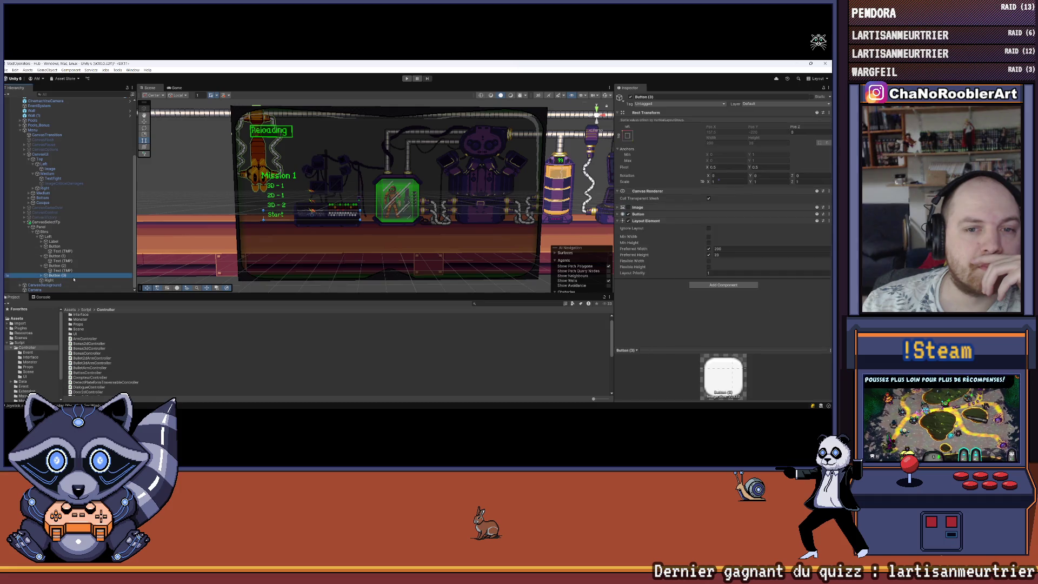
pyautogui.click(41, 275)
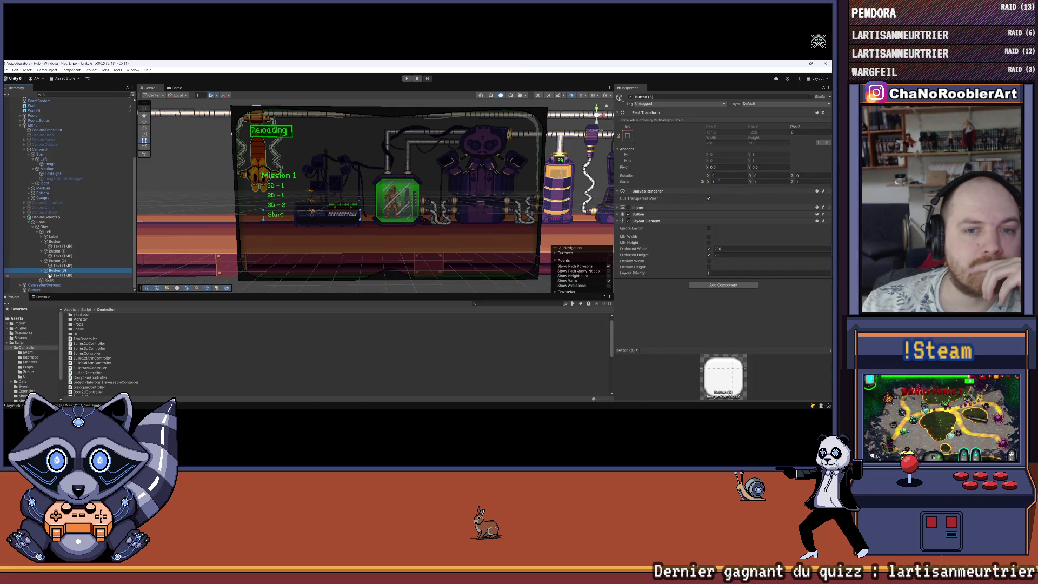
pyautogui.click(60, 275)
pyautogui.write('3D - Boss')
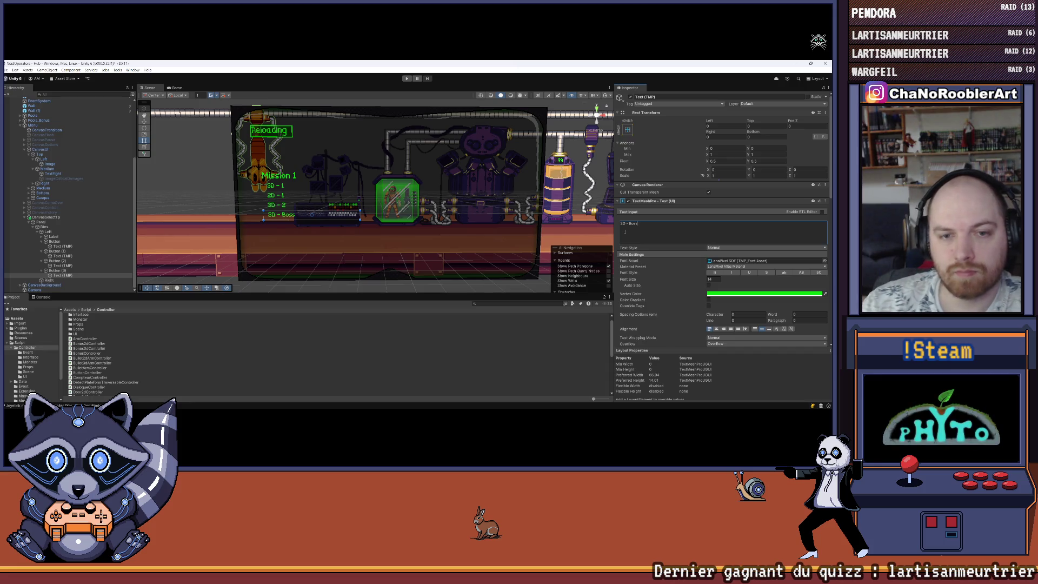
pyautogui.click(373, 368)
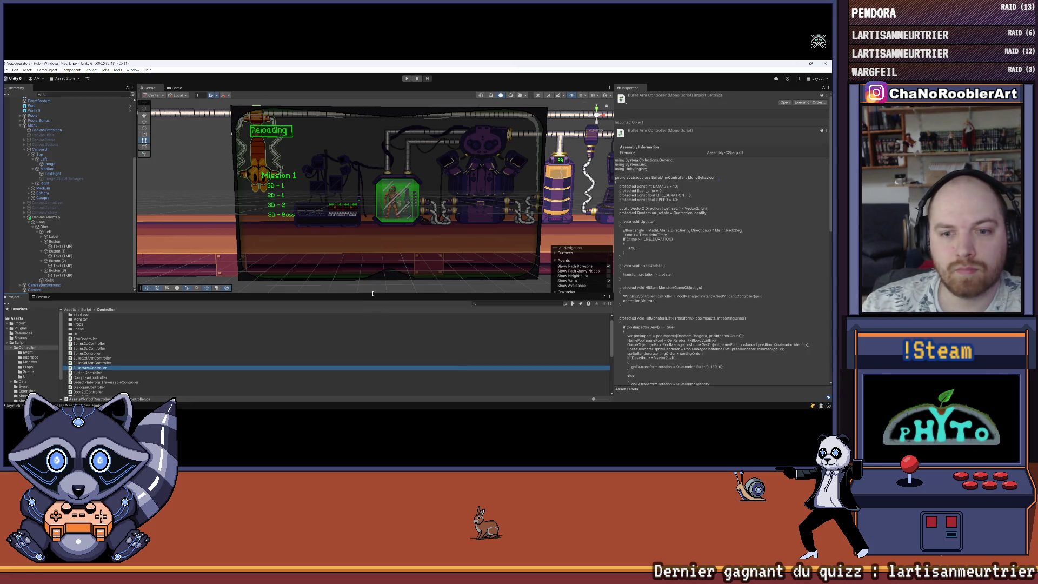
# Give the scene and hierarchy more height and nudge the scene view.
pyautogui.moveTo(372, 292); pyautogui.dragTo(370, 350)
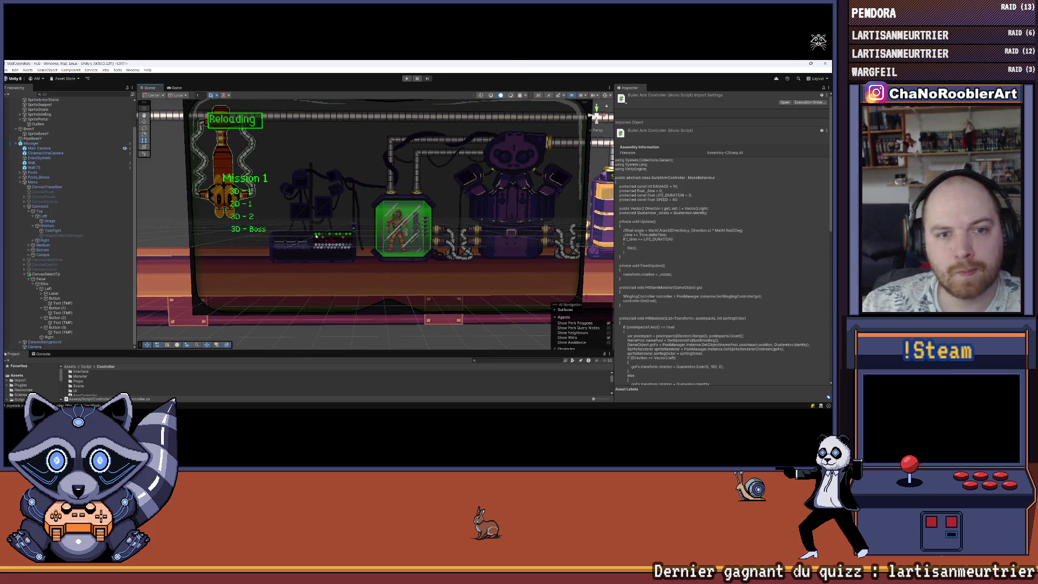
pyautogui.moveTo(316, 236); pyautogui.dragTo(322, 238)
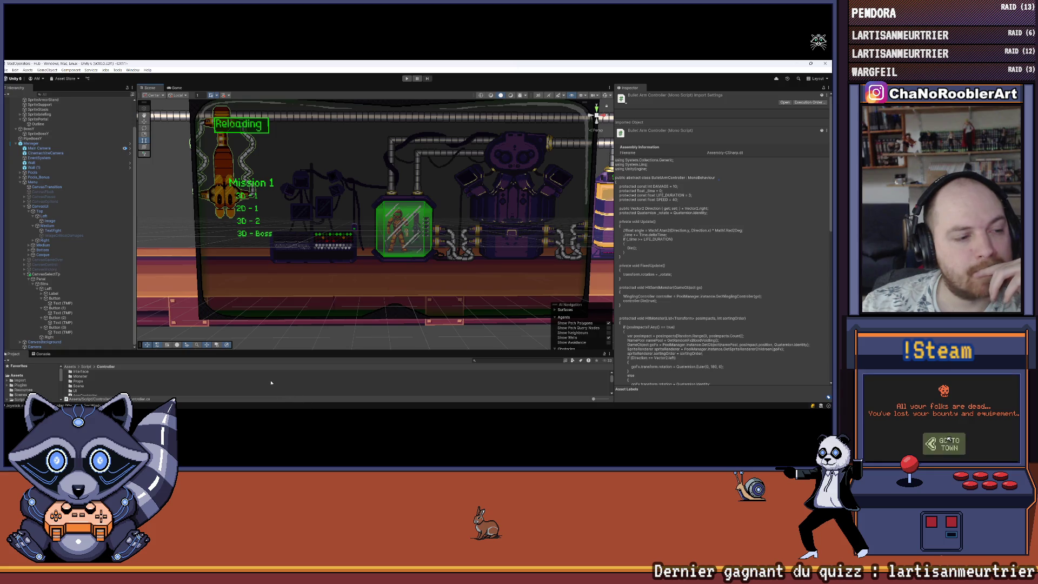
pyautogui.click(281, 401)
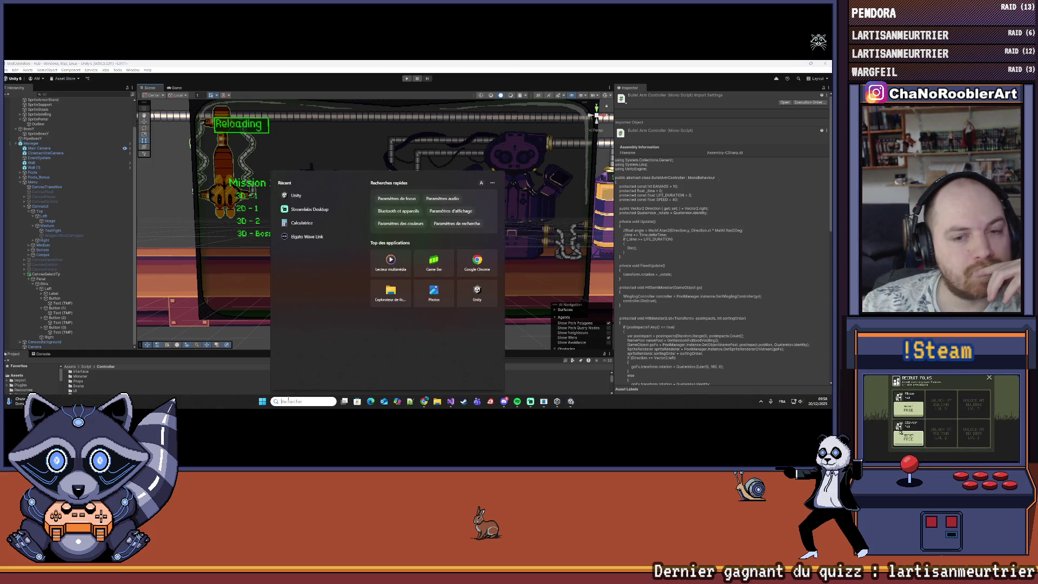
pyautogui.press('Escape')
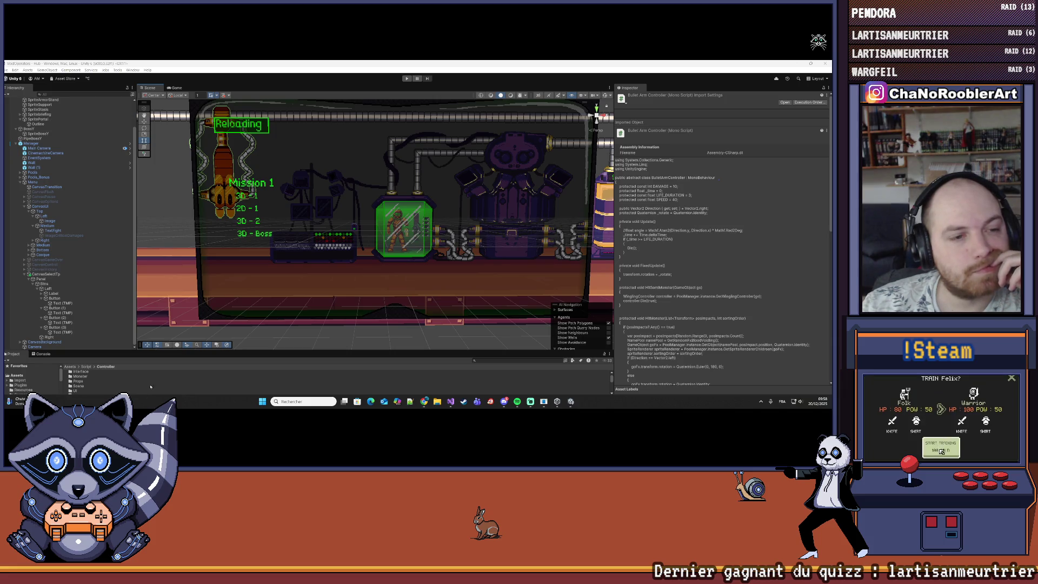
# Collapse the four buttons' child entries under Btns, select Button, and bring up Visual Studio.
pyautogui.click(43, 284)
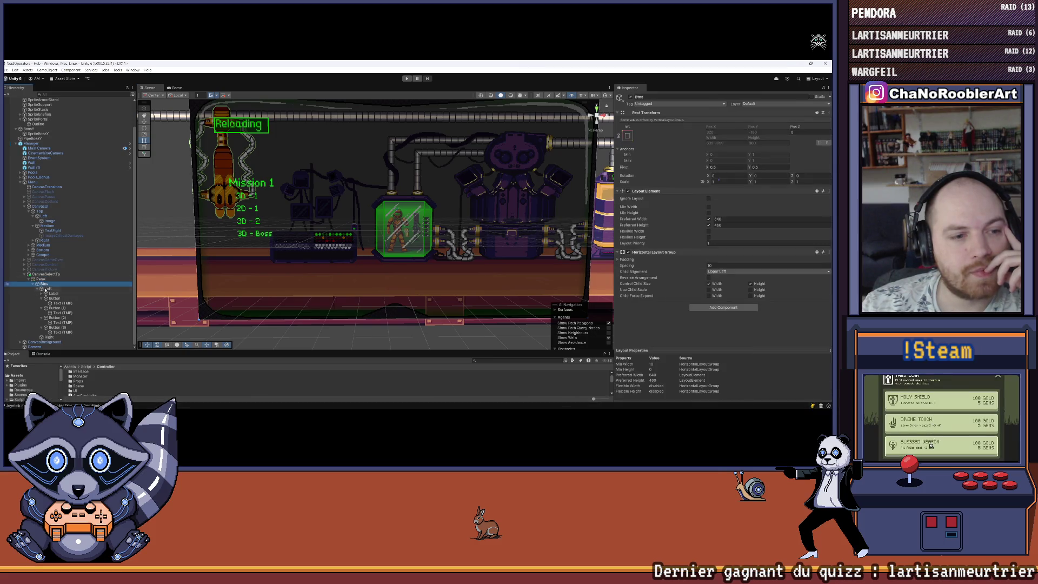
pyautogui.click(47, 289)
pyautogui.click(49, 293)
pyautogui.click(41, 298)
pyautogui.click(41, 307)
pyautogui.click(42, 317)
pyautogui.click(43, 328)
pyautogui.click(54, 317)
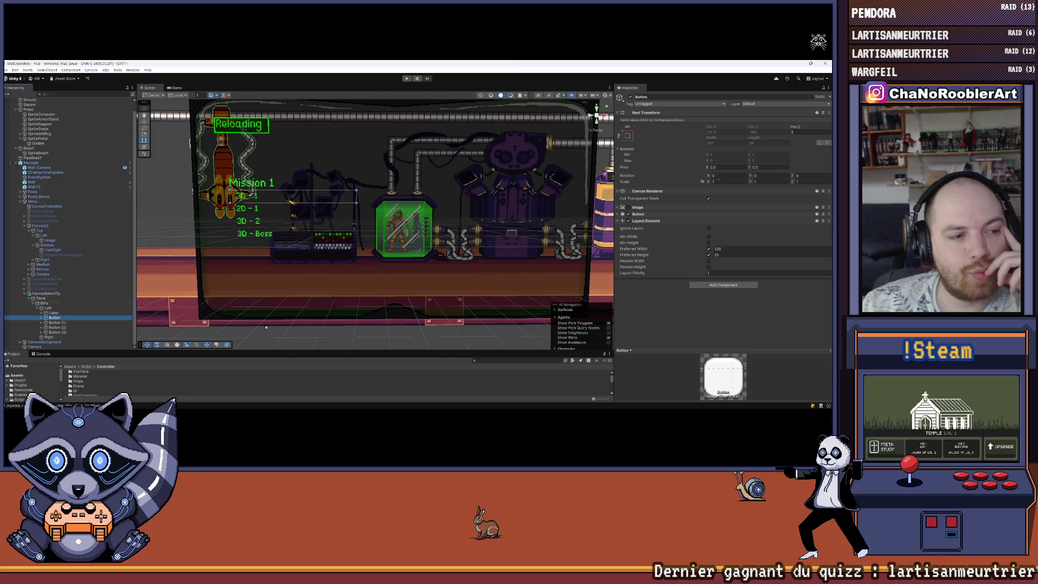
pyautogui.click(446, 401)
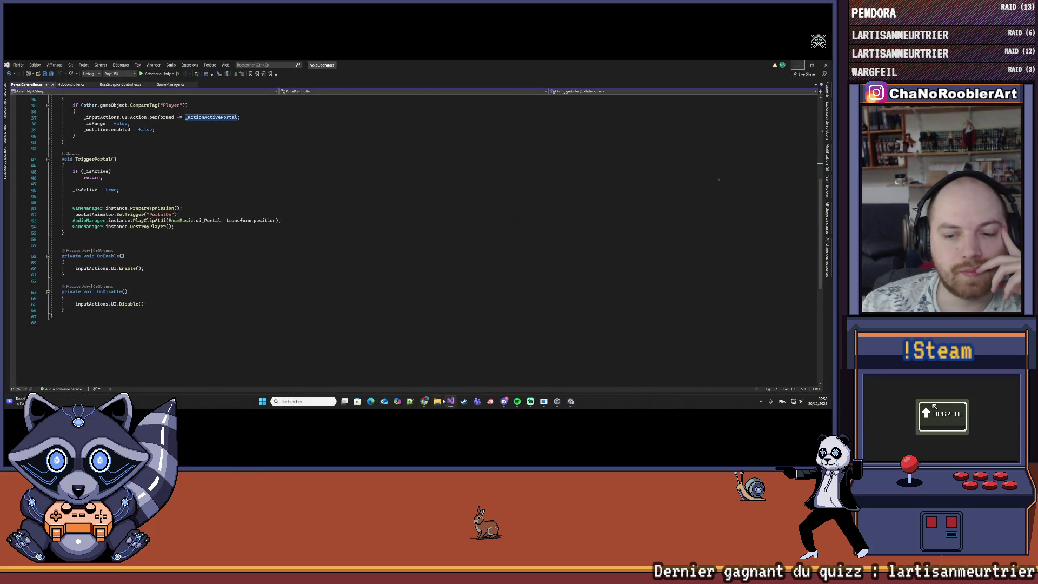
# Look up PrepareTpMission's definition in GameManager.cs and return to PortalController.cs.
pyautogui.scroll(2, 206, 209)
pyautogui.click(144, 245)
pyautogui.rightClick(144, 245)
pyautogui.click(166, 261)
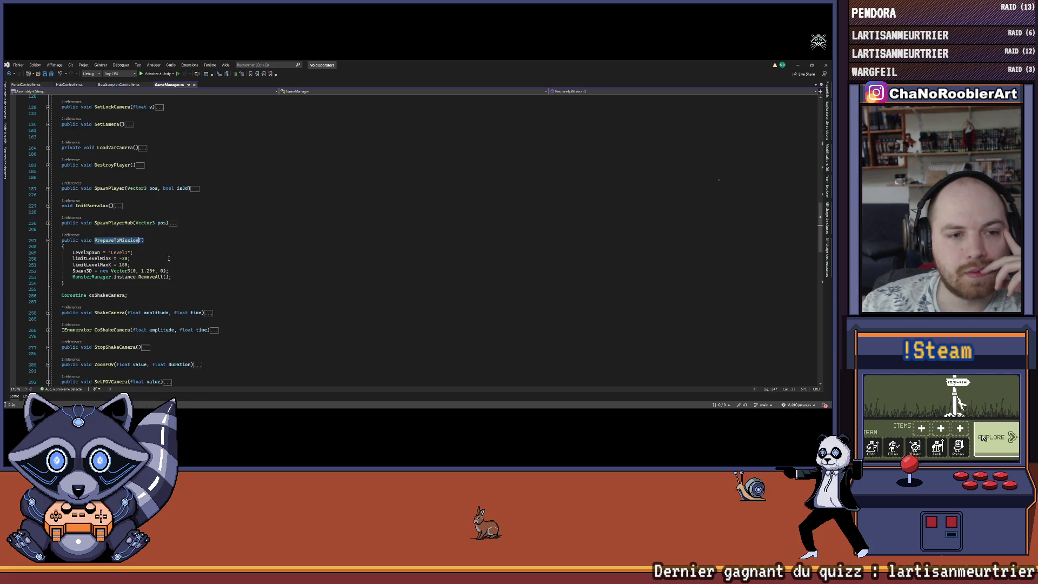
pyautogui.scroll(-4, 167, 261)
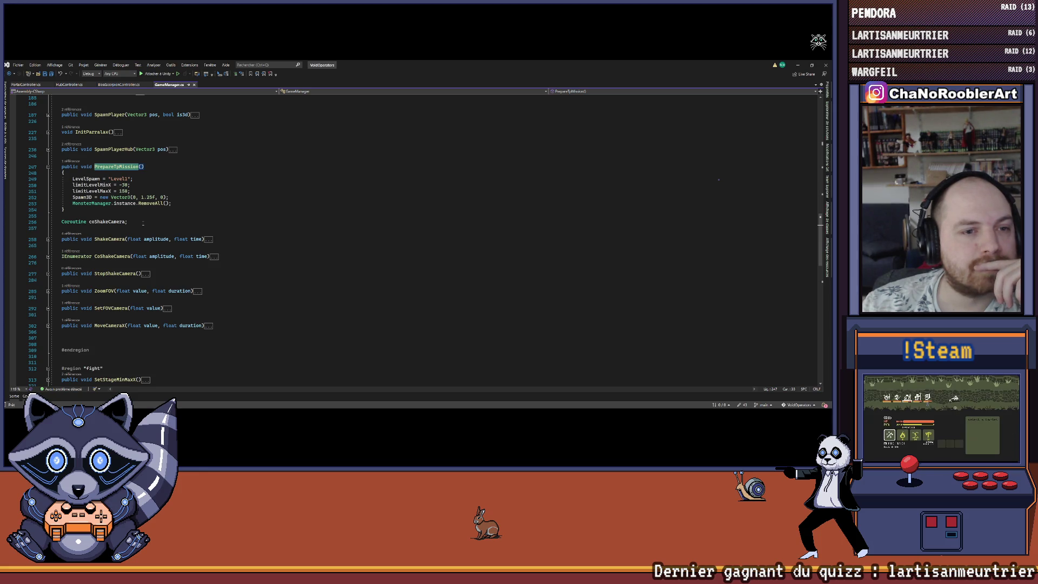
pyautogui.click(77, 162)
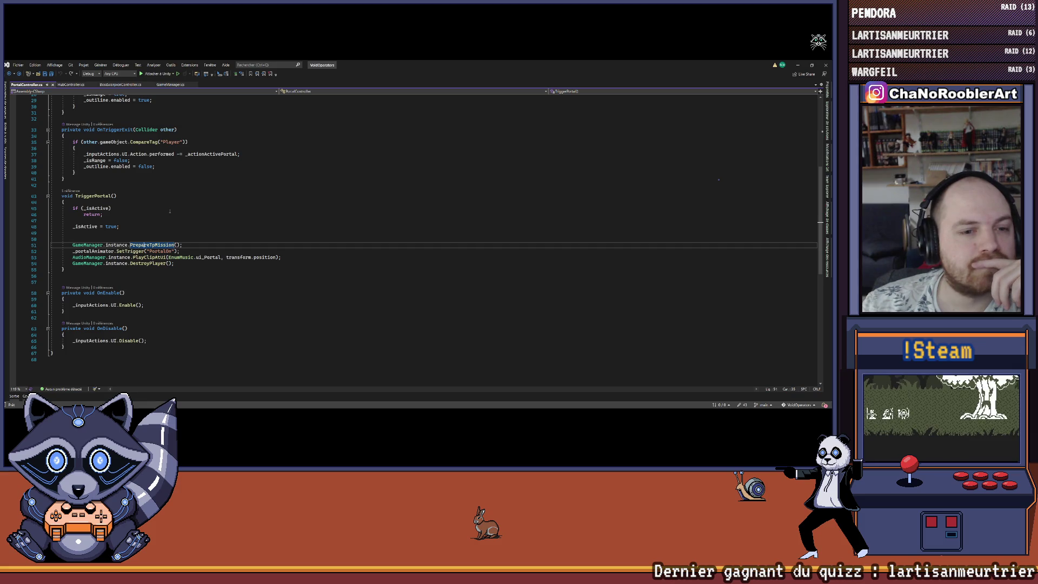
# Inspect DestroyPlayer's definition, navigate back to TriggerPortal, and return to Unity.
pyautogui.scroll(3, 263, 214)
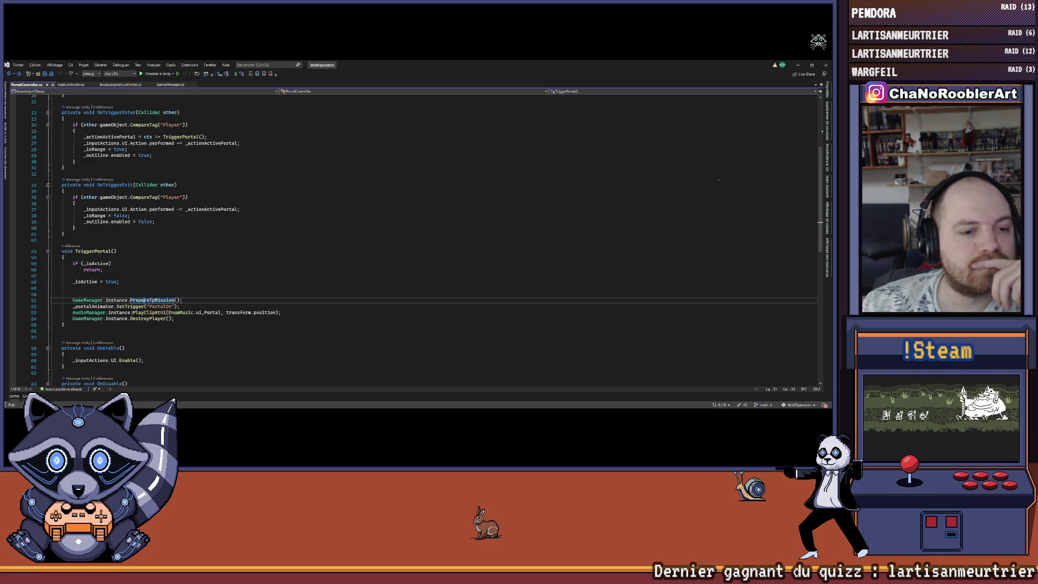
pyautogui.rightClick(152, 321)
pyautogui.click(178, 268)
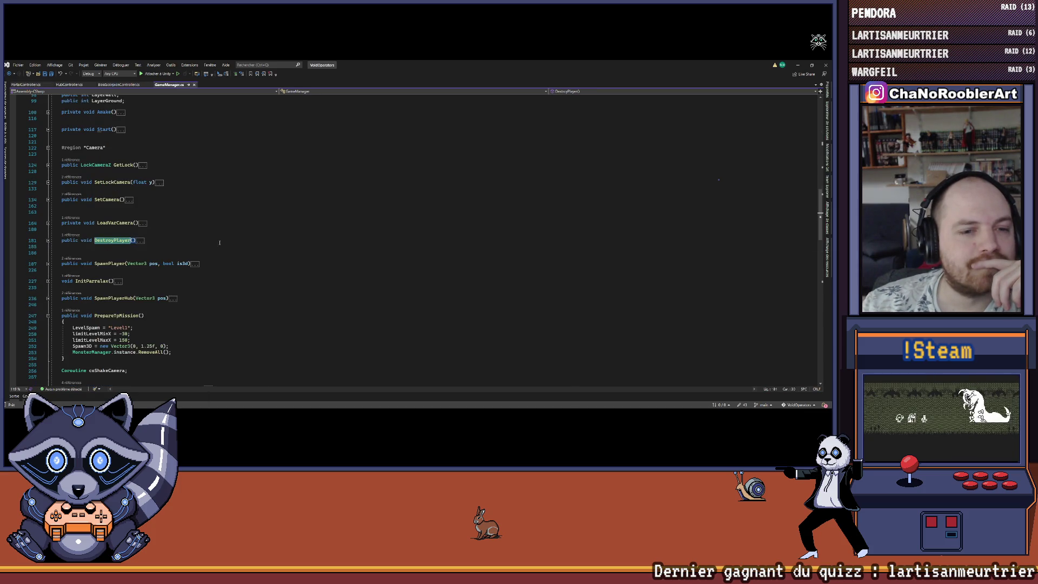
pyautogui.hotkey('ctrl', '-')
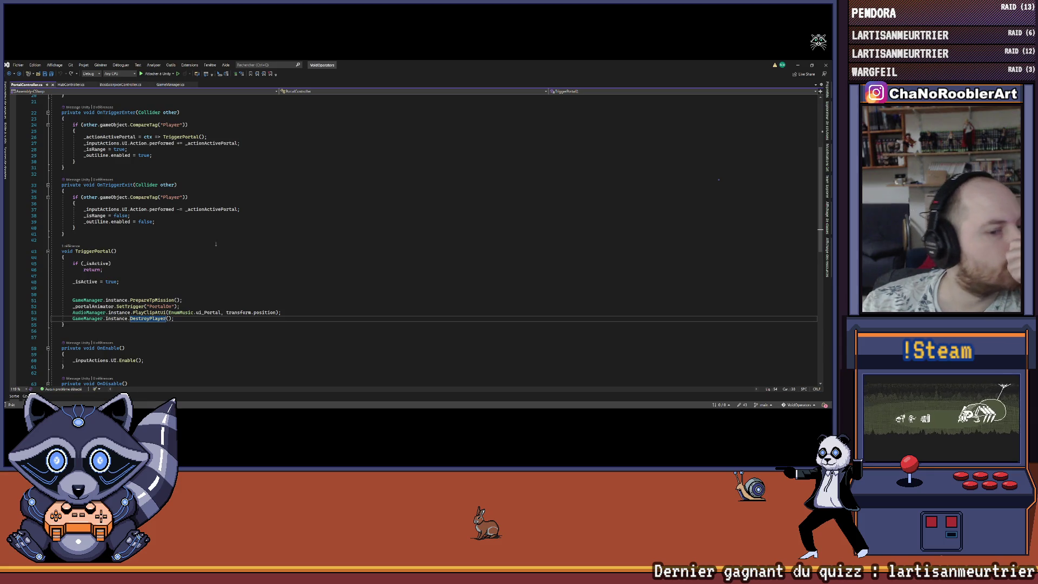
pyautogui.scroll(2, 110, 282)
pyautogui.click(115, 288)
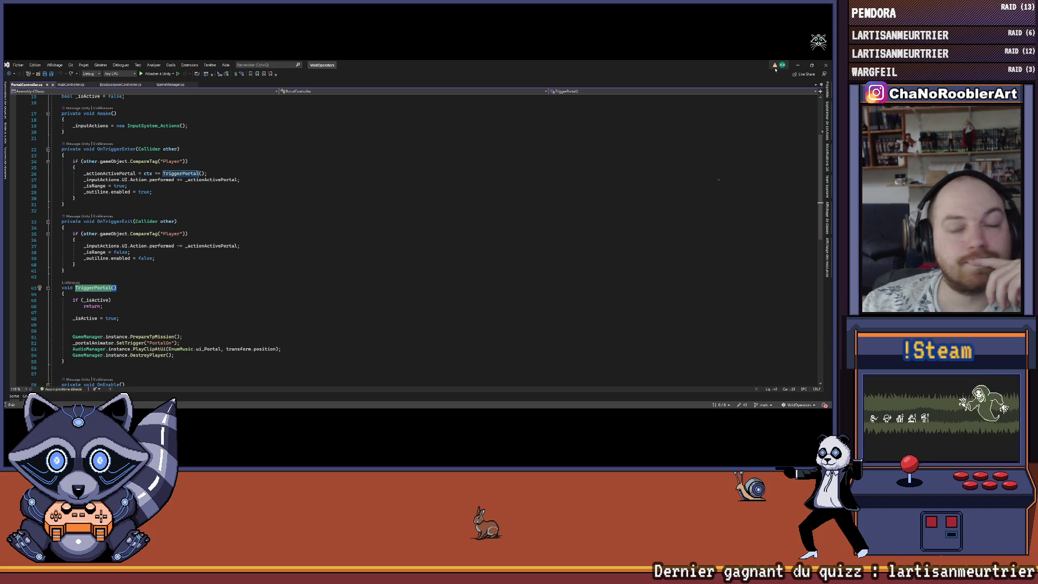
pyautogui.hotkey('alt', 'Tab')
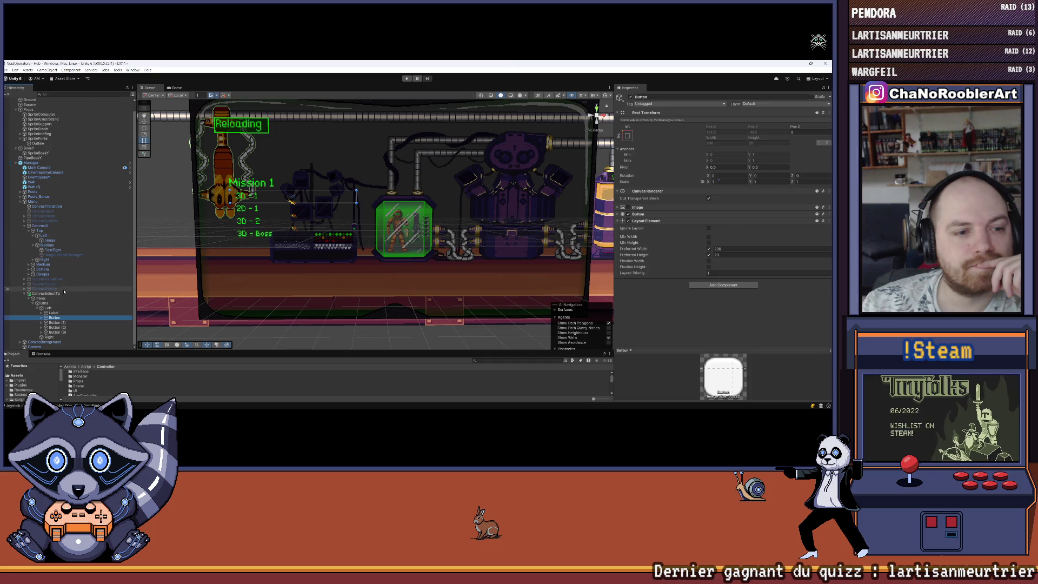
# Select CanvasSelectTp and browse its right-click actions without choosing any.
pyautogui.click(46, 293)
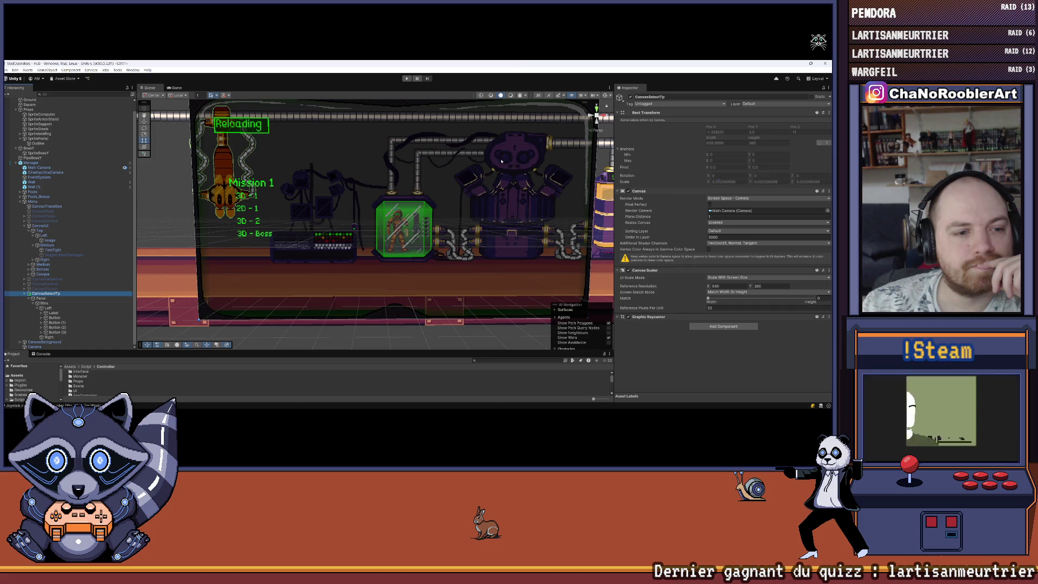
pyautogui.rightClick(57, 293)
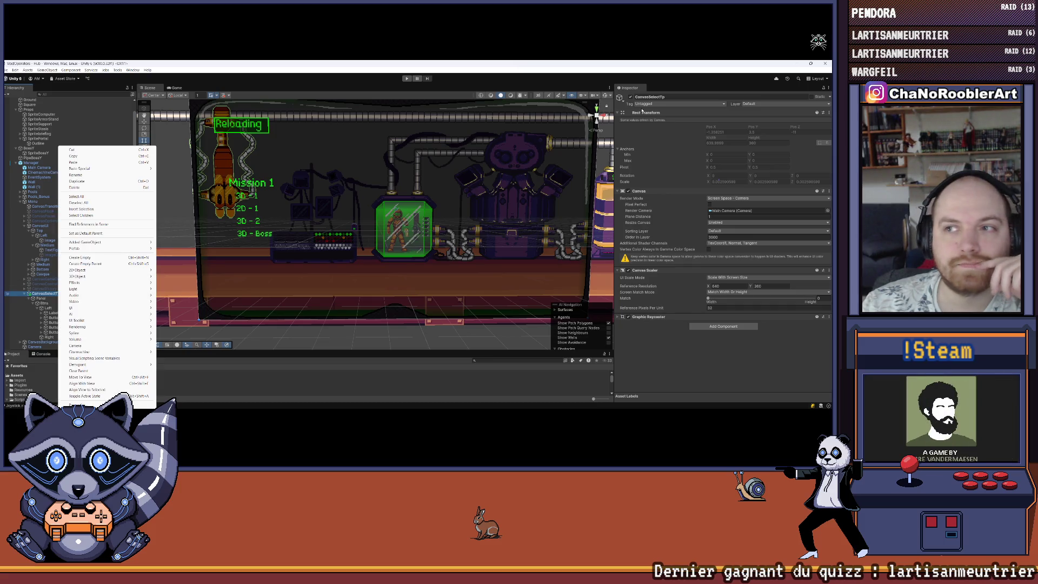
pyautogui.click(539, 165)
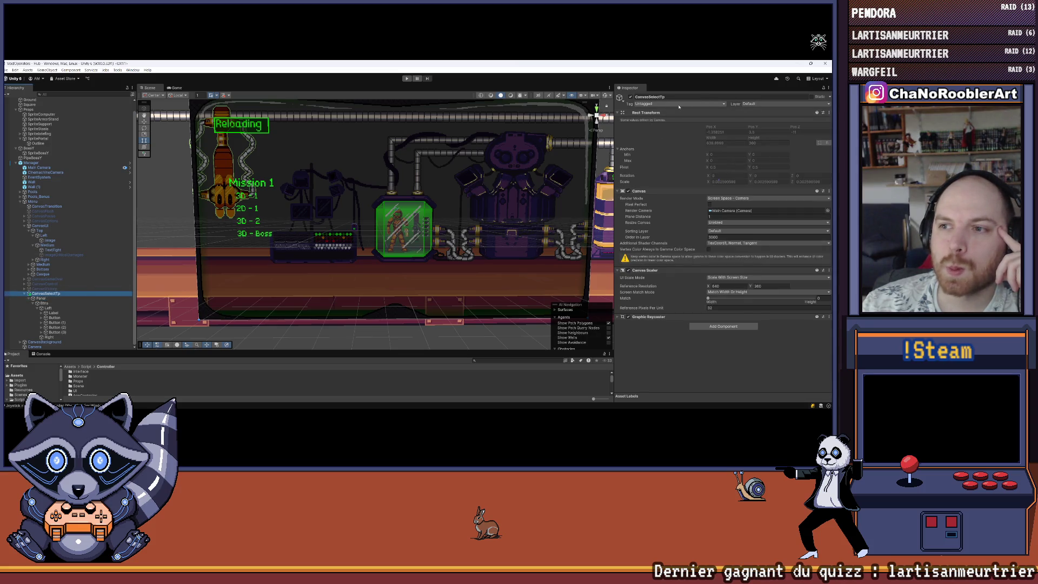
pyautogui.rightClick(56, 293)
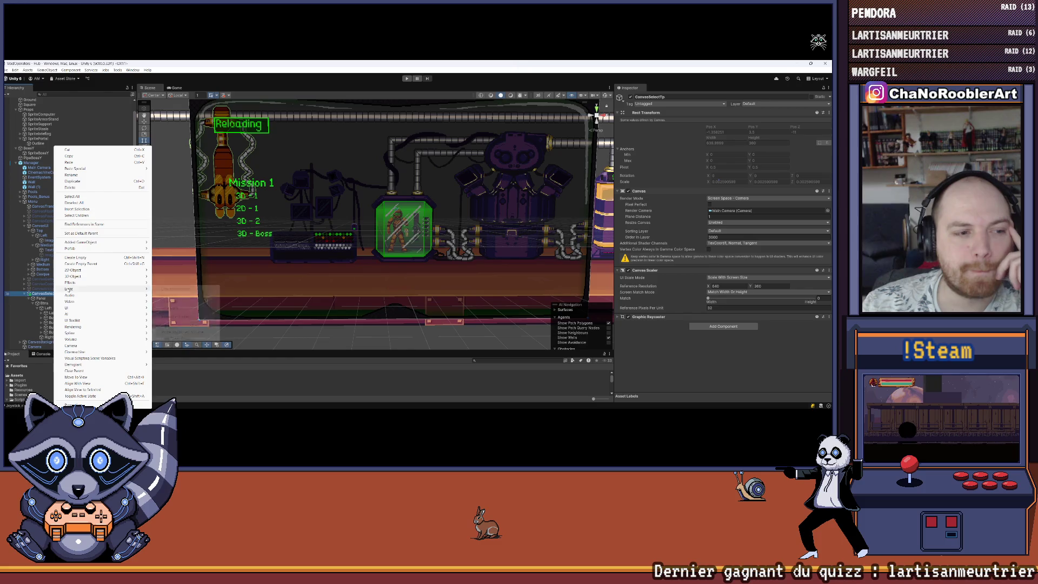
pyautogui.moveTo(69, 311)
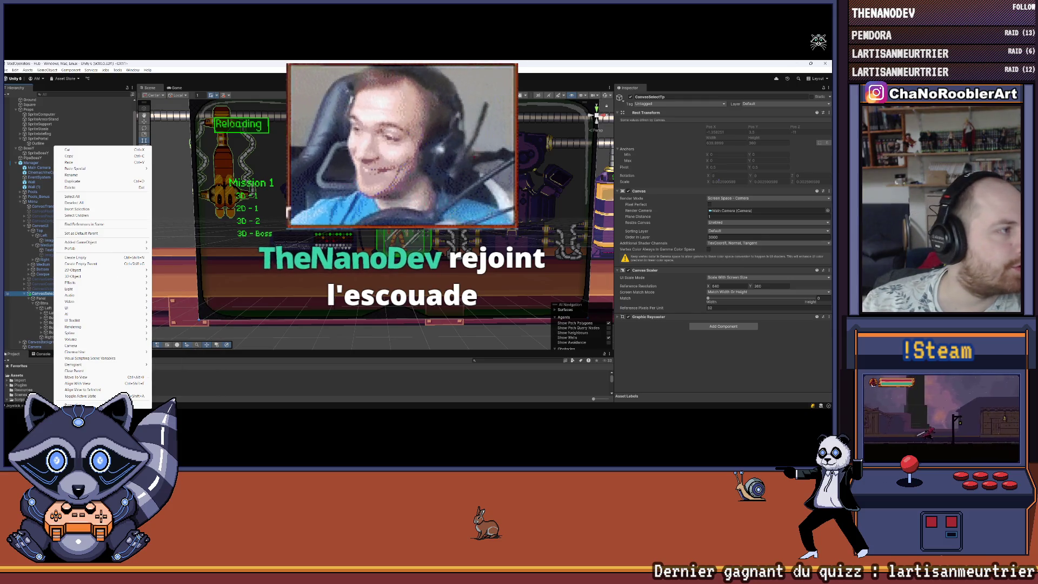
pyautogui.click(50, 295)
pyautogui.rightClick(50, 295)
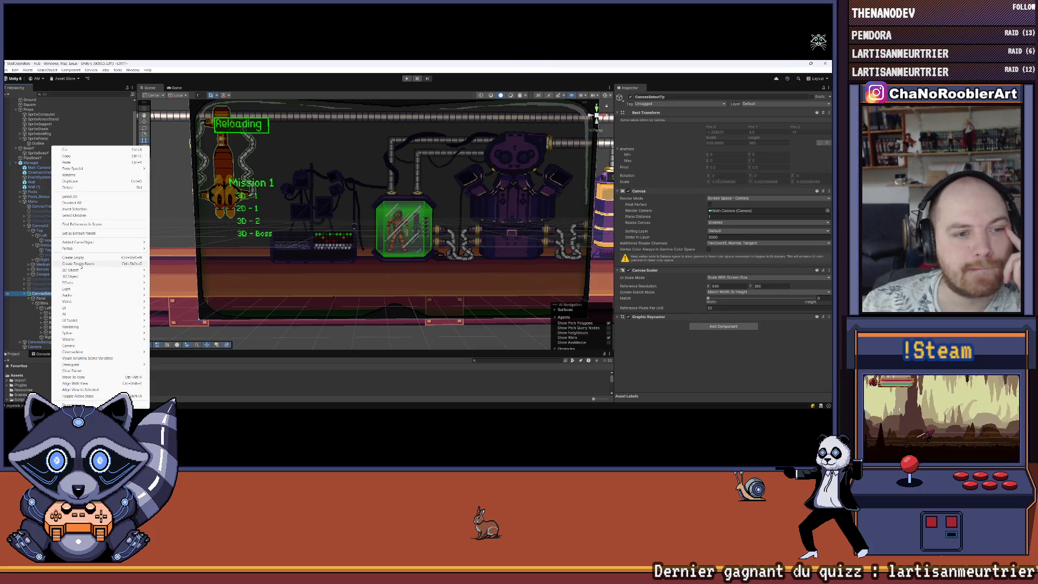
pyautogui.moveTo(100, 250)
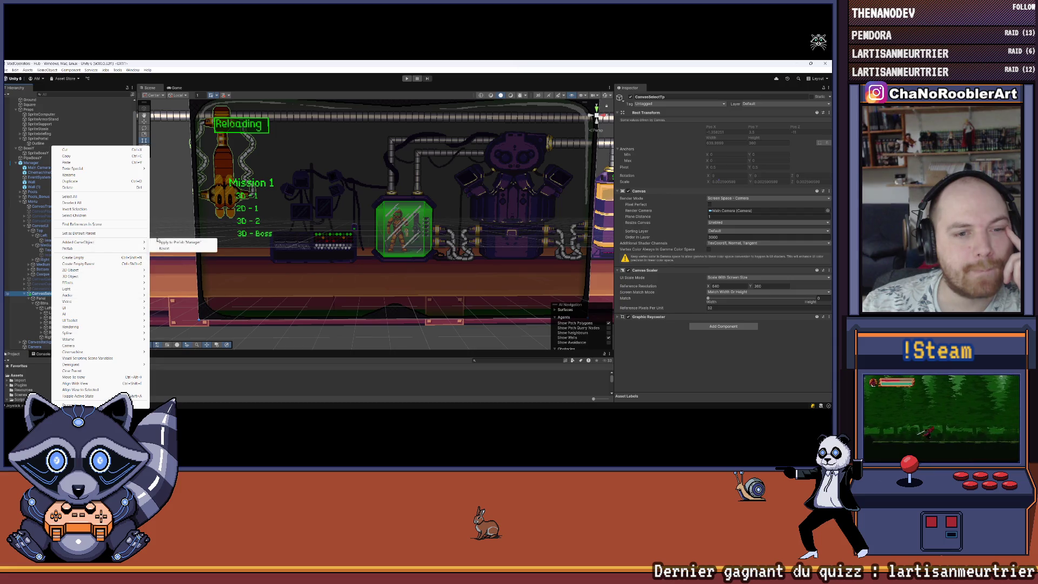
# Review the Manager prefab's overrides and collapse the Menu object's Menu Manager component.
pyautogui.click(33, 201)
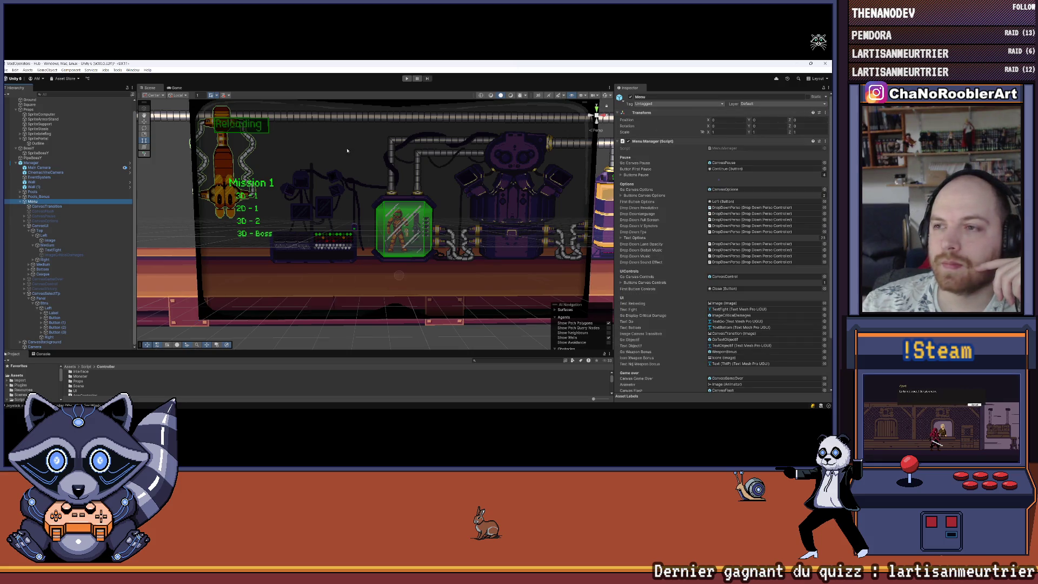
pyautogui.click(31, 162)
pyautogui.click(698, 120)
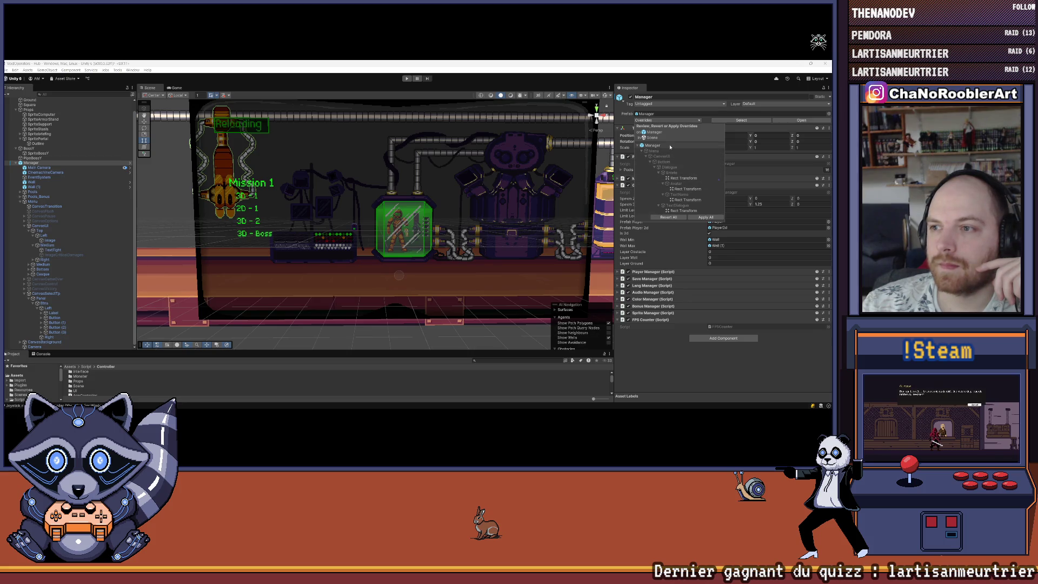
pyautogui.click(53, 294)
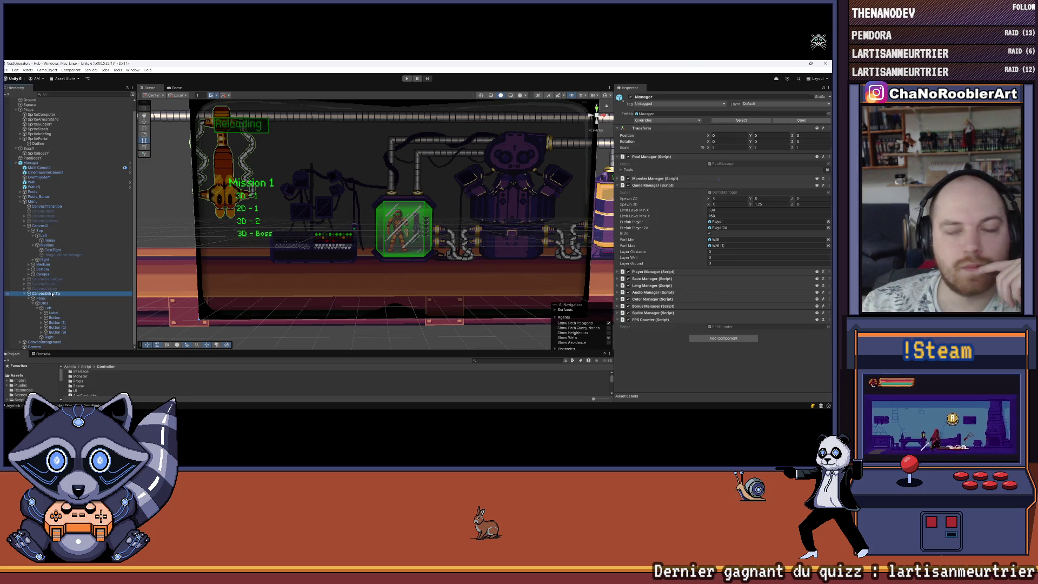
pyautogui.click(36, 201)
pyautogui.click(676, 141)
pyautogui.click(43, 163)
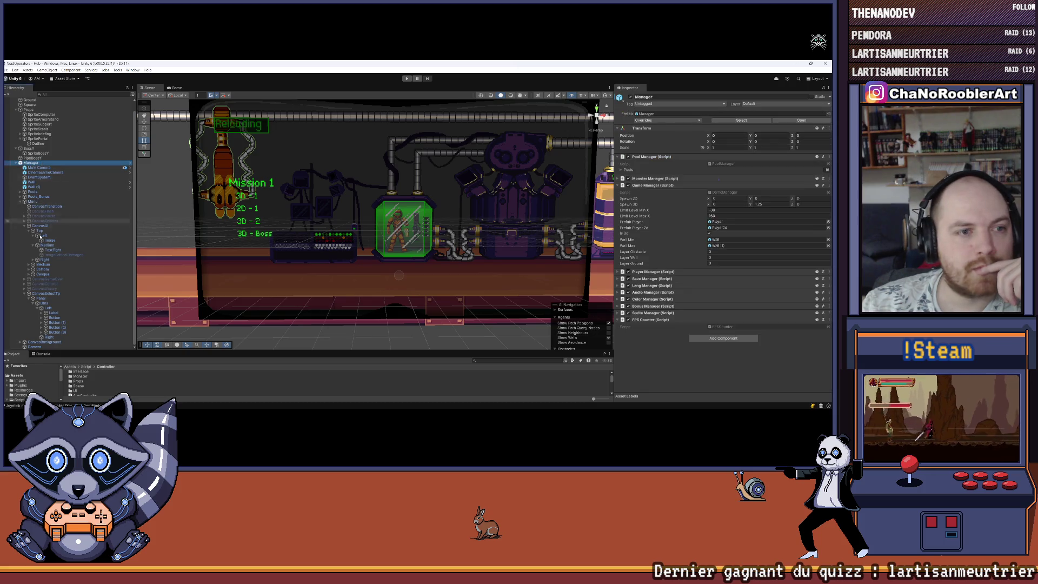
# Untick CanvasSelectTp's active checkbox to hide the Mission 1 menu.
pyautogui.click(319, 177)
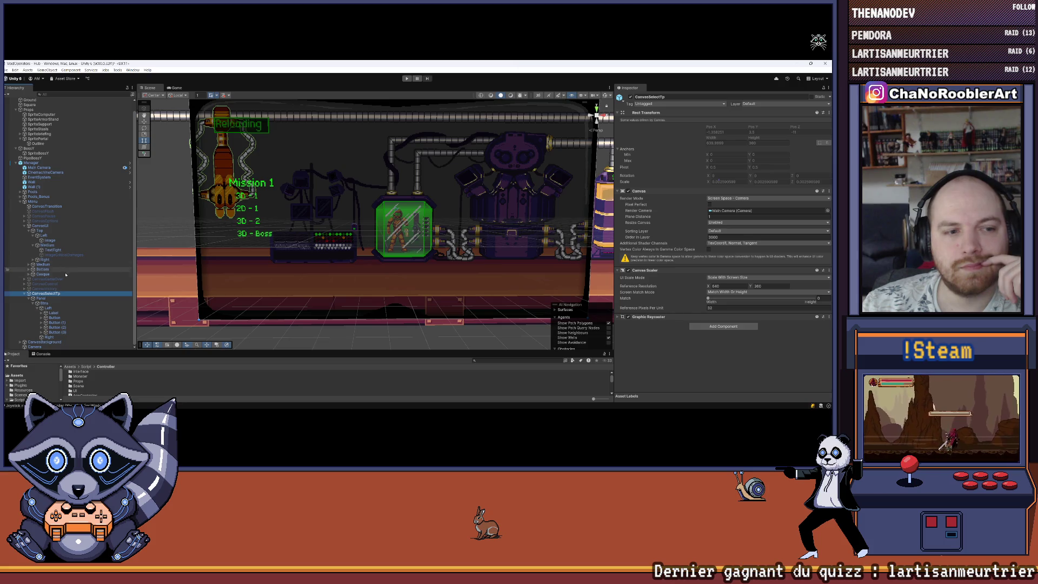
pyautogui.scroll(1, 57, 298)
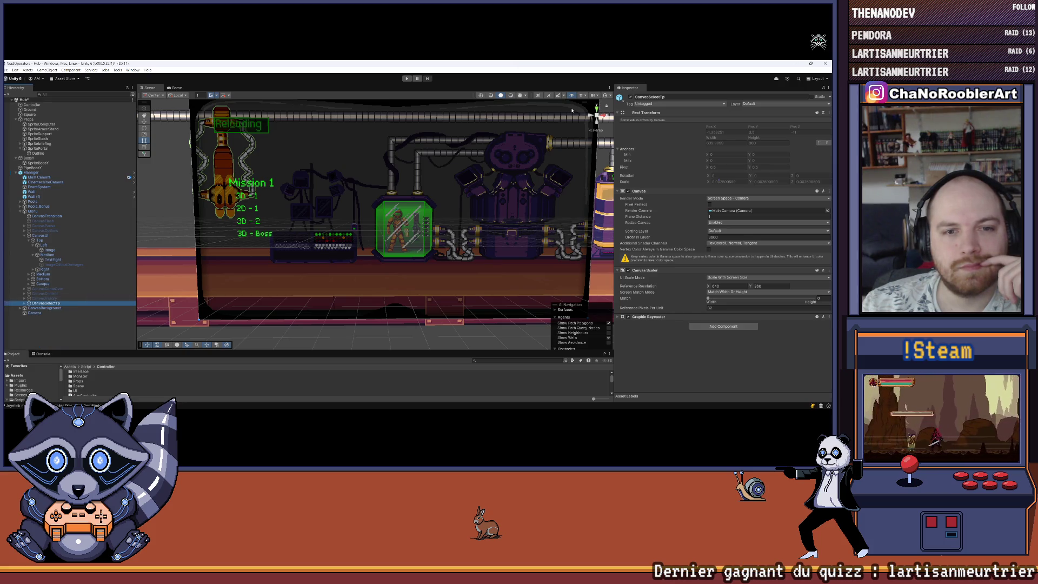
pyautogui.click(629, 98)
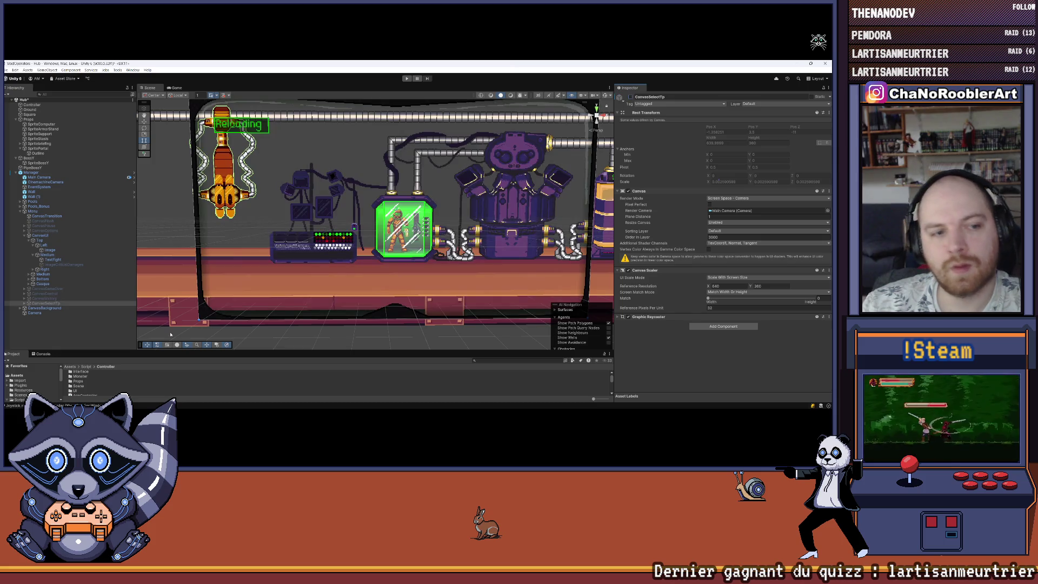
# Select the portal machine in the scene and locate its PortalController script in the Project files.
pyautogui.click(178, 334)
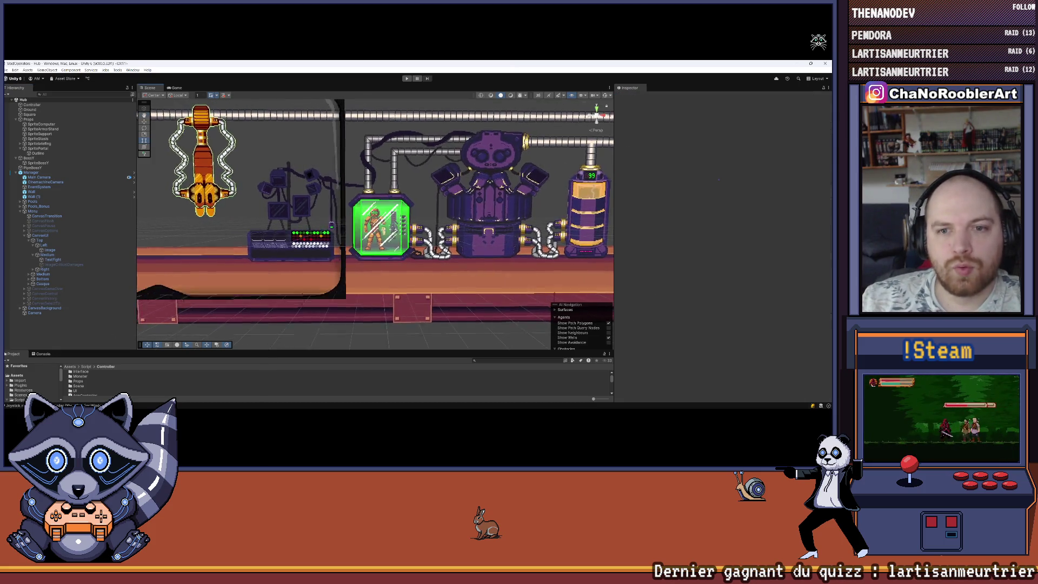
pyautogui.scroll(-5, 536, 225)
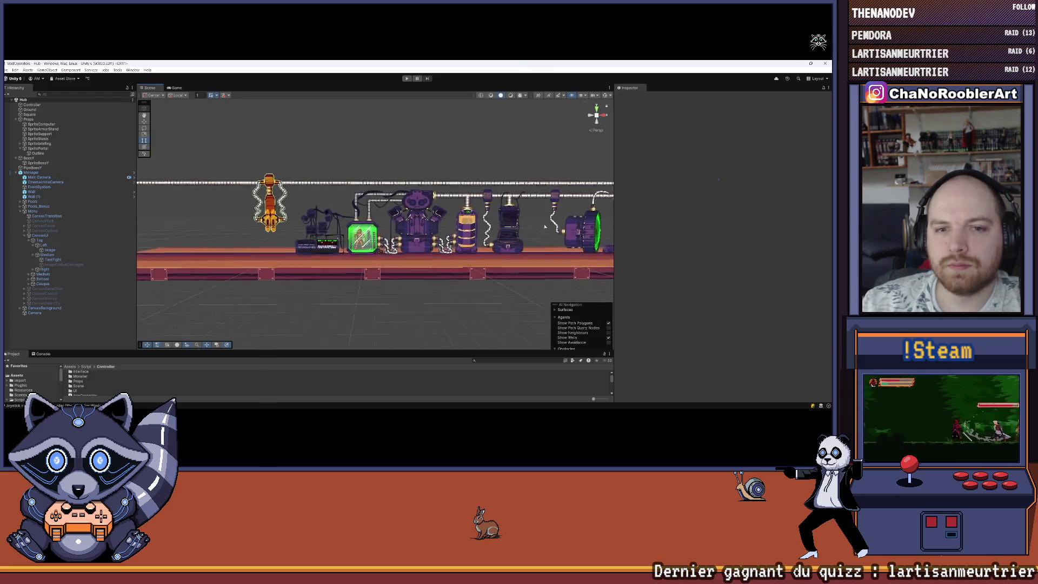
pyautogui.scroll(5, 536, 225)
pyautogui.click(270, 217)
pyautogui.moveTo(270, 217)
pyautogui.mouseDown()
pyautogui.moveTo(478, 232)
pyautogui.moveTo(448, 247)
pyautogui.mouseUp()
pyautogui.scroll(-5, 684, 259)
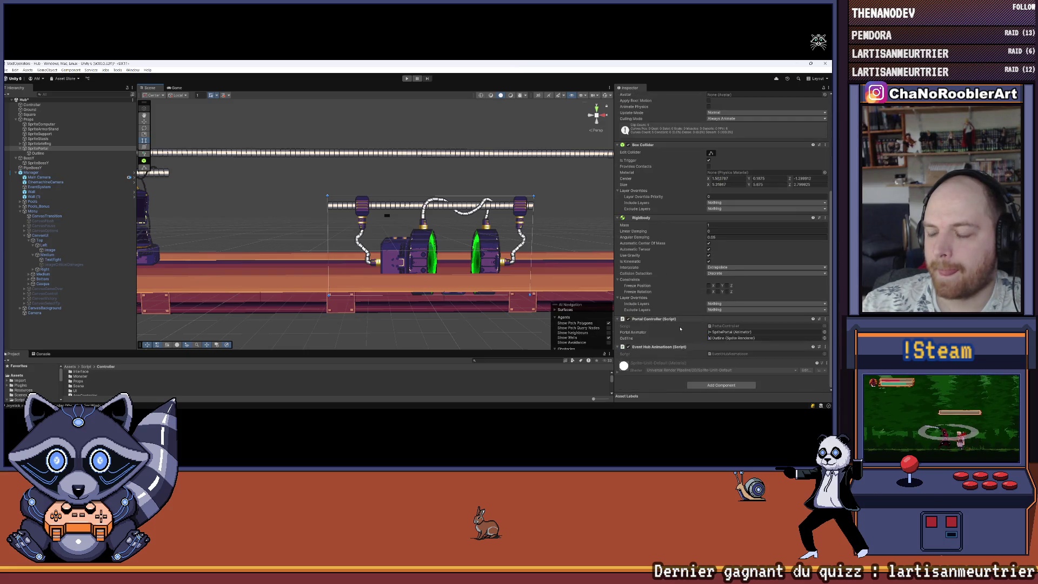
pyautogui.click(729, 326)
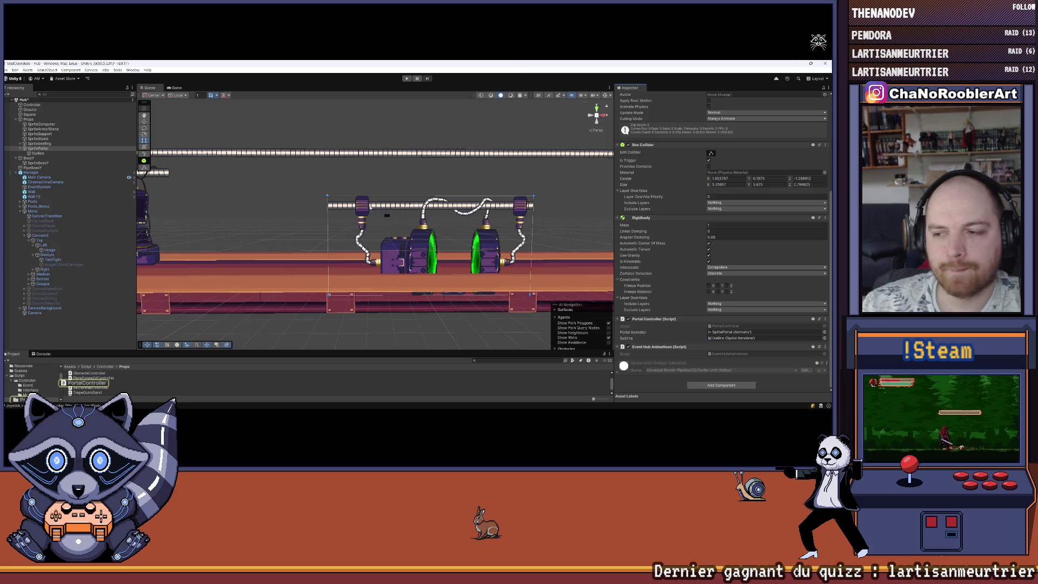
pyautogui.scroll(3, 166, 201)
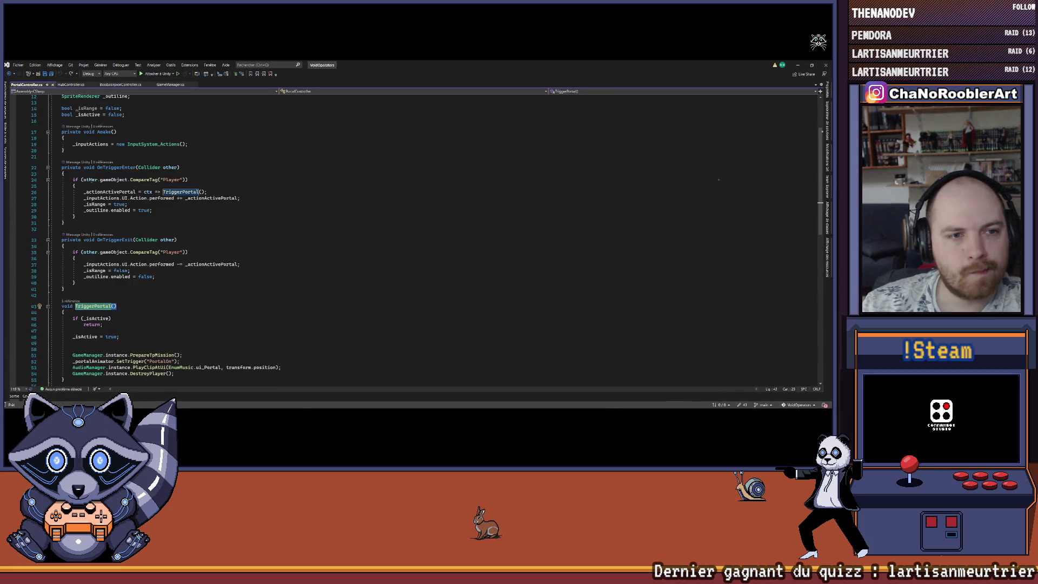
# Open the Menu object's MenuManager script in Visual Studio from the Inspector.
pyautogui.scroll(-5, 166, 201)
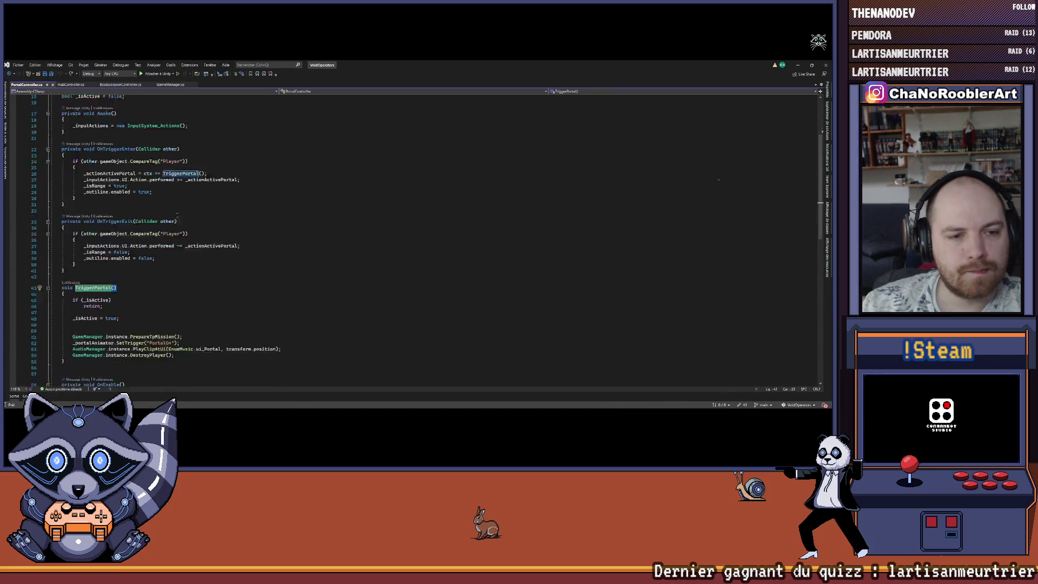
pyautogui.scroll(2, 172, 208)
pyautogui.hotkey('alt', 'Tab')
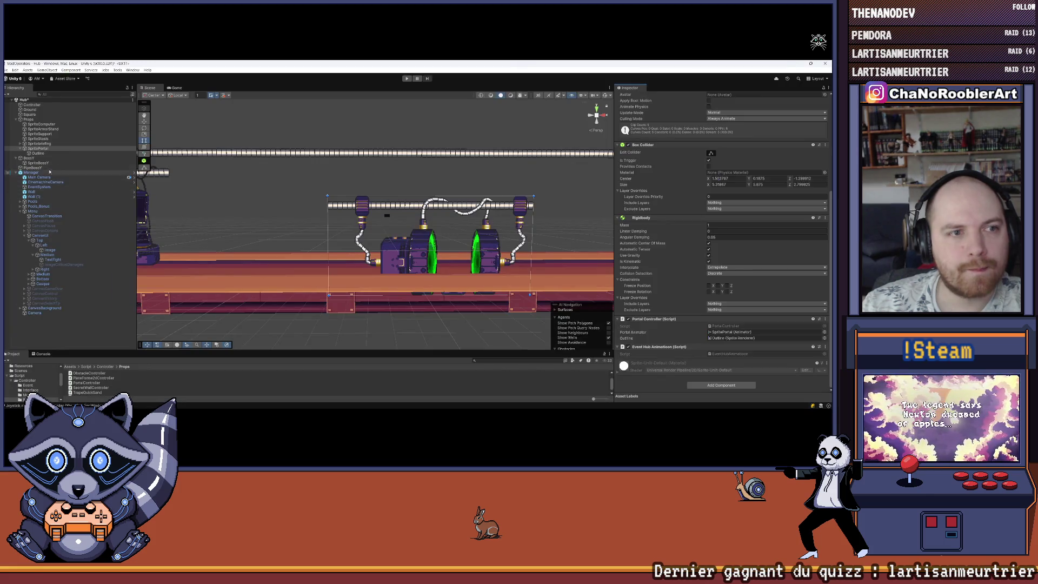
pyautogui.click(33, 210)
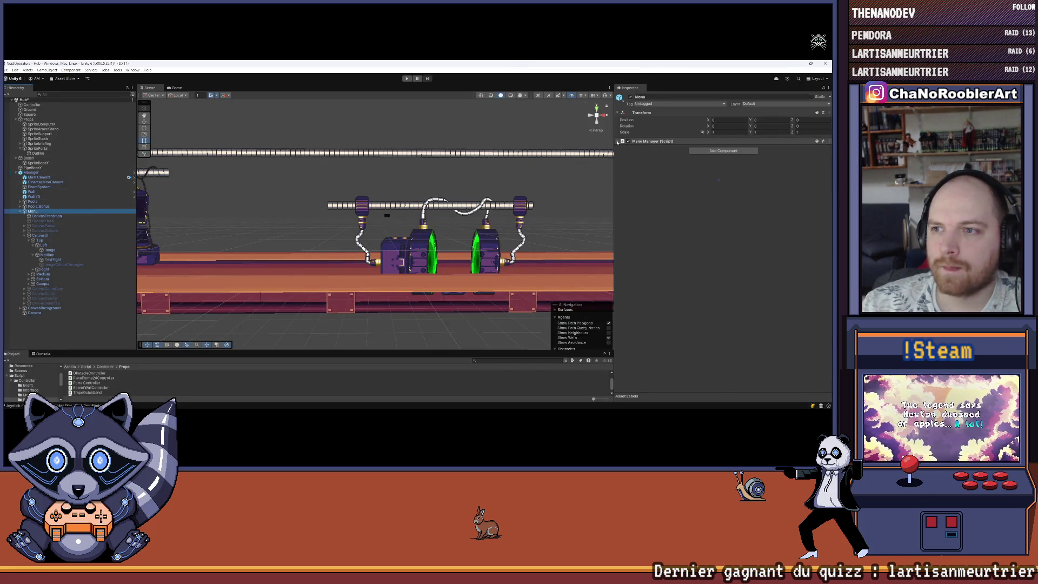
pyautogui.click(726, 148)
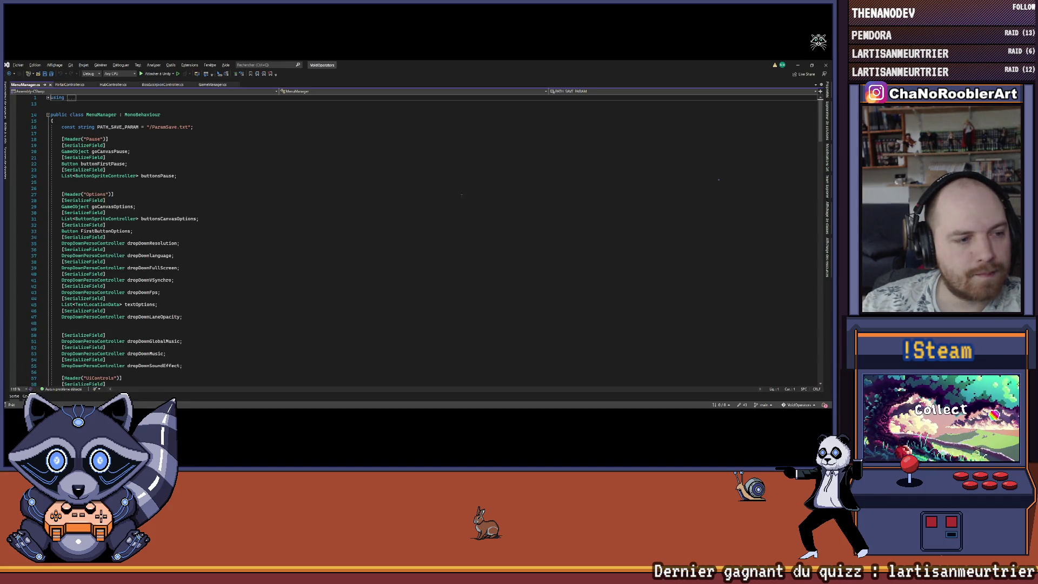
# Add a [Header("Tp Missions")] line below the animatorVictory field.
pyautogui.scroll(-20, 127, 204)
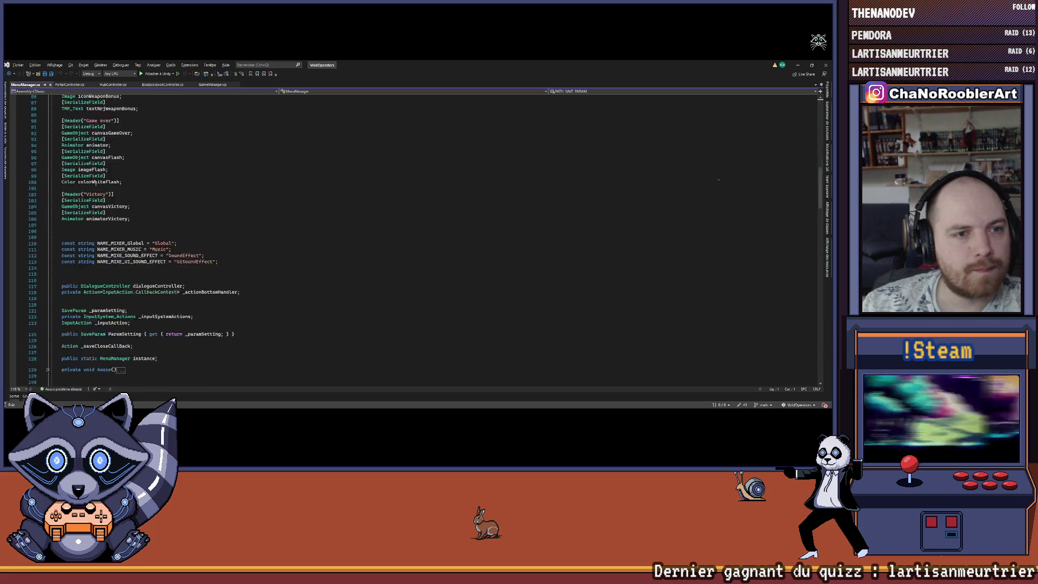
pyautogui.scroll(6, 96, 183)
pyautogui.scroll(5, 131, 196)
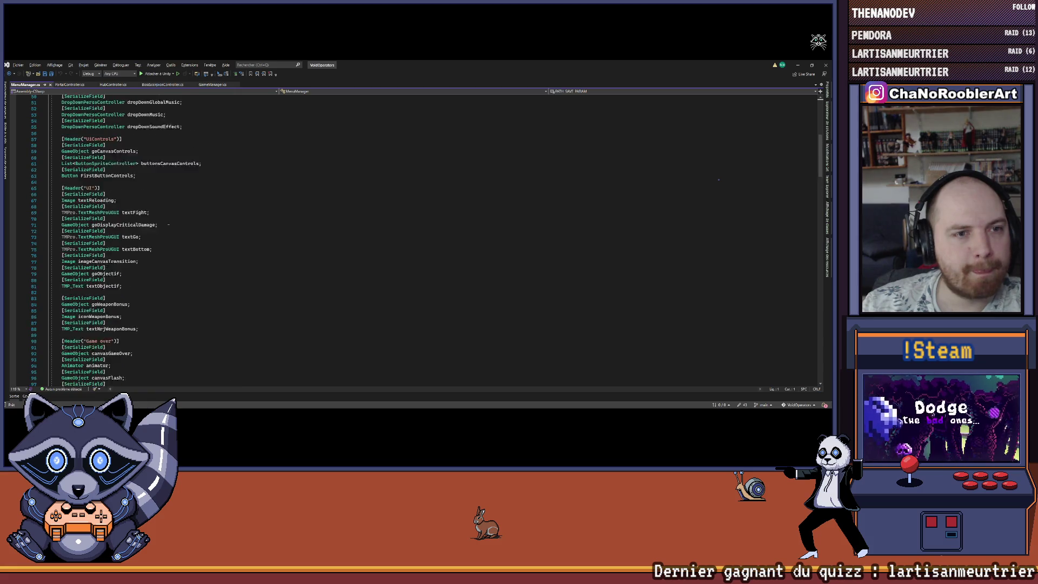
pyautogui.scroll(-8, 153, 259)
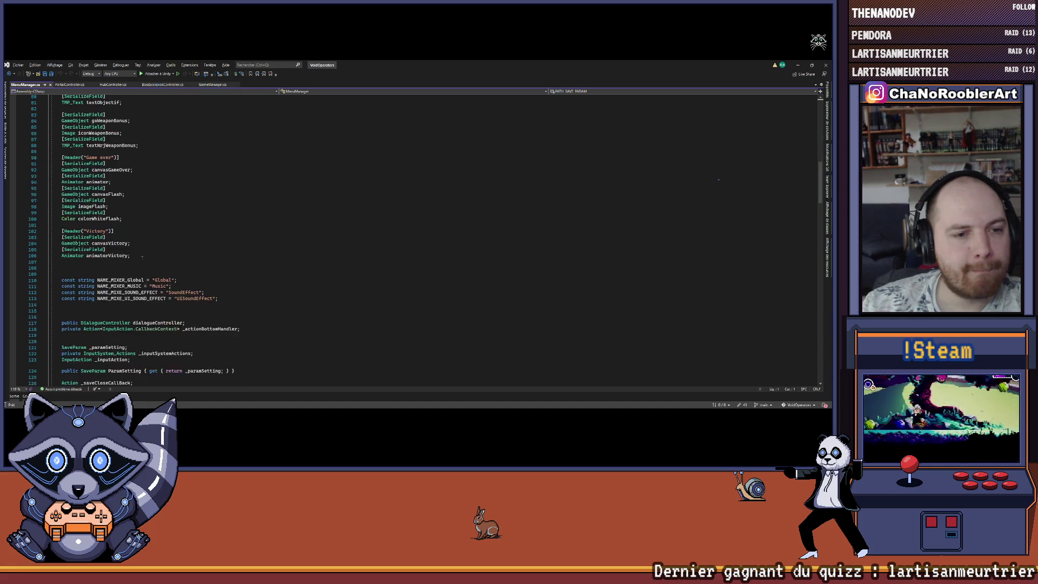
pyautogui.click(153, 258)
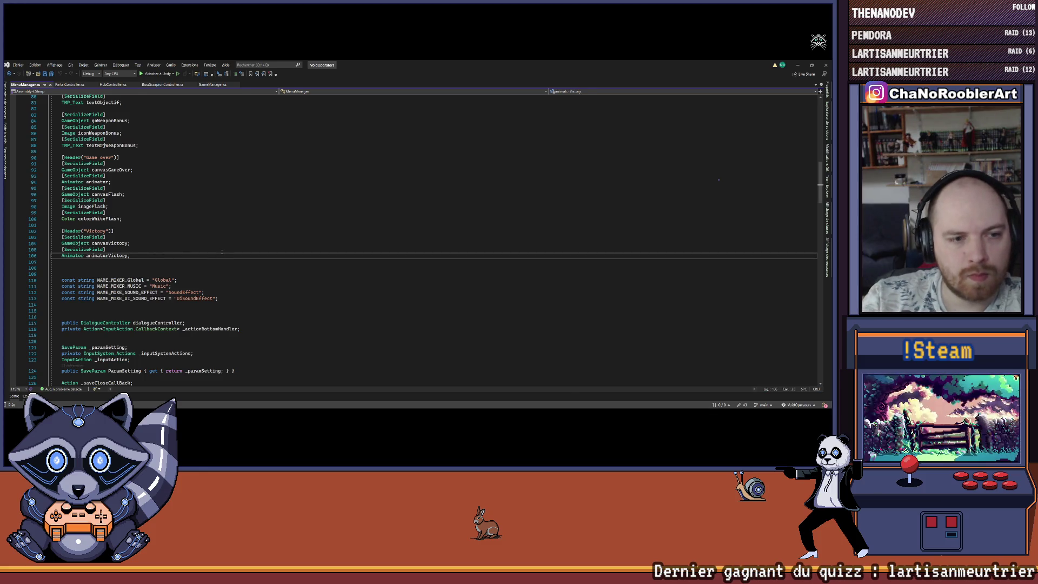
pyautogui.press('Return')
pyautogui.press('Return')
pyautogui.press('Return')
pyautogui.write('[S')
pyautogui.press('BackSpace')
pyautogui.press('BackSpace')
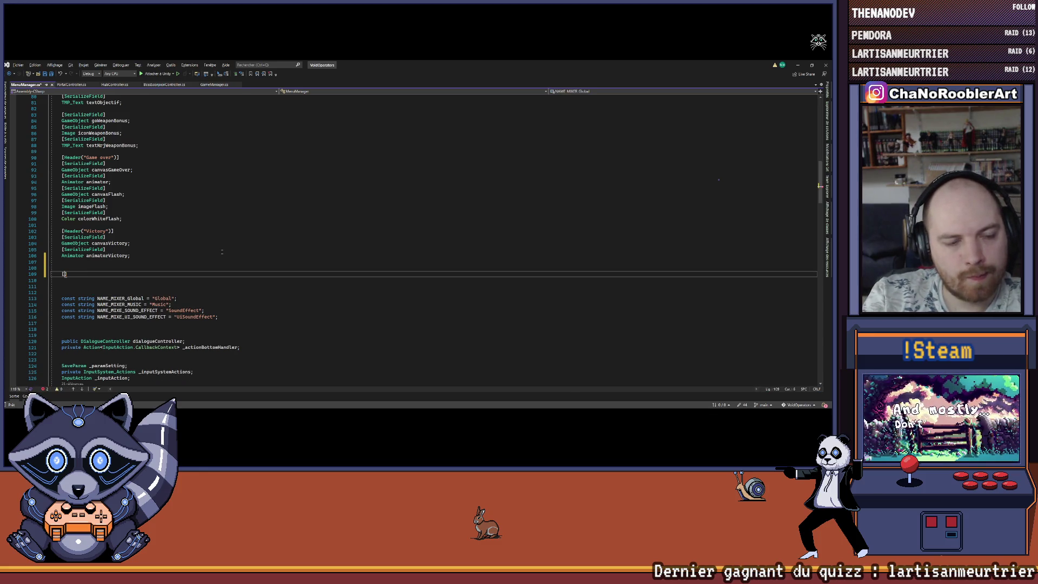
pyautogui.write('Header(')
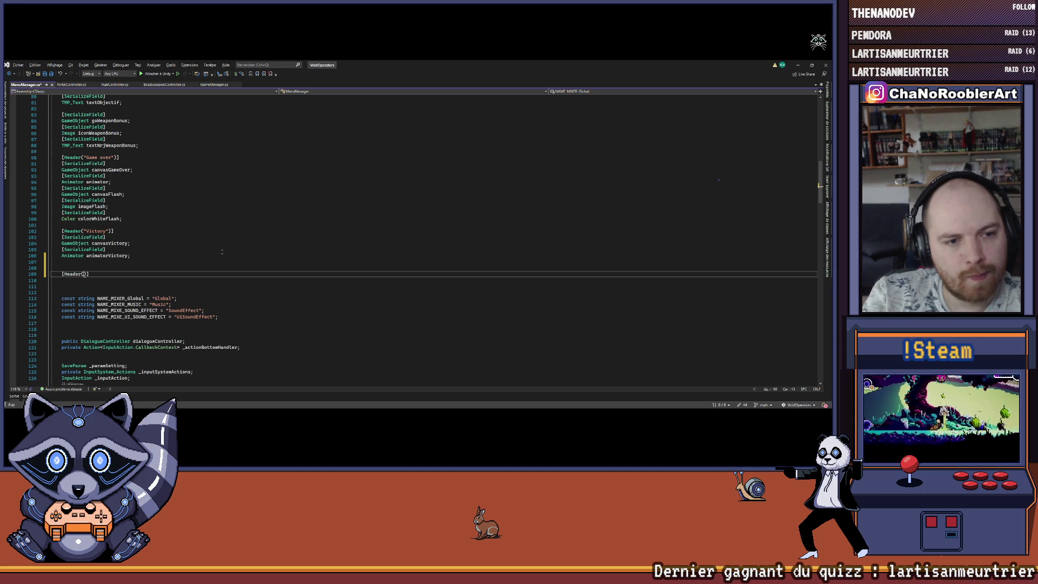
pyautogui.write('"Tp Missions')
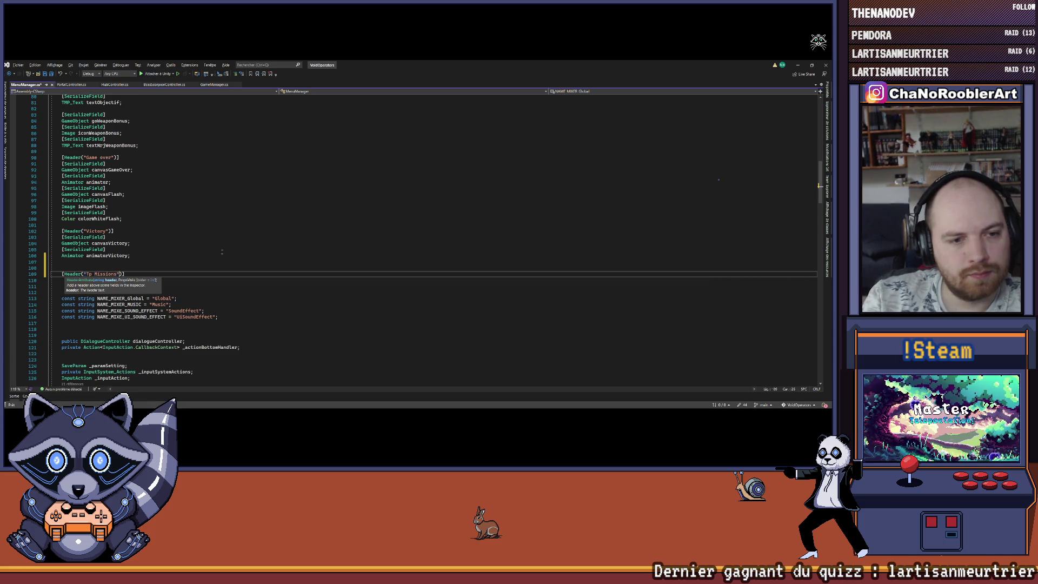
pyautogui.press('End')
pyautogui.press('Return')
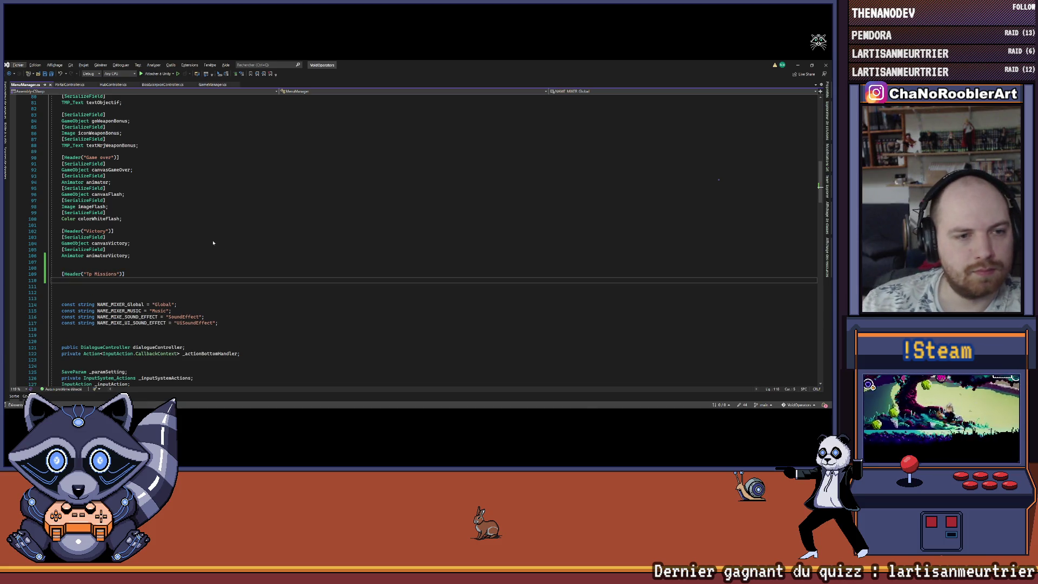
pyautogui.hotkey('alt', 'Tab')
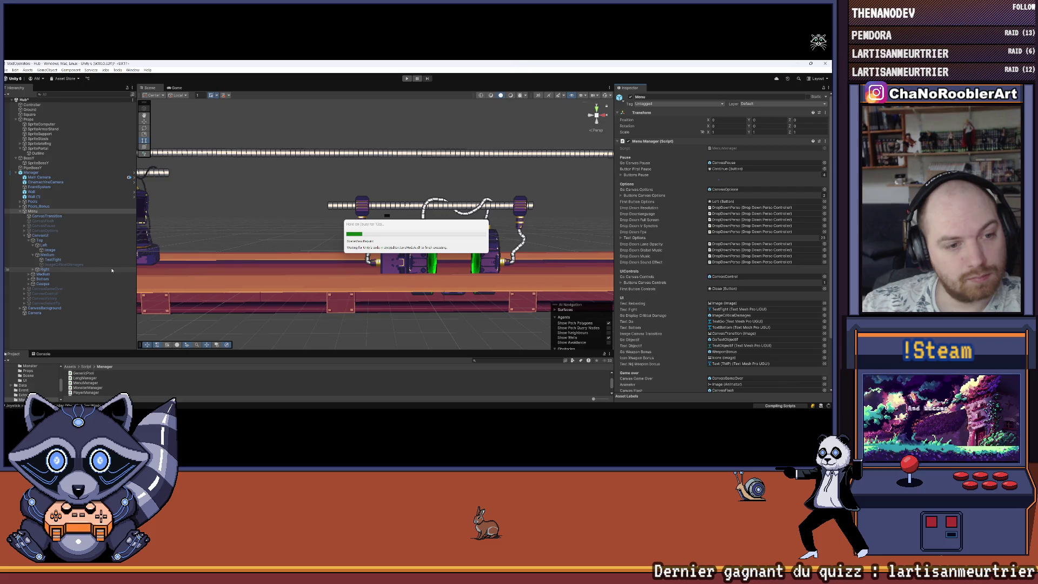
# Declare a GameObject canvasSelectTp field under the header, matching the Unity object's name, and save.
pyautogui.click(56, 304)
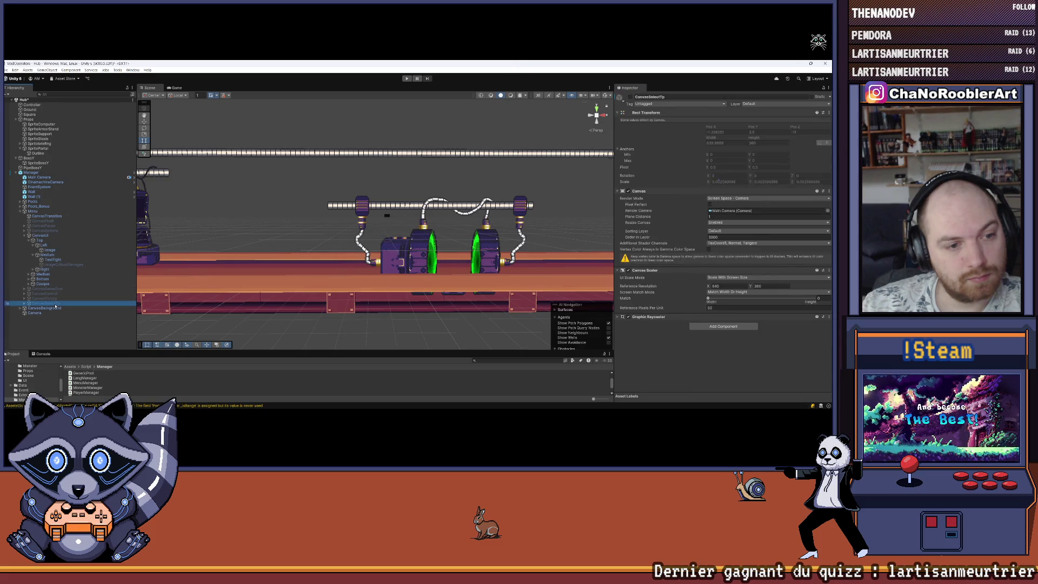
pyautogui.hotkey('alt', 'Tab')
pyautogui.hotkey('alt', 'Tab')
pyautogui.hotkey('alt', 'Tab')
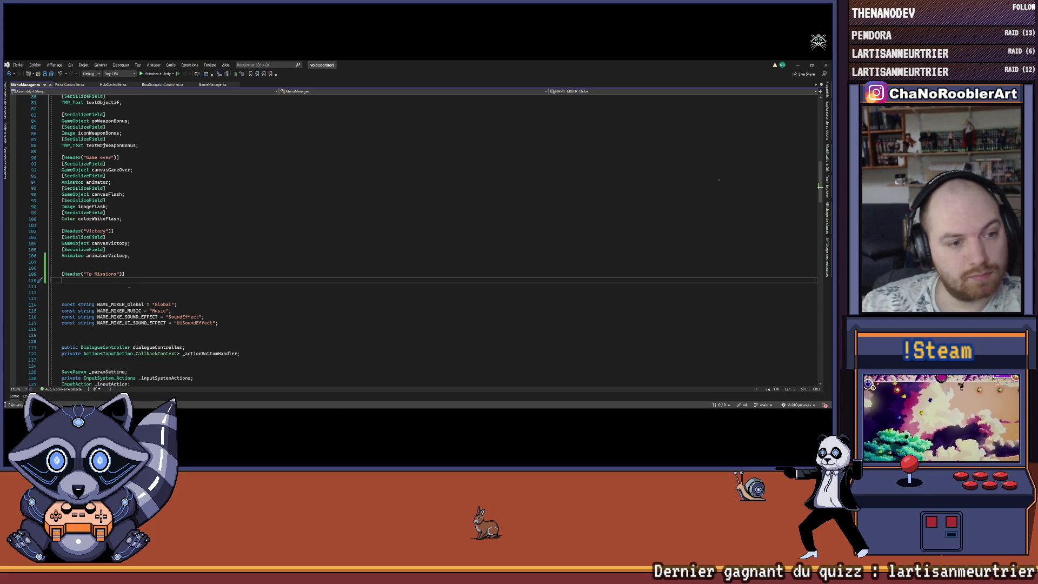
pyautogui.write('Game')
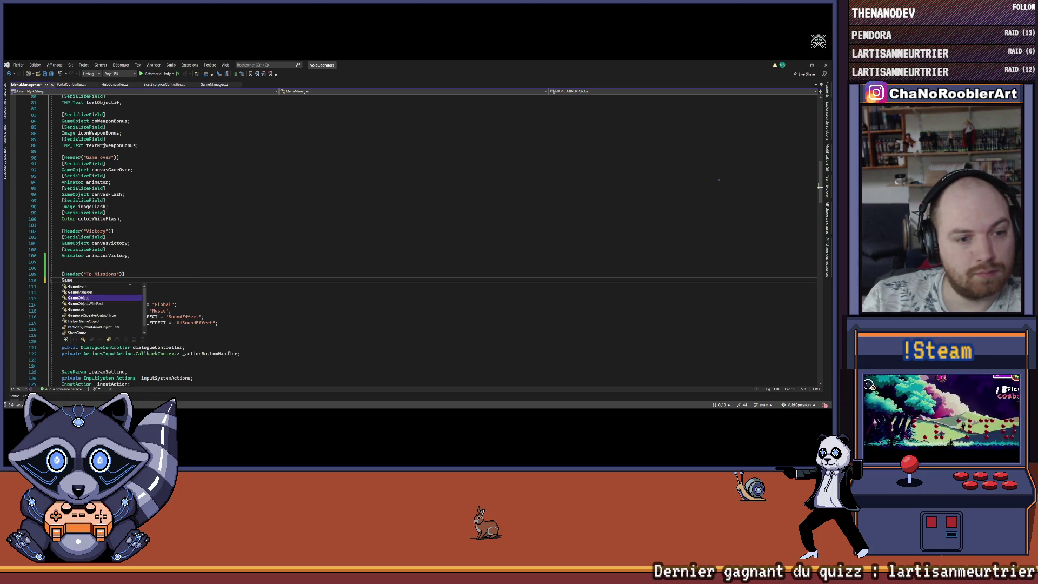
pyautogui.write('Object canv')
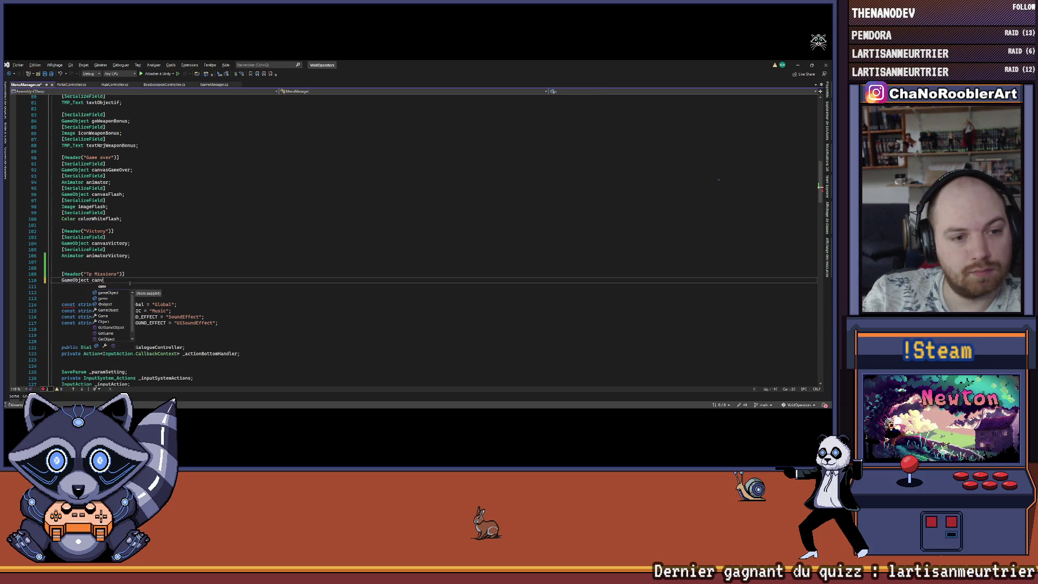
pyautogui.hotkey('alt', 'Tab')
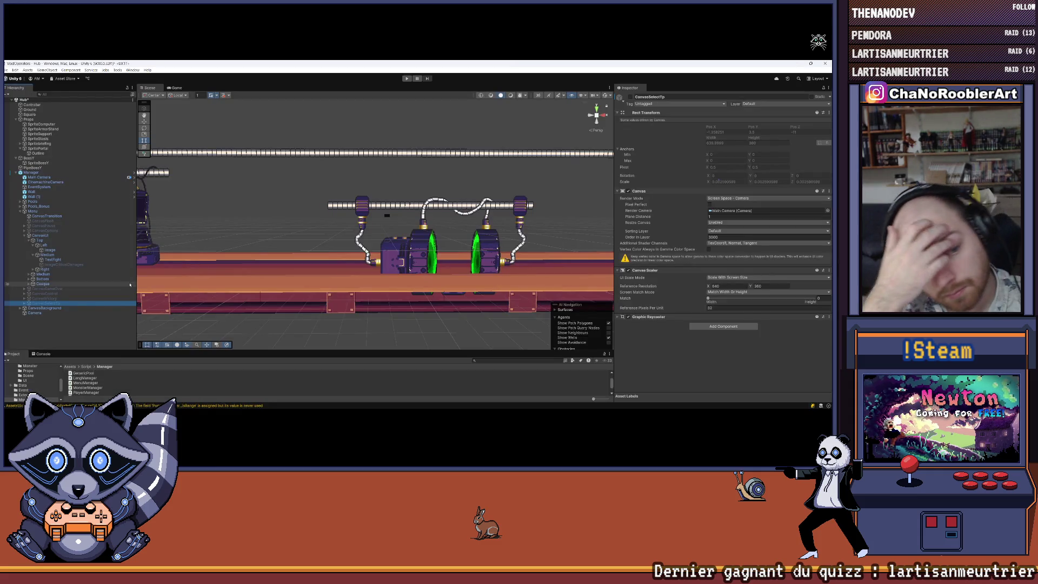
pyautogui.hotkey('alt', 'Tab')
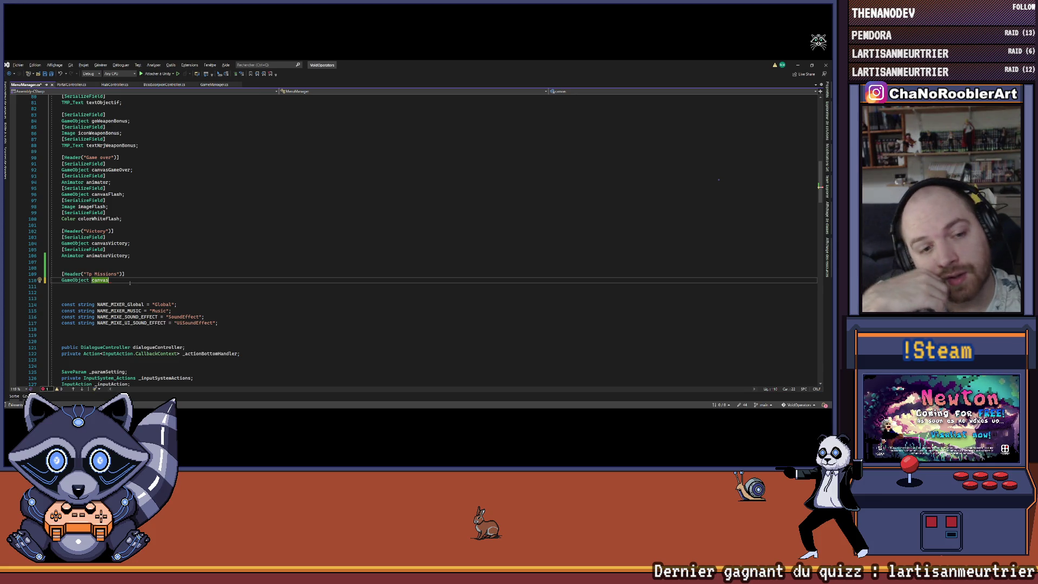
pyautogui.hotkey('alt', 'Tab')
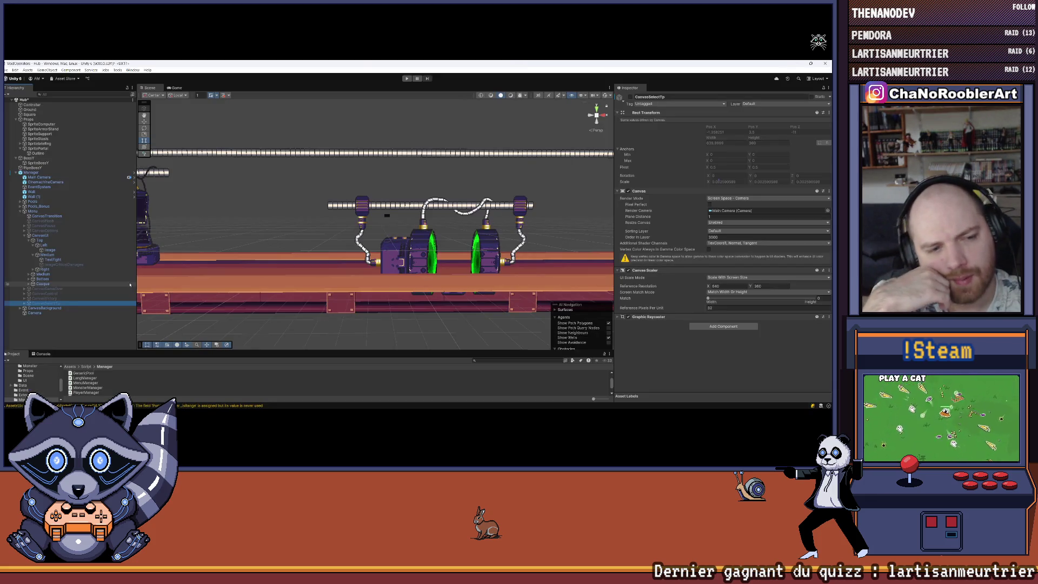
pyautogui.hotkey('alt', 'Tab')
pyautogui.write('S')
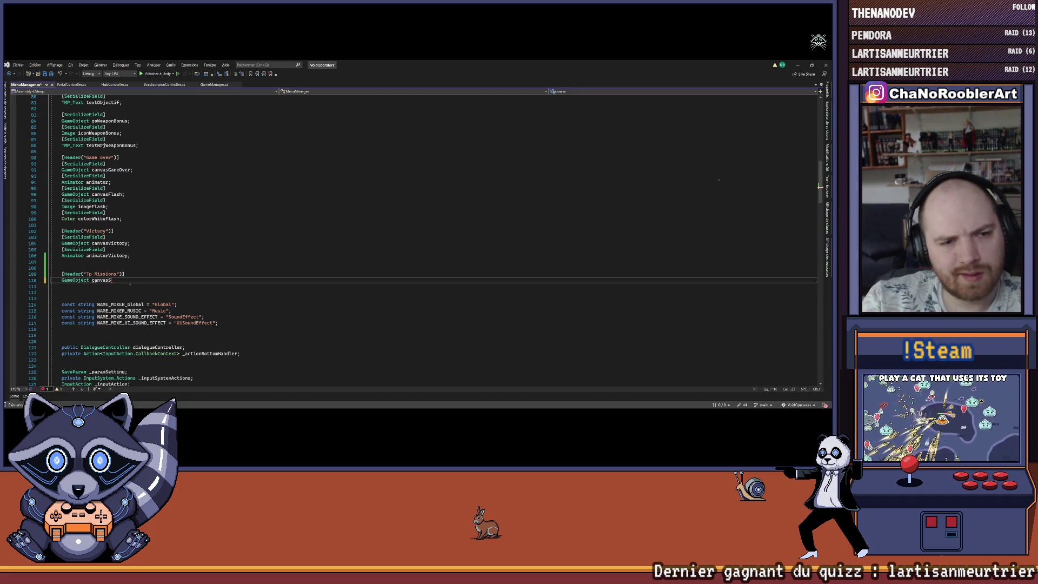
pyautogui.hotkey('alt', 'Tab')
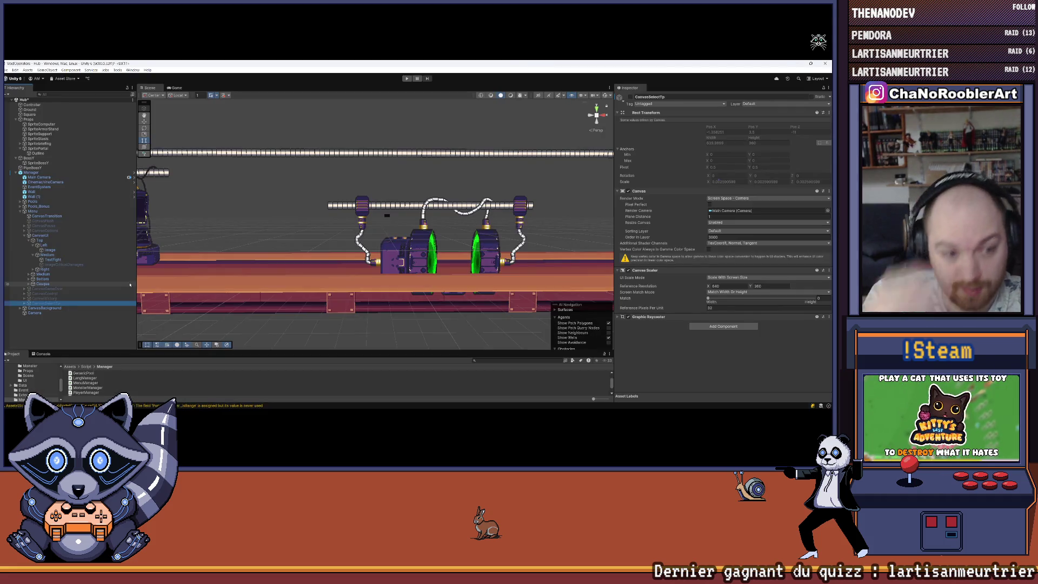
pyautogui.hotkey('alt', 'Tab')
pyautogui.write('Tp')
pyautogui.hotkey('ctrl', 's')
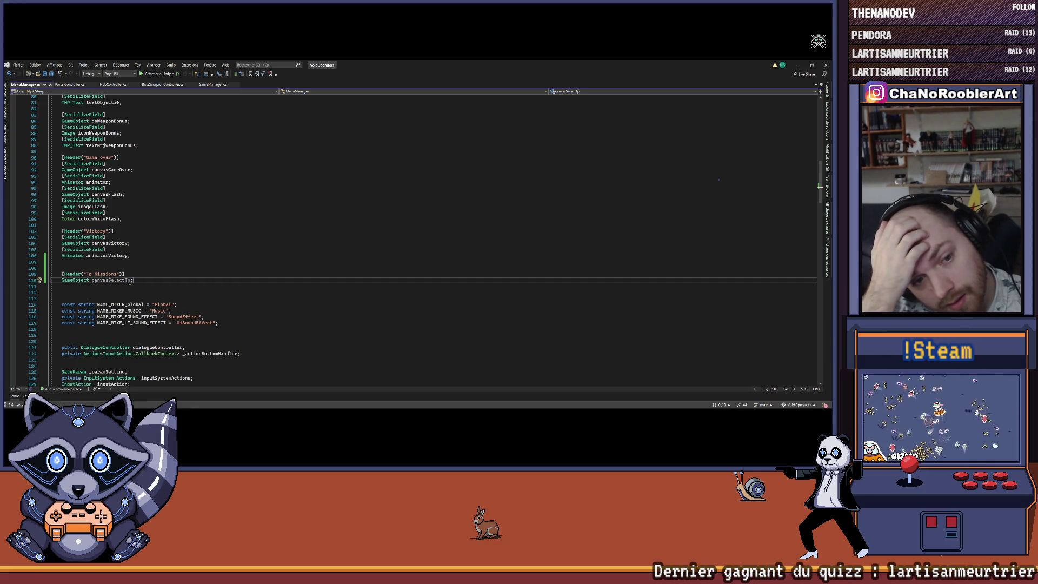
# Add [SerializeField] above the canvasSelectTp field, save, and let Unity reload the scripts.
pyautogui.hotkey('ctrl', 'Return')
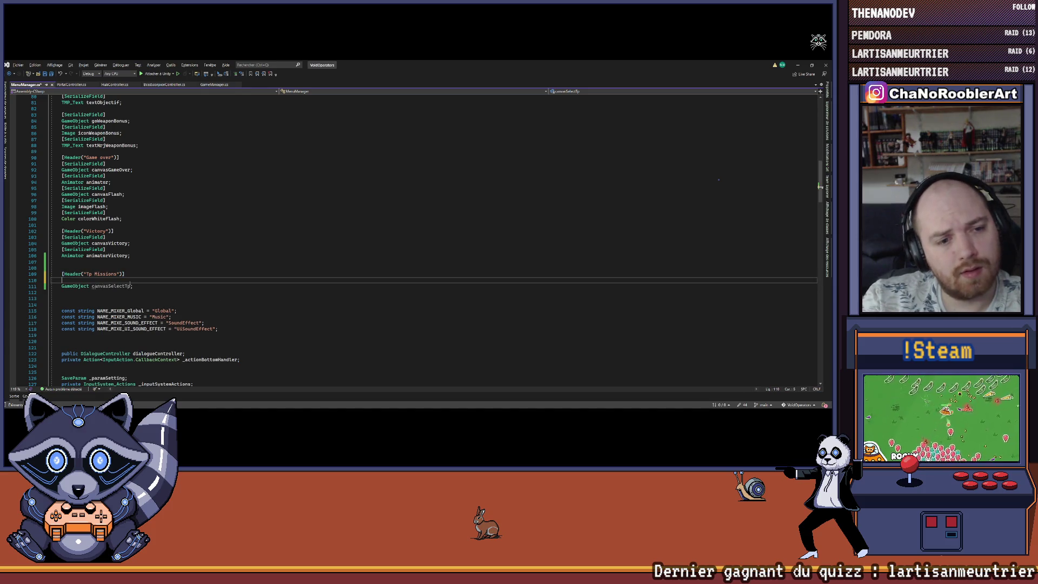
pyautogui.write('Seri')
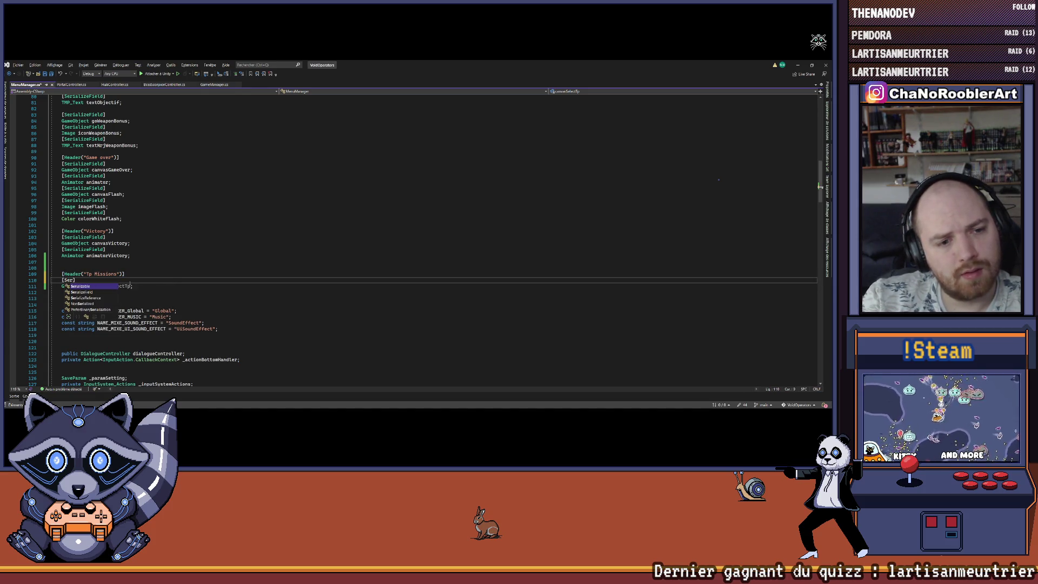
pyautogui.press('Tab')
pyautogui.hotkey('ctrl', 's')
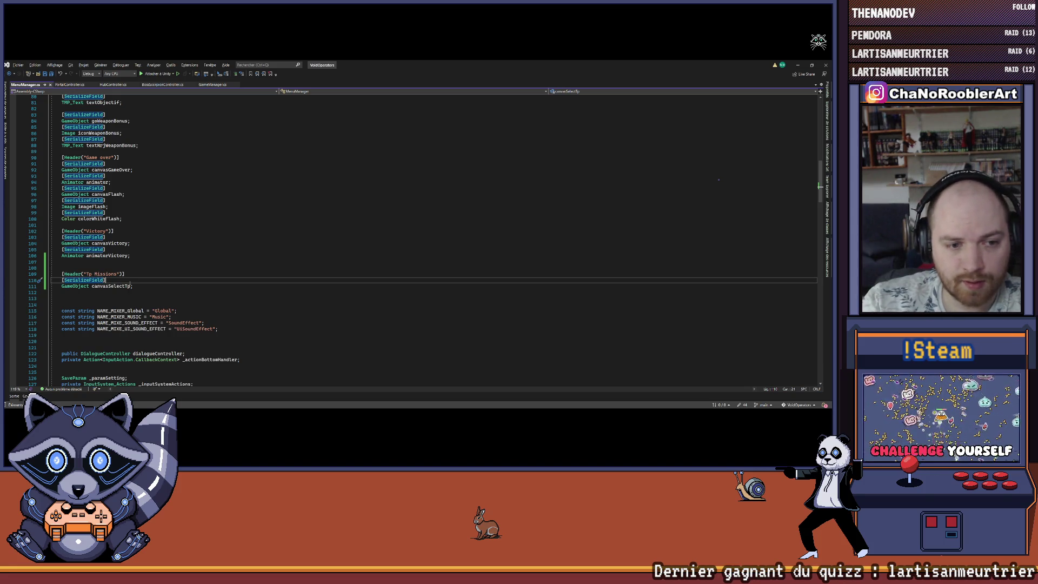
pyautogui.click(131, 286)
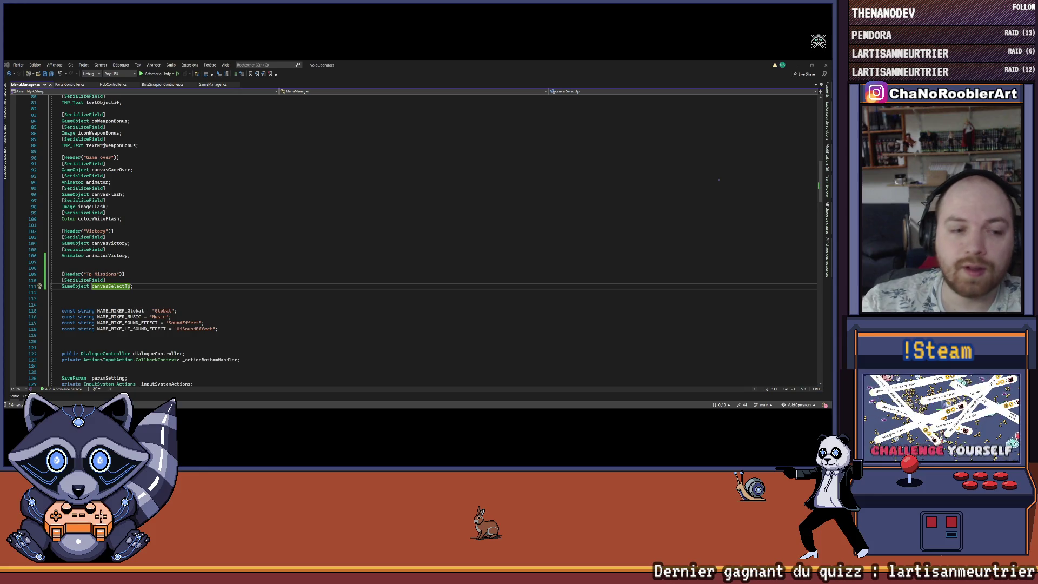
pyautogui.hotkey('alt', 'Tab')
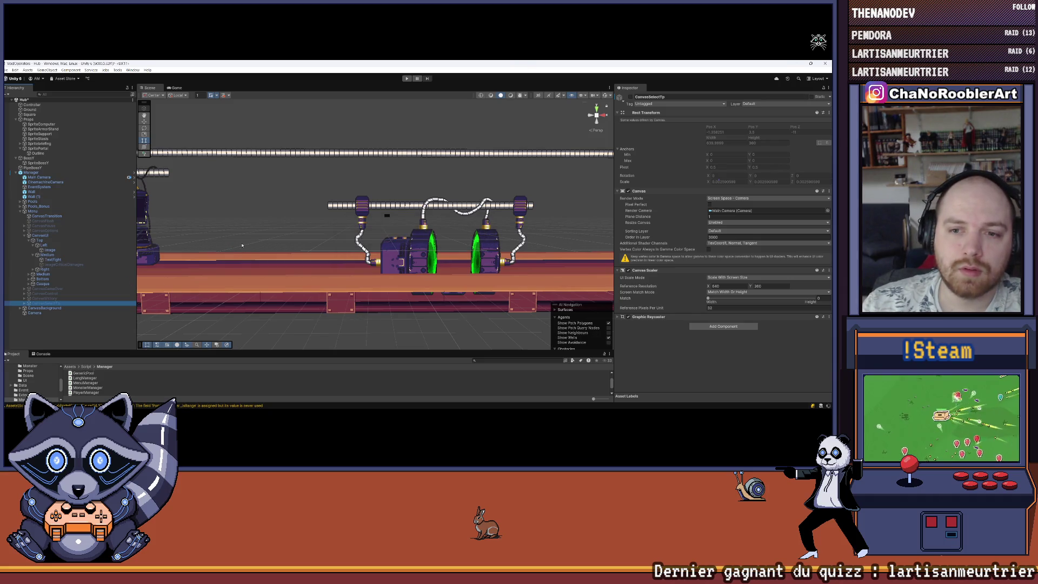
# Frame the portal in the scene, select CanvasSelectTp, and go back to MenuManager.cs.
pyautogui.scroll(-2, 375, 225)
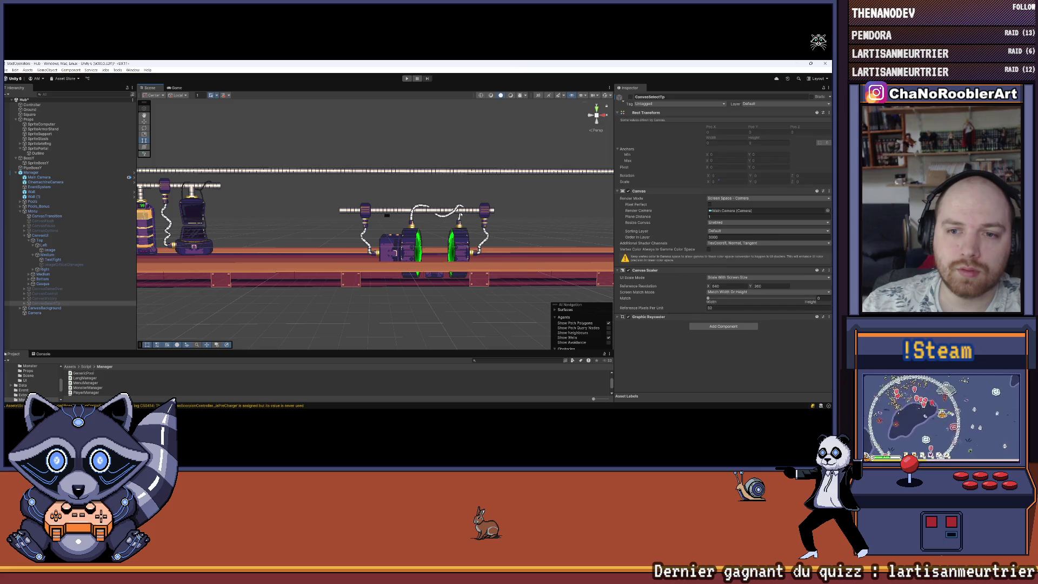
pyautogui.click(460, 214)
pyautogui.press('f')
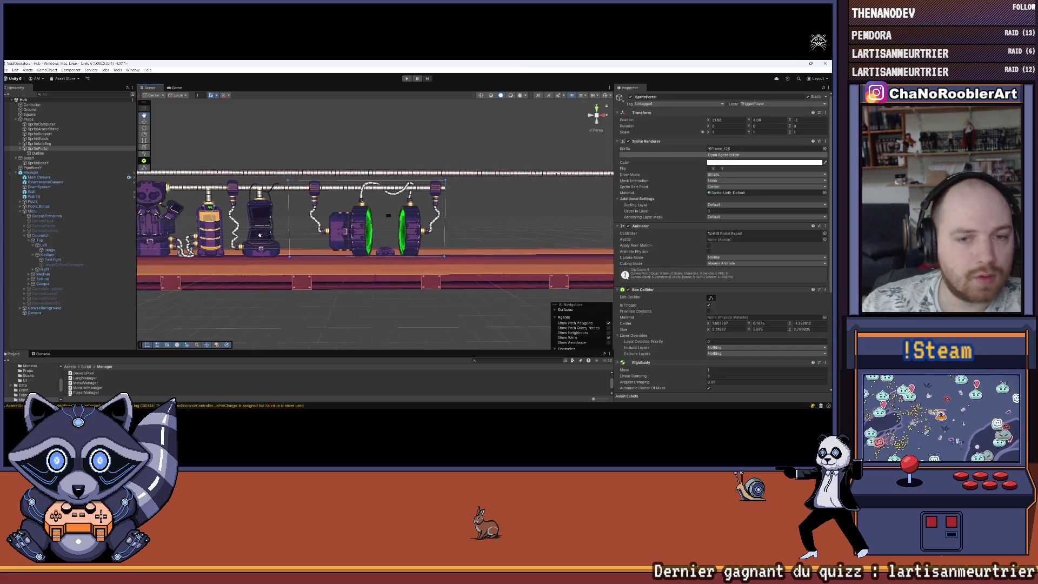
pyautogui.click(303, 319)
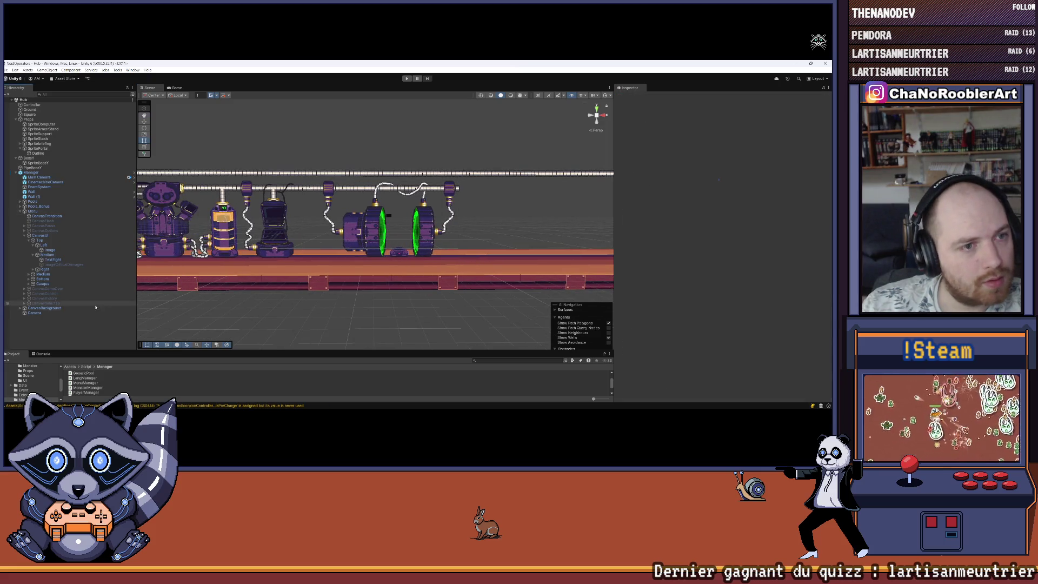
pyautogui.click(56, 236)
pyautogui.click(49, 303)
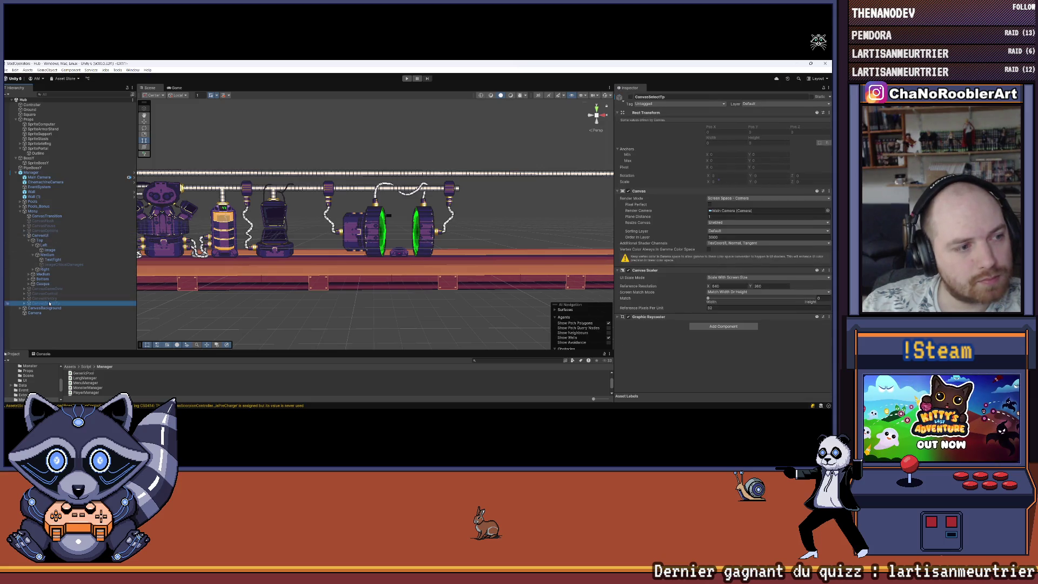
pyautogui.hotkey('alt', 'Tab')
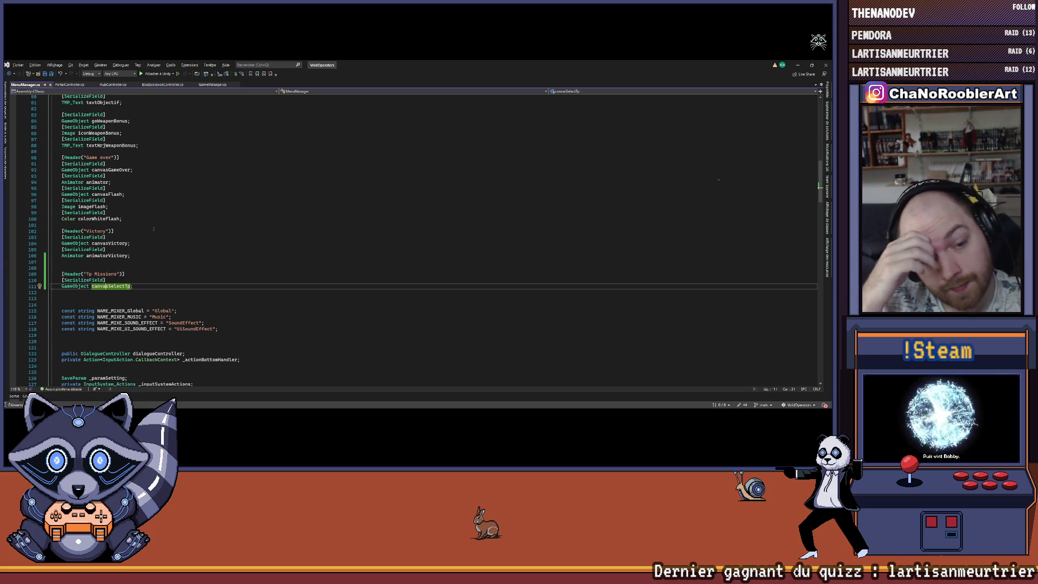
# Fold MenuManager.cs down to region outlines and begin typing public void OpenTpMission() in the Tp Mission region.
pyautogui.scroll(-15, 140, 310)
pyautogui.scroll(-15, 140, 310)
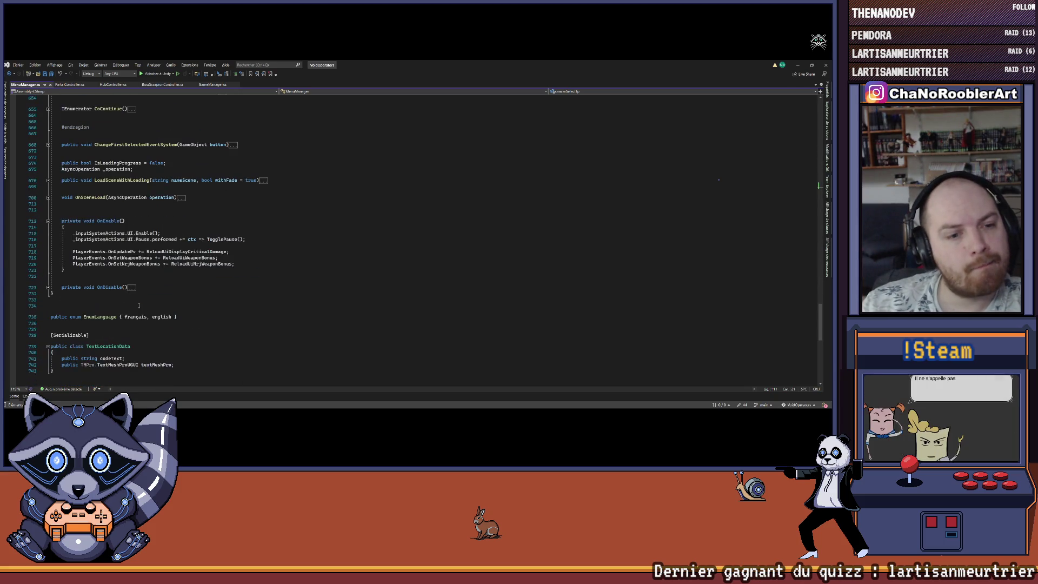
pyautogui.click(192, 273)
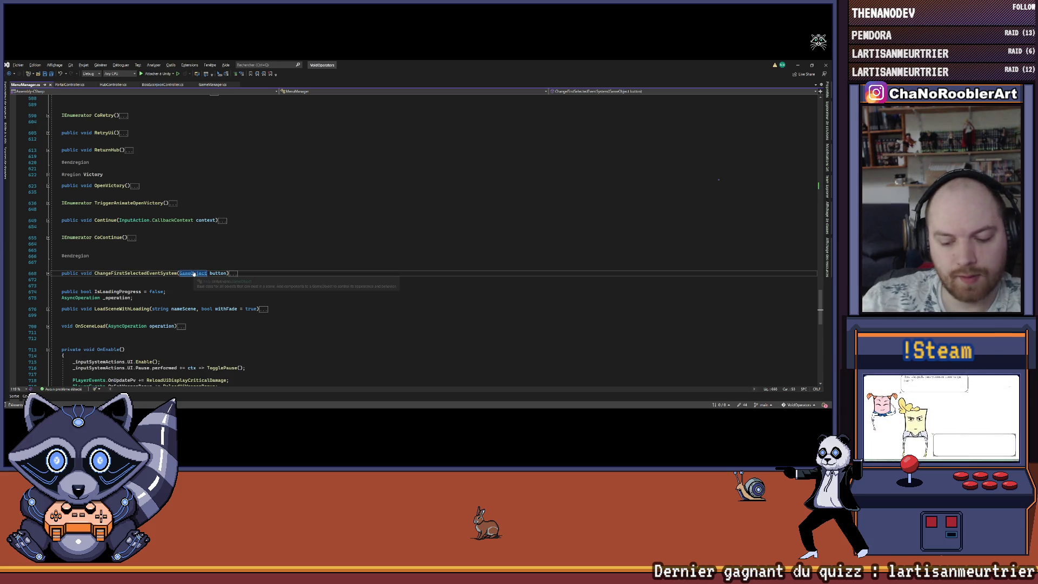
pyautogui.hotkey('ctrl', 'm')
pyautogui.hotkey('ctrl', 'o')
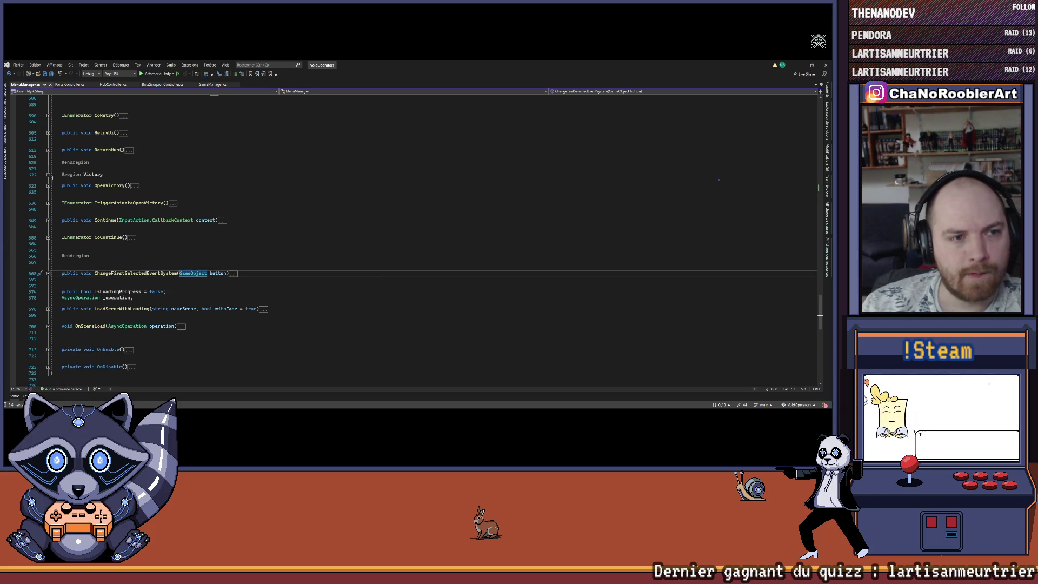
pyautogui.scroll(10, 173, 243)
pyautogui.scroll(11, 81, 209)
pyautogui.hotkey('ctrl', 'm')
pyautogui.hotkey('ctrl', 'o')
pyautogui.write('pu')
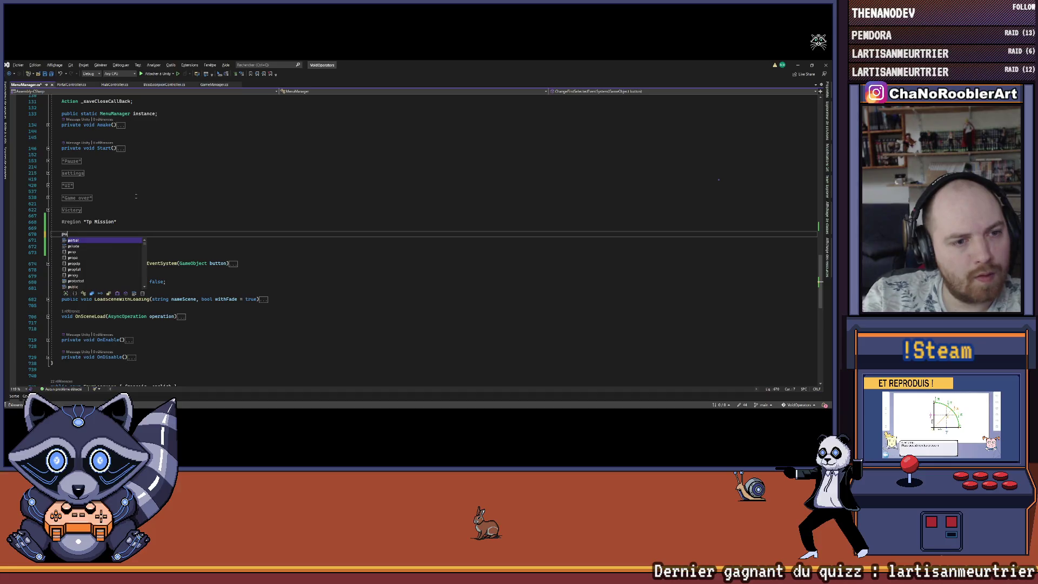
pyautogui.write('blic void Op')
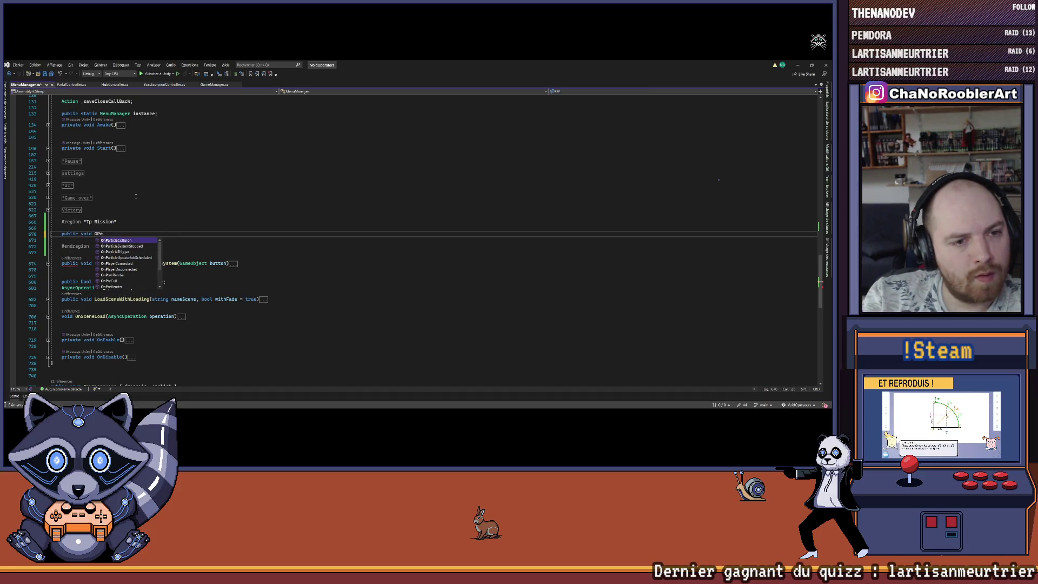
pyautogui.write('en')
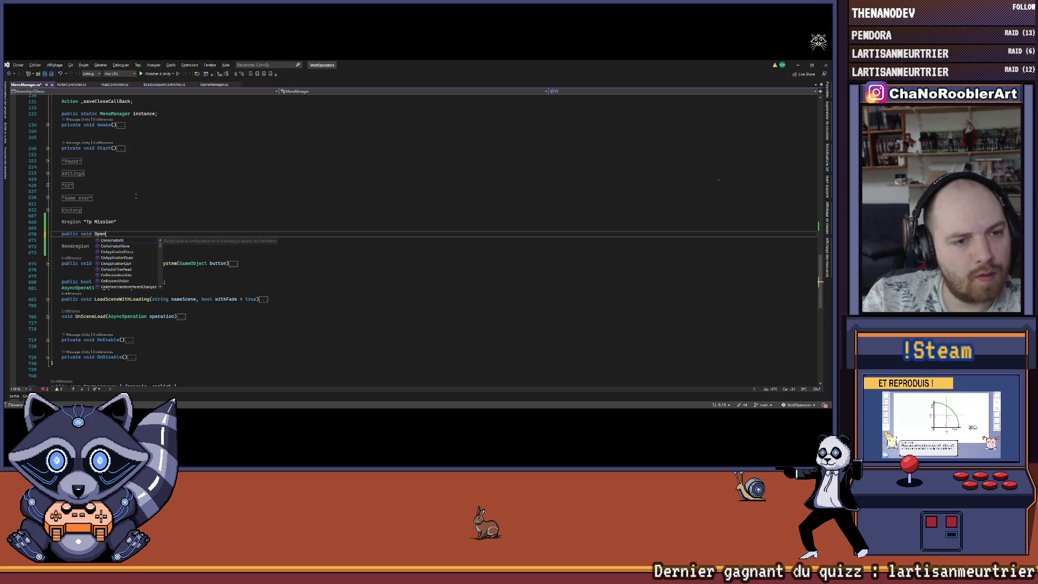
pyautogui.write('TpMission()')
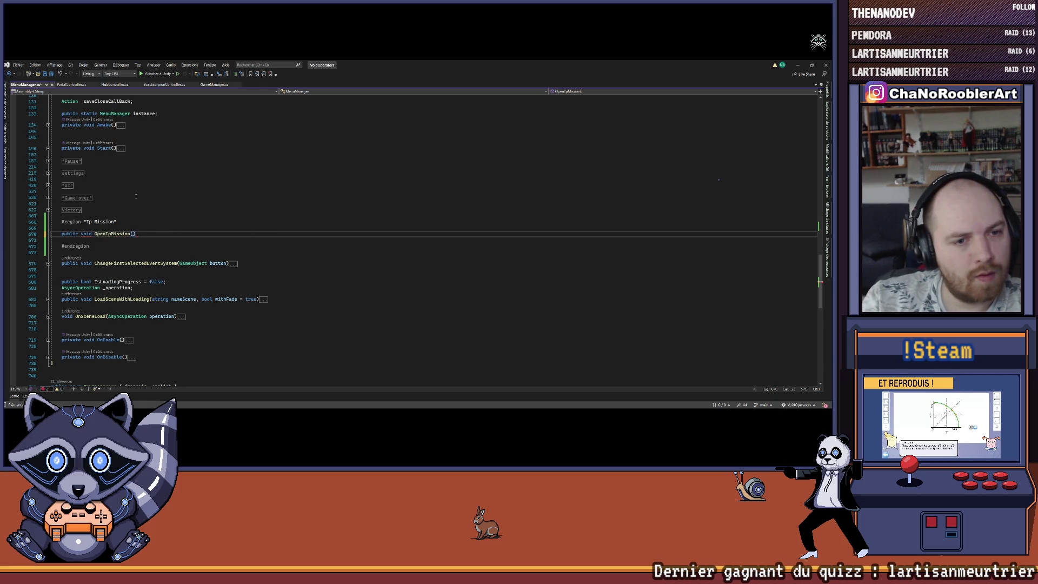
# Give OpenTpMission a body that calls canvasSelectTp.SetActive(true).
pyautogui.press('Return')
pyautogui.write('{')
pyautogui.press('Return')
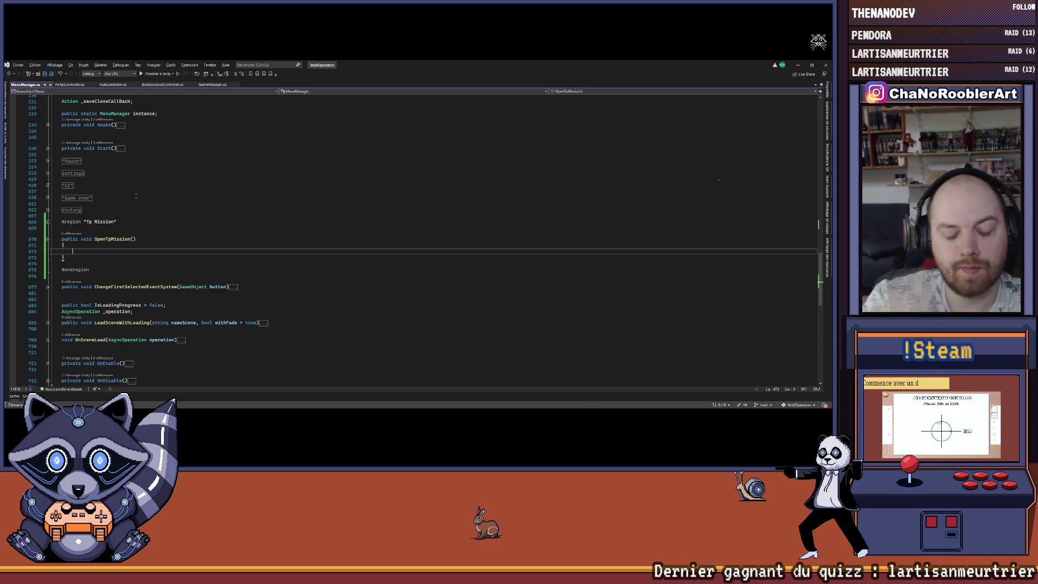
pyautogui.write('Can')
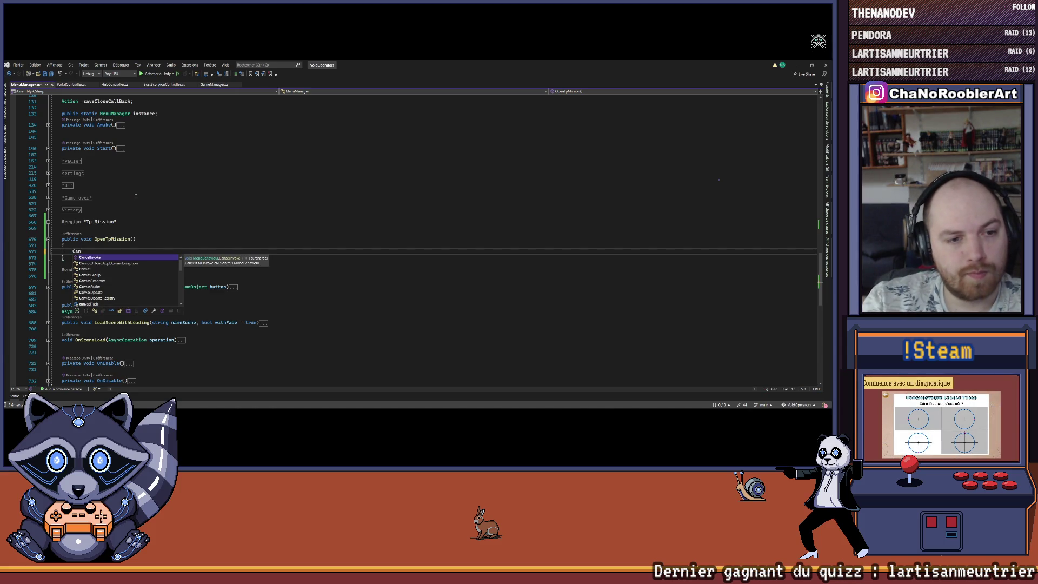
pyautogui.scroll(13, 187, 229)
pyautogui.press('Escape')
pyautogui.scroll(4, 187, 228)
pyautogui.doubleClick(122, 286)
pyautogui.hotkey('ctrl', 'c')
pyautogui.scroll(-12, 123, 287)
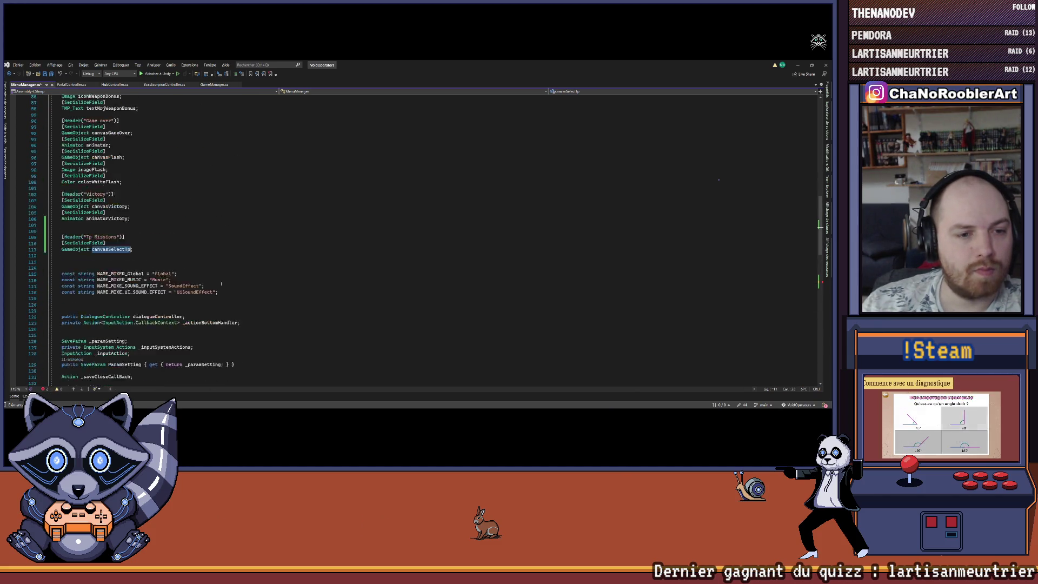
pyautogui.hotkey('ctrl', 'shift', 'Left')
pyautogui.hotkey('ctrl', 'v')
pyautogui.write('.S')
pyautogui.press('Tab')
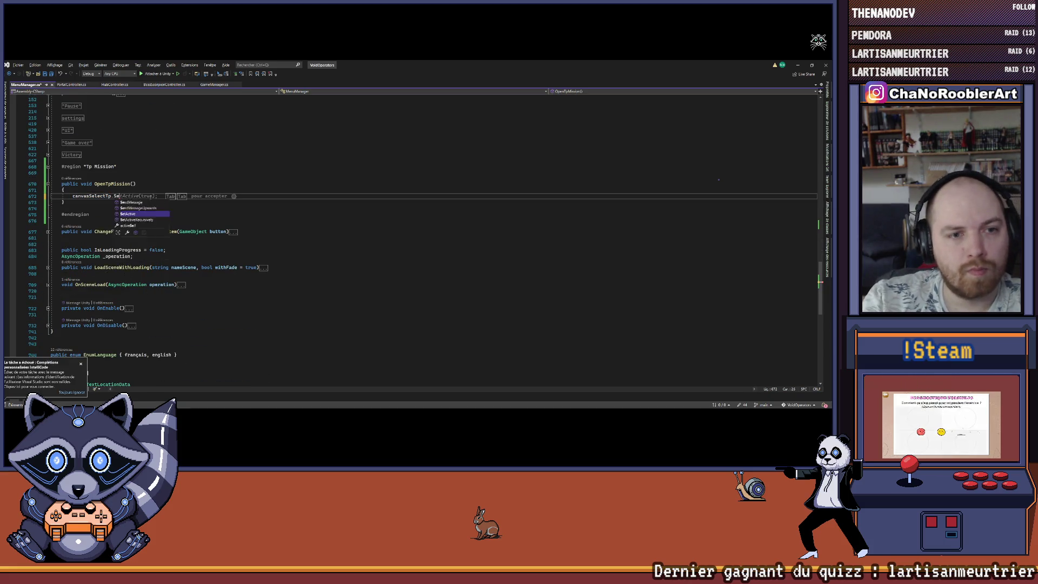
# Add a CloseTpMission() method below it that calls canvasSelectTp.SetActive(false).
pyautogui.press('Down')
pyautogui.press('End')
pyautogui.press('Return')
pyautogui.press('Return')
pyautogui.write('public void Cloa')
pyautogui.write('pM')
pyautogui.write('()')
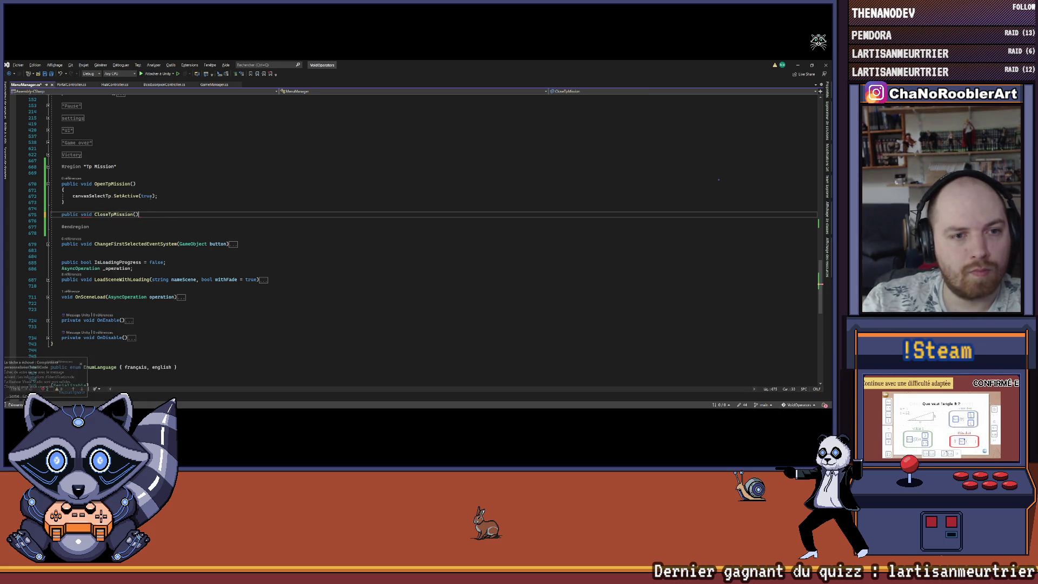
pyautogui.press('Return')
pyautogui.write('{')
pyautogui.press('Return')
pyautogui.write('can')
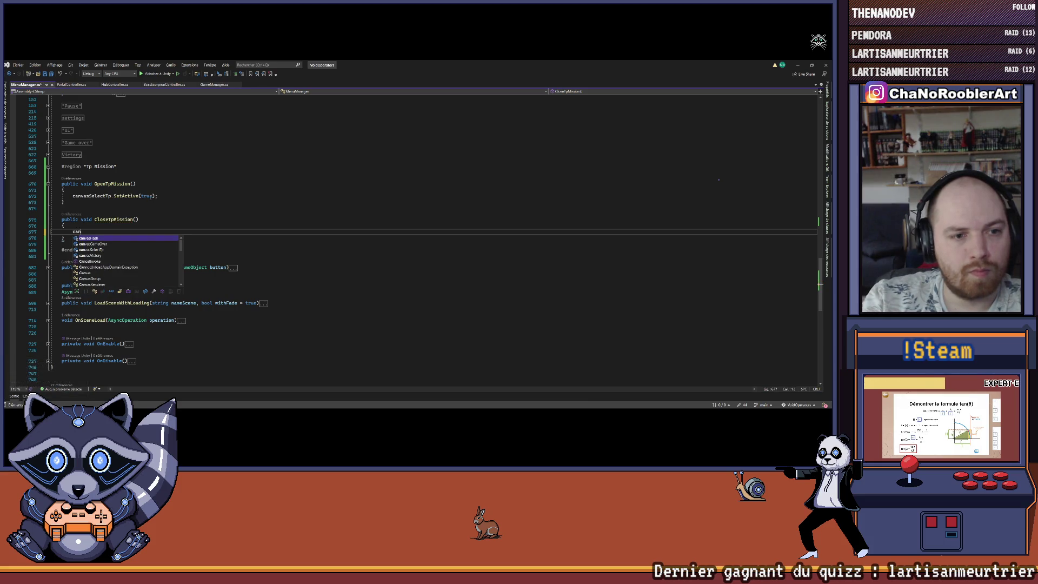
pyautogui.write('vasSelectTp.Se')
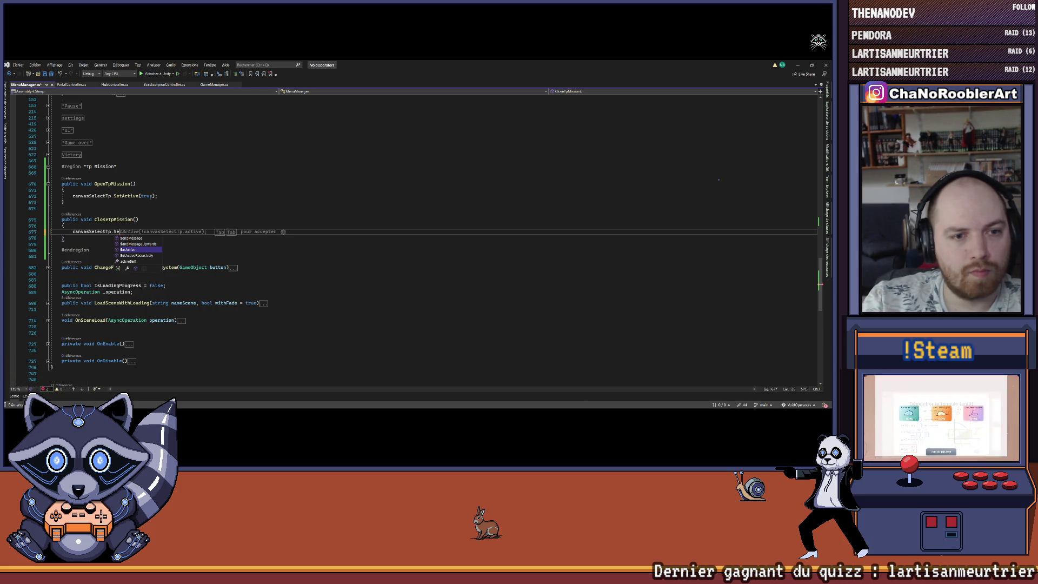
pyautogui.write('tActive(false );')
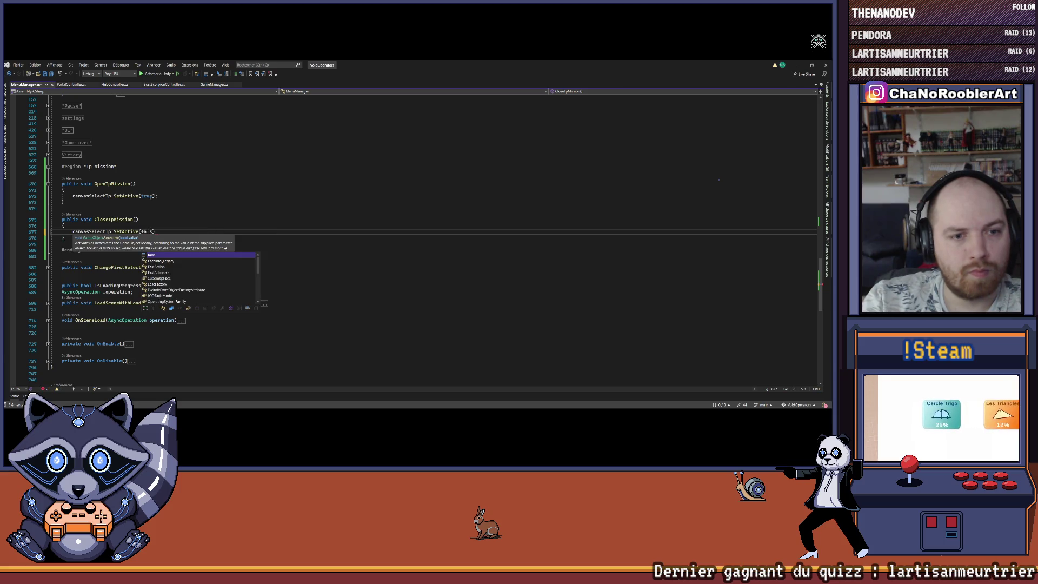
pyautogui.press('Left')
pyautogui.press('Left')
pyautogui.press('BackSpace')
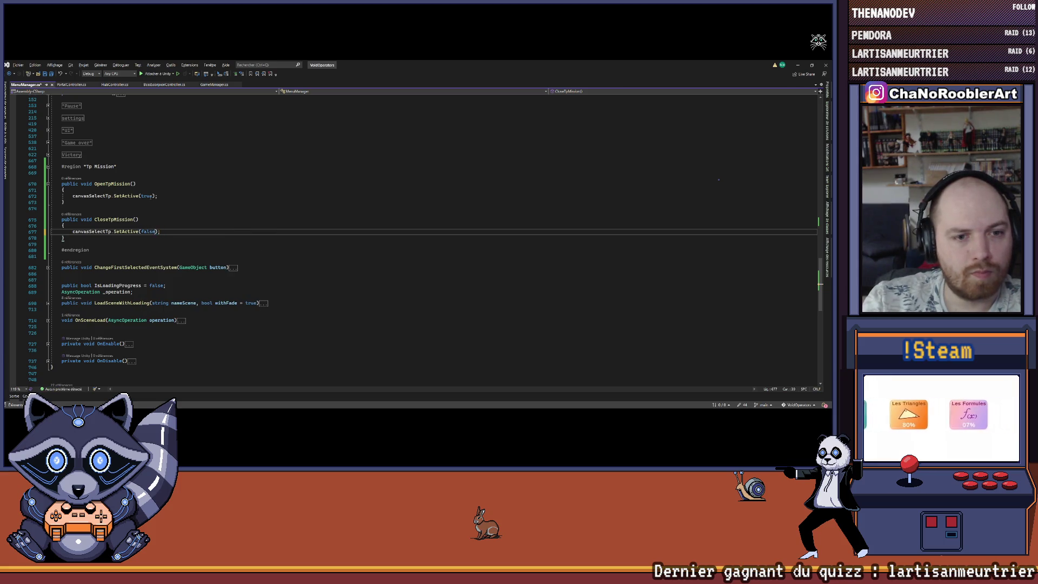
pyautogui.press('Up')
pyautogui.press('Up')
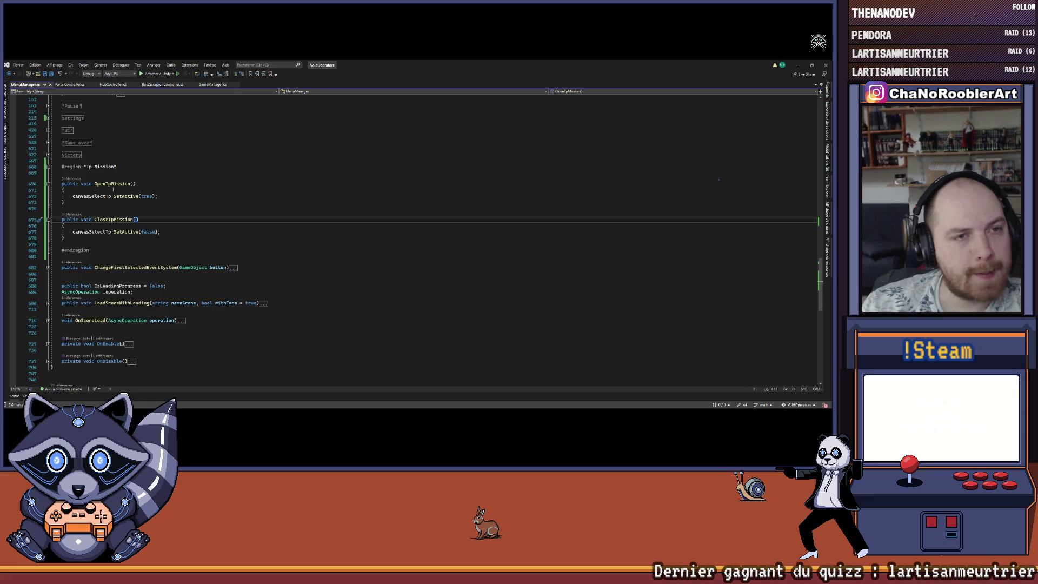
# In PortalController.cs, insert blank lines after OnTriggerExit's closing brace and save the file.
pyautogui.click(73, 84)
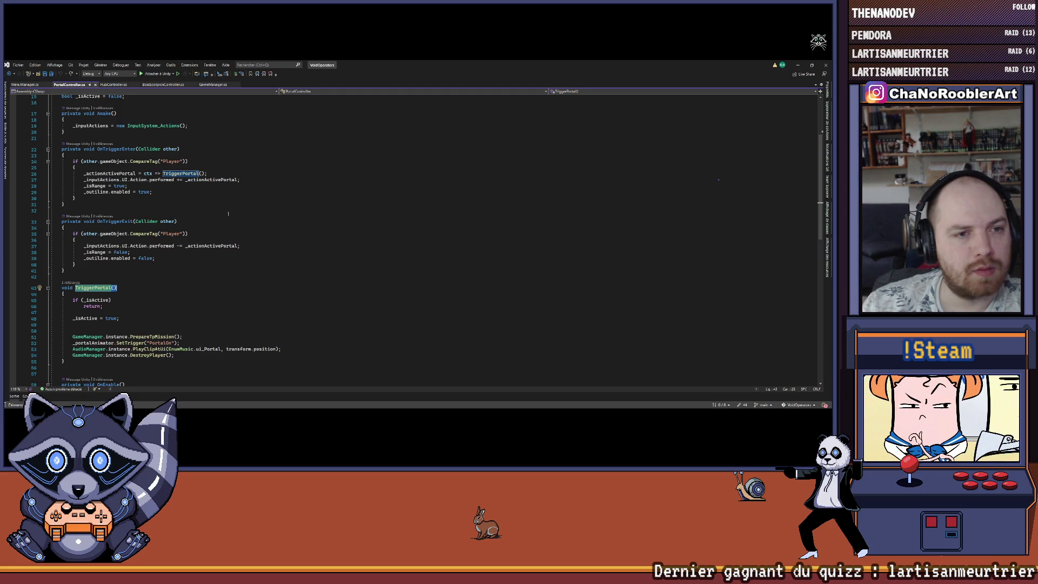
pyautogui.scroll(-2, 271, 222)
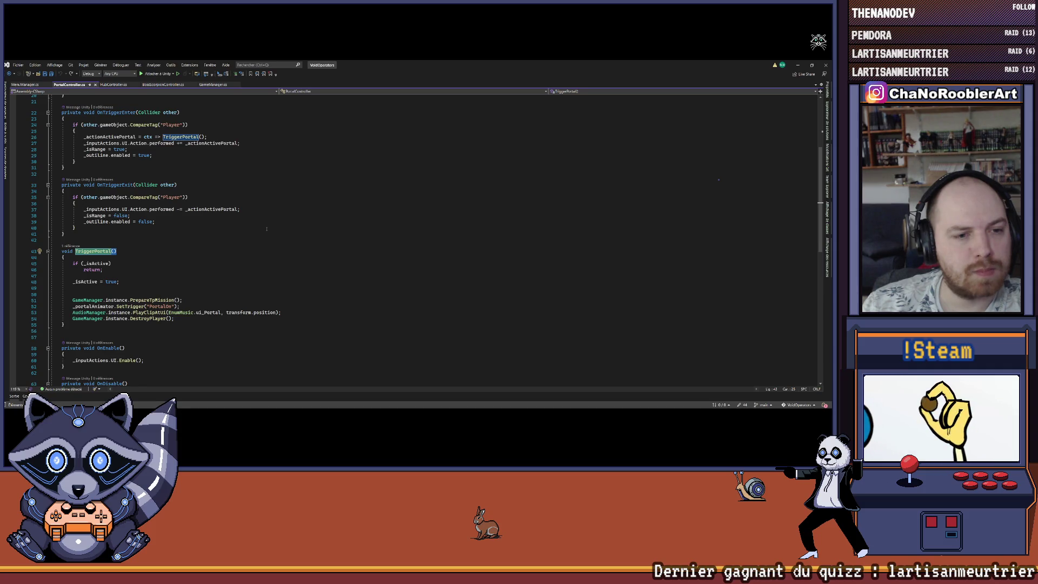
pyautogui.scroll(5, 267, 229)
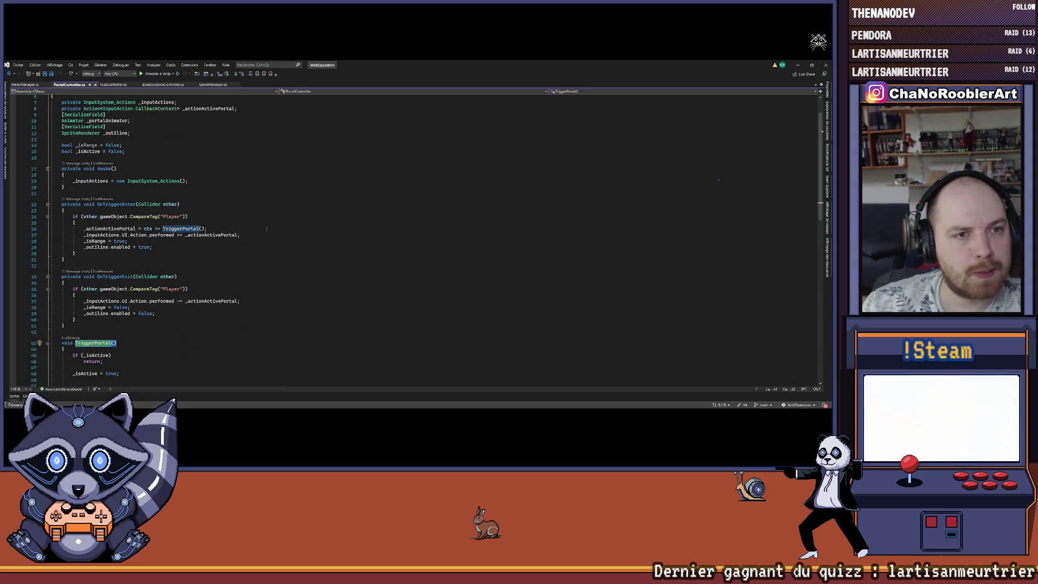
pyautogui.scroll(-7, 266, 228)
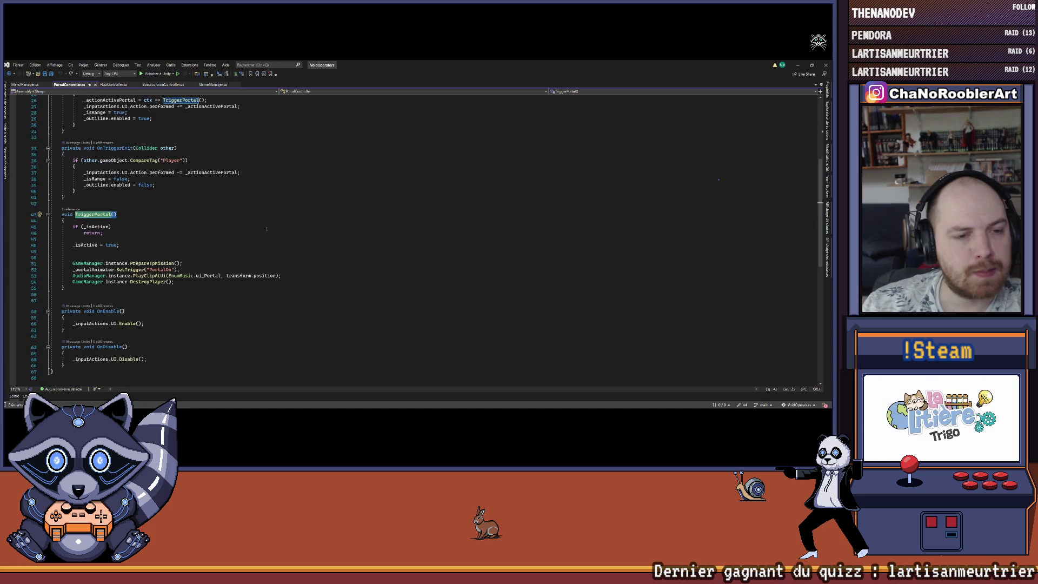
pyautogui.click(90, 202)
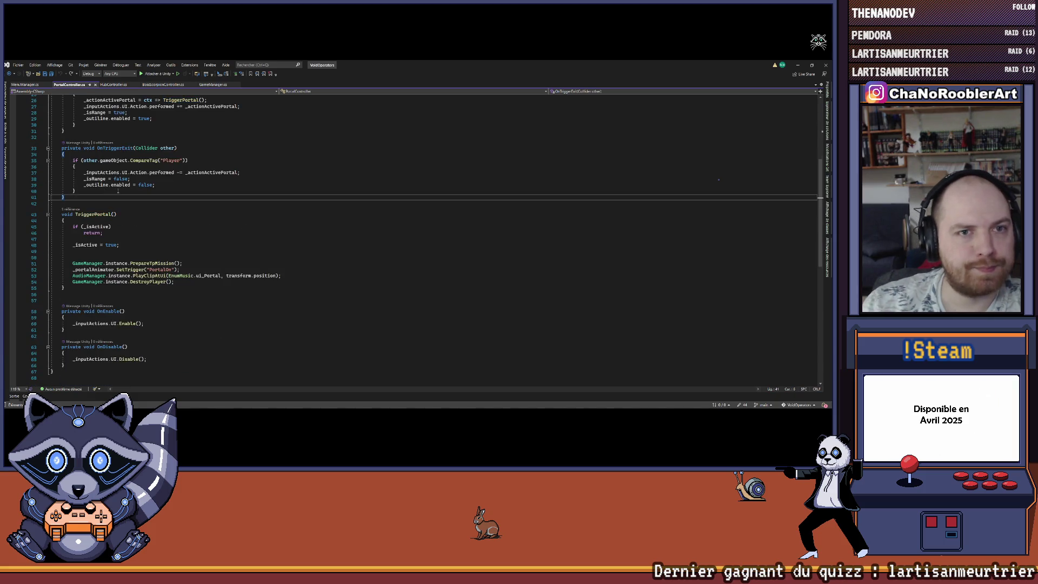
pyautogui.press('Return')
pyautogui.press('Return')
pyautogui.press('Return')
pyautogui.hotkey('ctrl', 's')
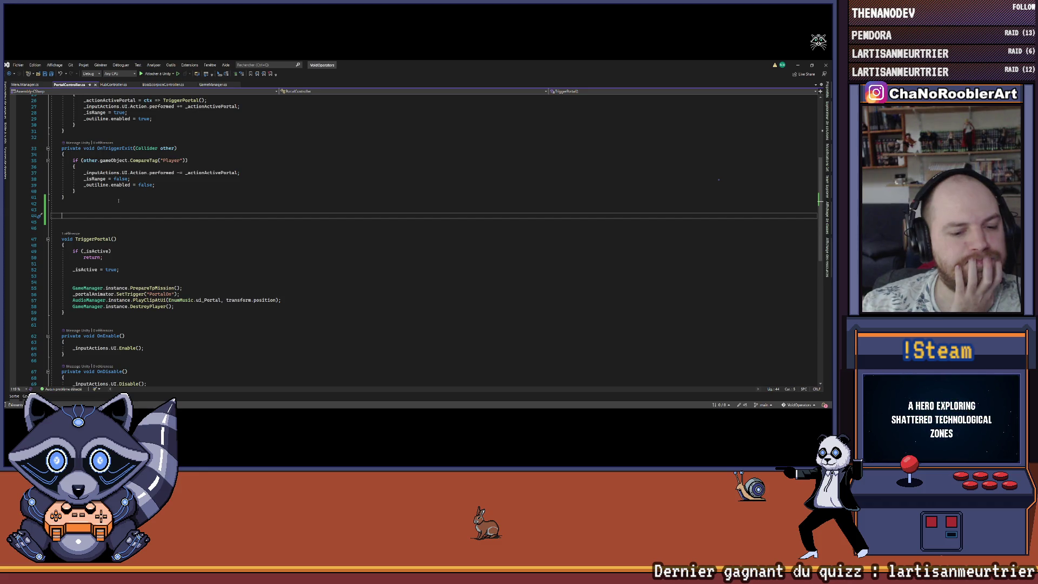
# Review PortalController.cs, then start a 'void Open…' method declaration on the blank line below OnTriggerExit.
pyautogui.scroll(8, 118, 201)
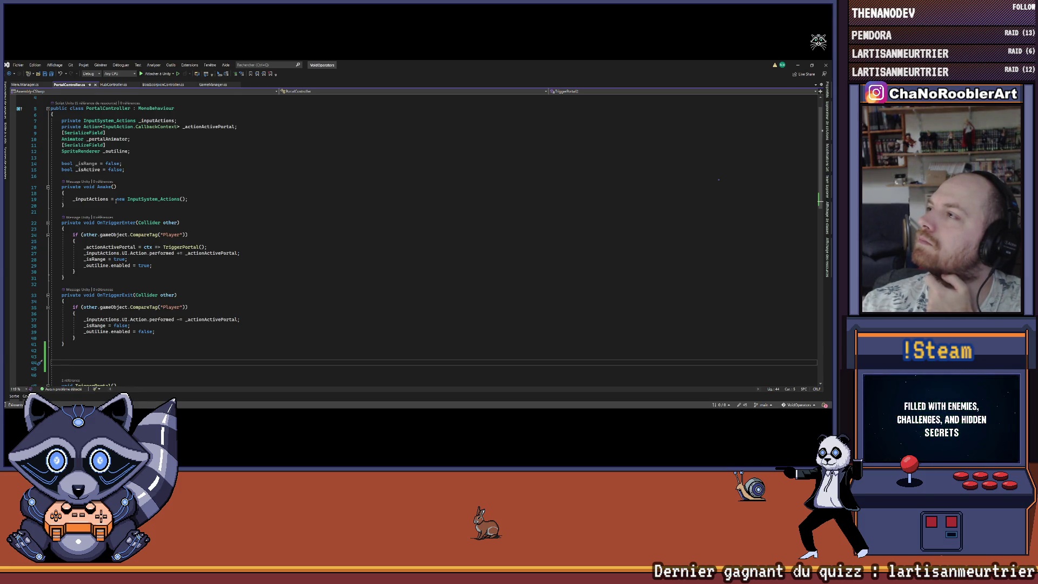
pyautogui.scroll(-6, 116, 201)
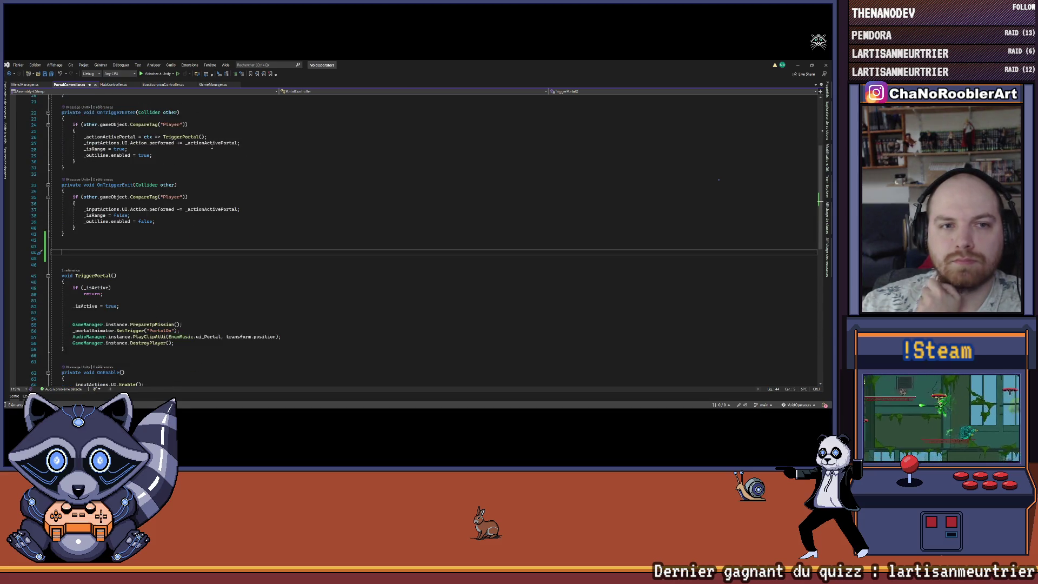
pyautogui.scroll(-2, 227, 221)
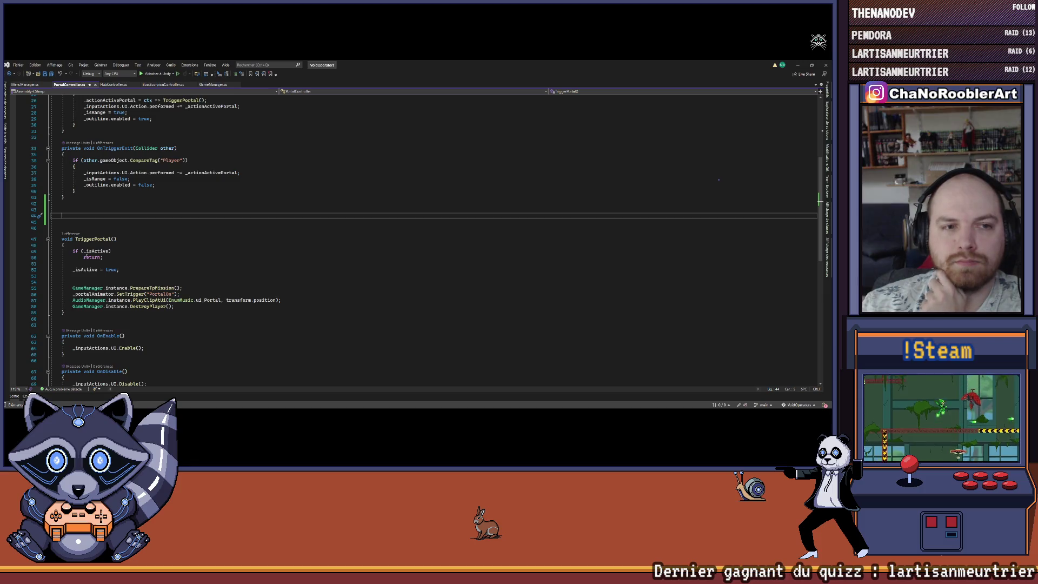
pyautogui.scroll(-4, 106, 256)
pyautogui.scroll(9, 225, 279)
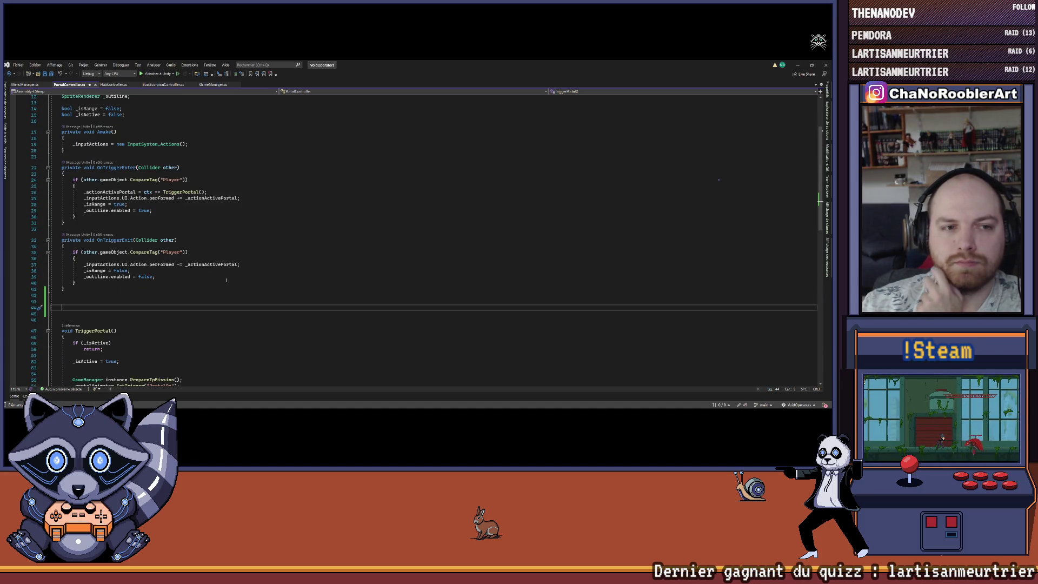
pyautogui.scroll(1, 226, 280)
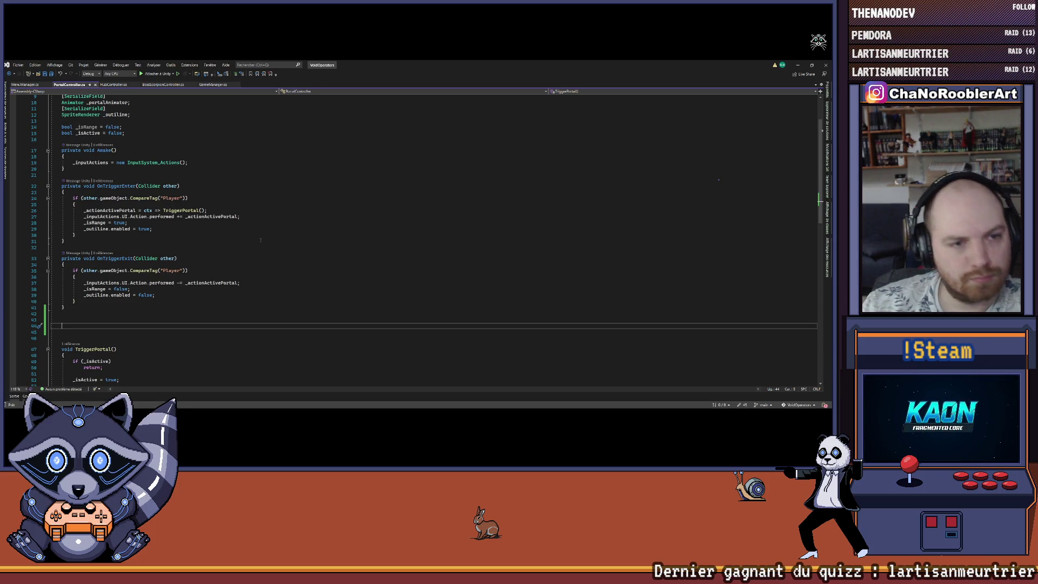
pyautogui.scroll(-2, 254, 244)
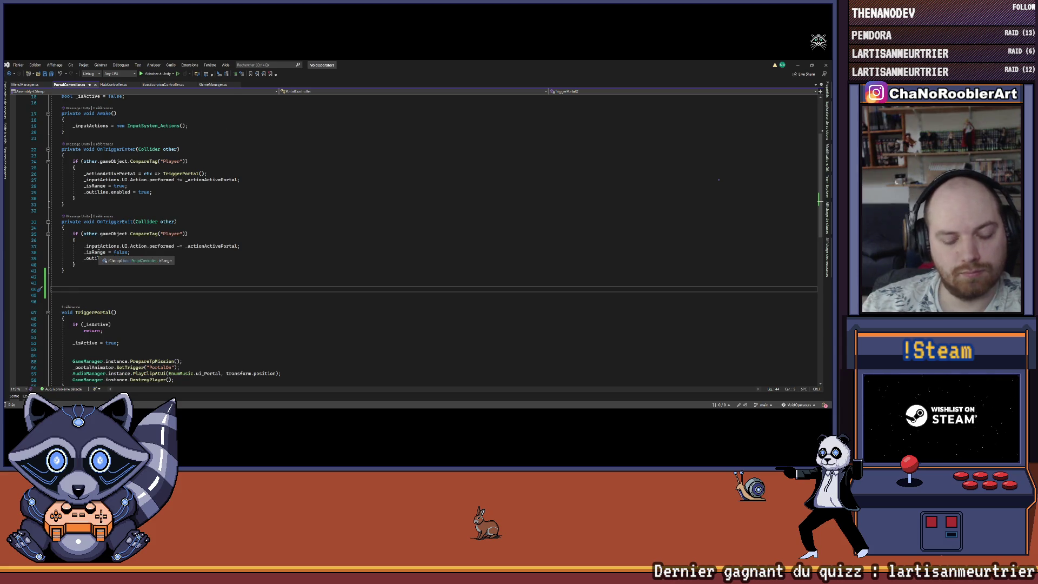
pyautogui.write('void On')
pyautogui.write('pen')
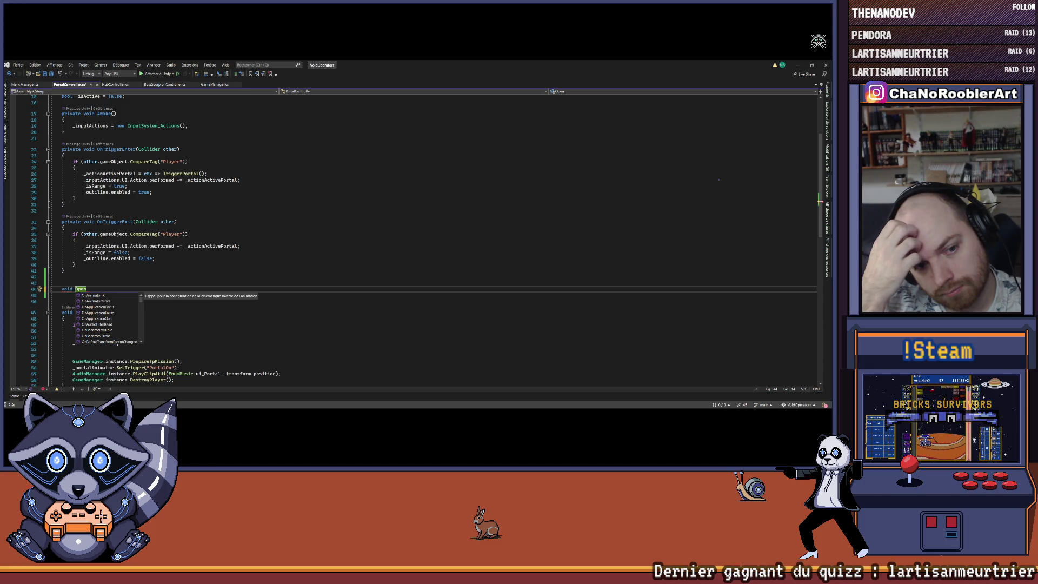
# Finish declaring an empty OpenTpMission() method with its opening brace.
pyautogui.write('TpM')
pyautogui.press('BackSpace')
pyautogui.press('BackSpace')
pyautogui.press('BackSpace')
pyautogui.write('sion() {')
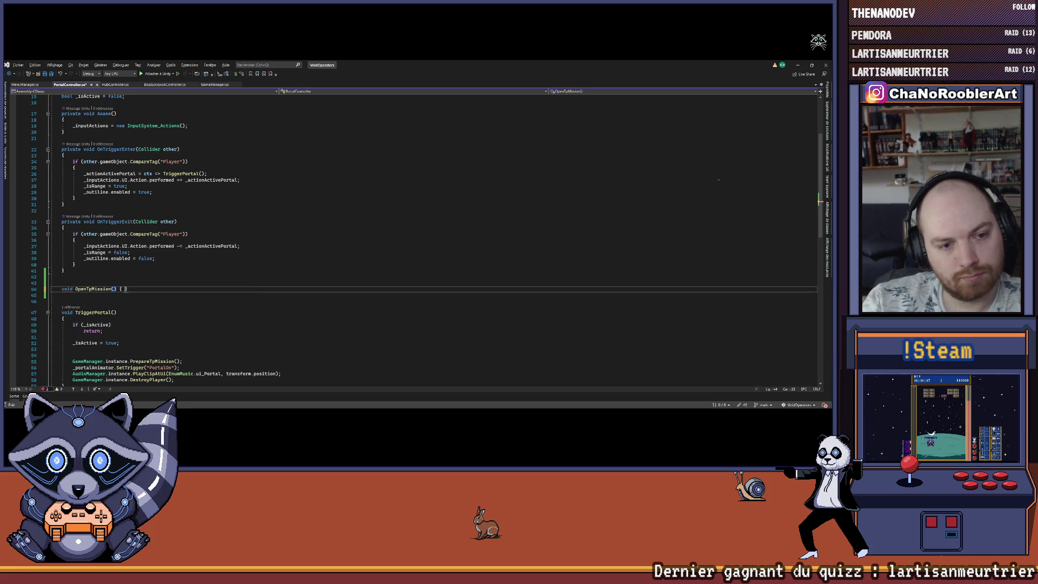
pyautogui.press('Return')
pyautogui.write('{')
pyautogui.press('Return')
# Comment out the two portal action lines in OnTriggerEnter and add blank lines below them.
pyautogui.scroll(-2, 171, 271)
pyautogui.scroll(2, 171, 270)
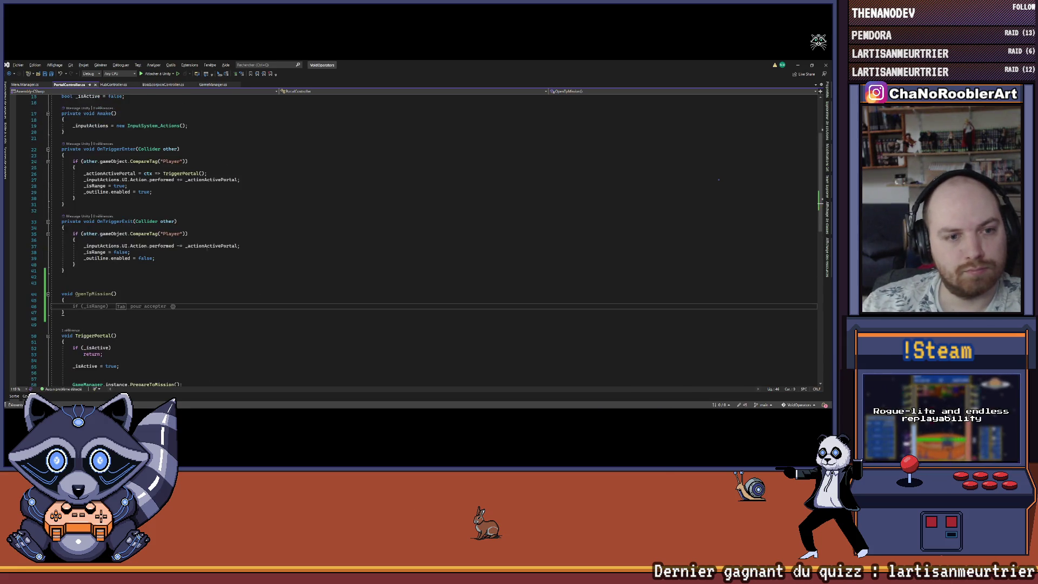
pyautogui.moveTo(71, 174); pyautogui.dragTo(263, 181)
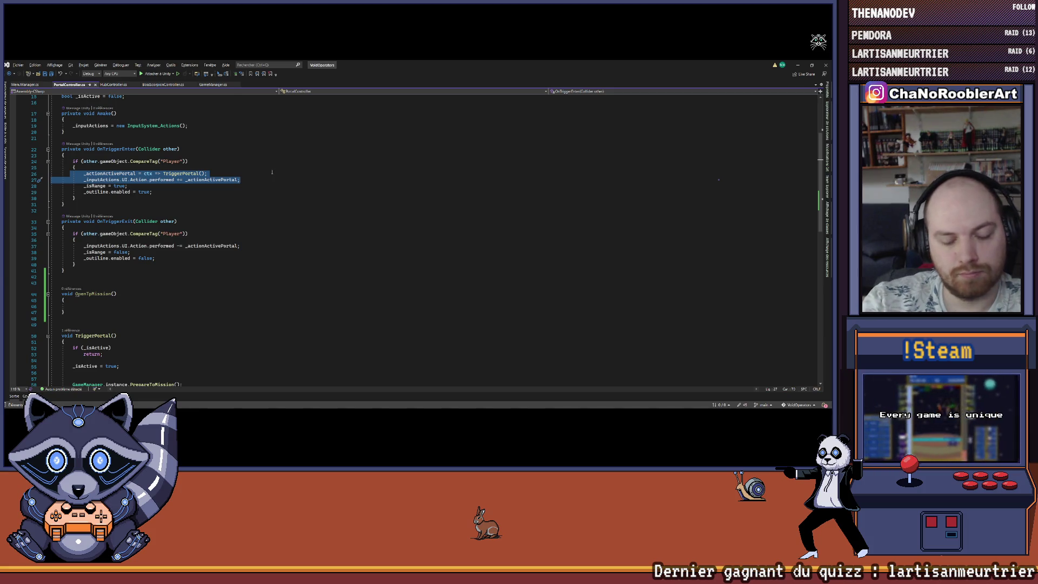
pyautogui.moveTo(241, 180); pyautogui.dragTo(51, 173)
pyautogui.hotkey('ctrl', 'k')
pyautogui.hotkey('ctrl', 'c')
pyautogui.press('End')
pyautogui.press('Return')
pyautogui.press('Return')
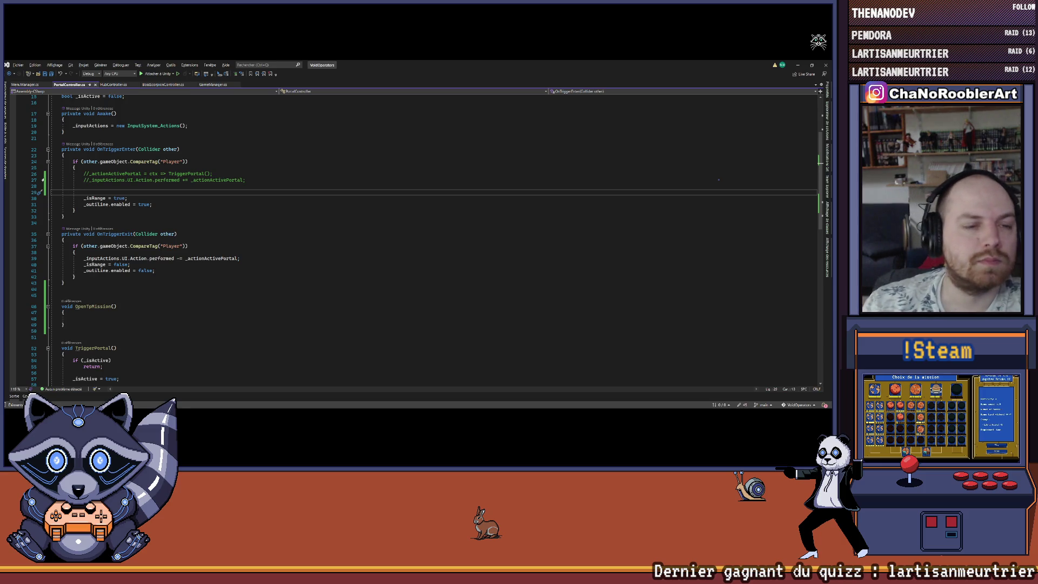
# Make OpenTpMission() call MenuManager.instance.OpenTpMission() and save the script.
pyautogui.scroll(-1, 147, 240)
pyautogui.click(222, 298)
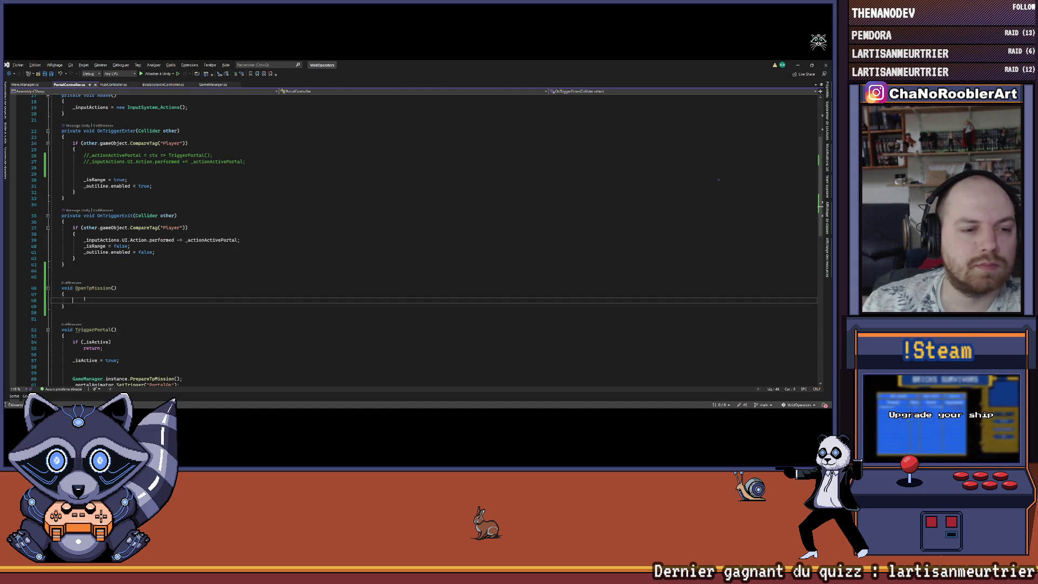
pyautogui.write('MenuManager.instance.O')
pyautogui.press('Tab')
pyautogui.hotkey('ctrl', 's')
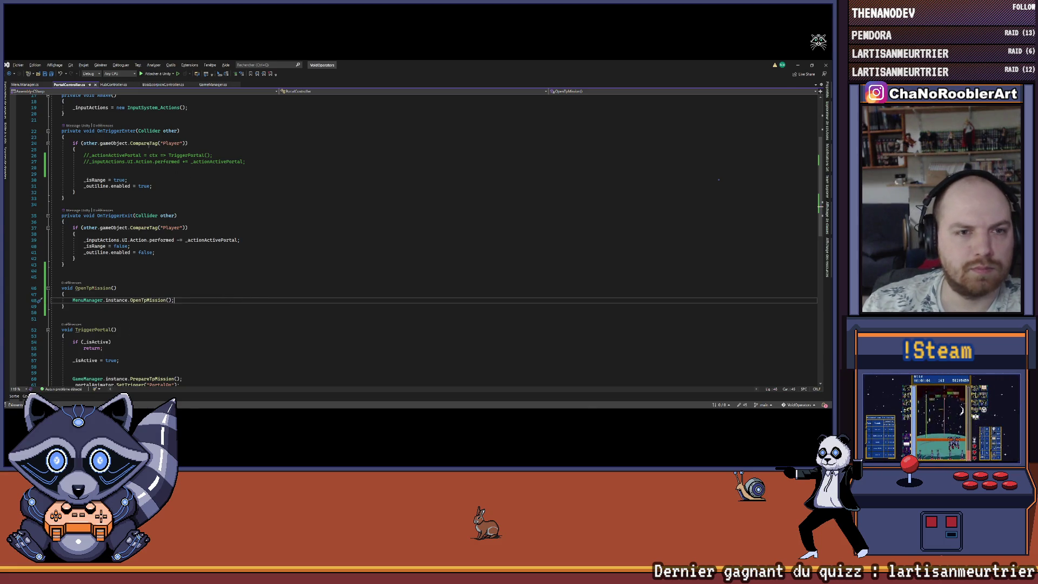
# Duplicate the commented portal lines, uncomment the copy, and point it at OpenTpMission instead of TriggerPortal.
pyautogui.moveTo(81, 155); pyautogui.dragTo(245, 162)
pyautogui.hotkey('ctrl', 'c')
pyautogui.click(83, 167)
pyautogui.hotkey('ctrl', 'v')
pyautogui.moveTo(75, 168); pyautogui.dragTo(277, 180)
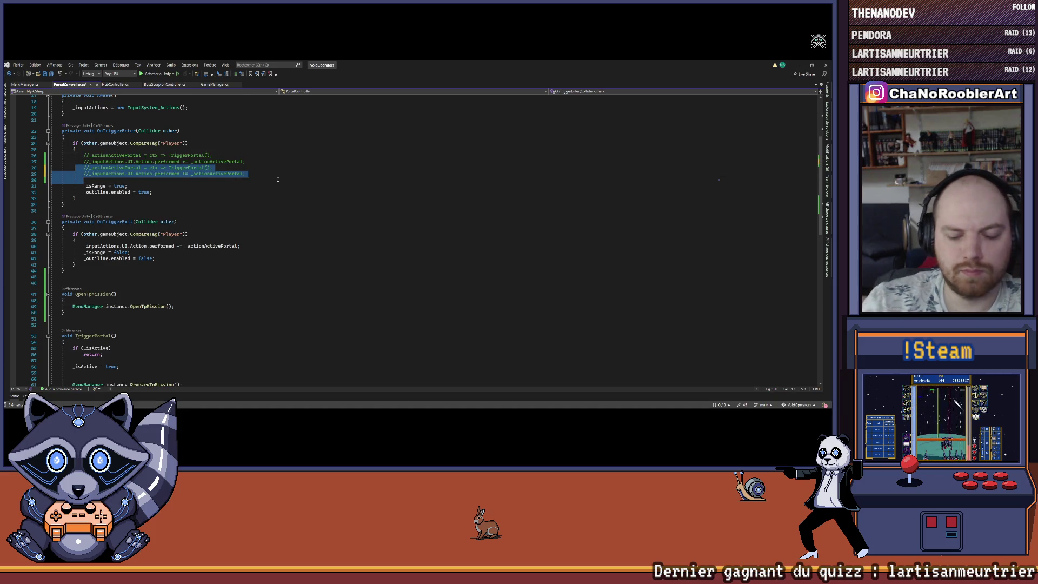
pyautogui.hotkey('ctrl', 'k')
pyautogui.hotkey('ctrl', 'u')
pyautogui.doubleClick(83, 296)
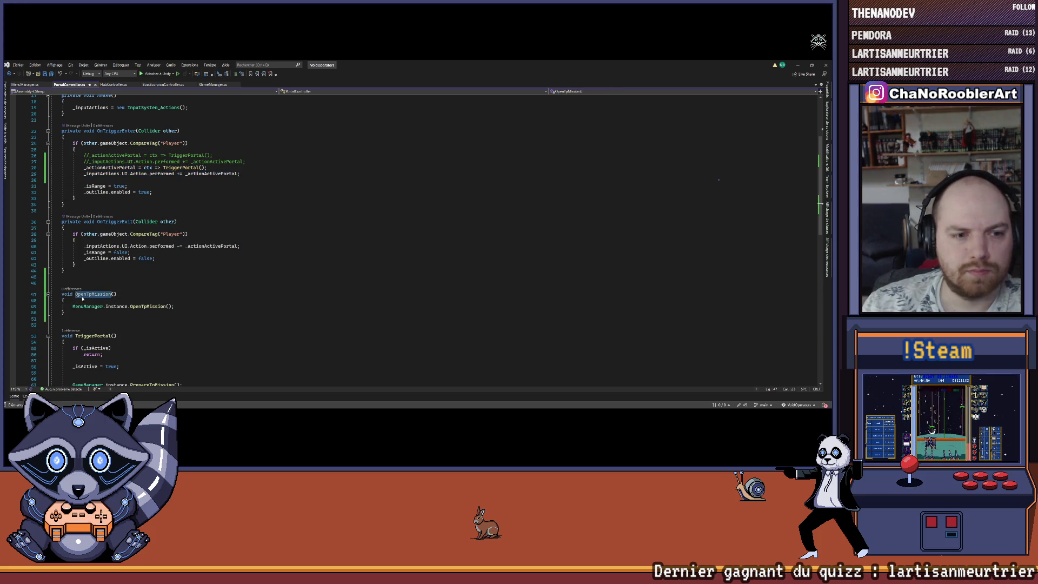
pyautogui.doubleClick(181, 168)
pyautogui.hotkey('ctrl', 'v')
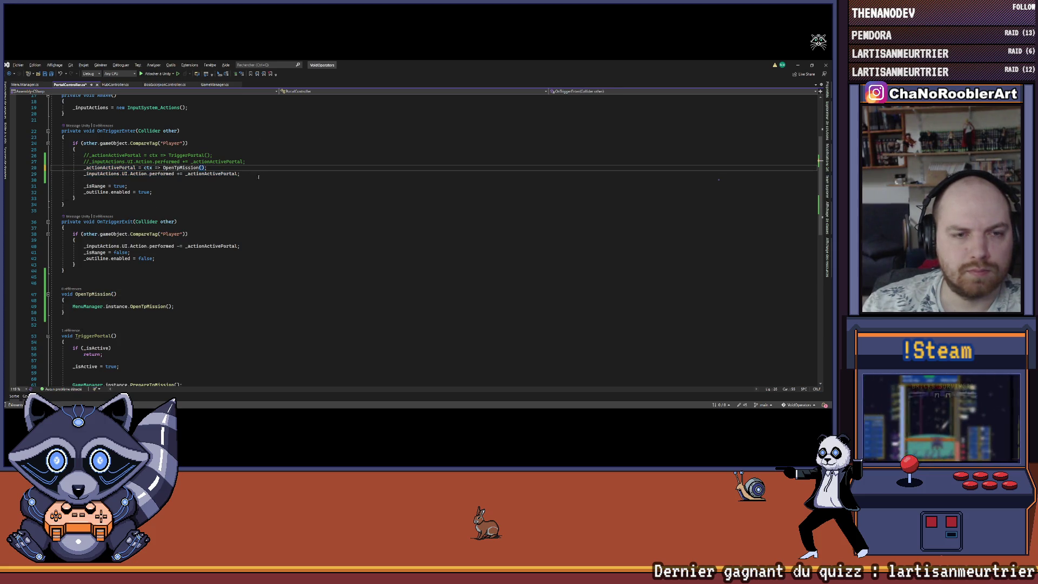
# Highlight every use of _actionActivePortal and review the OnTriggerExit method.
pyautogui.moveTo(103, 168); pyautogui.dragTo(120, 167)
pyautogui.doubleClick(119, 168)
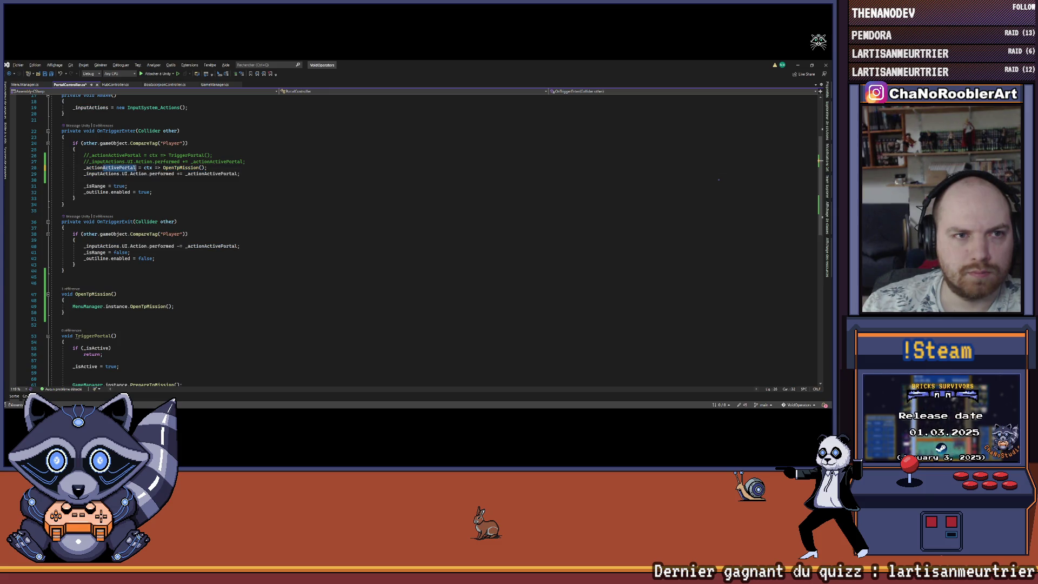
pyautogui.scroll(6, 119, 167)
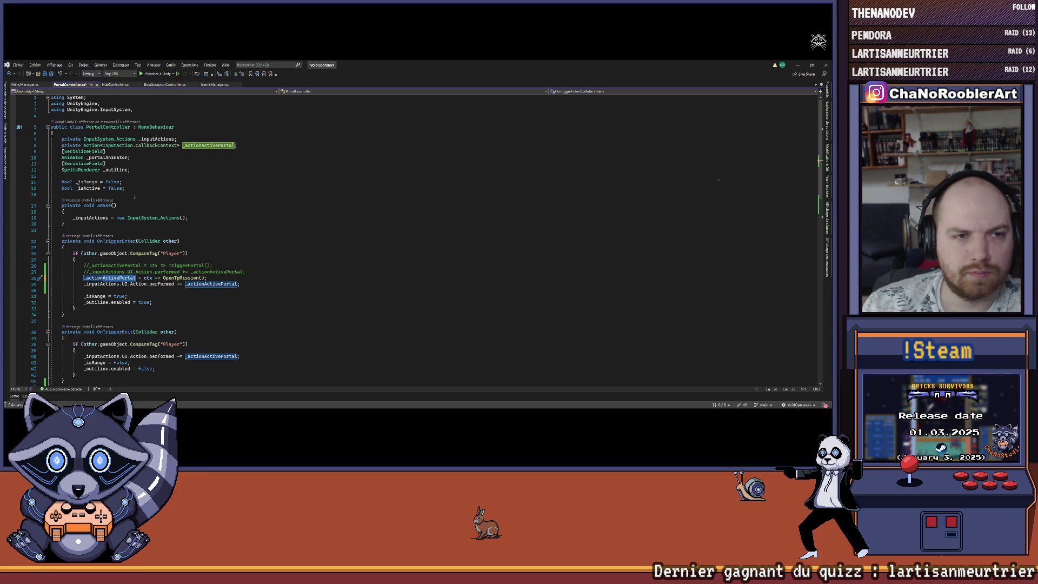
pyautogui.scroll(-5, 124, 285)
pyautogui.click(125, 289)
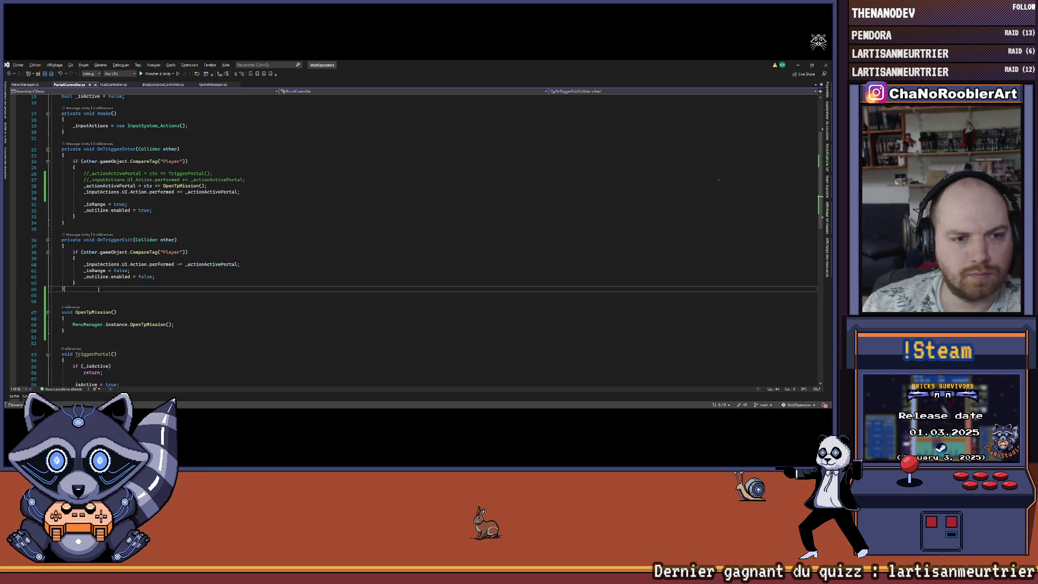
pyautogui.scroll(-3, 125, 285)
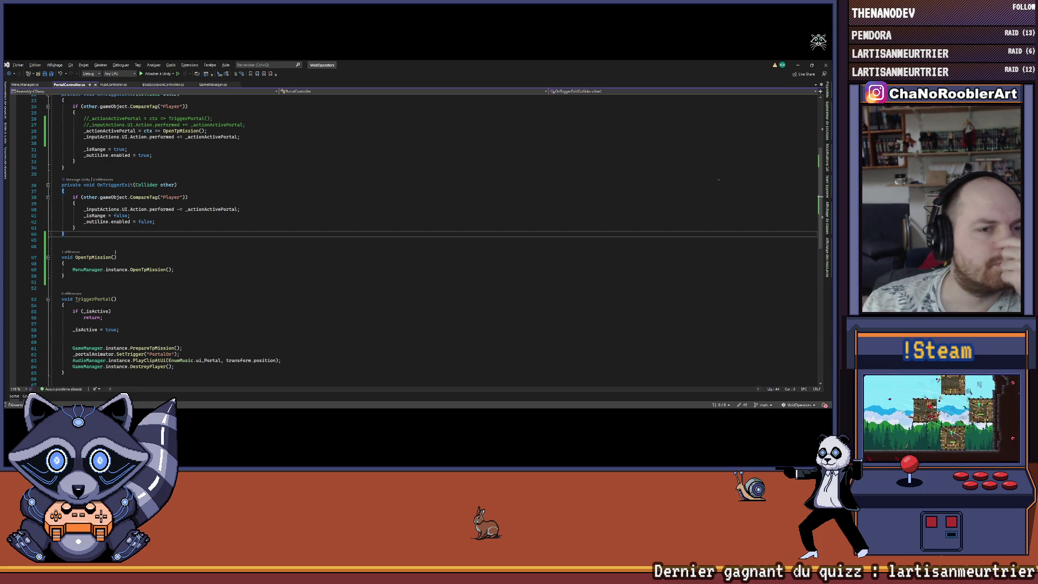
pyautogui.scroll(1, 379, 244)
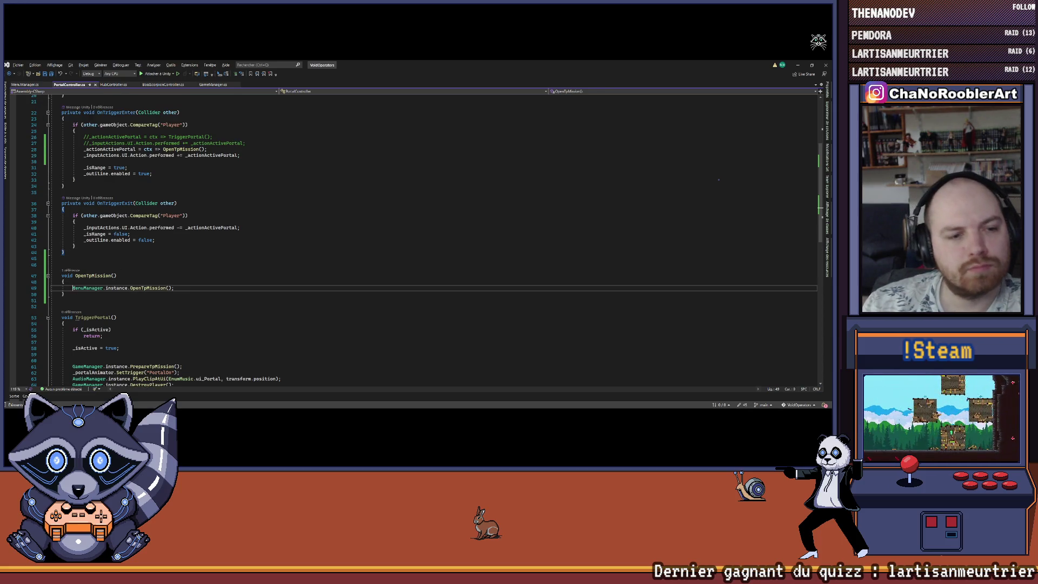
# Add a MenuManager.instance.CloseTpMission() call in OnTriggerExit after the outline disable line.
pyautogui.moveTo(73, 288); pyautogui.dragTo(188, 286)
pyautogui.click(178, 240)
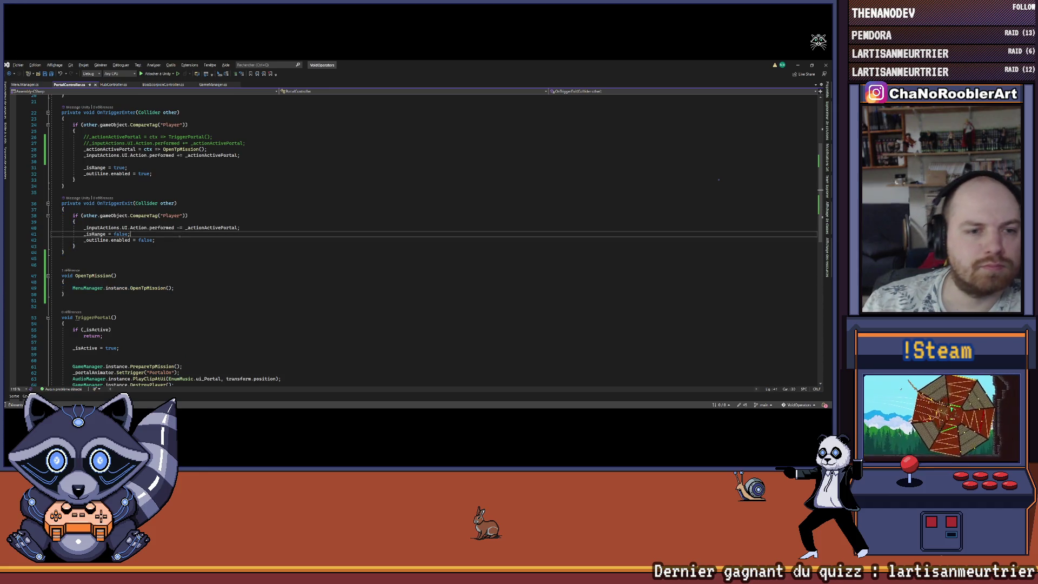
pyautogui.press('Return')
pyautogui.hotkey('ctrl', 'v')
pyautogui.press('Left')
pyautogui.press('Left')
pyautogui.press('Left')
pyautogui.press('BackSpace')
pyautogui.press('BackSpace')
pyautogui.press('BackSpace')
pyautogui.write('Close')
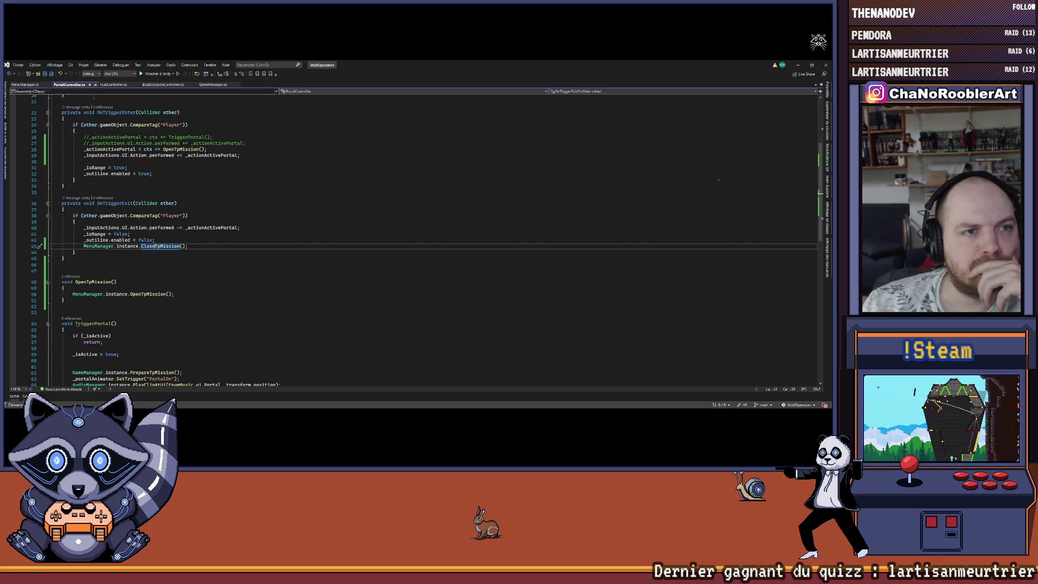
pyautogui.click(378, 215)
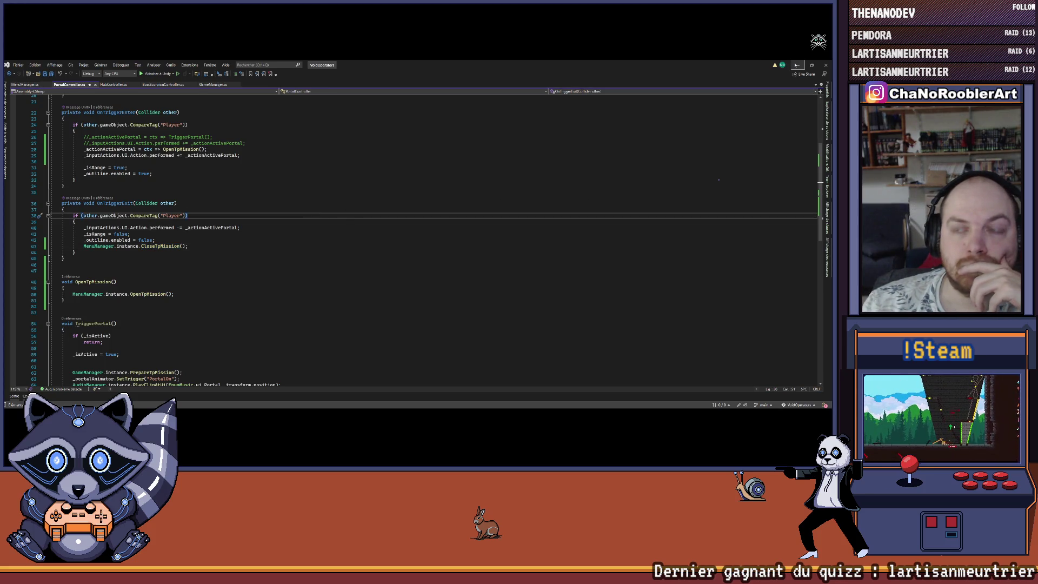
# Play-test in Unity by running the player right into the mission portal, then stop and dismiss the Play Mode warning.
pyautogui.hotkey('alt', 'Tab')
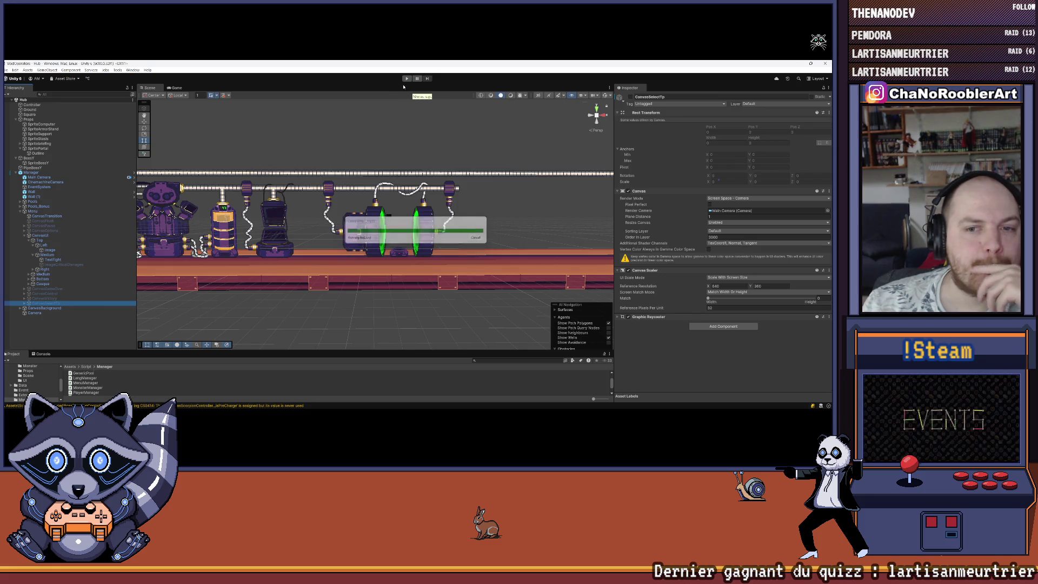
pyautogui.click(406, 80)
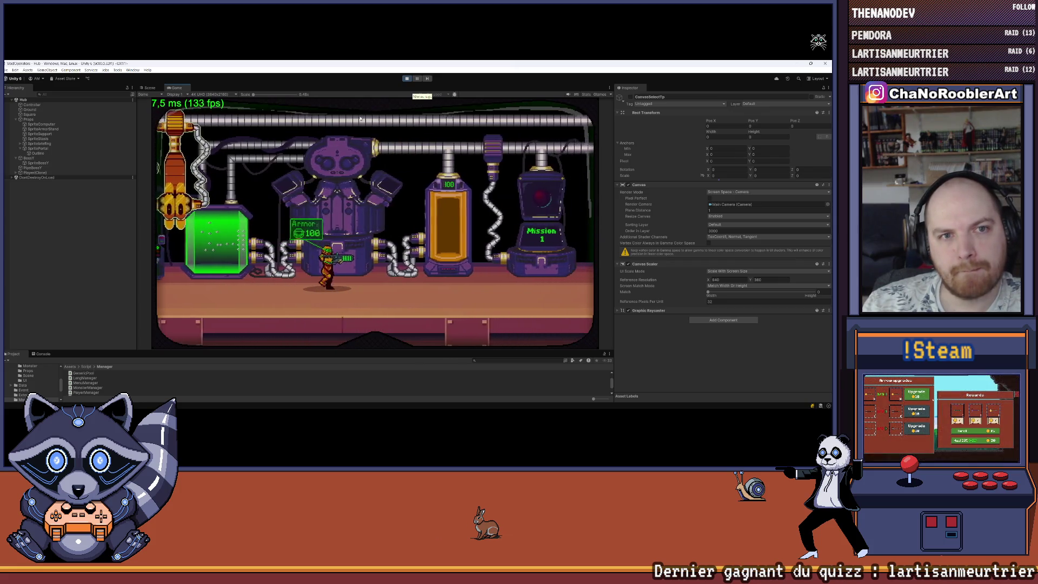
pyautogui.press('Right')
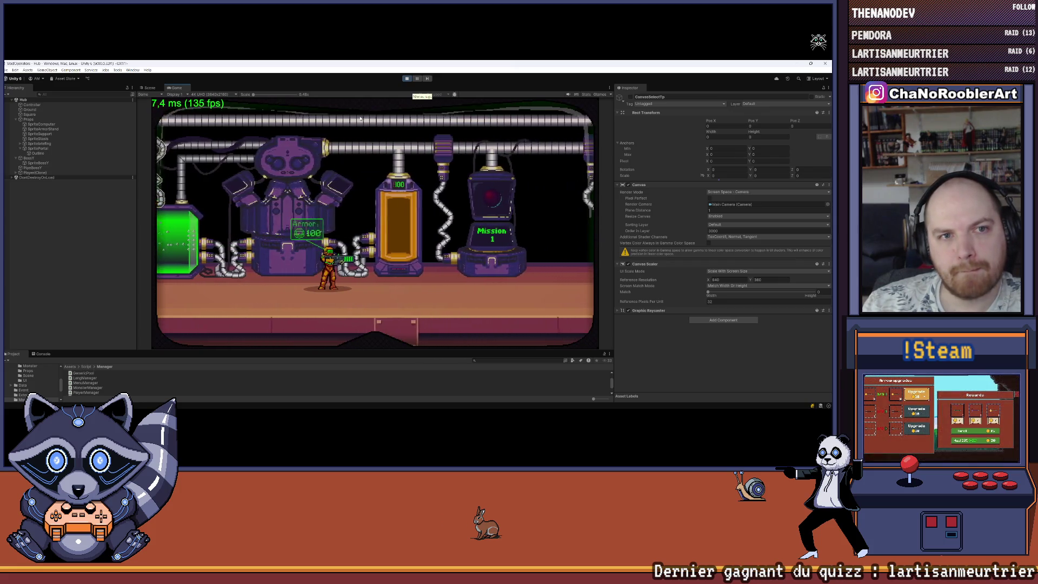
pyautogui.press('Right')
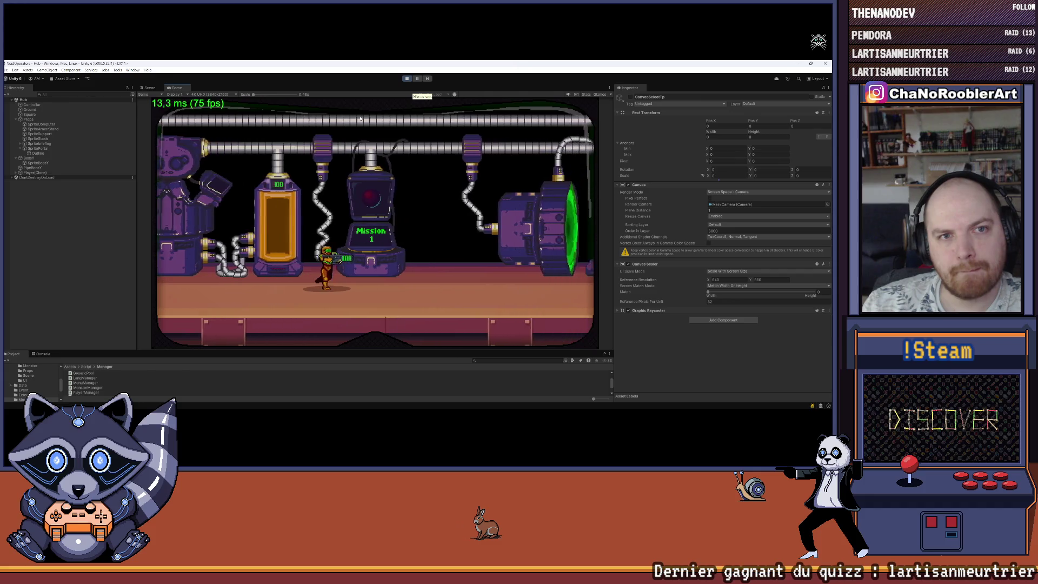
pyautogui.press('Right')
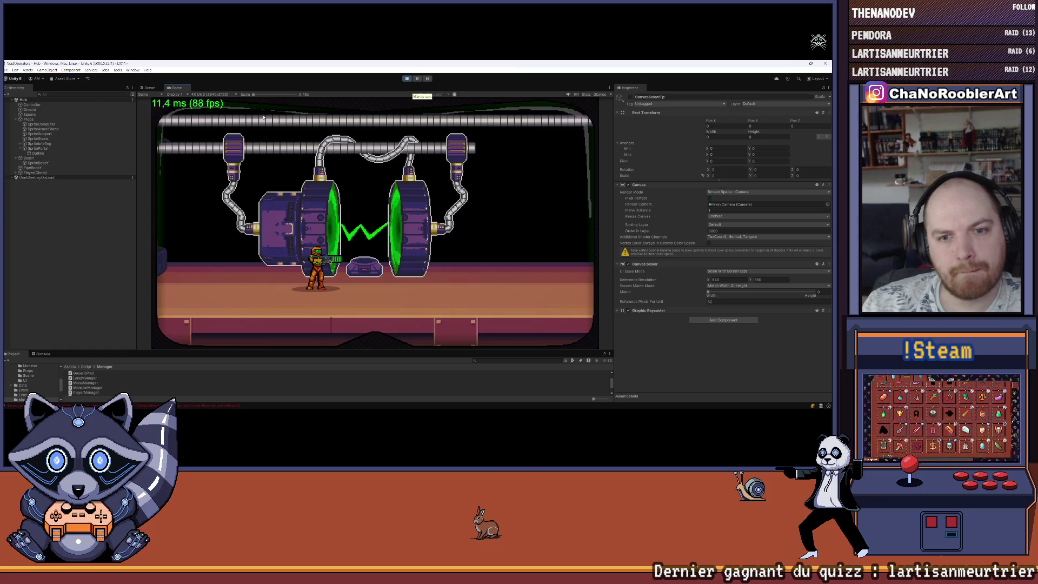
pyautogui.press('Right')
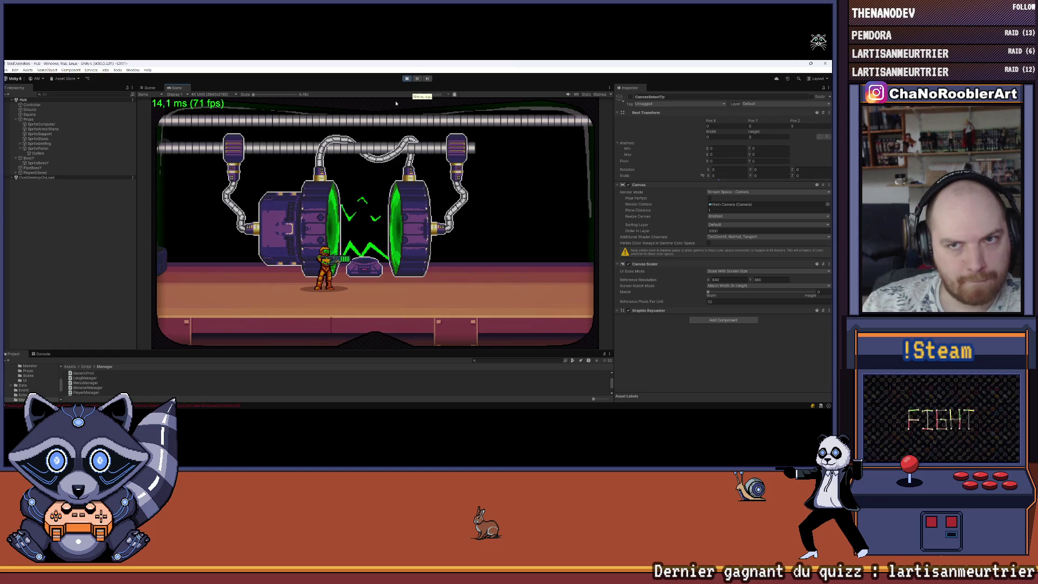
pyautogui.hotkey('ctrl', 'p')
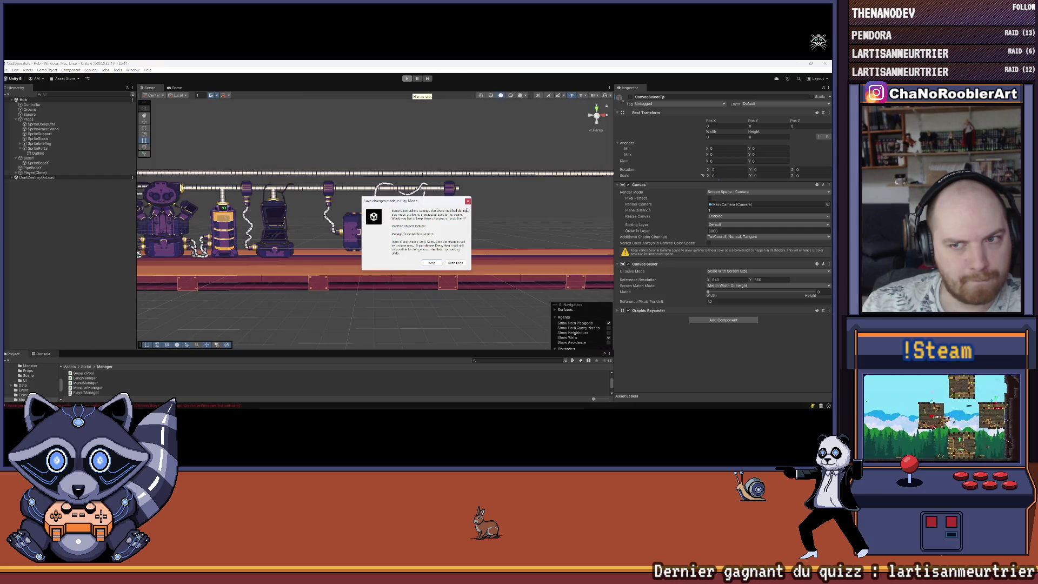
pyautogui.click(468, 202)
# Assign CanvasSelectTp to the Menu object's Canvas Select Tp field, then return to PortalController.cs in Visual Studio.
pyautogui.click(39, 355)
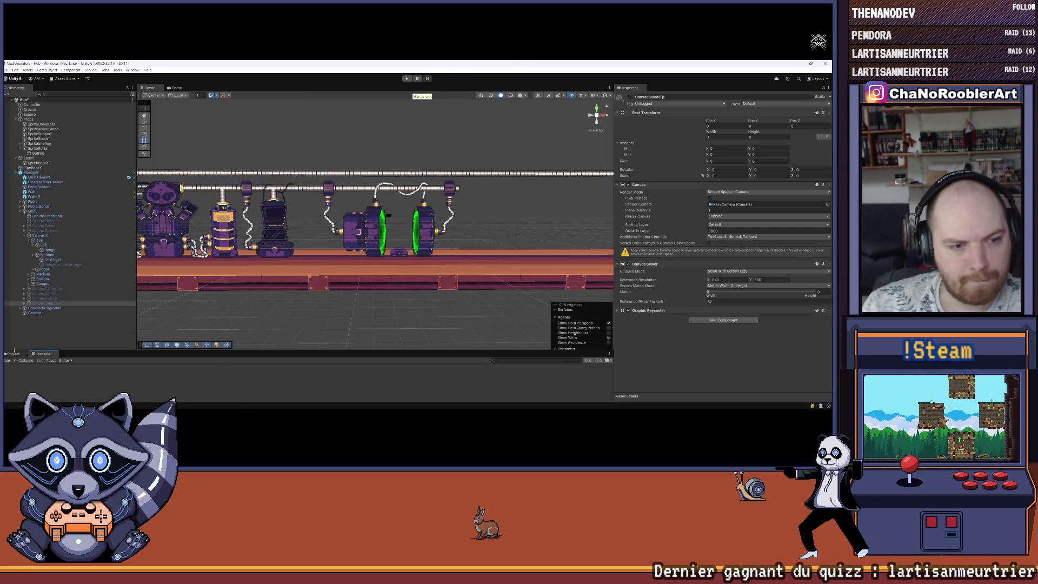
pyautogui.click(33, 172)
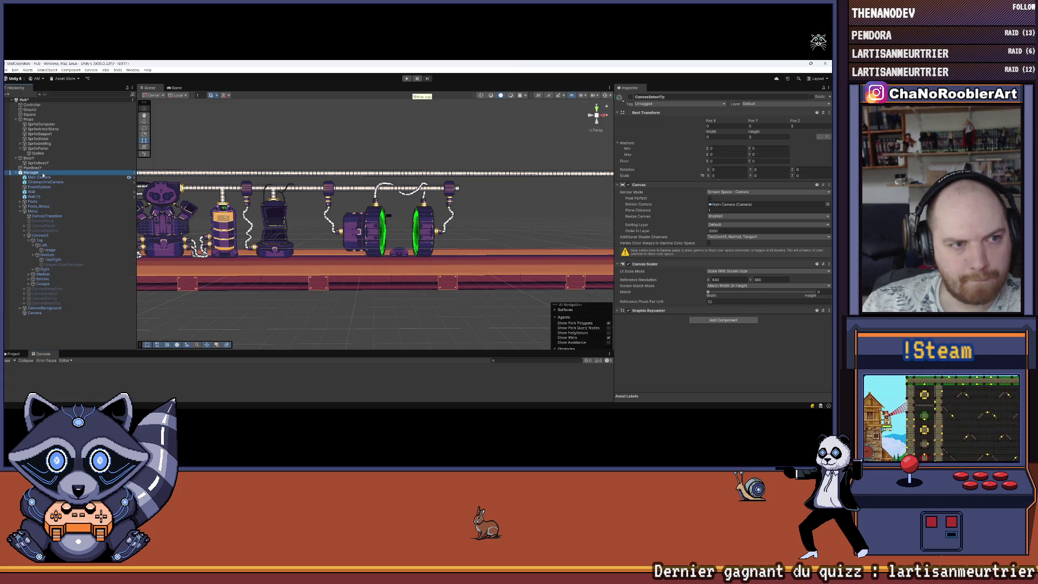
pyautogui.click(628, 320)
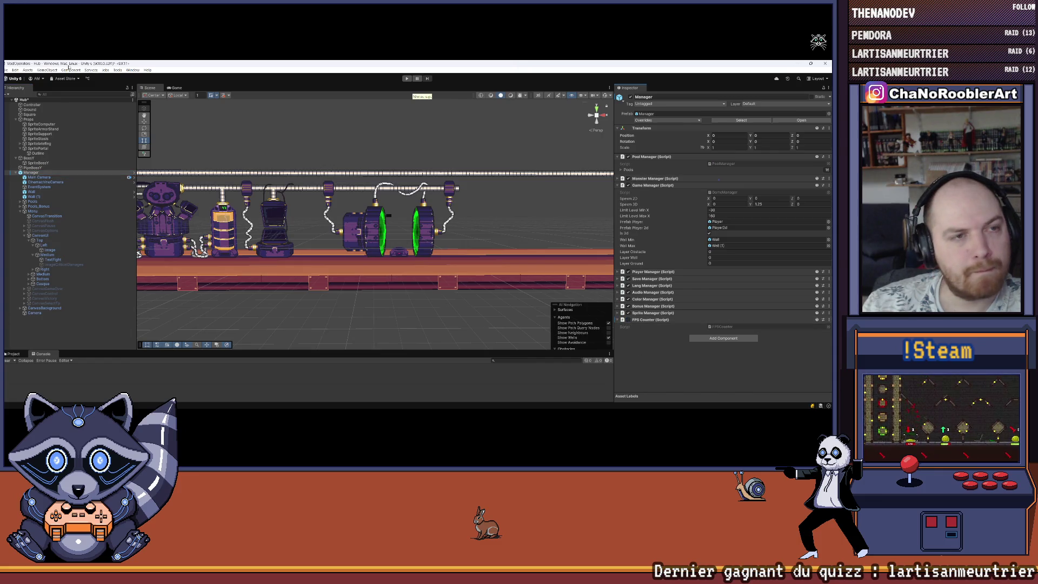
pyautogui.click(7, 70)
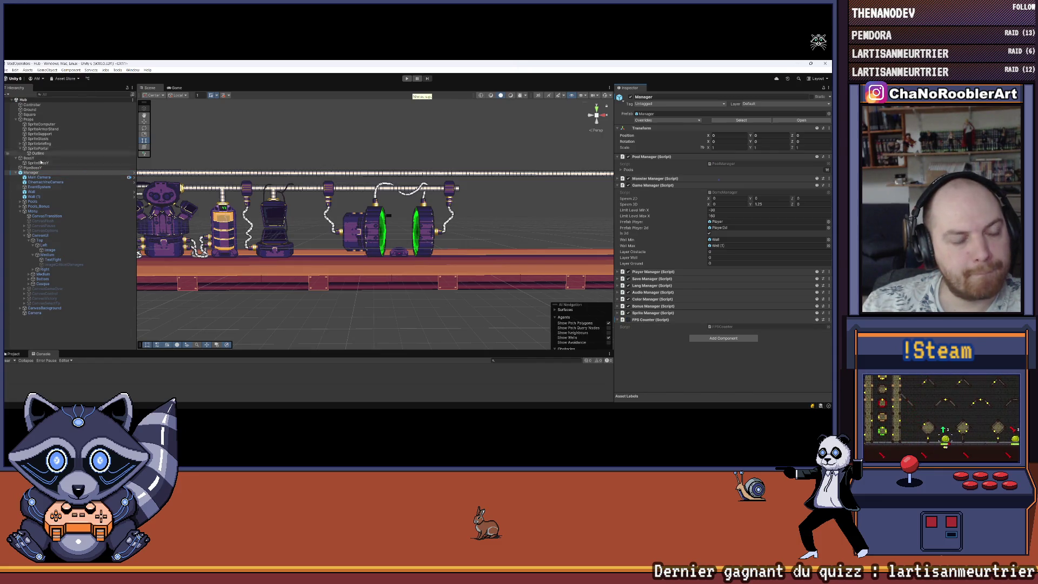
pyautogui.click(32, 210)
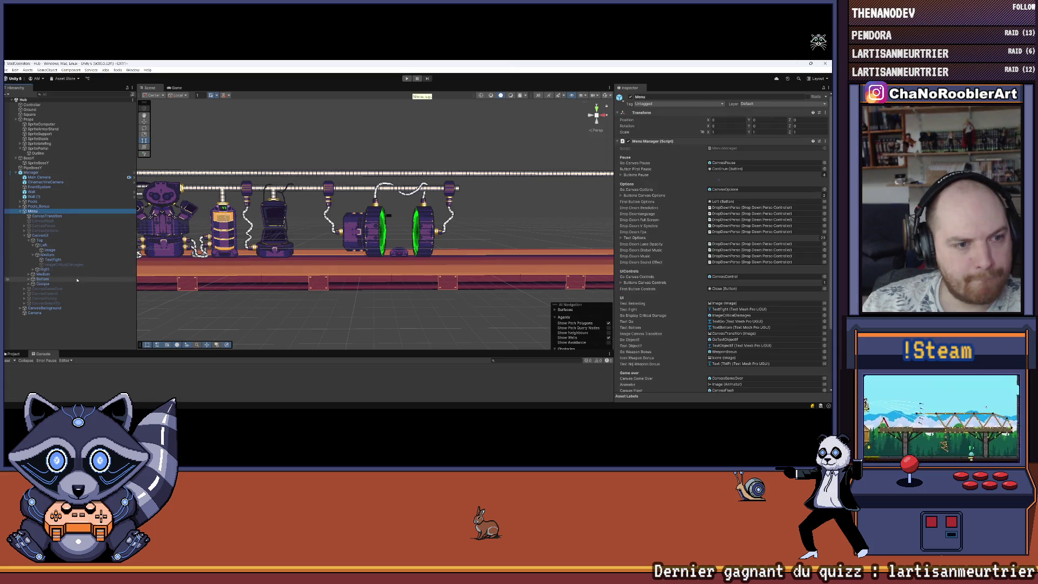
pyautogui.scroll(-5, 665, 274)
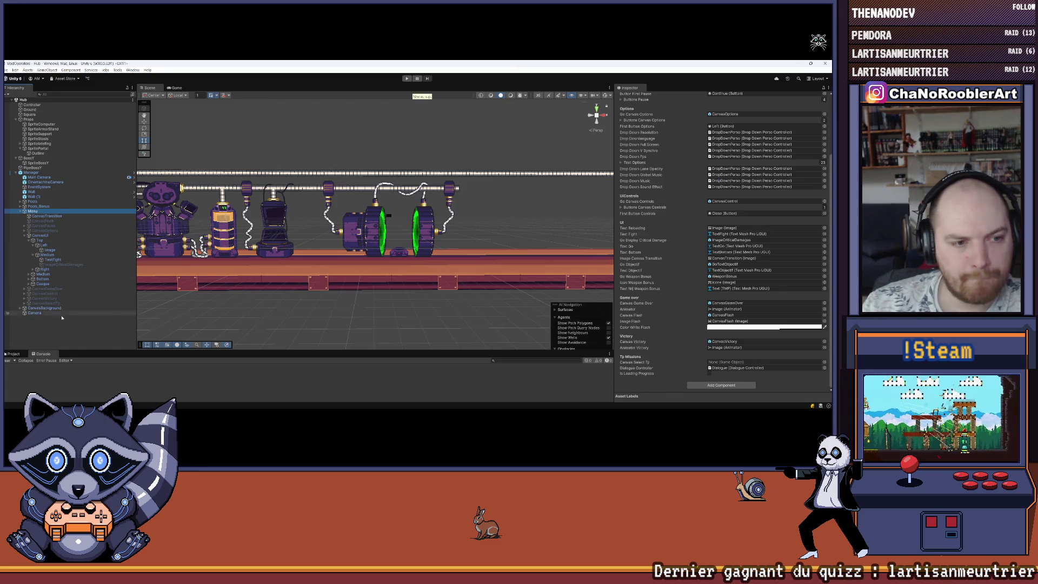
pyautogui.moveTo(46, 303); pyautogui.dragTo(728, 362)
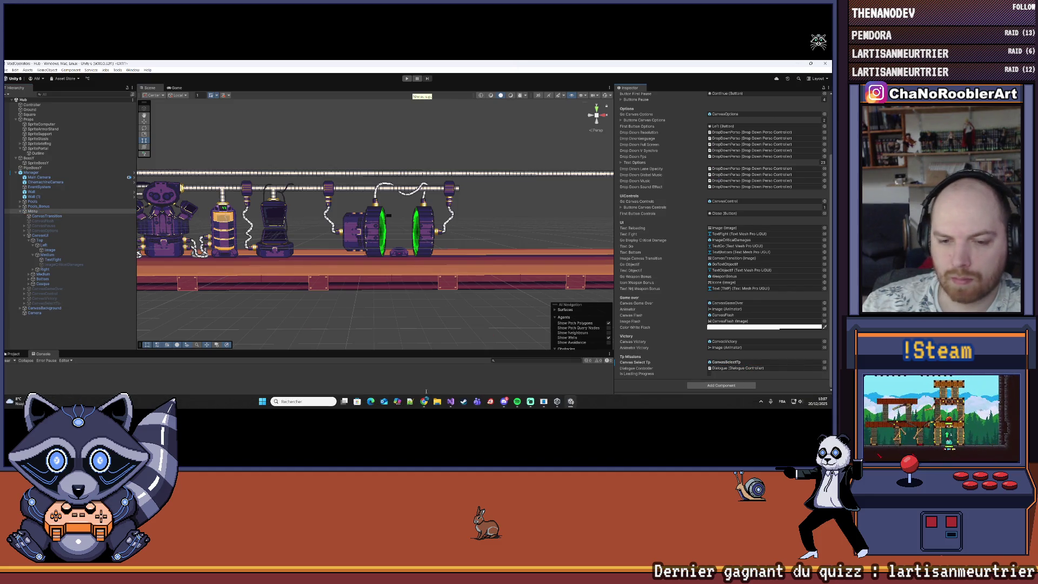
pyautogui.click(450, 402)
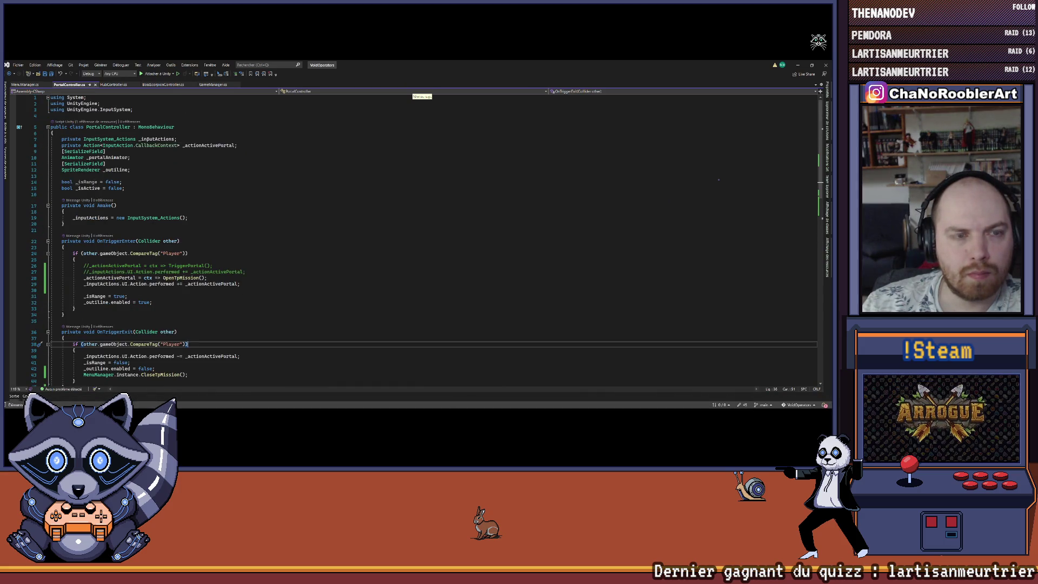
# Add a [Header("Dialogue")] attribute above the dialogueController field in MenuManager.cs and return to Unity.
pyautogui.click(25, 85)
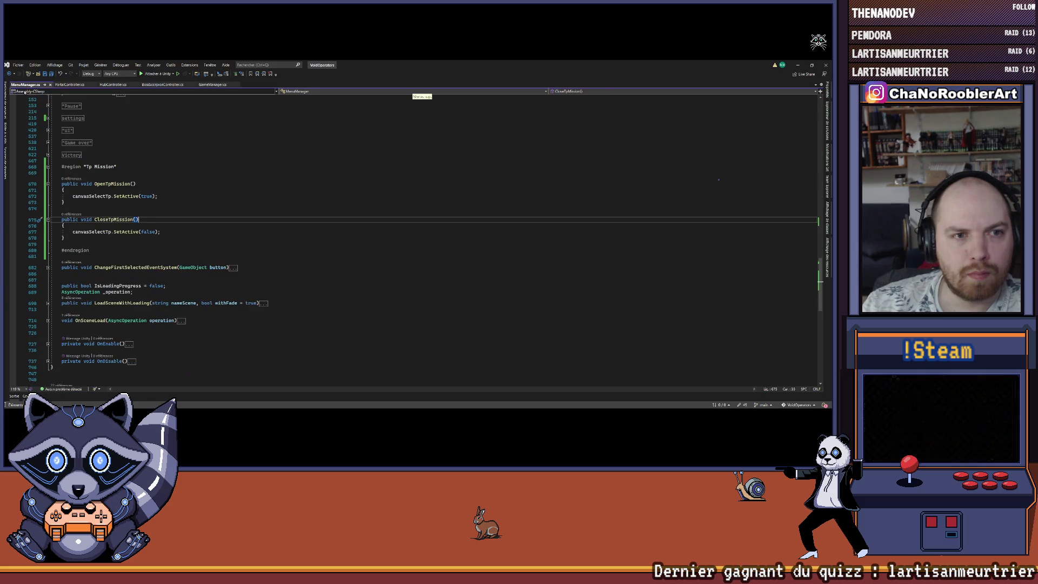
pyautogui.scroll(10, 131, 244)
pyautogui.scroll(-10, 131, 243)
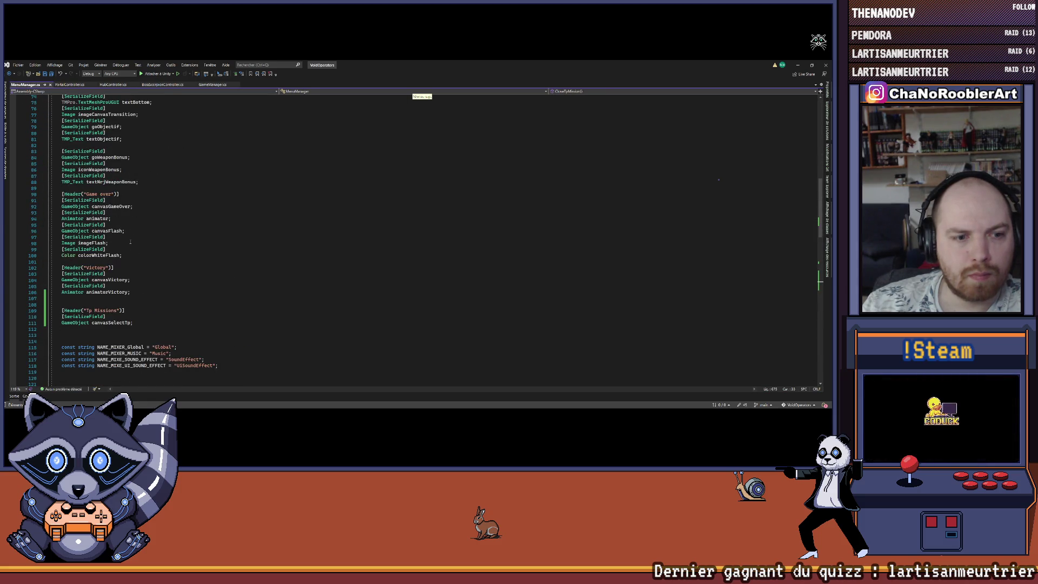
pyautogui.scroll(-2, 152, 226)
pyautogui.click(121, 294)
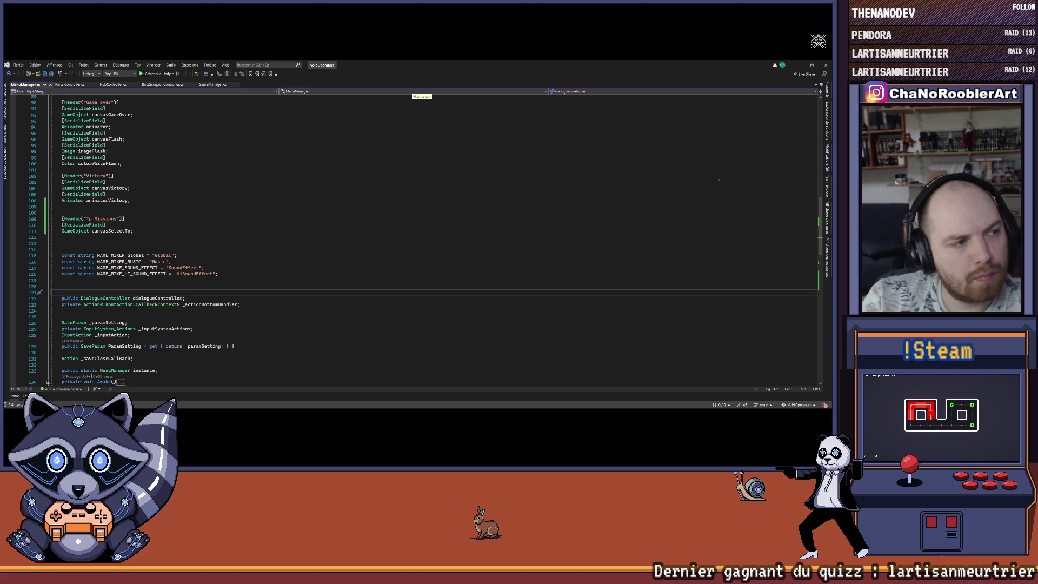
pyautogui.write('[')
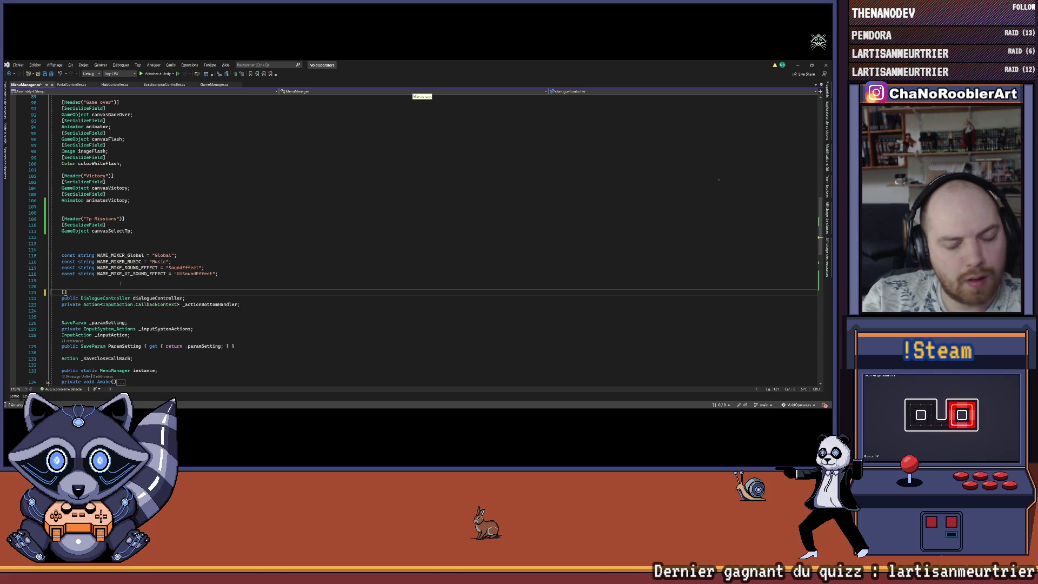
pyautogui.write('eader')
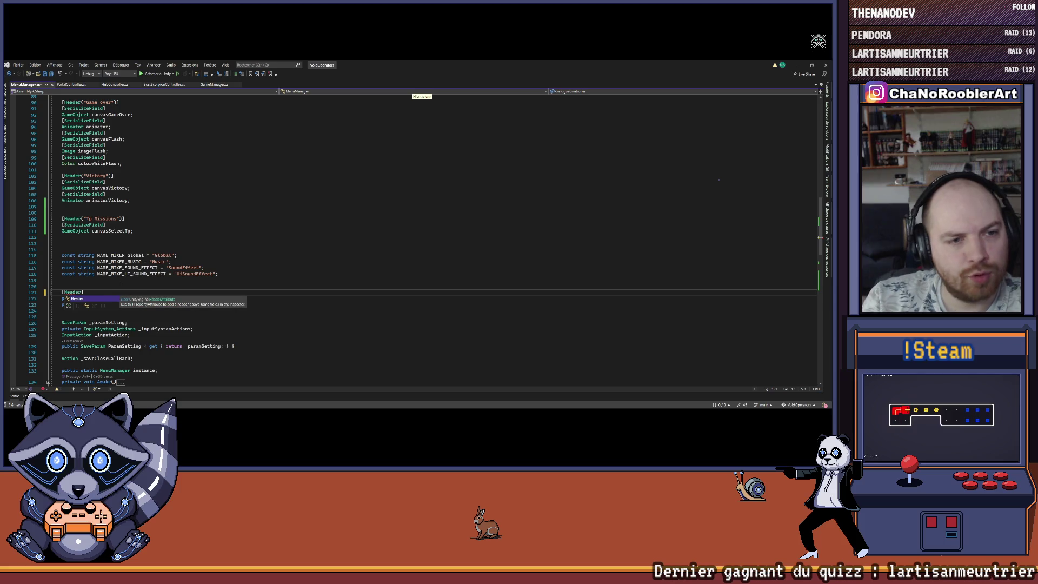
pyautogui.write('(')
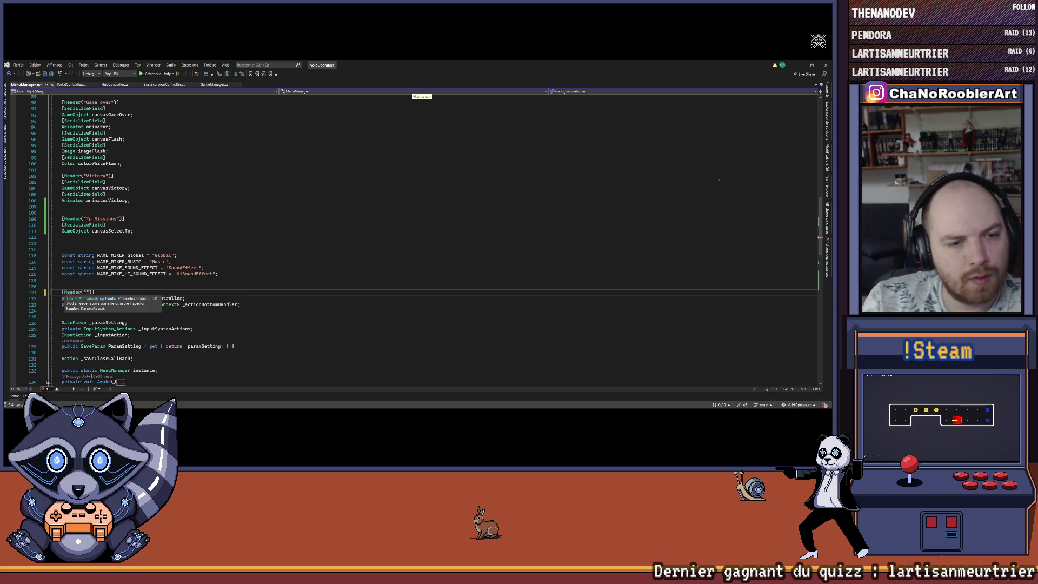
pyautogui.write('"Di')
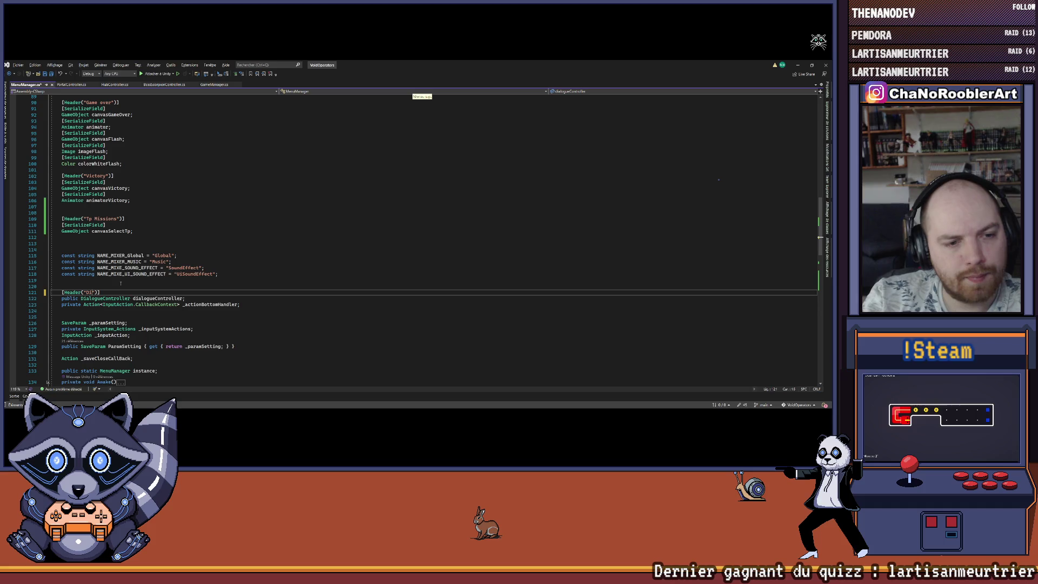
pyautogui.write('gou')
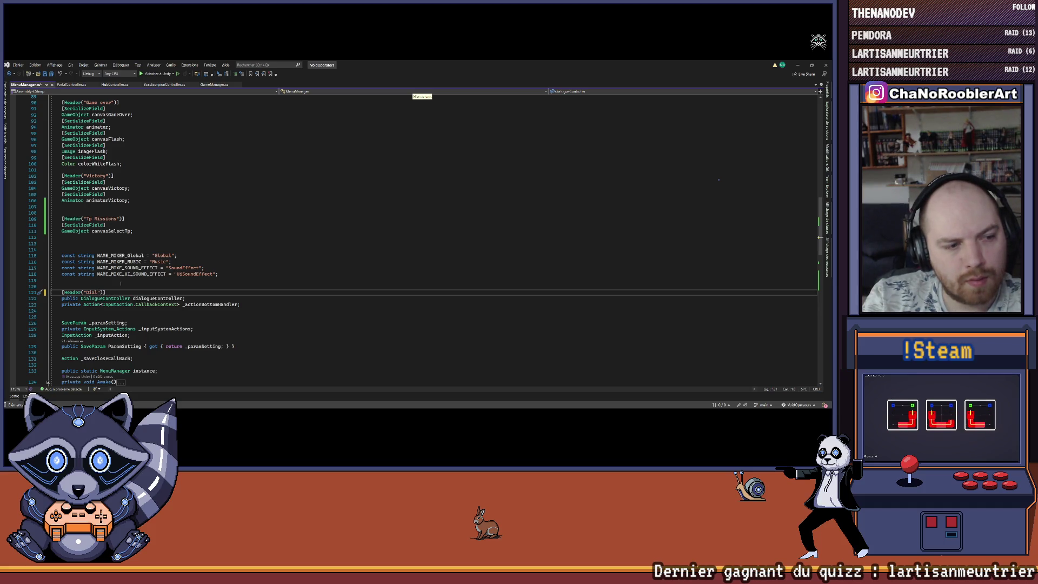
pyautogui.write('ogue')
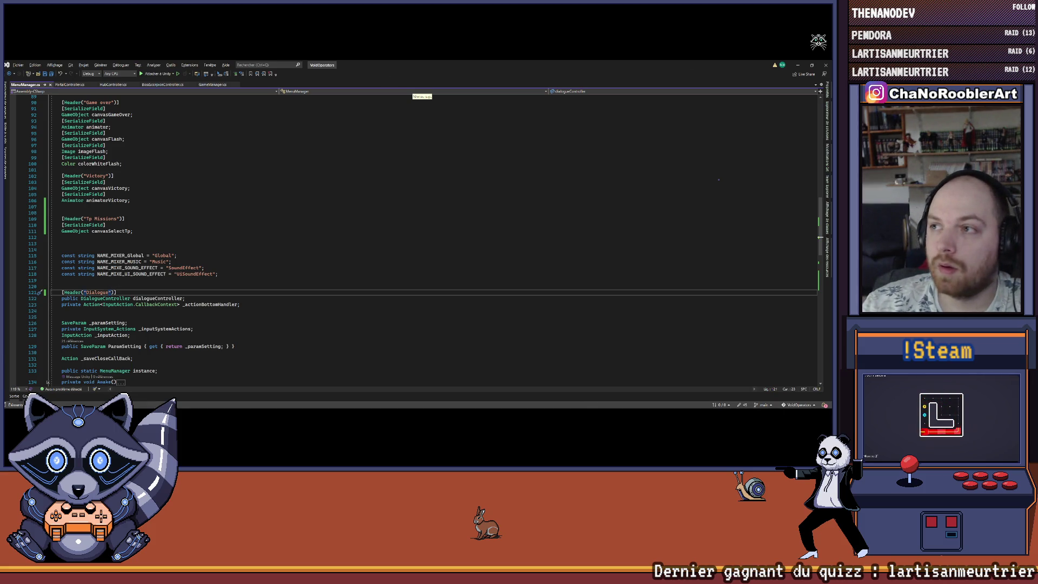
pyautogui.hotkey('alt', 'Tab')
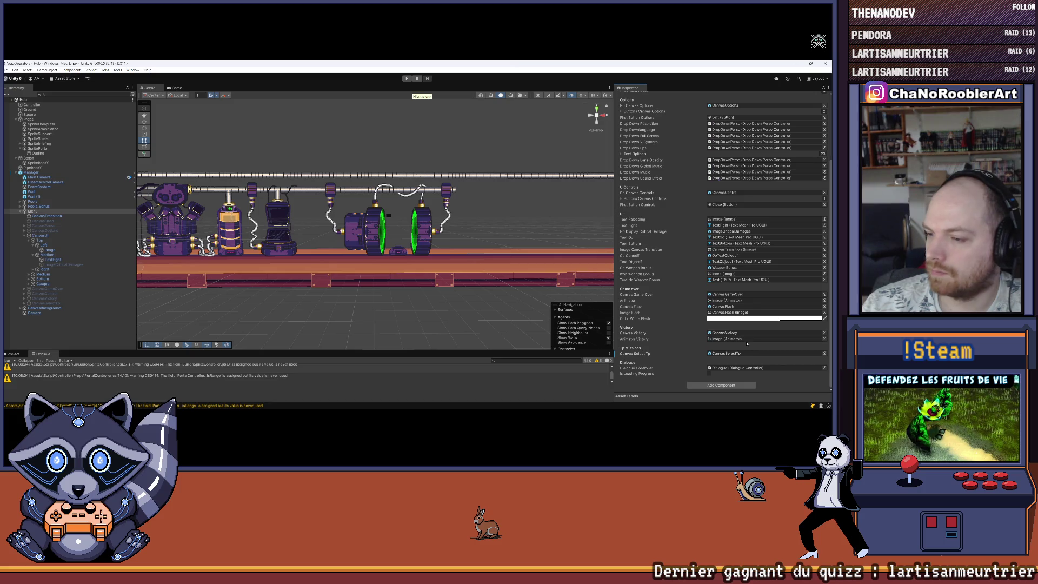
# Play-test by running the player right into the green portal to show the Mission 1 stage list, then stop.
pyautogui.click(89, 331)
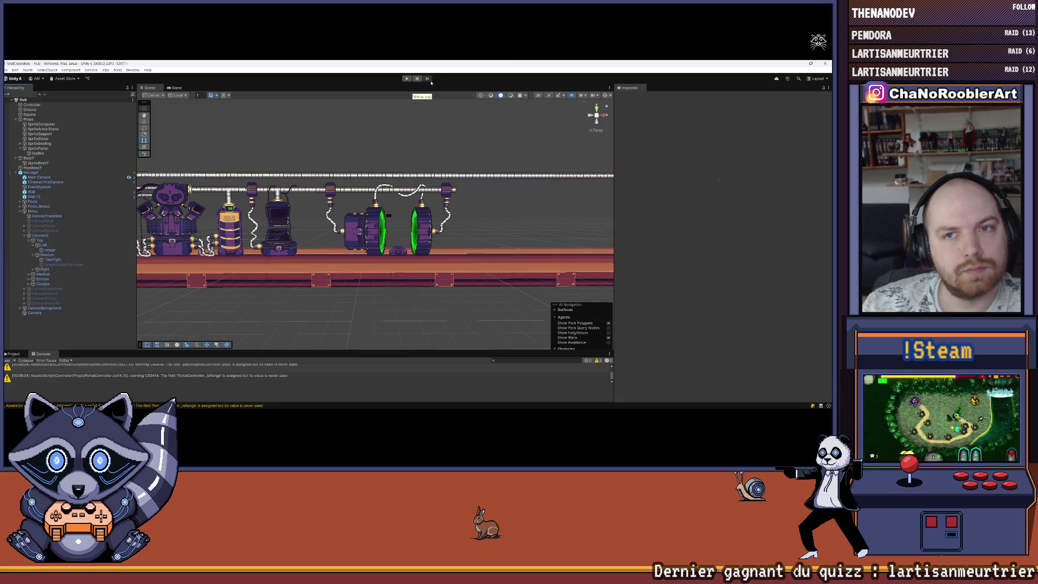
pyautogui.click(407, 81)
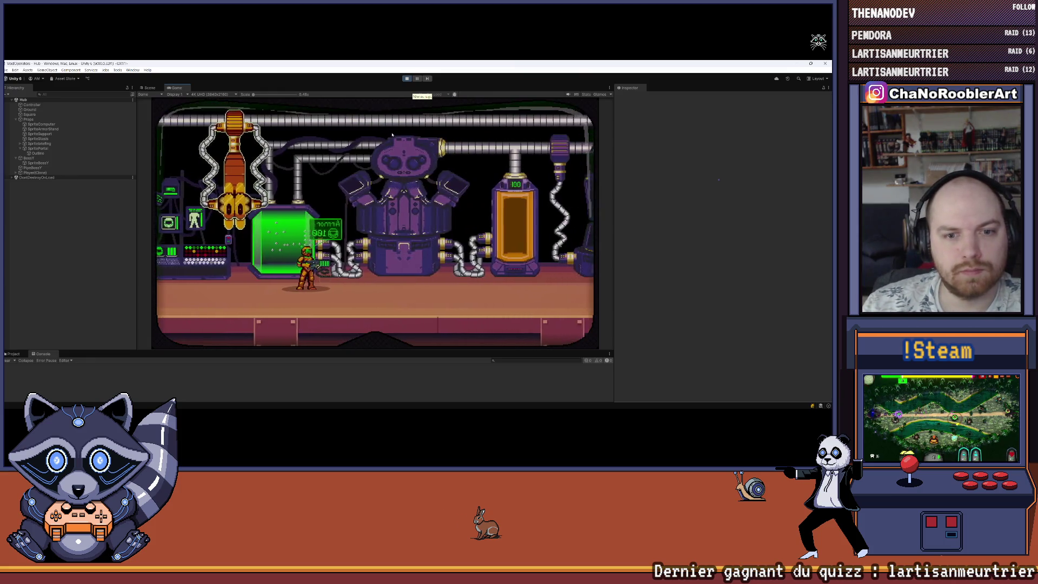
pyautogui.press('Right')
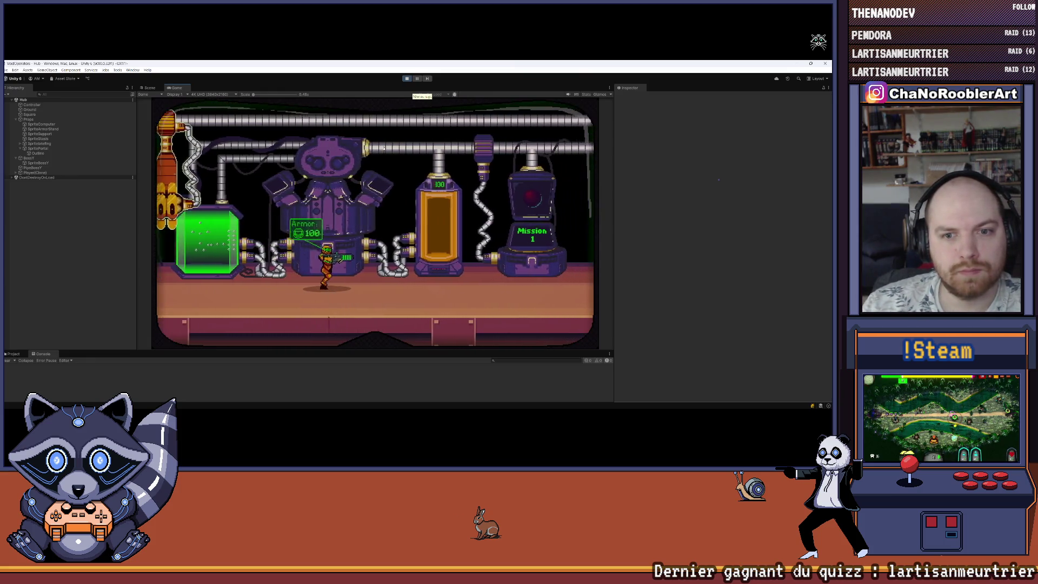
pyautogui.press('Right')
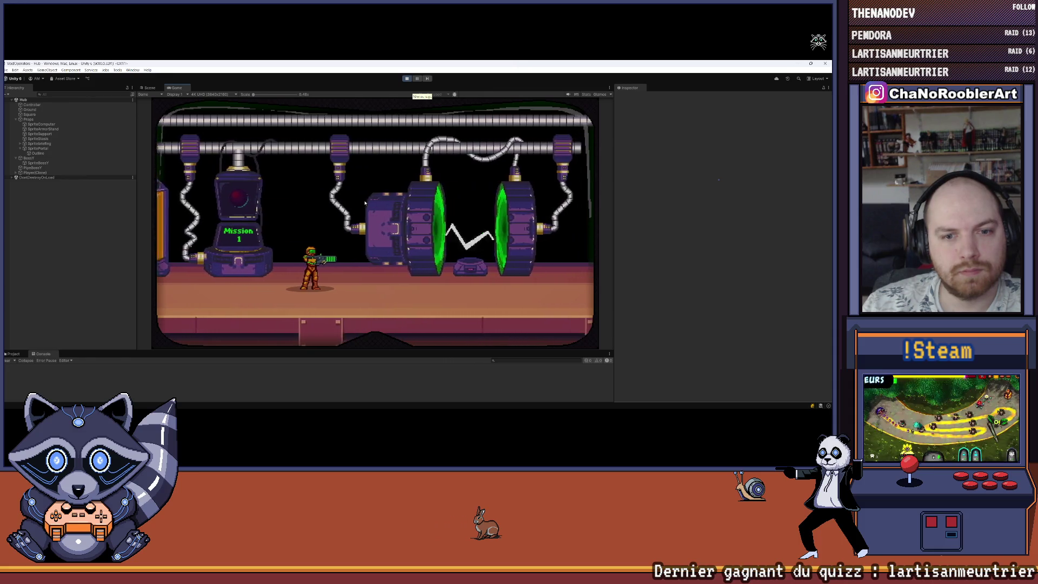
pyautogui.press('Right')
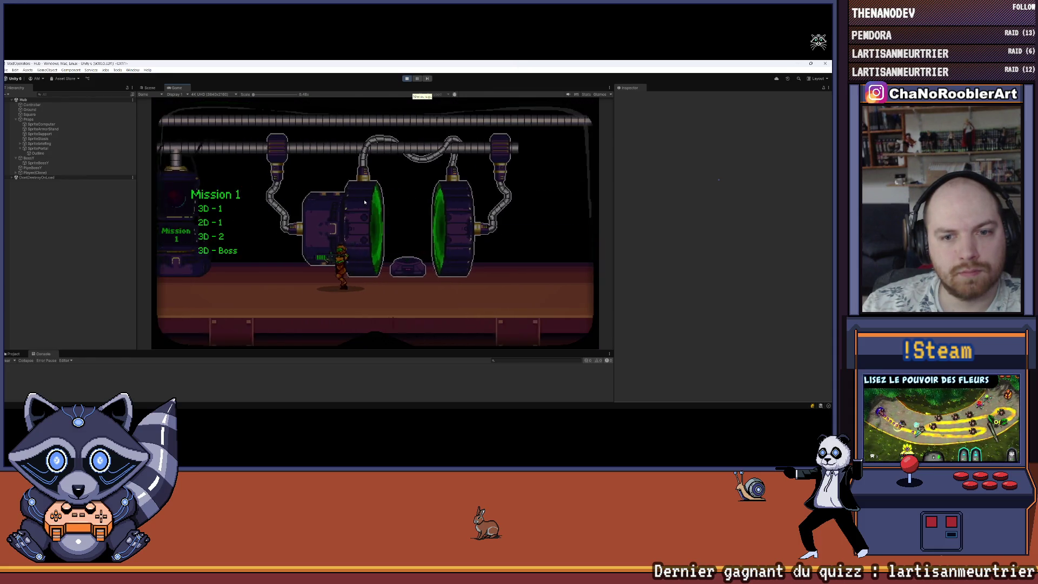
pyautogui.press('Left')
pyautogui.press('Right')
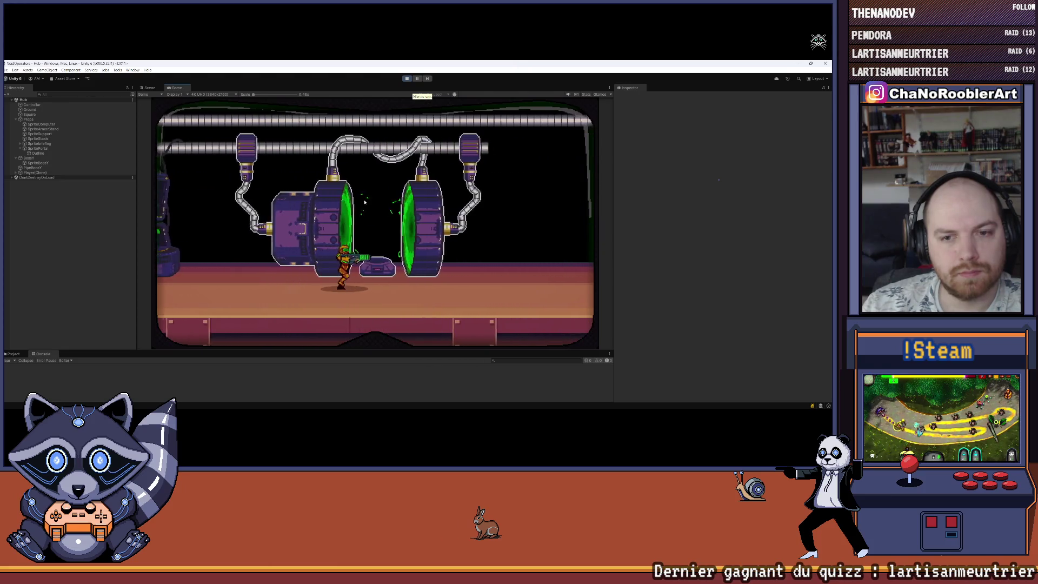
pyautogui.press('Right')
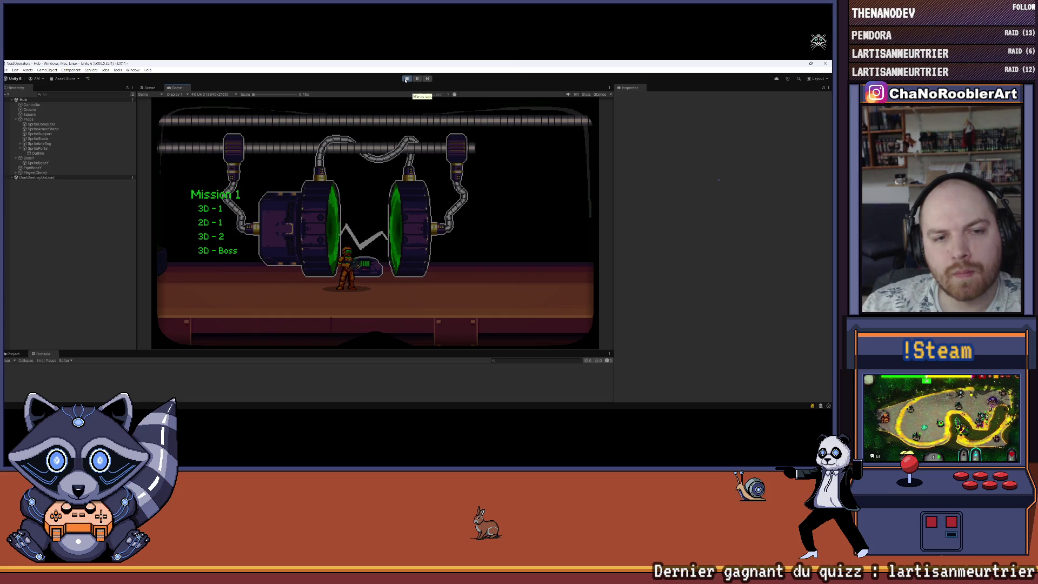
pyautogui.click(406, 79)
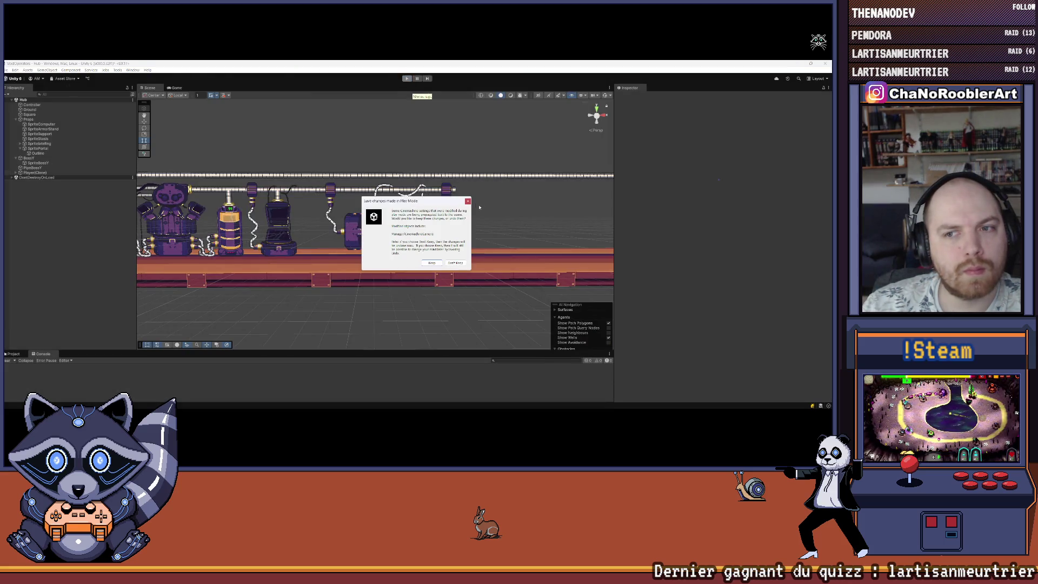
# Dismiss the play-mode prompt, enable the CanvasSelectTp canvas and frame it in the scene.
pyautogui.click(455, 263)
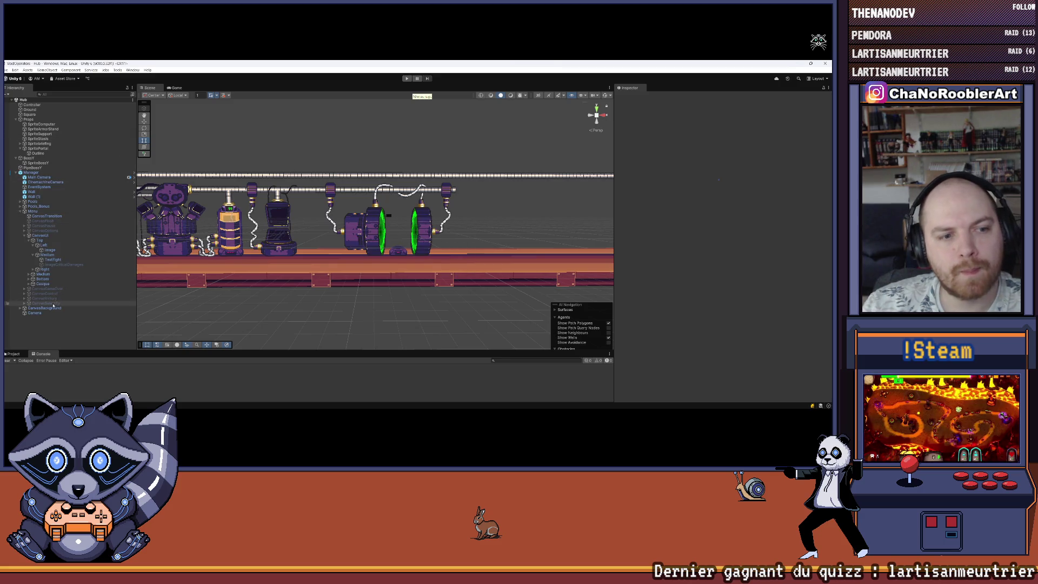
pyautogui.click(53, 303)
pyautogui.click(630, 98)
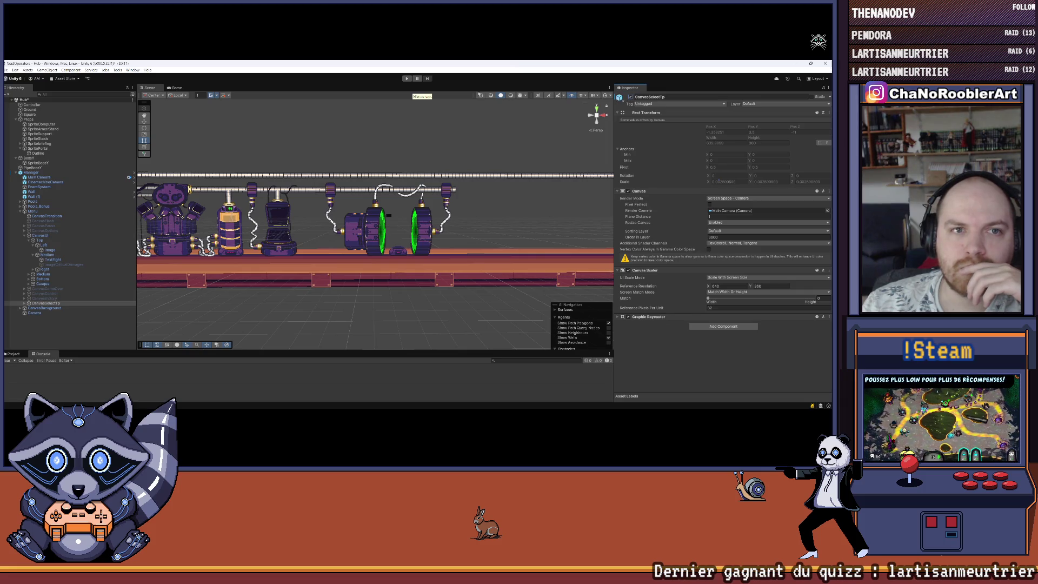
pyautogui.press('f')
pyautogui.doubleClick(44, 303)
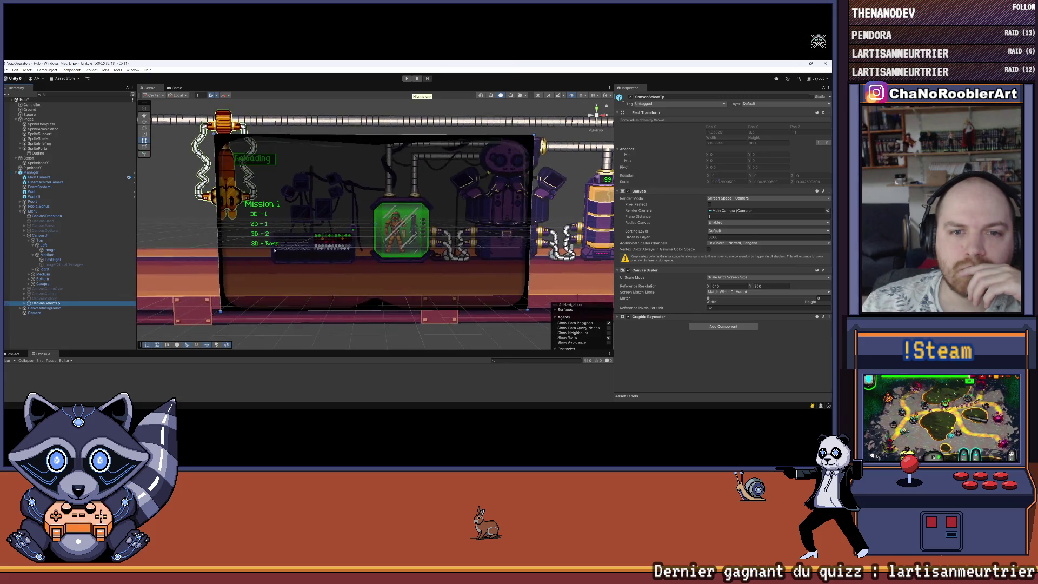
# Expand CanvasSelectTp in the Hierarchy and select its first mission Button.
pyautogui.scroll(5, 264, 240)
pyautogui.click(65, 302)
pyautogui.hotkey('alt', 'Right')
pyautogui.scroll(-1, 66, 299)
pyautogui.click(55, 317)
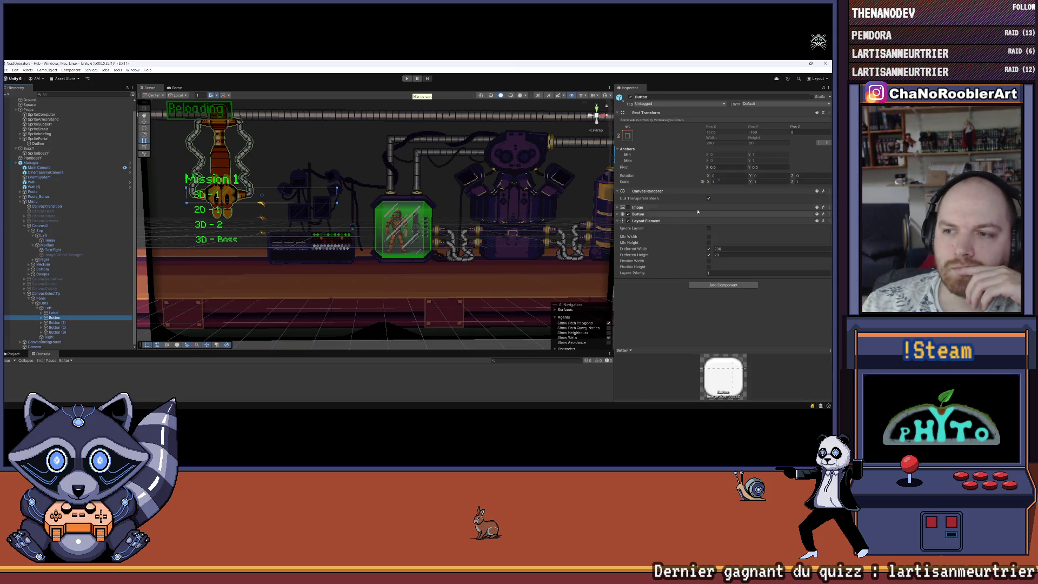
# Darken one of the mission Button's state colours to grey 808080 and adjust its Selected Color.
pyautogui.click(618, 208)
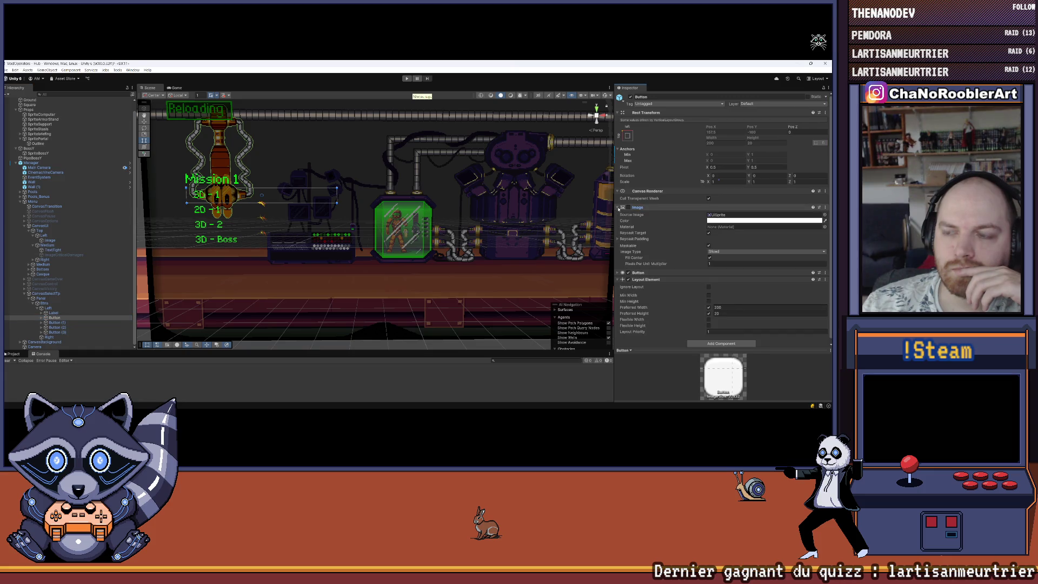
pyautogui.click(618, 208)
pyautogui.click(618, 214)
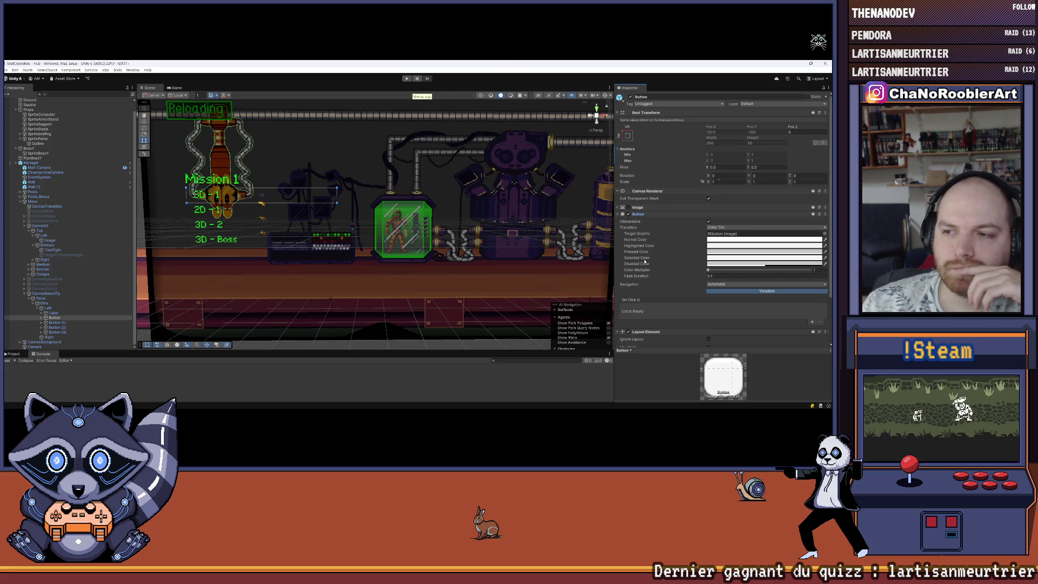
pyautogui.click(714, 246)
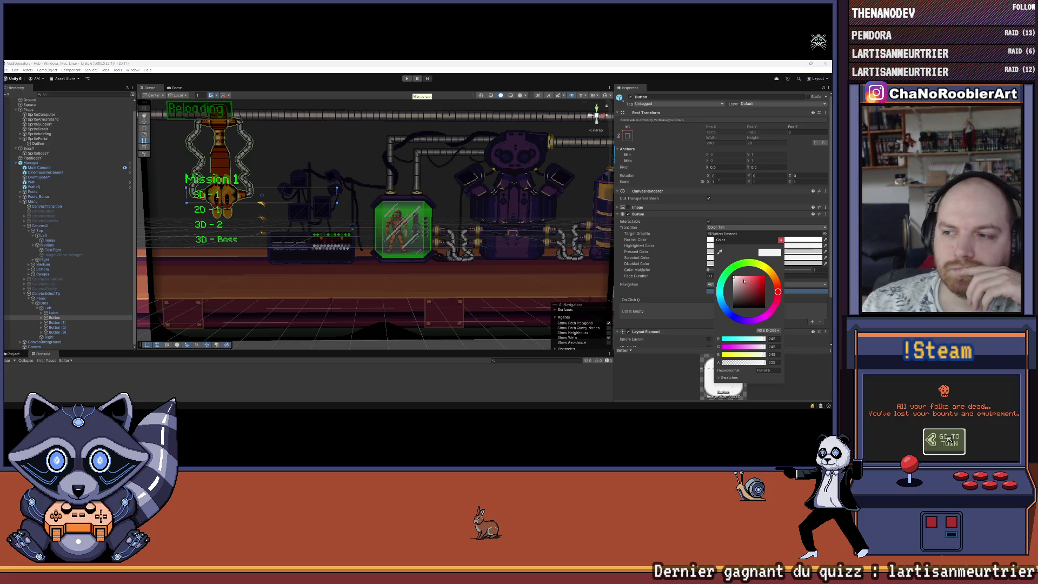
pyautogui.moveTo(744, 279); pyautogui.dragTo(733, 292)
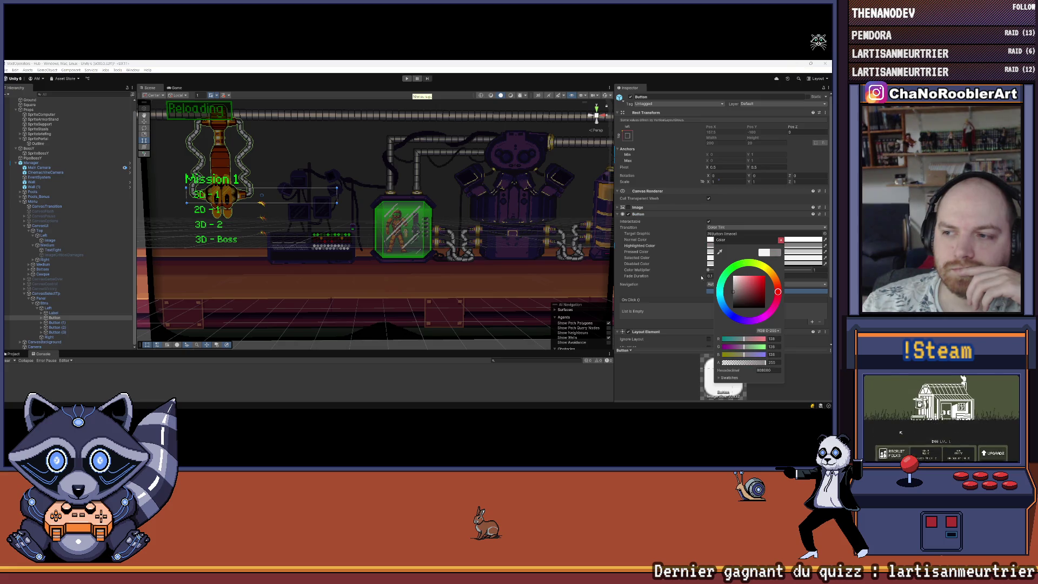
pyautogui.click(708, 259)
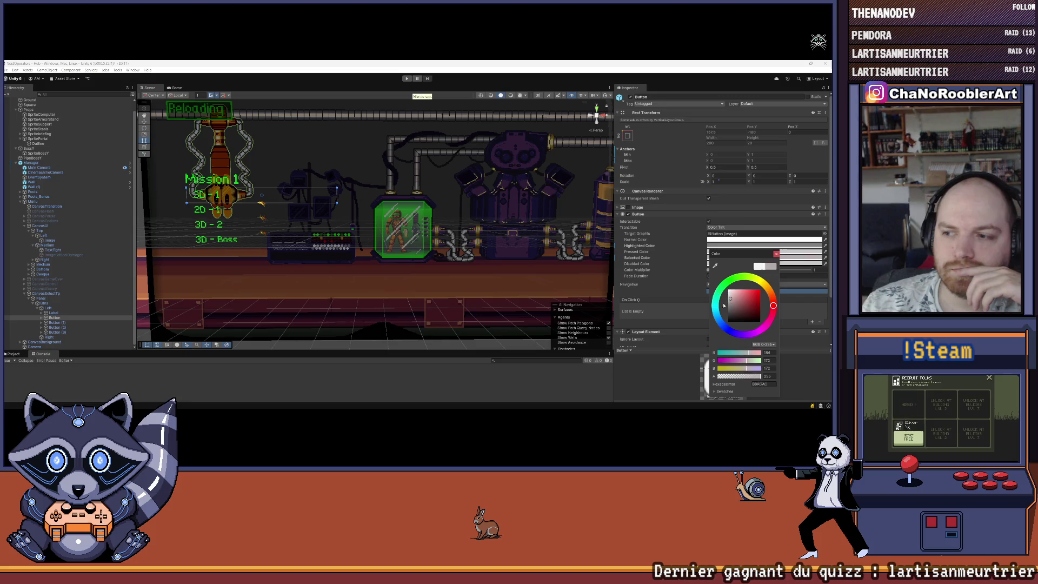
pyautogui.click(689, 377)
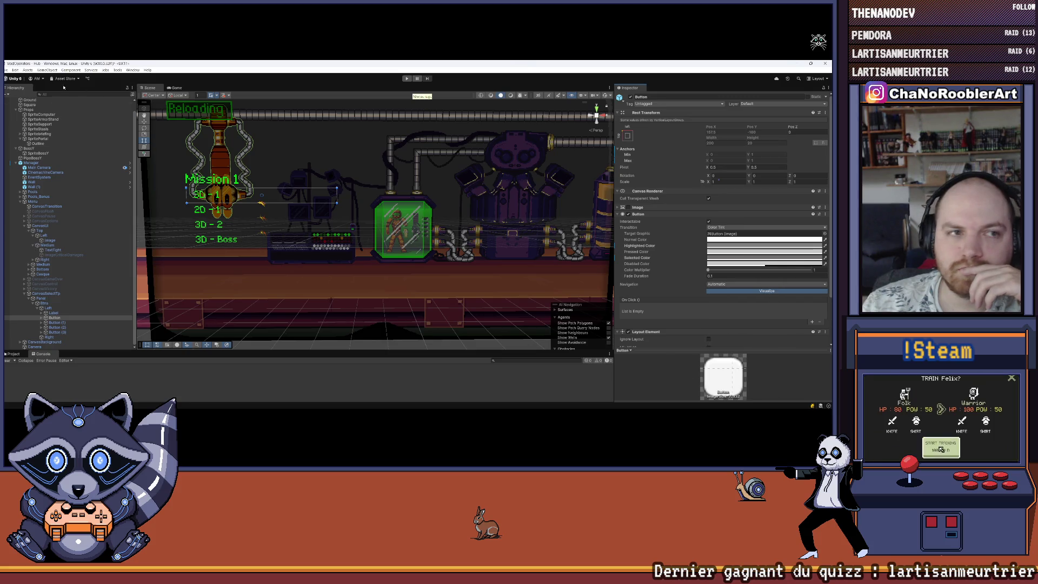
# Disable the CanvasSelectTp canvas and start the game in play mode.
pyautogui.click(7, 70)
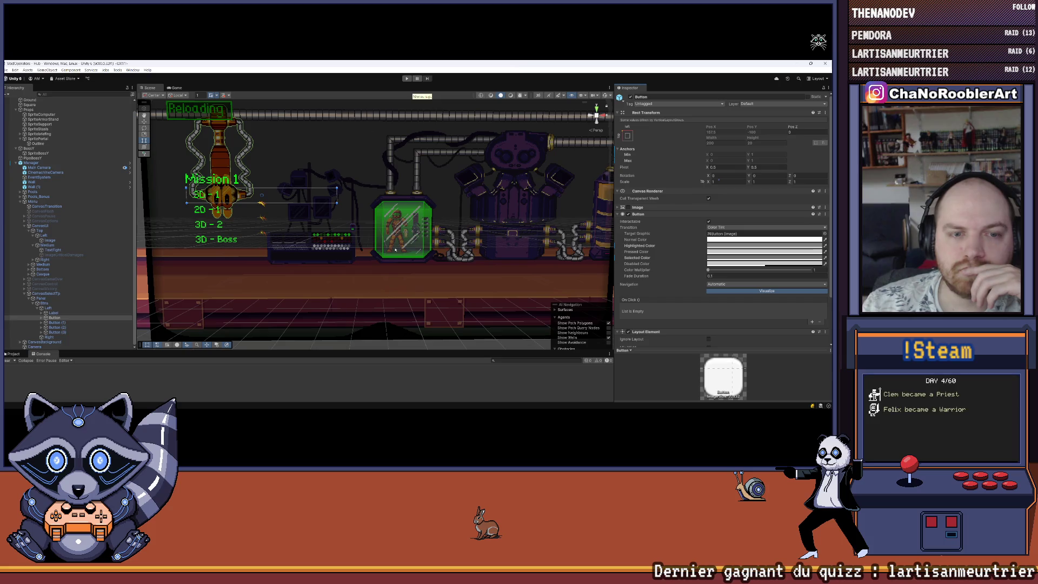
pyautogui.click(402, 227)
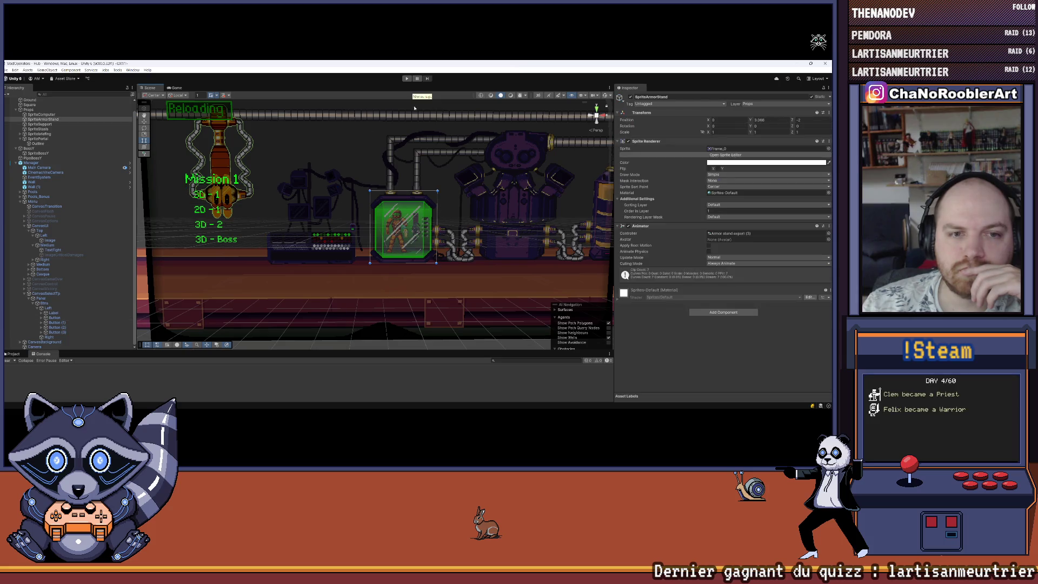
pyautogui.click(45, 293)
pyautogui.click(630, 97)
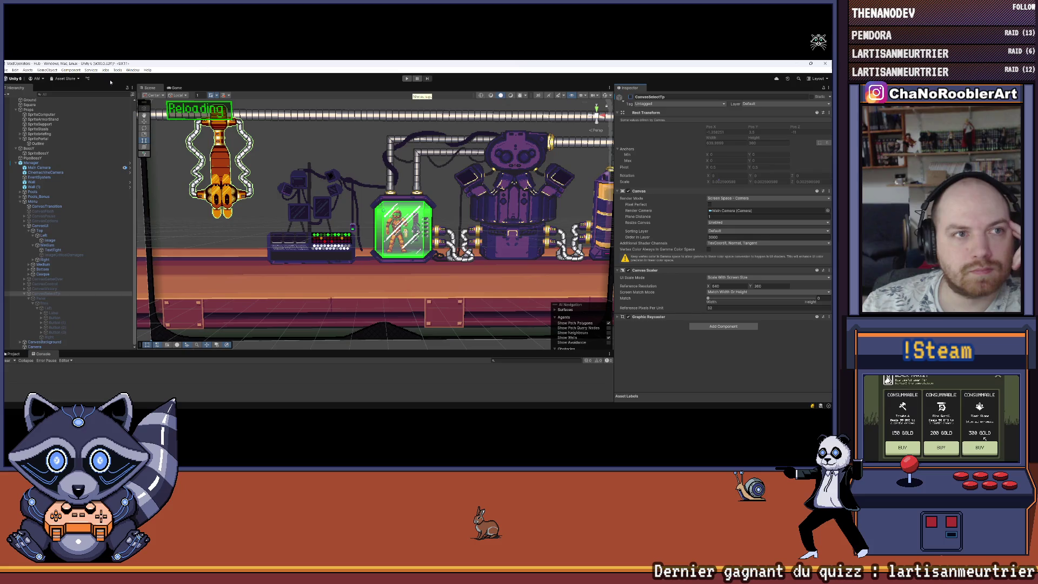
pyautogui.click(6, 70)
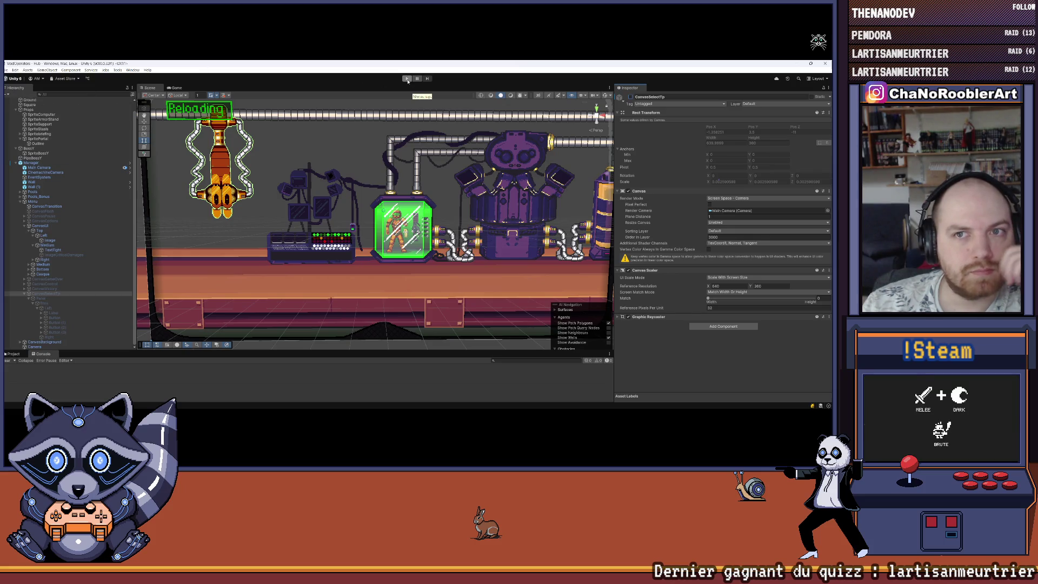
pyautogui.click(408, 79)
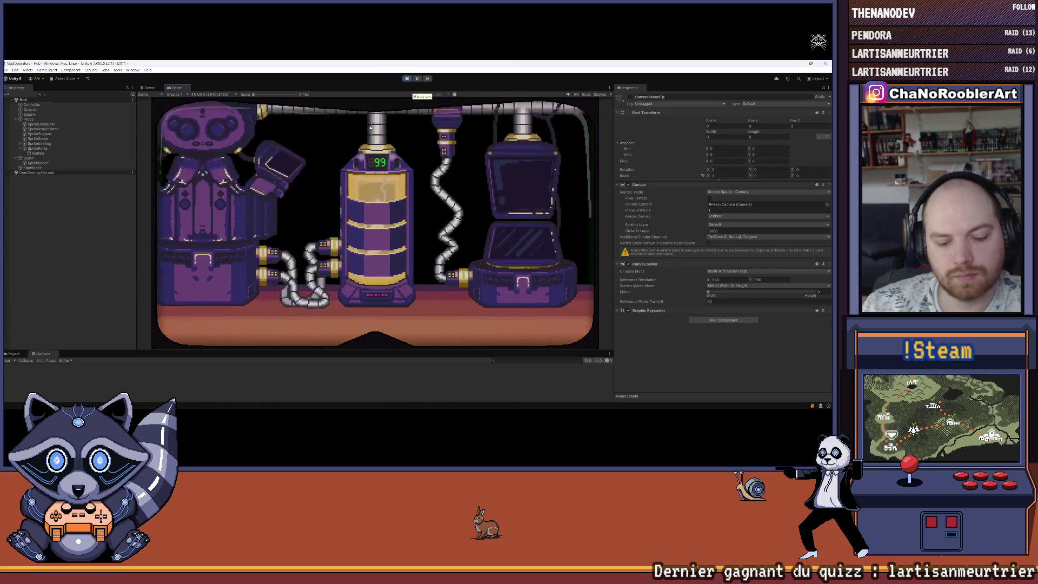
# Walk the player right to the Mission 1 portals, then stop the play test.
pyautogui.press('d')
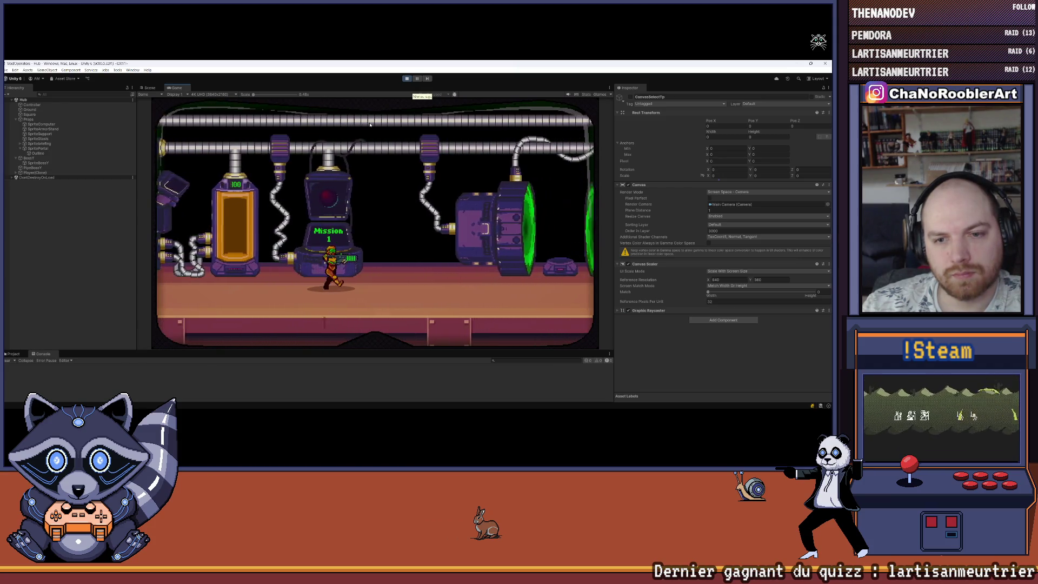
pyautogui.press('d')
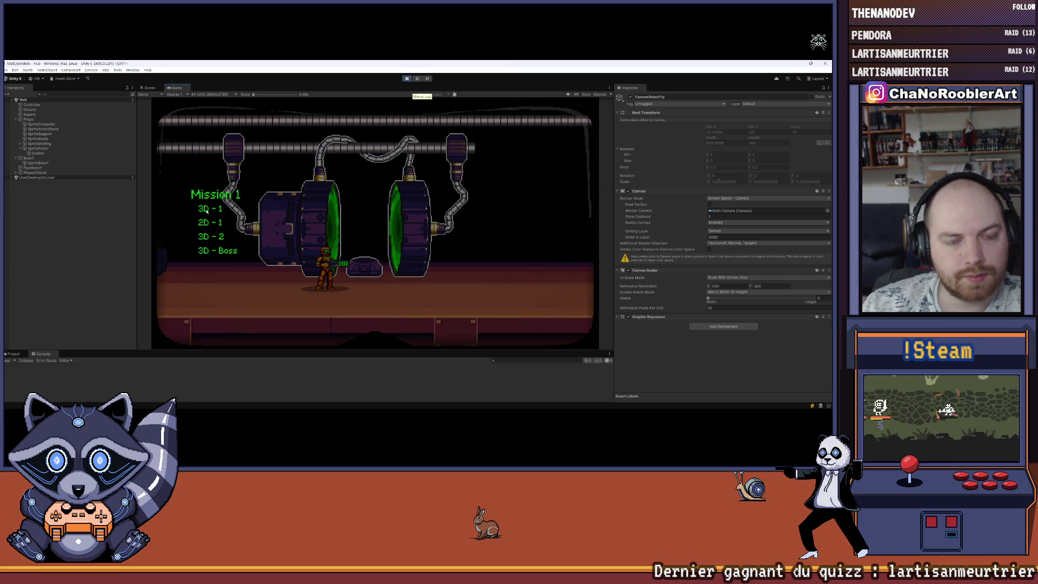
pyautogui.click(407, 78)
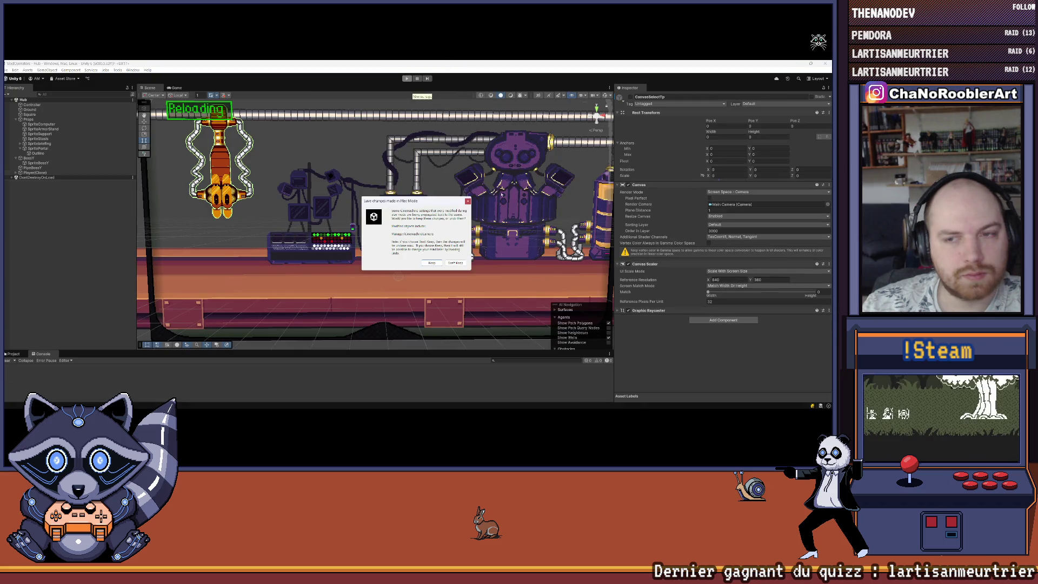
# Dismiss the play-mode prompt, re-enable CanvasSelectTp and select its mission Button.
pyautogui.click(455, 262)
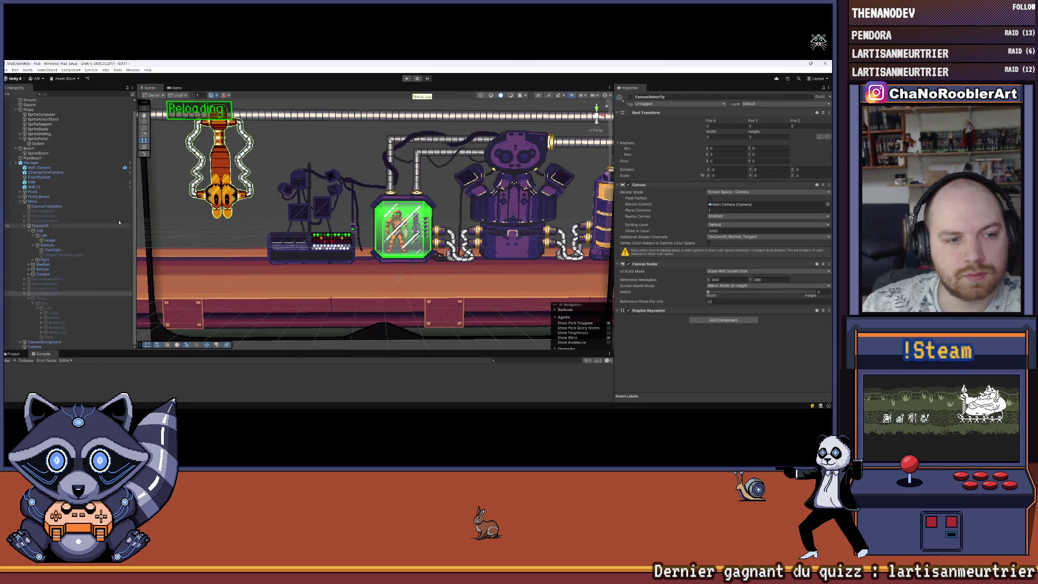
pyautogui.click(631, 97)
pyautogui.click(53, 313)
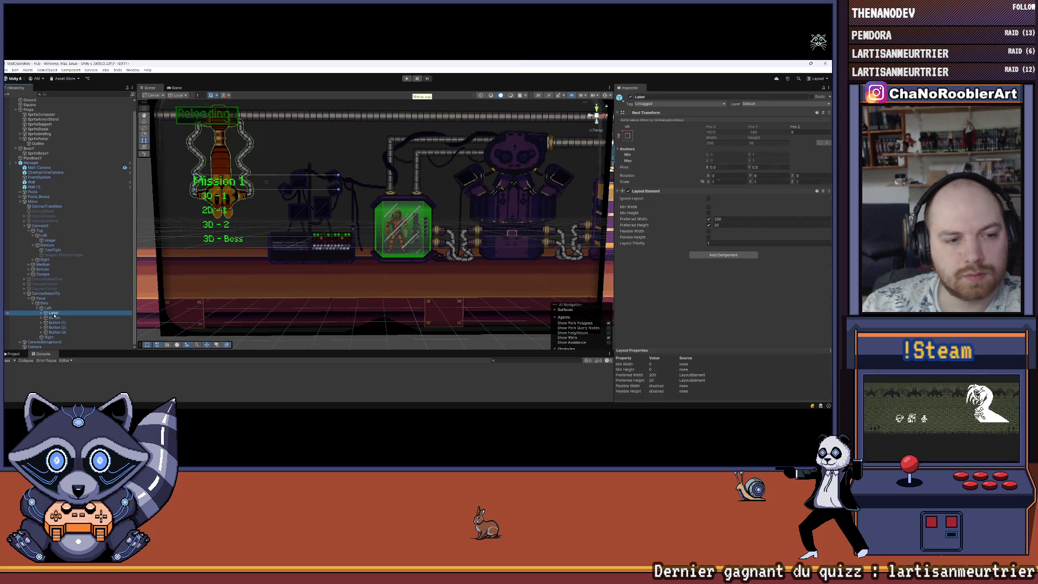
pyautogui.click(54, 317)
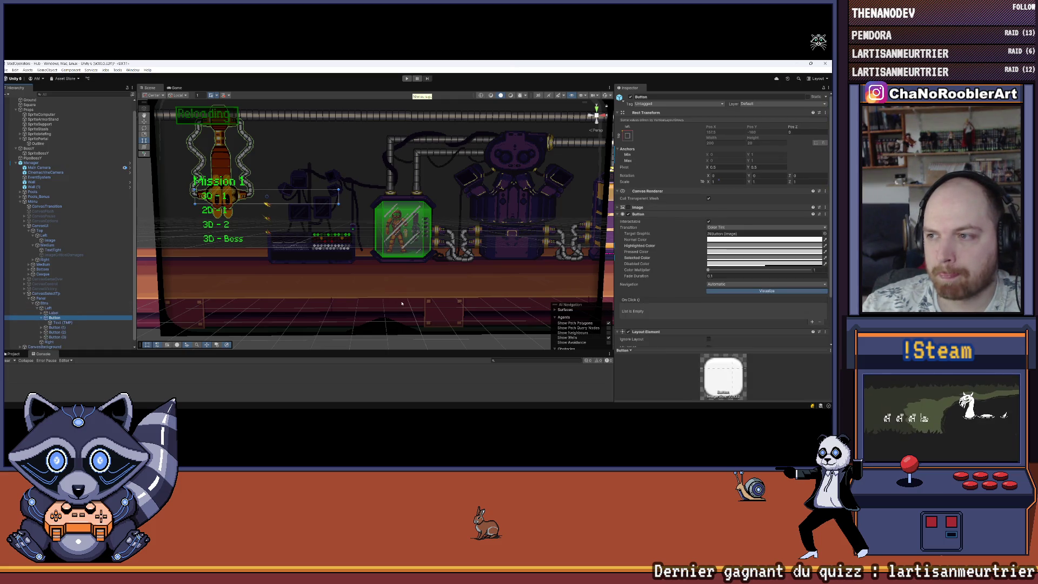
# Review the Button component, keeping navigation on Automatic, then bring up MenuManager.cs in Visual Studio.
pyautogui.scroll(-3, 703, 222)
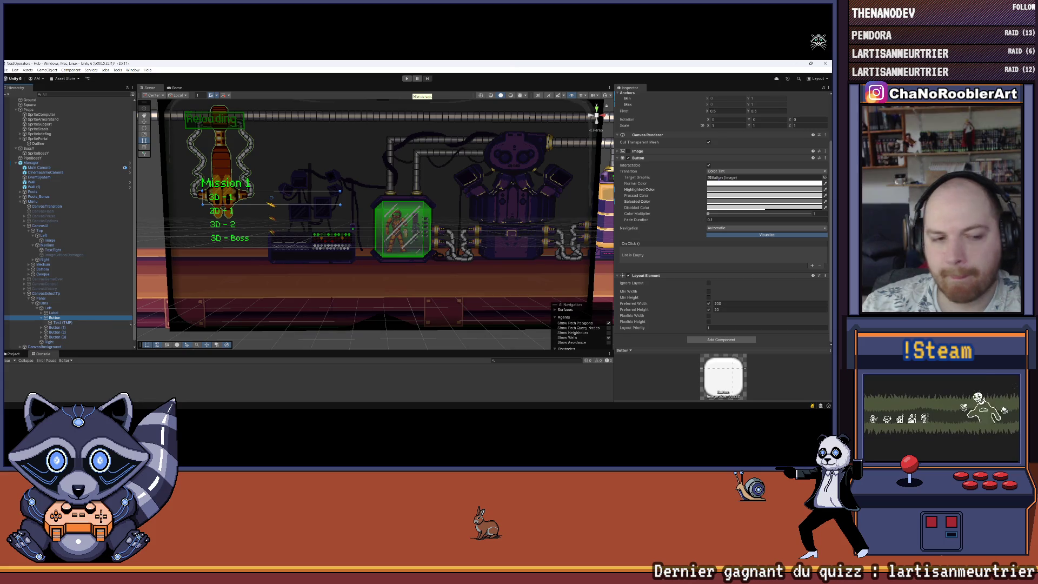
pyautogui.scroll(3, 682, 231)
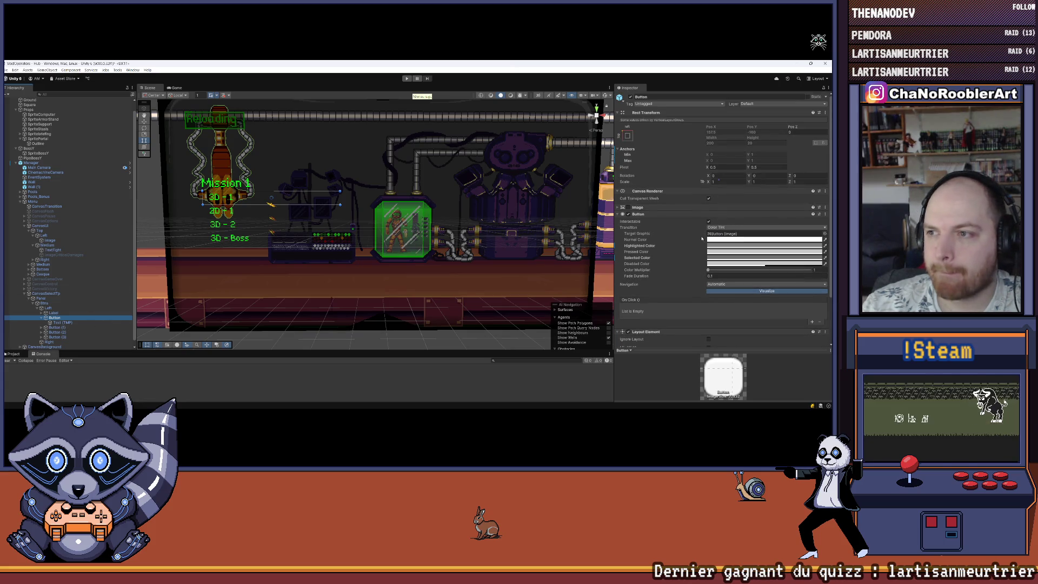
pyautogui.click(628, 215)
pyautogui.click(618, 221)
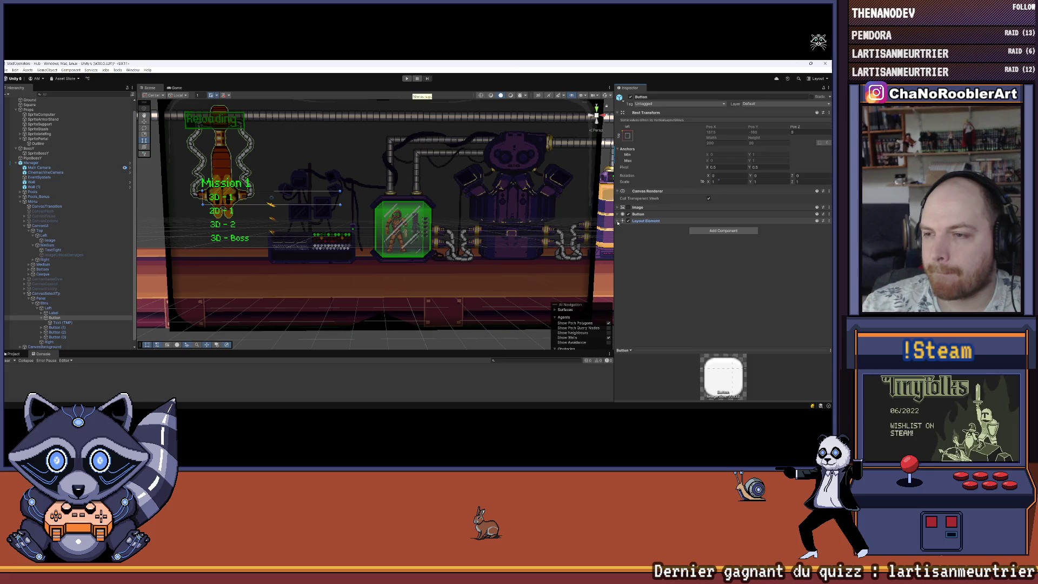
pyautogui.click(618, 216)
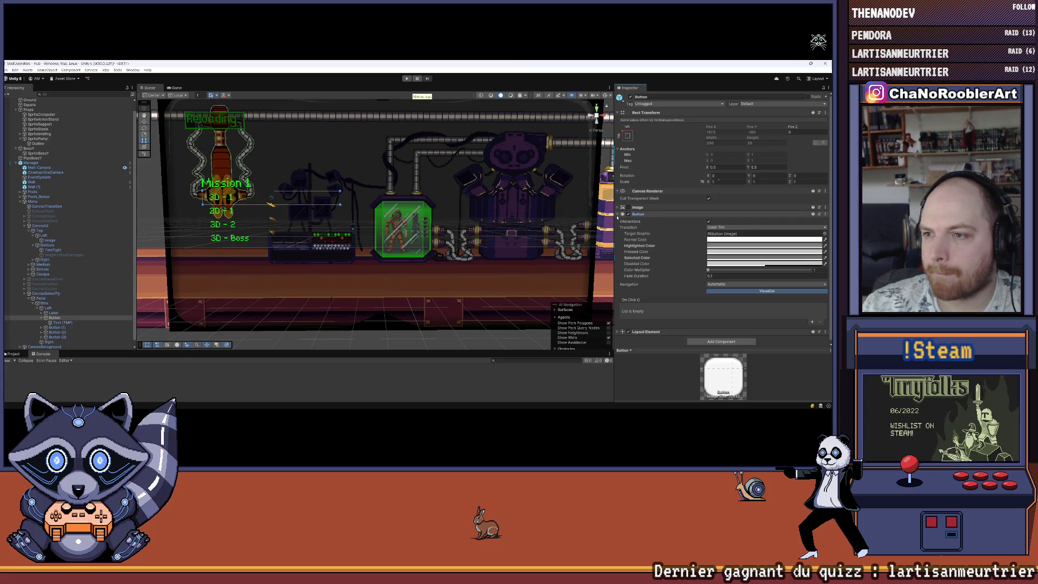
pyautogui.click(716, 284)
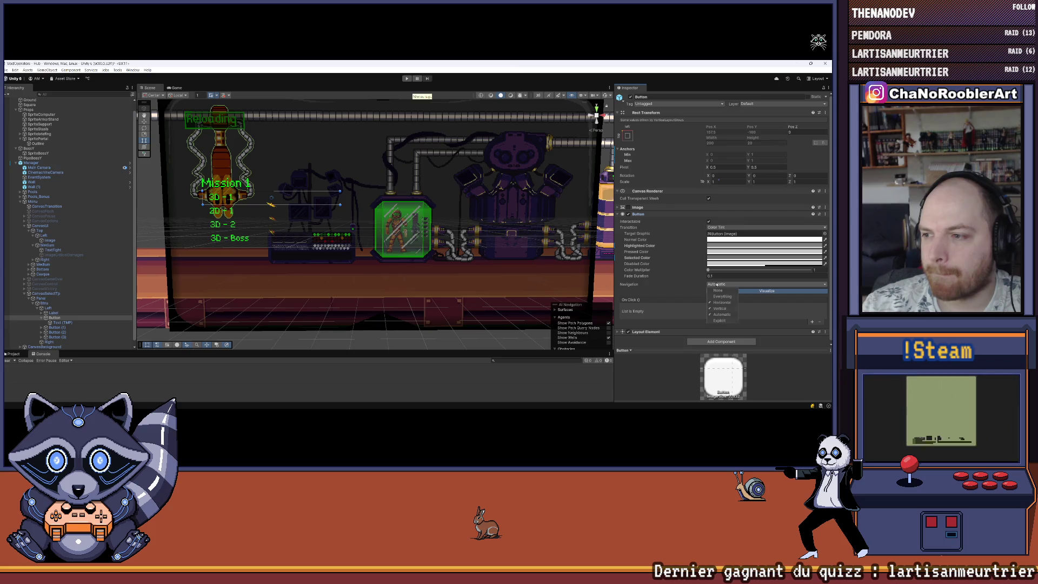
pyautogui.click(721, 314)
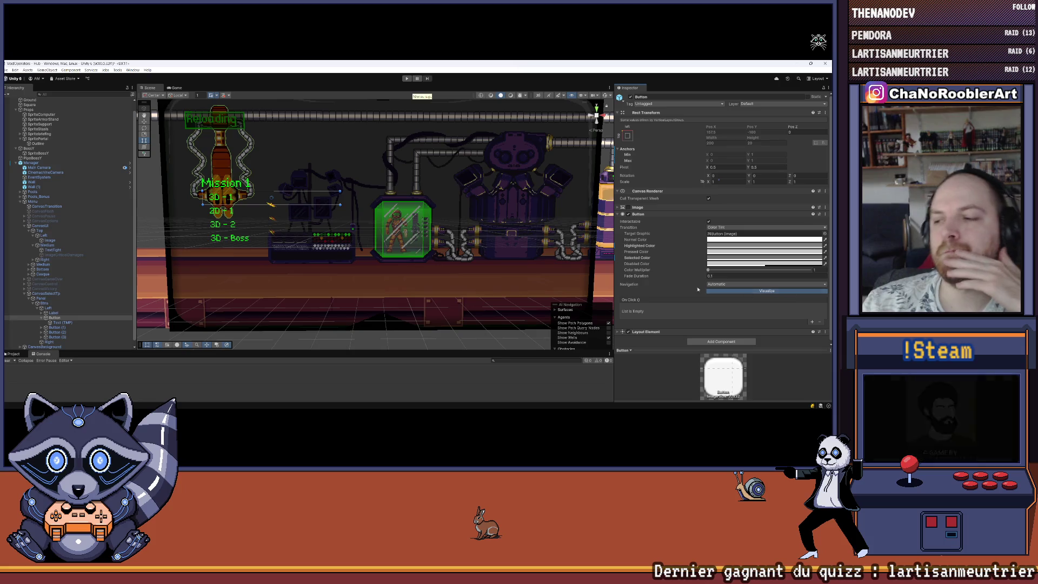
pyautogui.moveTo(388, 410)
pyautogui.click(452, 402)
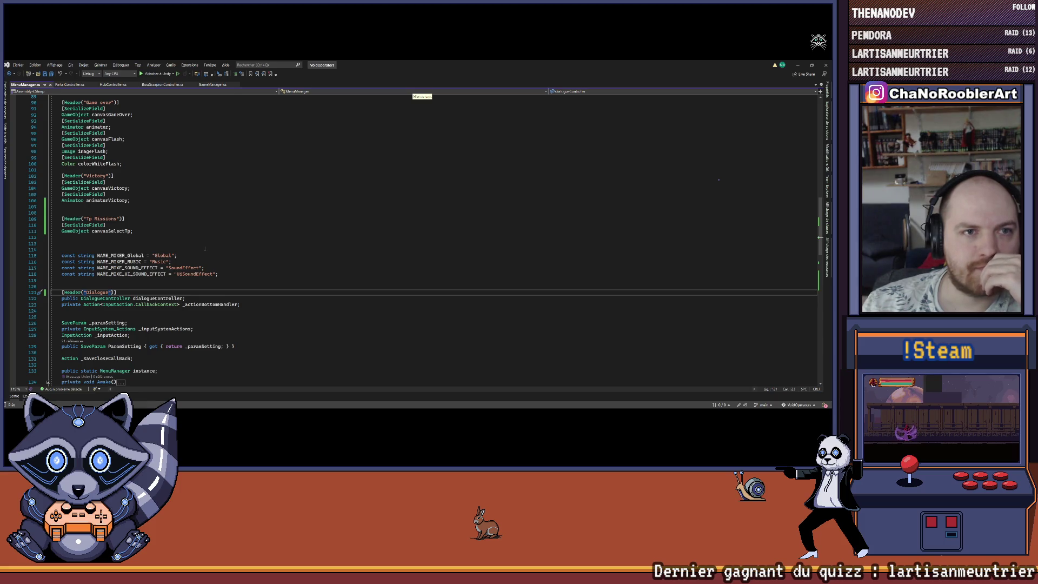
# Read through PortalController.cs in Visual Studio, then minimize it back to Unity.
pyautogui.click(69, 85)
pyautogui.scroll(10, 153, 254)
pyautogui.scroll(3, 152, 253)
pyautogui.scroll(4, 249, 263)
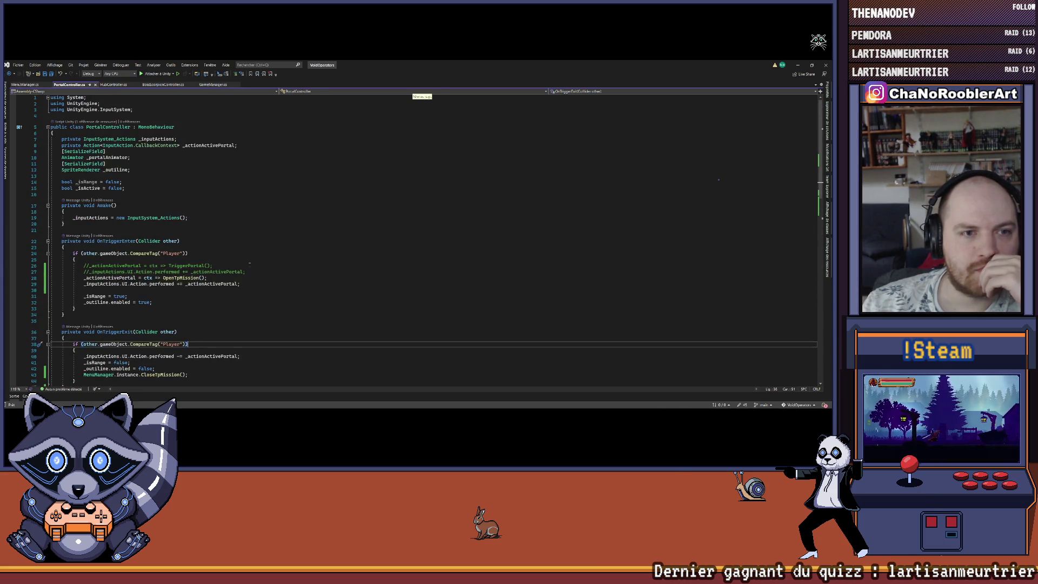
pyautogui.scroll(-6, 250, 265)
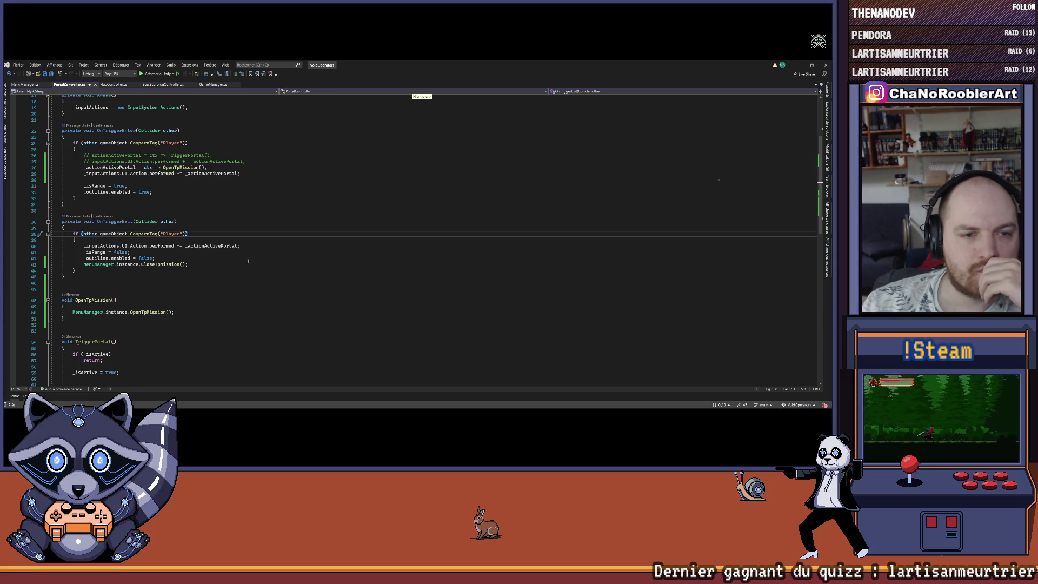
pyautogui.scroll(-7, 248, 261)
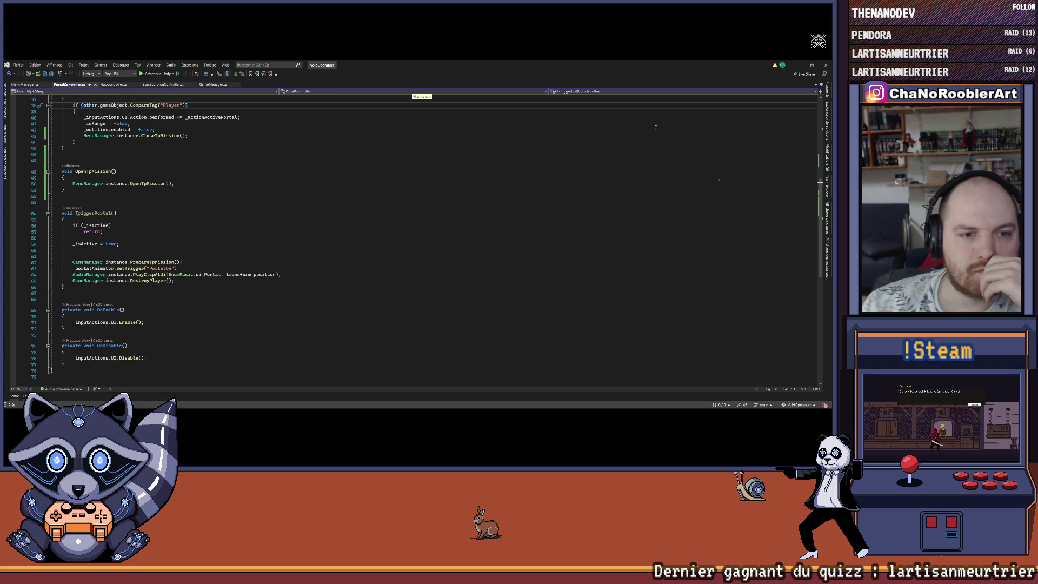
pyautogui.click(797, 65)
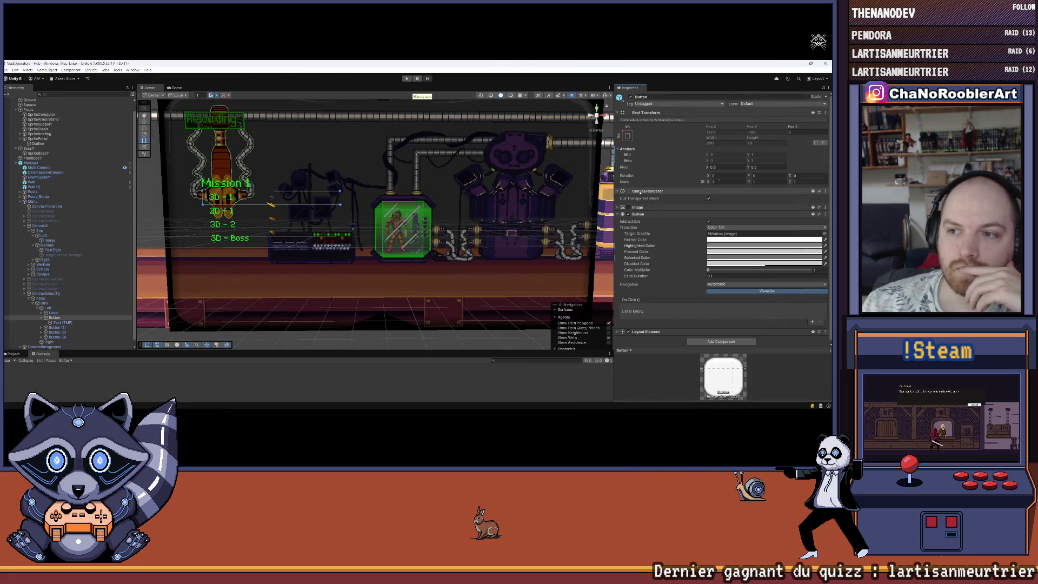
# Fold the Button component, inspect CanvasSelectTp, Button and Text (TMP), and enlarge the console area.
pyautogui.click(637, 214)
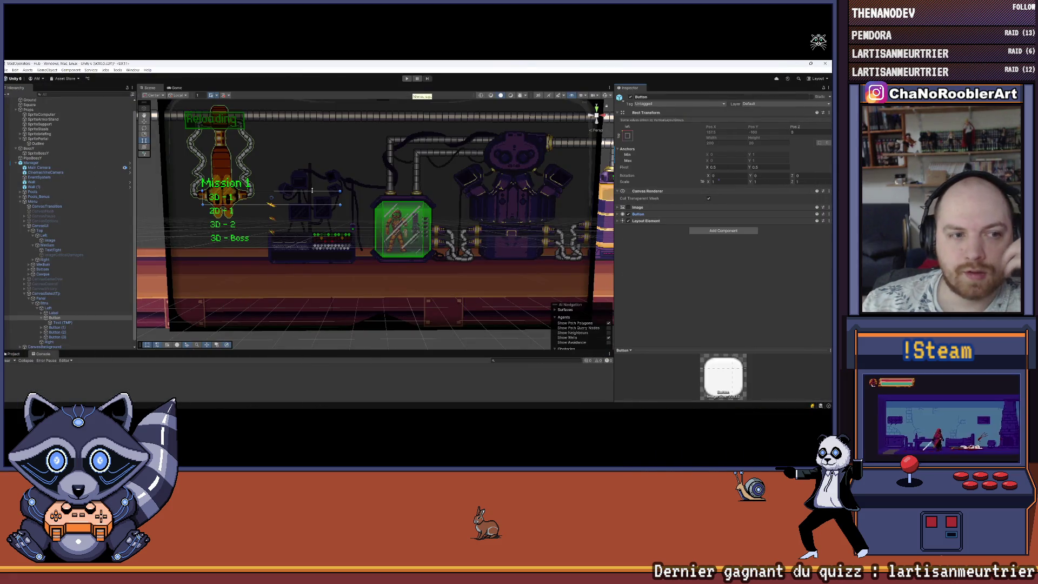
pyautogui.click(467, 294)
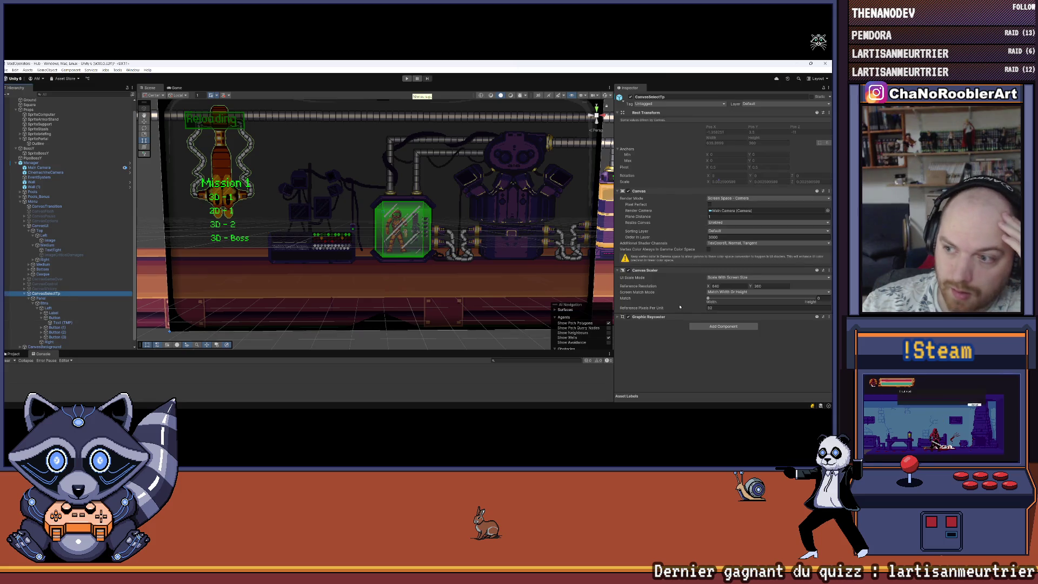
pyautogui.click(69, 318)
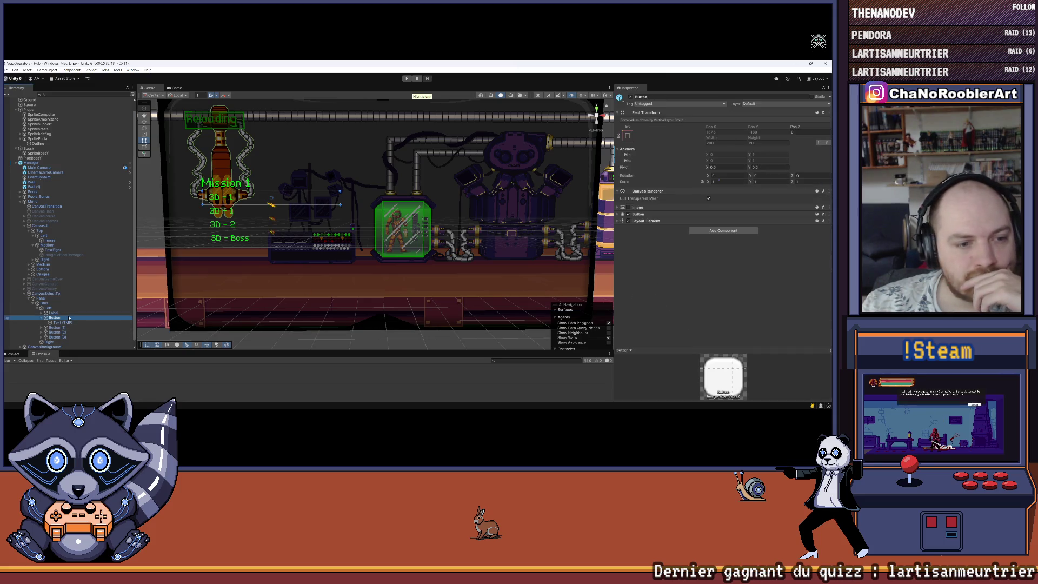
pyautogui.click(64, 322)
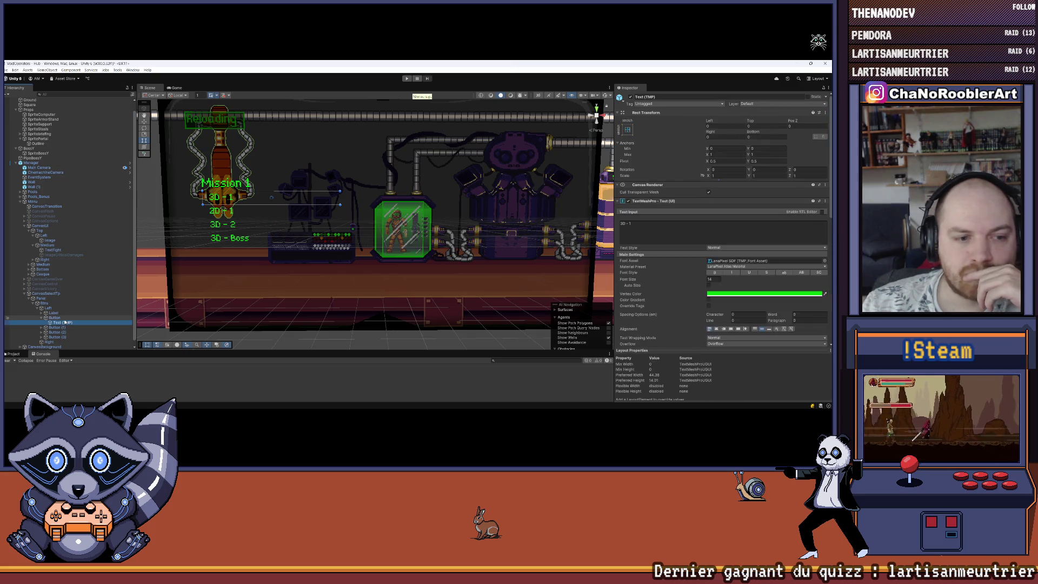
pyautogui.click(65, 318)
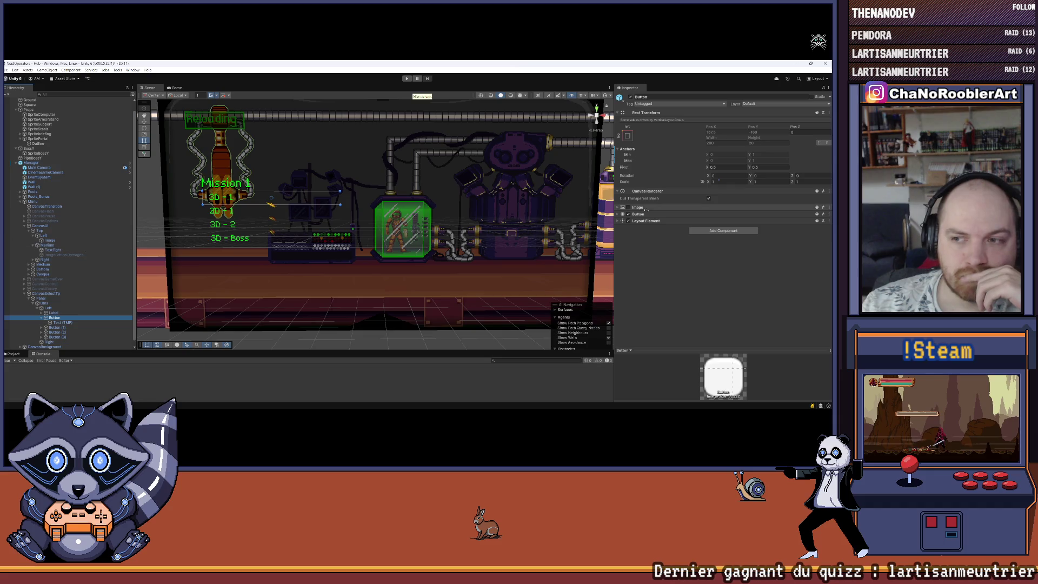
pyautogui.moveTo(68, 351); pyautogui.dragTo(69, 296)
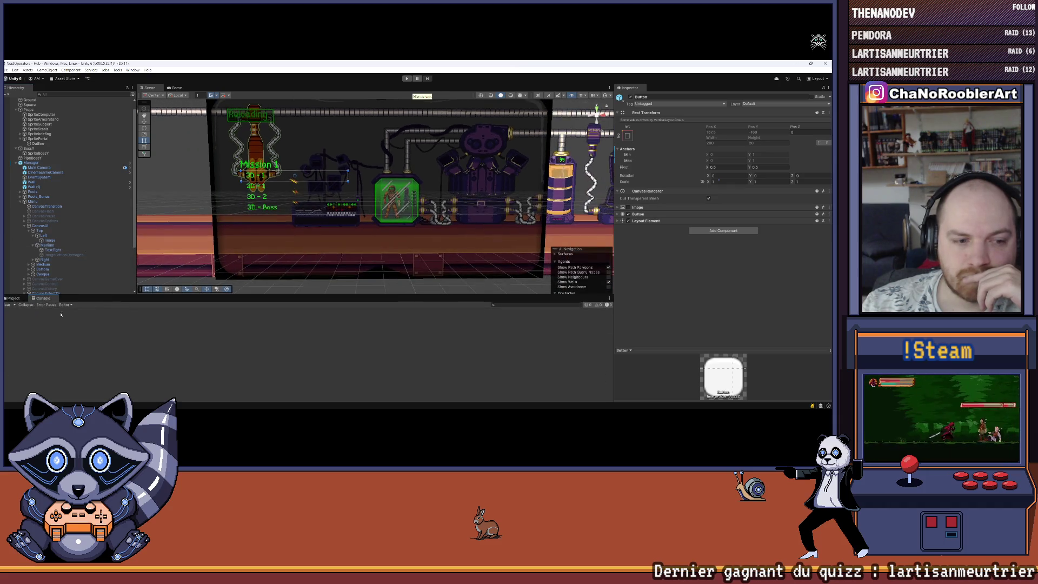
# Browse the scripts in the Assets/Script/Controller folder of the Project panel.
pyautogui.click(6, 298)
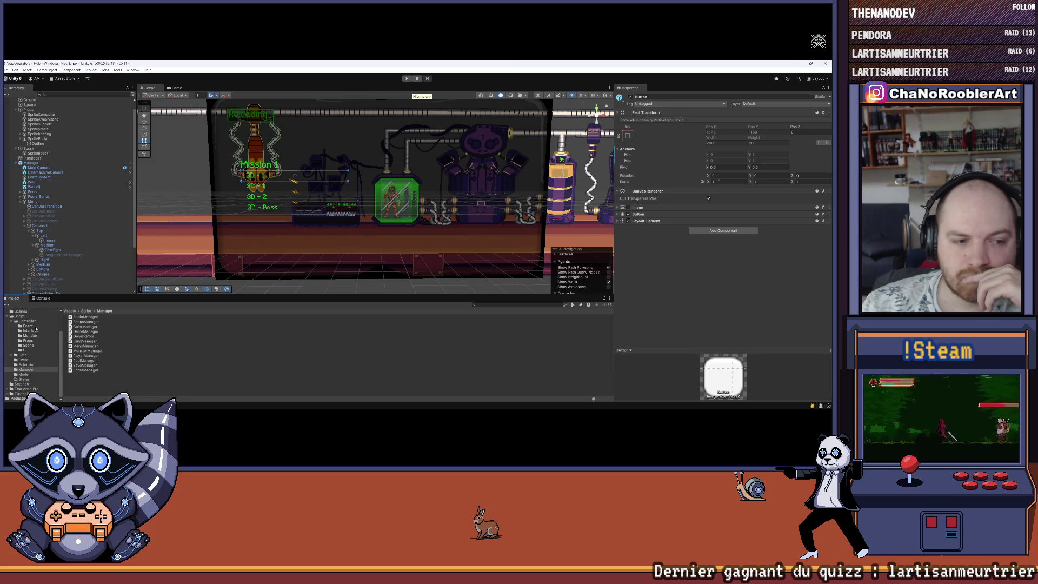
pyautogui.click(55, 322)
pyautogui.scroll(-6, 119, 336)
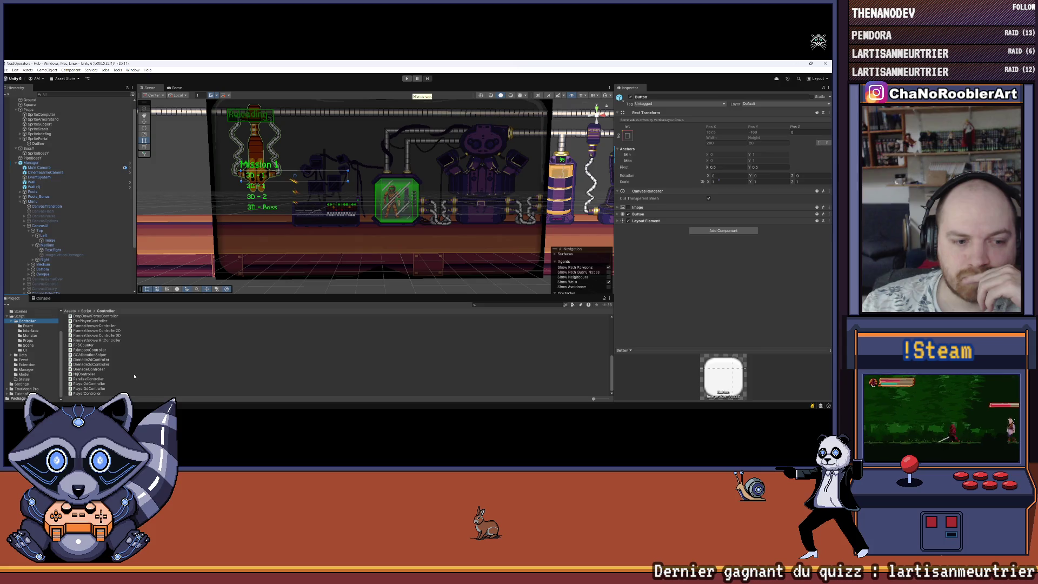
pyautogui.scroll(6, 133, 378)
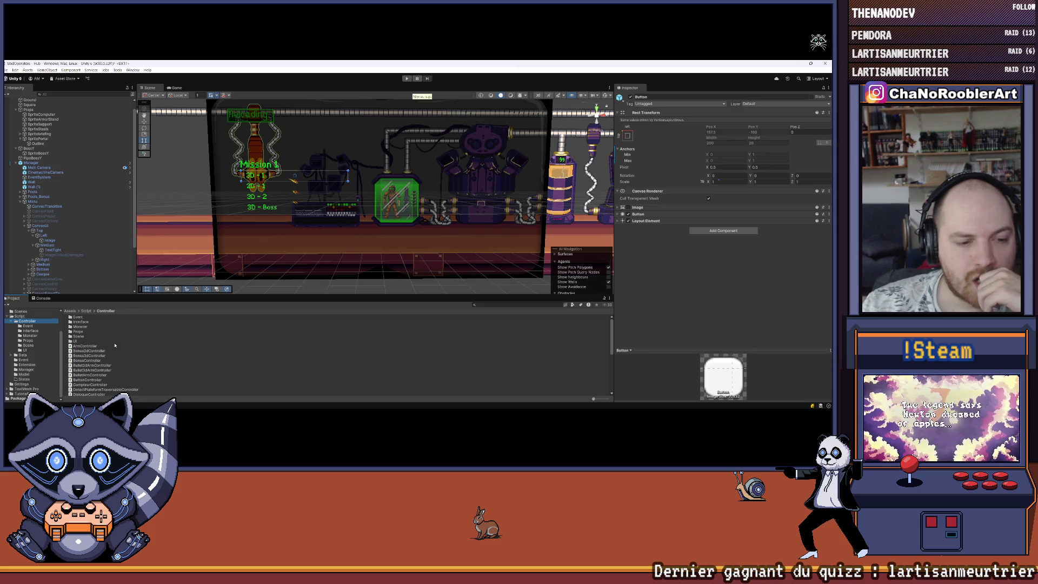
pyautogui.scroll(-6, 103, 332)
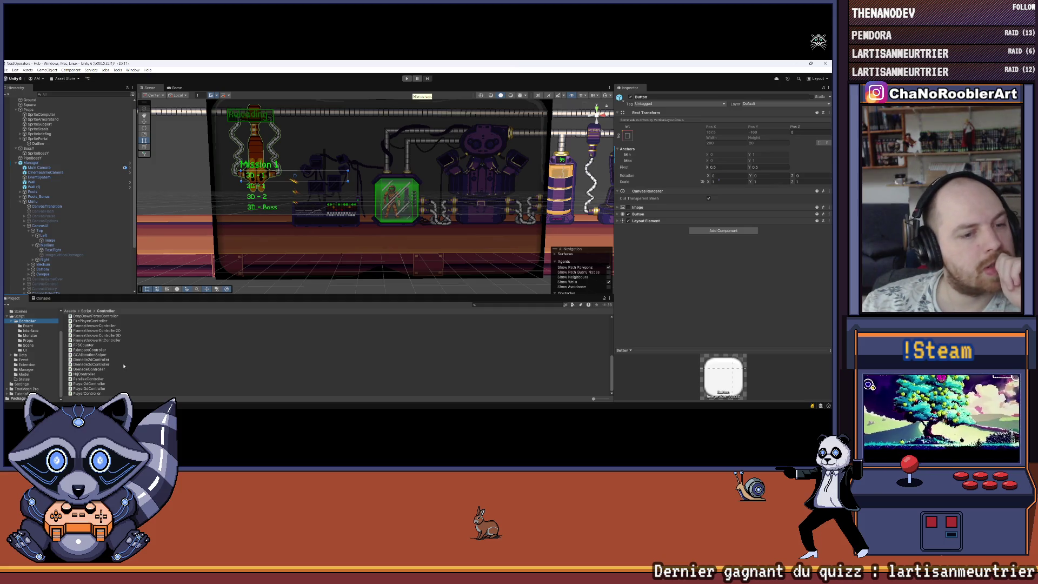
pyautogui.scroll(2, 124, 366)
pyautogui.scroll(5, 123, 366)
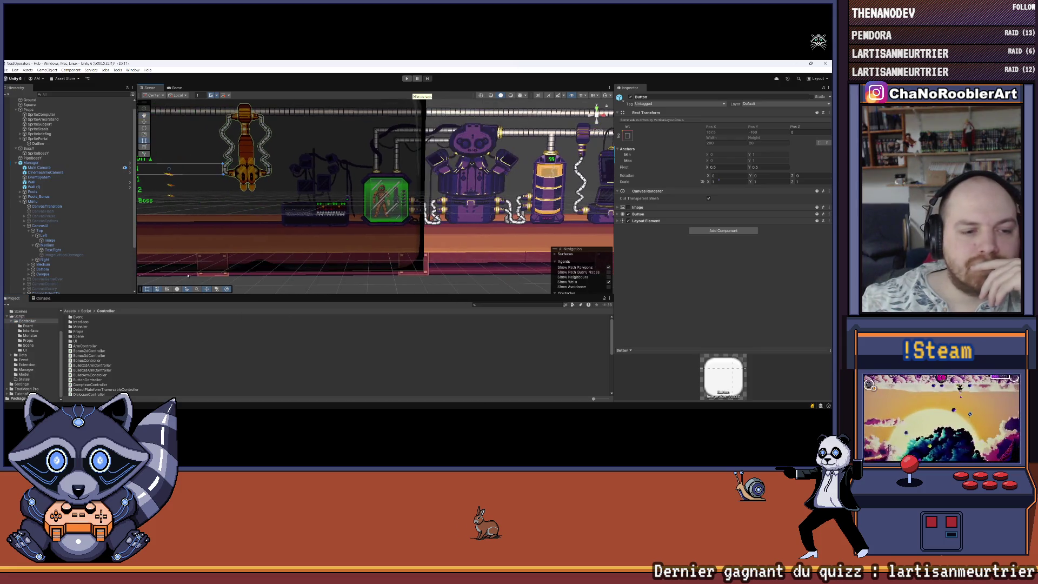
# Open the Props folder, select the mission Button and attach the PortalController script to it.
pyautogui.click(83, 332)
pyautogui.doubleClick(82, 332)
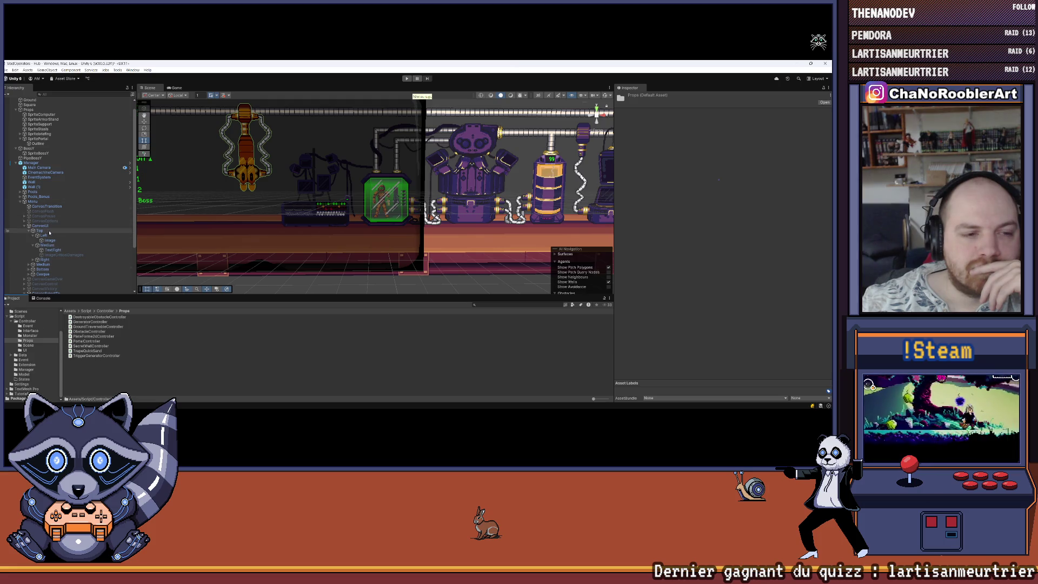
pyautogui.scroll(-5, 54, 244)
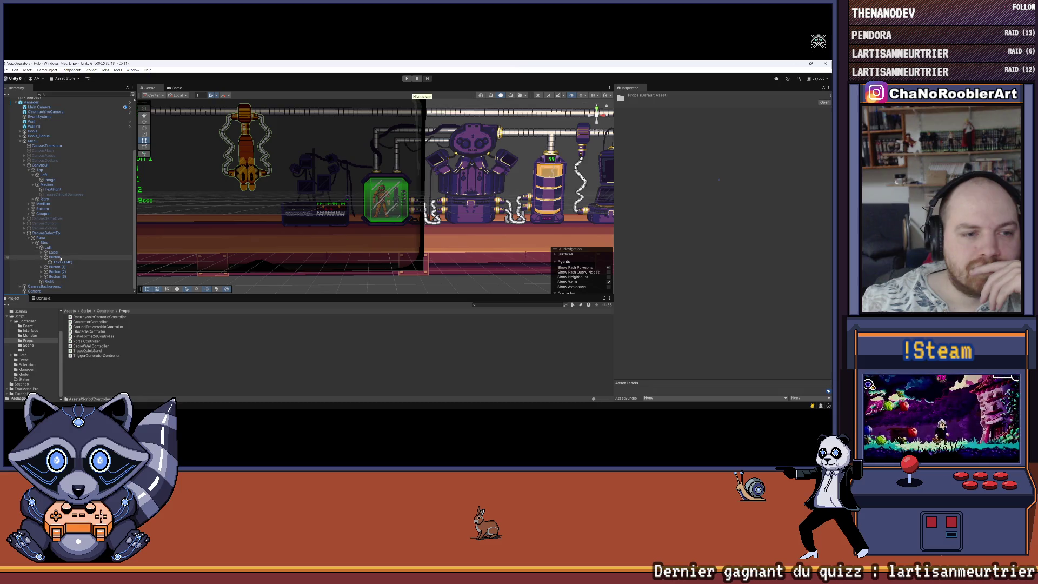
pyautogui.click(55, 257)
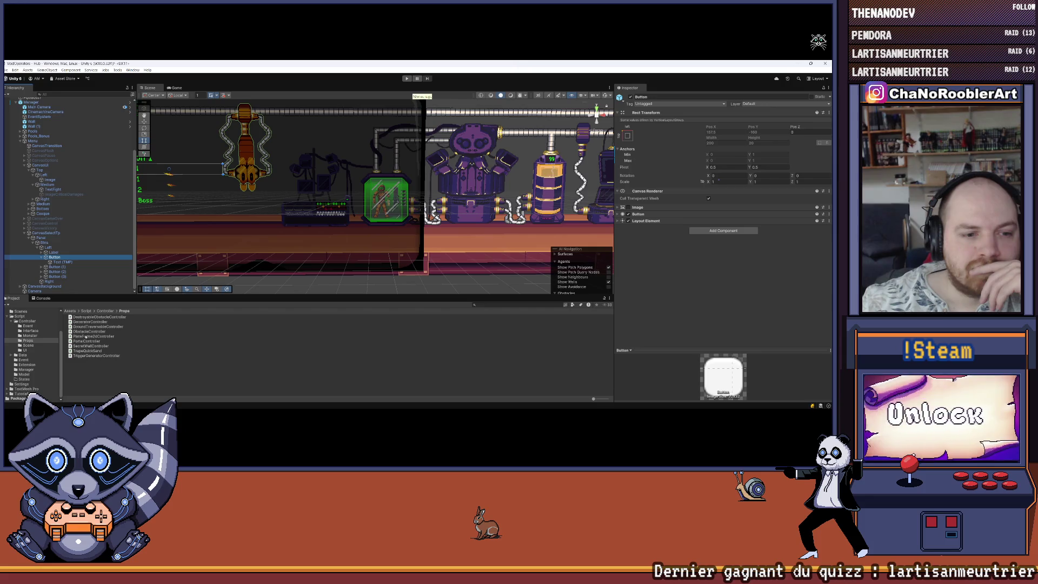
pyautogui.moveTo(85, 343); pyautogui.dragTo(697, 224)
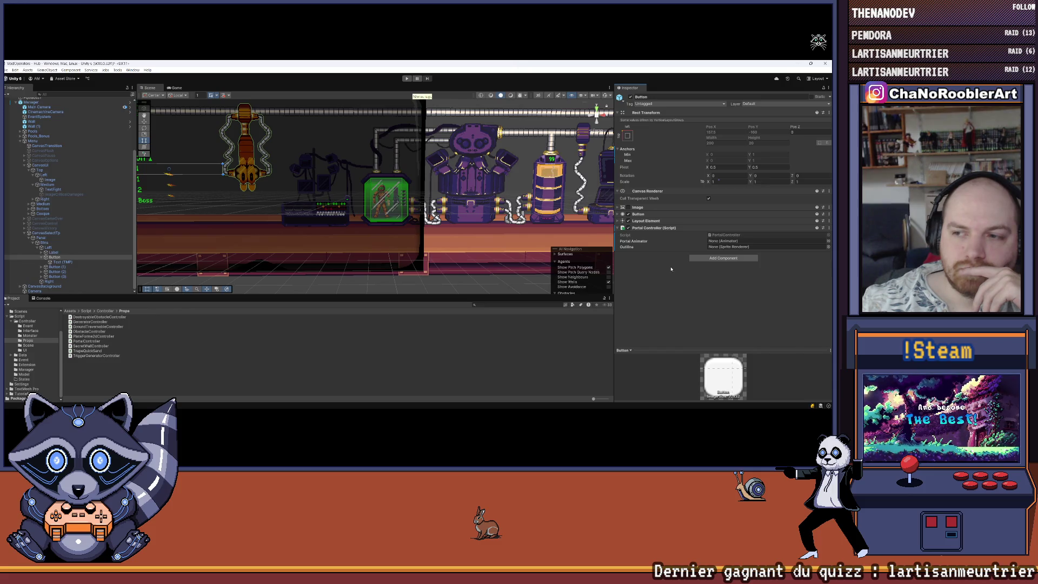
# Check the PortalController code in Visual Studio, then open the component's context menu in Unity.
pyautogui.moveTo(670, 406)
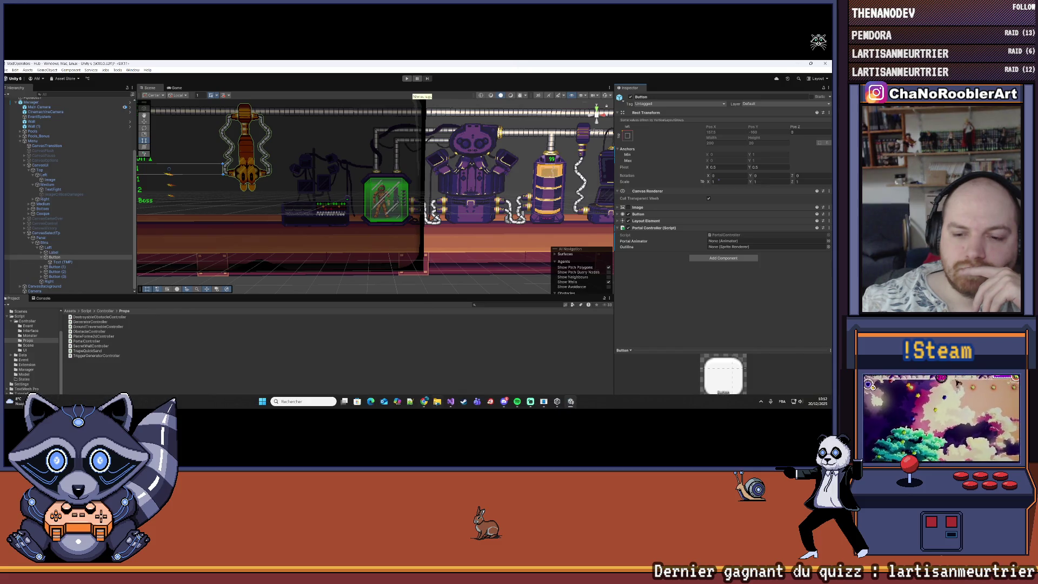
pyautogui.click(457, 402)
pyautogui.scroll(5, 191, 306)
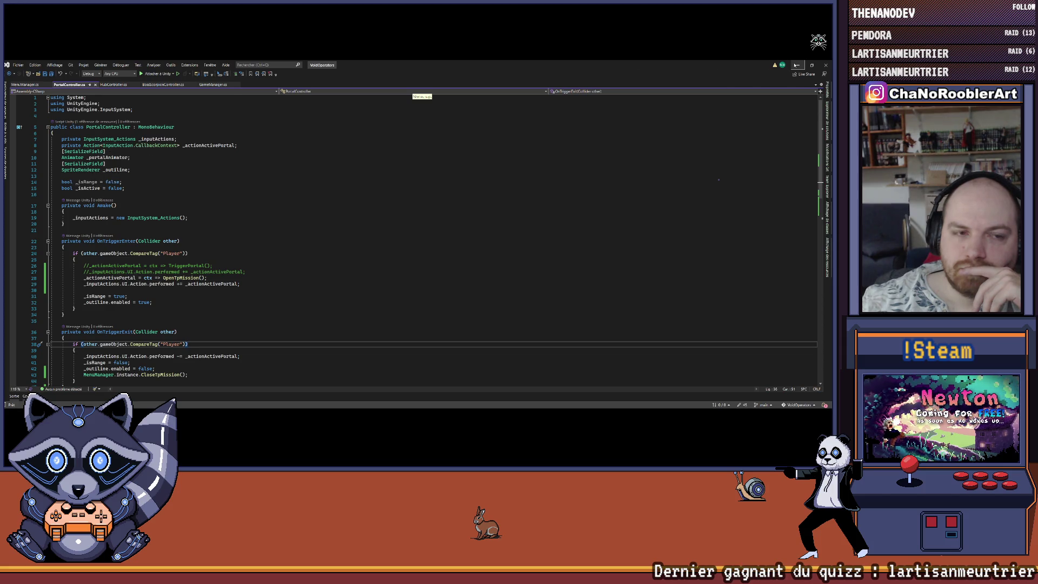
pyautogui.click(797, 65)
pyautogui.rightClick(662, 230)
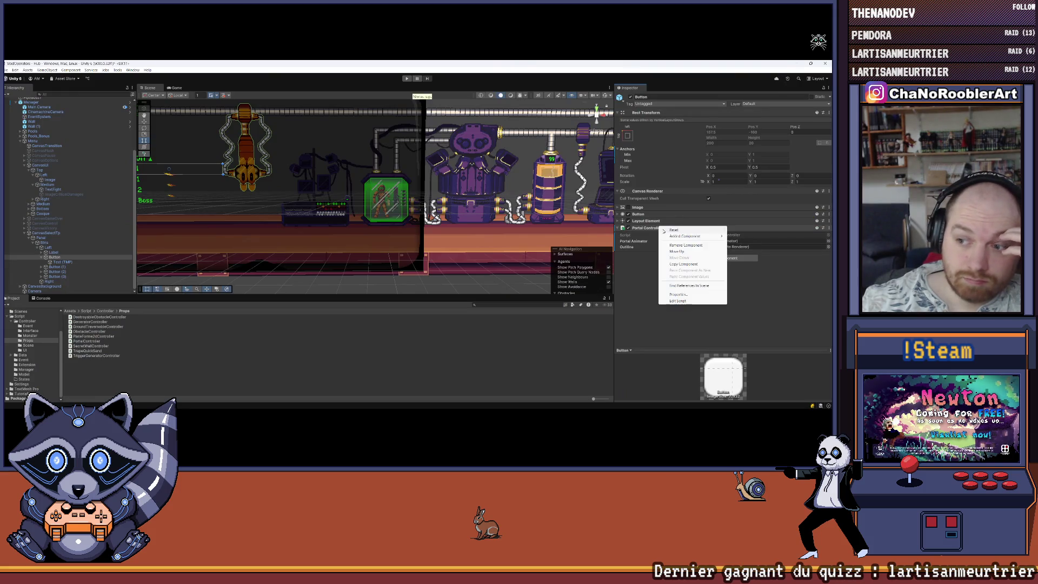
# Remove the Portal Controller component and create a PortalTpController MonoBehaviour script in Props.
pyautogui.click(685, 244)
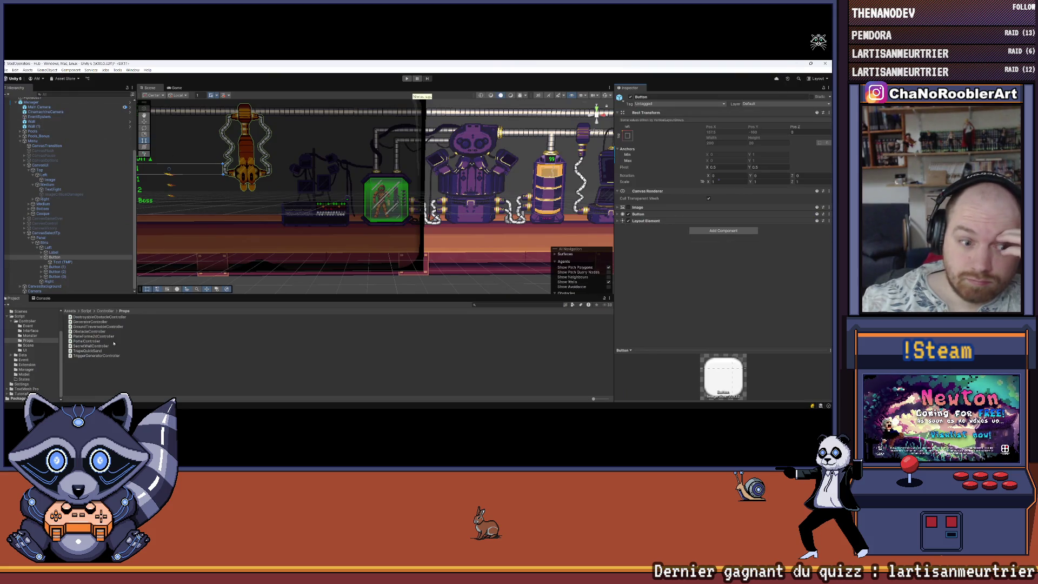
pyautogui.rightClick(94, 371)
pyautogui.moveTo(162, 208)
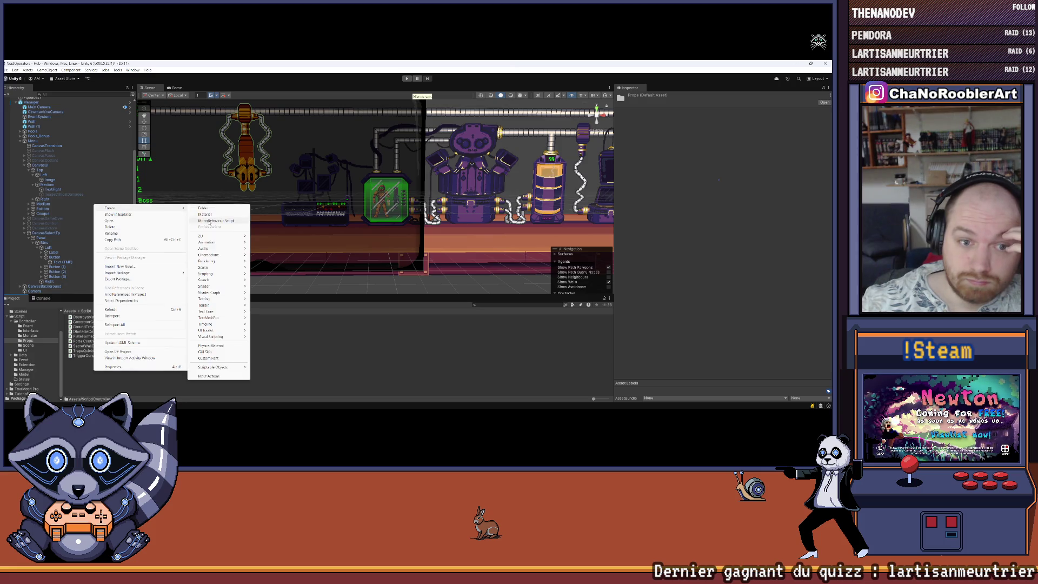
pyautogui.click(210, 222)
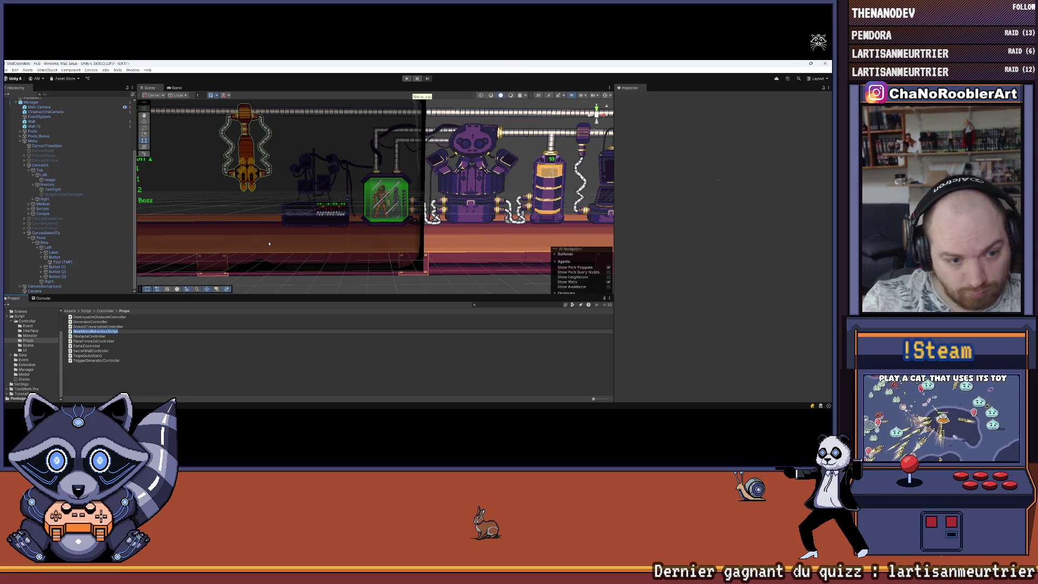
pyautogui.write('PortalTp')
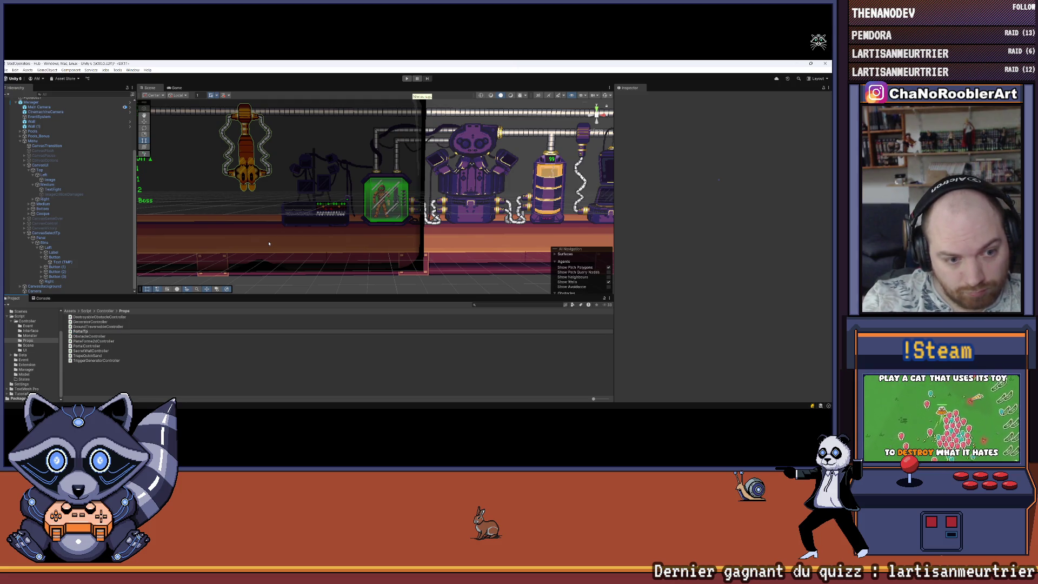
pyautogui.write('Contr')
pyautogui.press('Return')
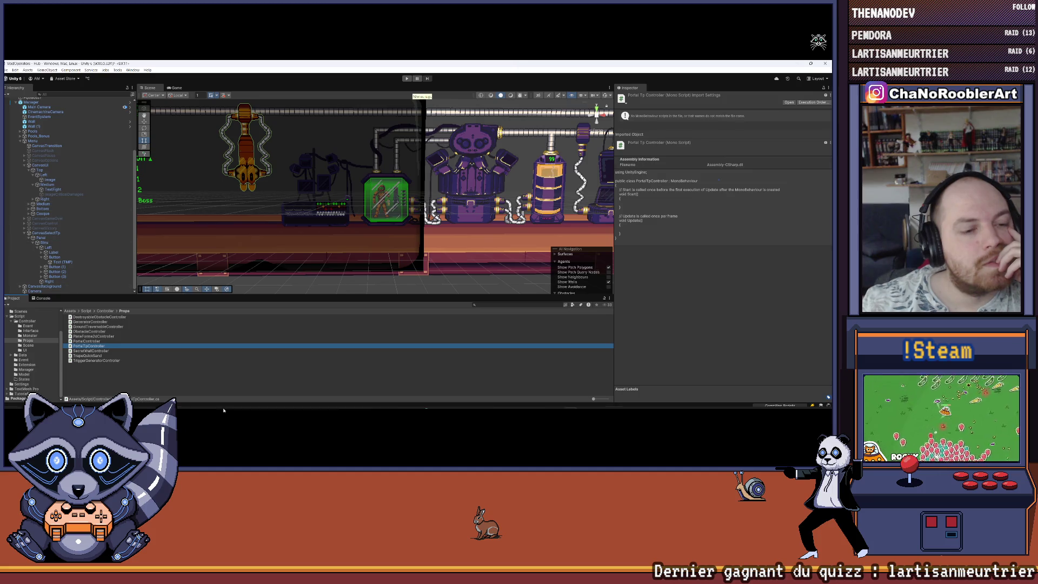
# Collapse the Top branch under CanvasUI in the Hierarchy.
pyautogui.moveTo(417, 401)
pyautogui.moveTo(451, 402)
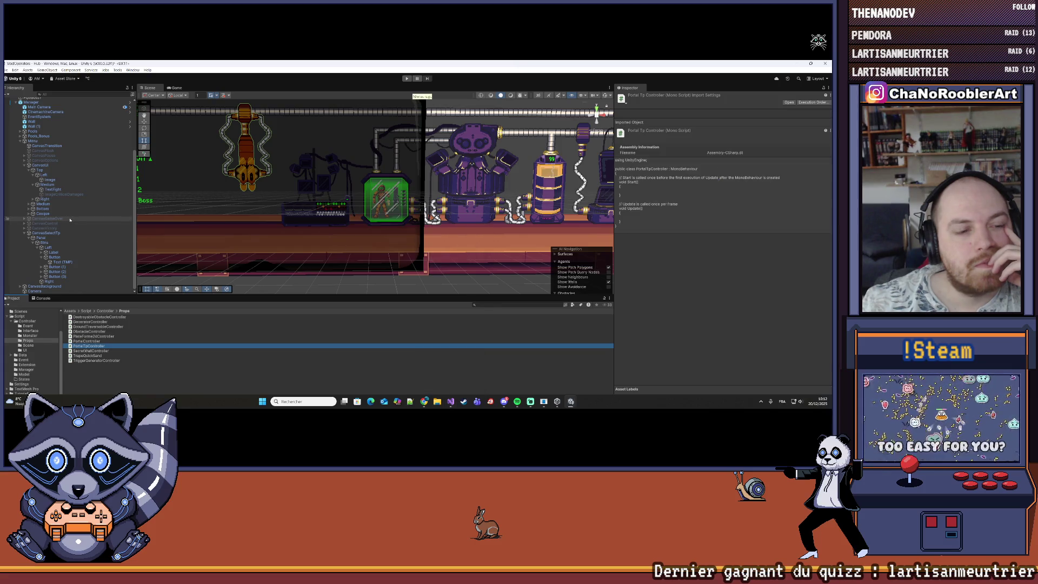
pyautogui.scroll(-5, 556, 196)
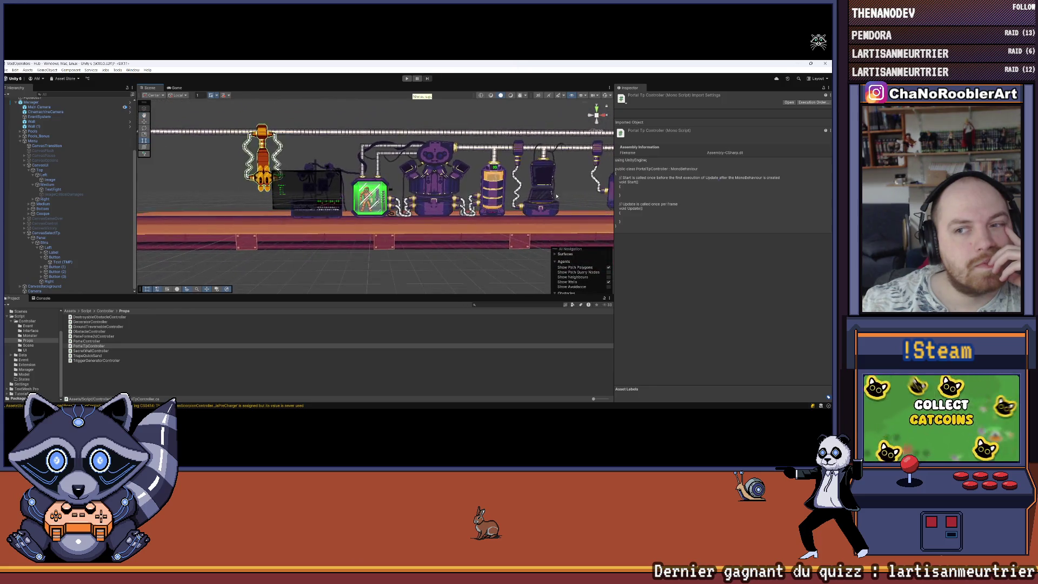
pyautogui.hscroll(4, 557, 195)
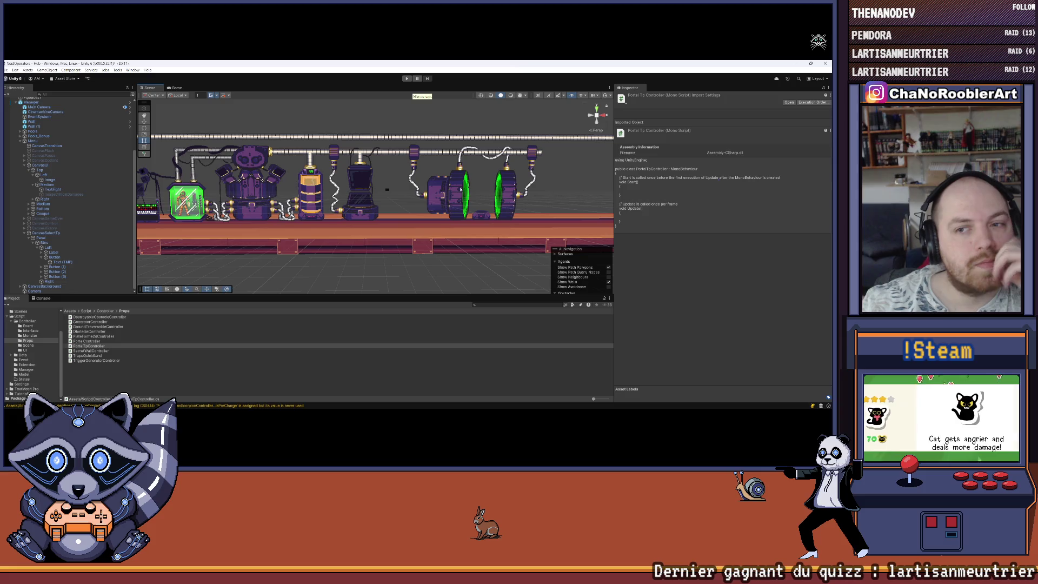
pyautogui.scroll(5, 49, 183)
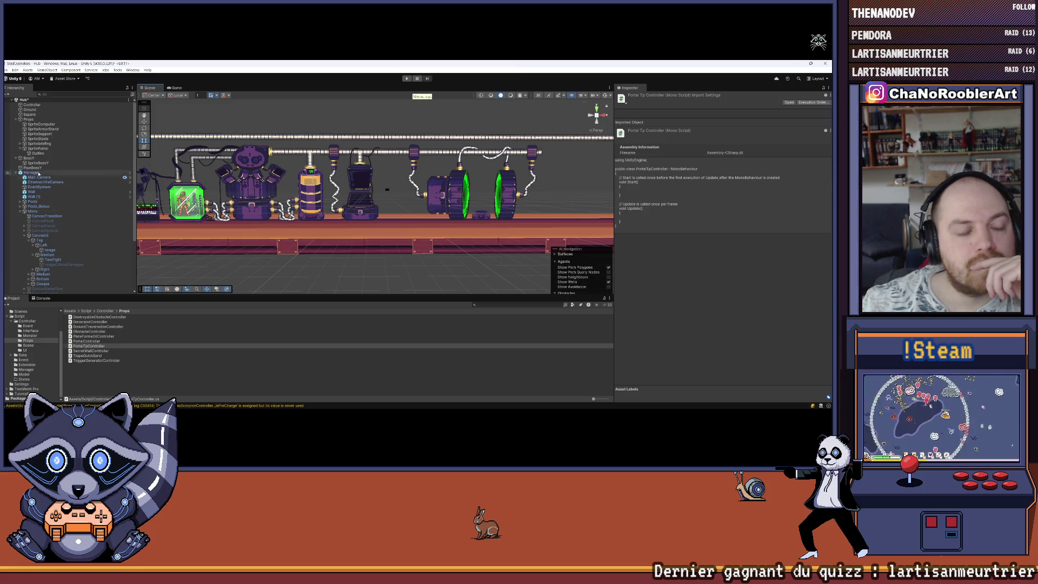
pyautogui.scroll(-5, 47, 177)
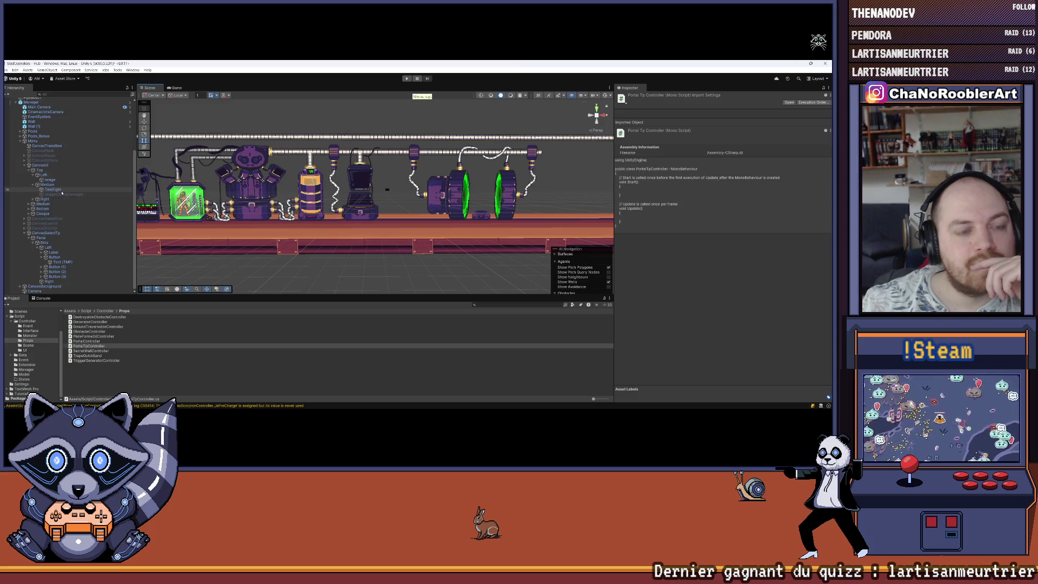
pyautogui.click(29, 170)
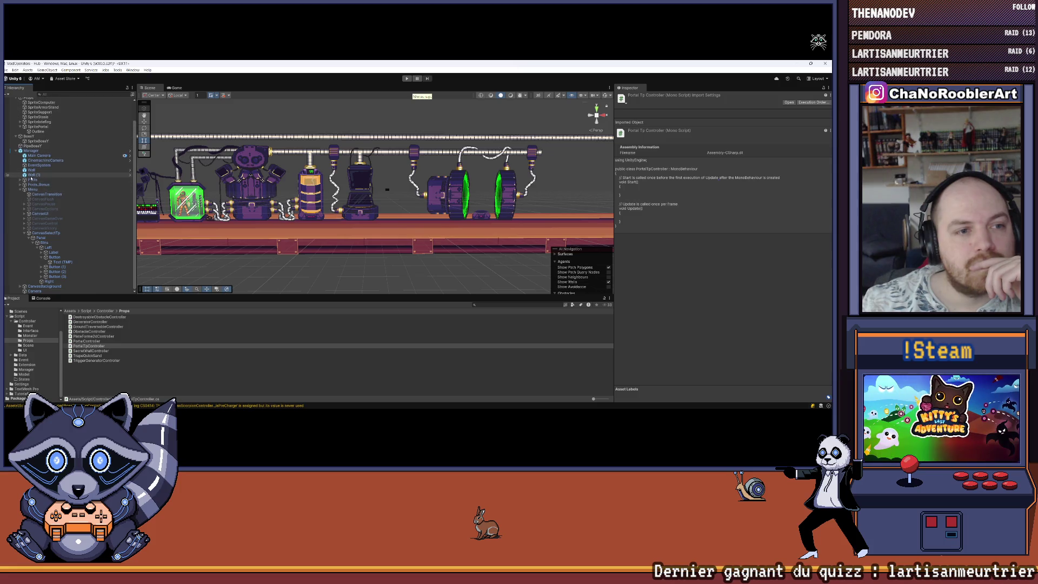
pyautogui.scroll(3, 32, 181)
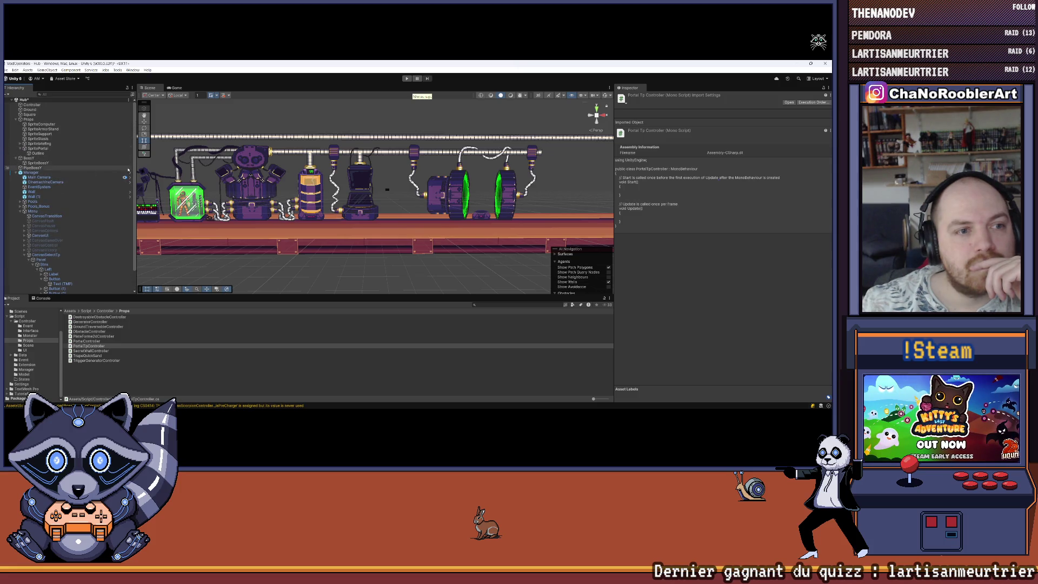
# Inspect SpritePortal's Portal Controller and Event Hub components, then reselect the mission Button.
pyautogui.click(486, 203)
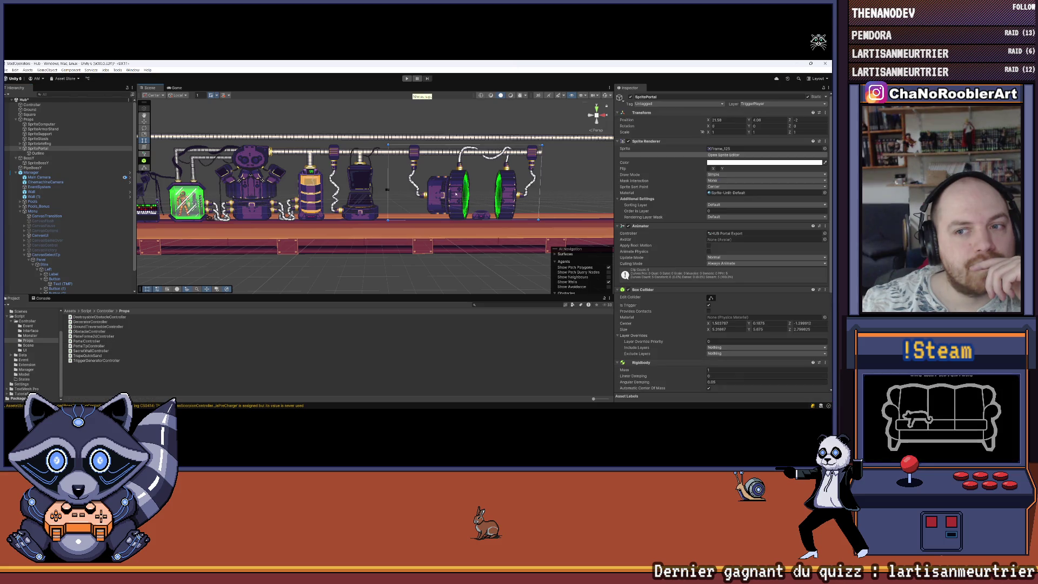
pyautogui.click(36, 153)
pyautogui.click(36, 148)
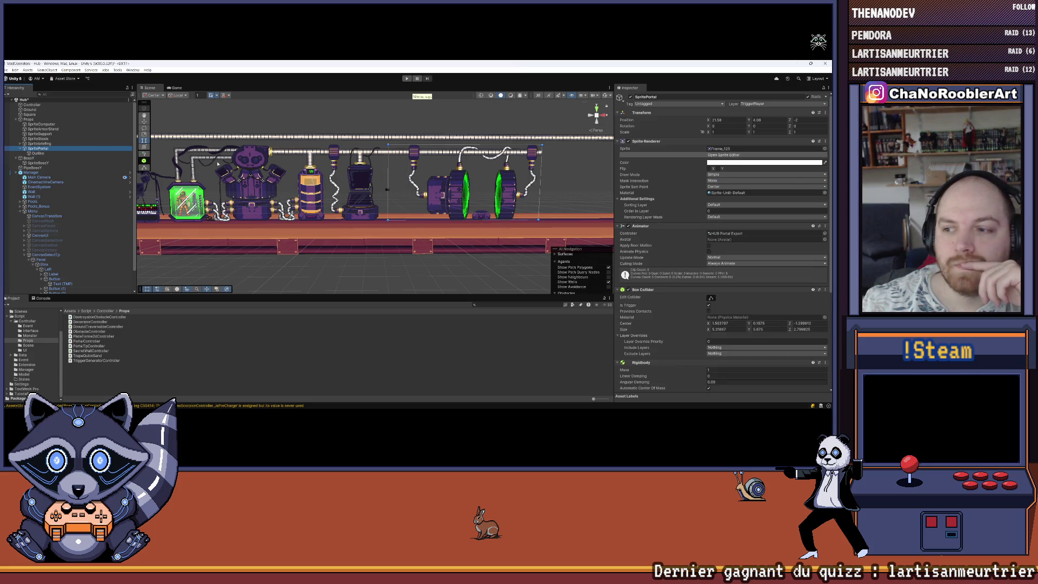
pyautogui.scroll(-3, 675, 274)
pyautogui.scroll(-3, 675, 274)
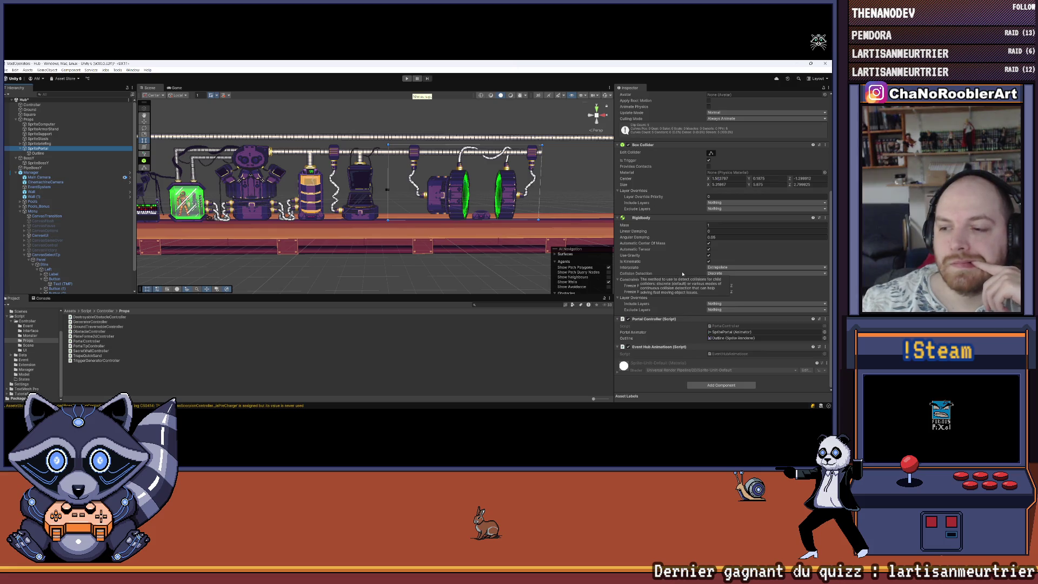
pyautogui.scroll(10, 682, 274)
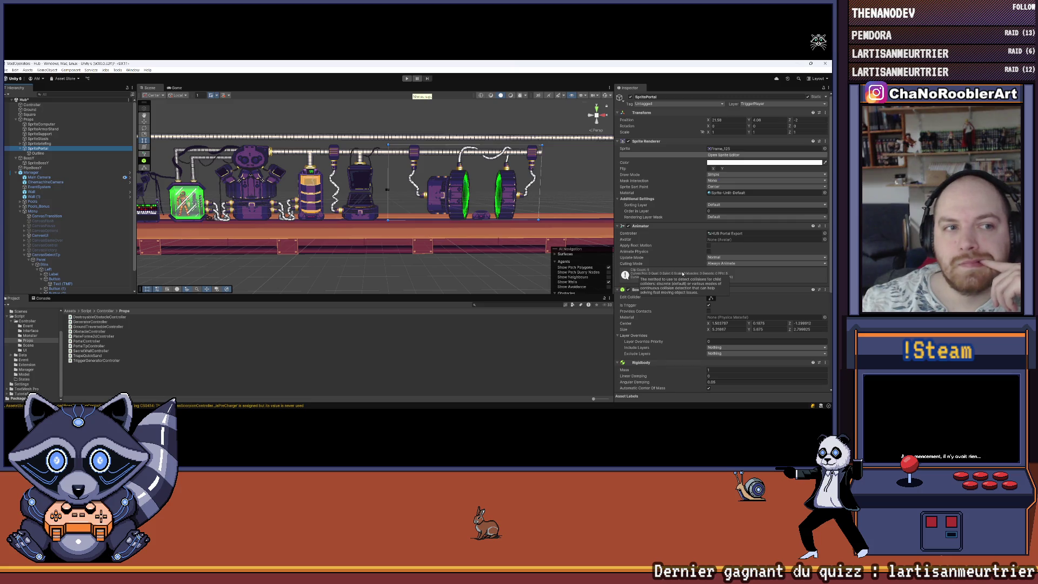
pyautogui.scroll(-10, 683, 274)
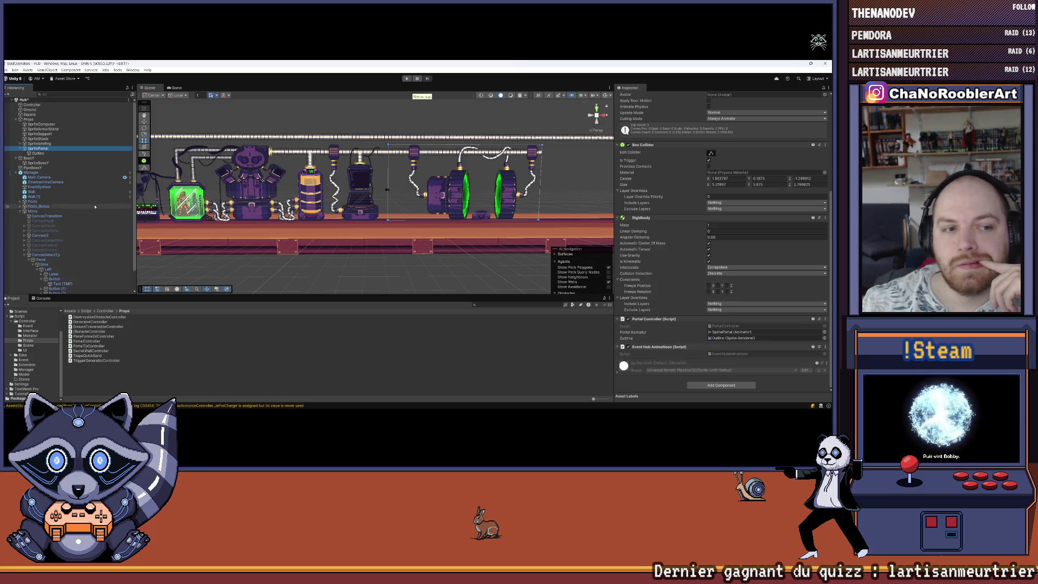
pyautogui.scroll(-2, 81, 270)
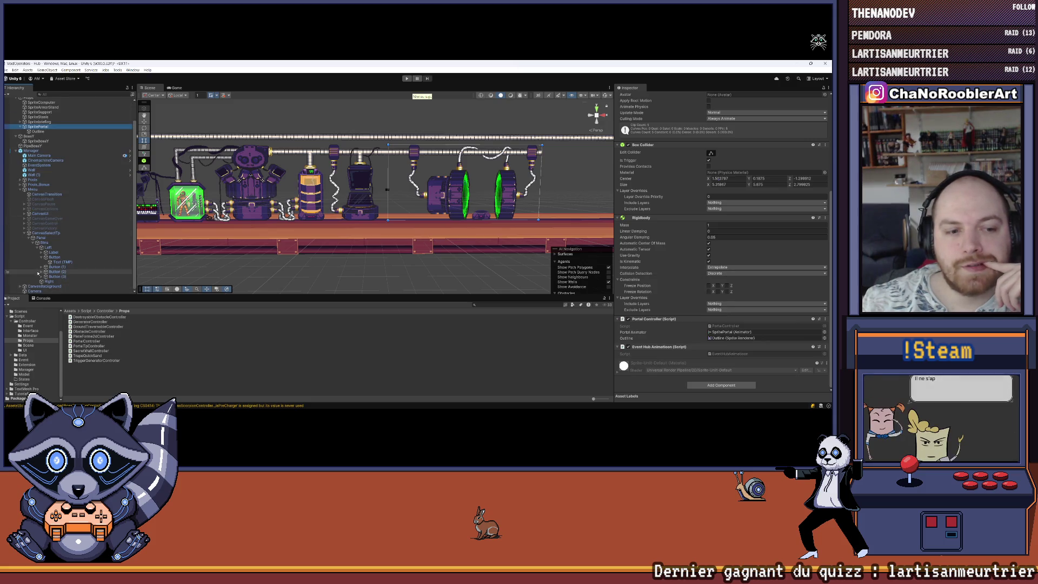
pyautogui.click(52, 257)
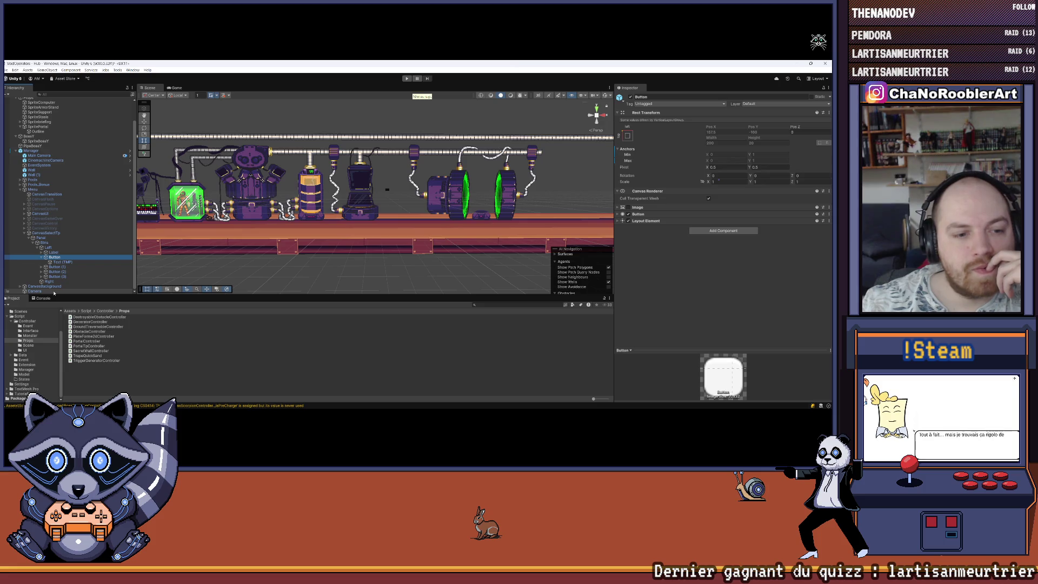
# Attach the PortalTpController script to the mission Button, expand it, then select the Manager object.
pyautogui.moveTo(89, 346); pyautogui.dragTo(701, 302)
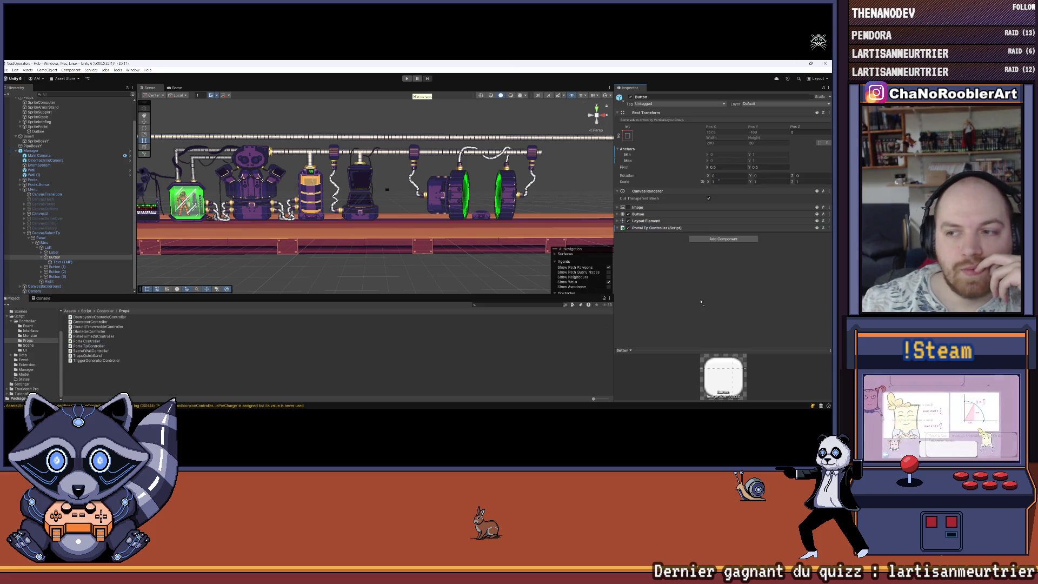
pyautogui.click(618, 228)
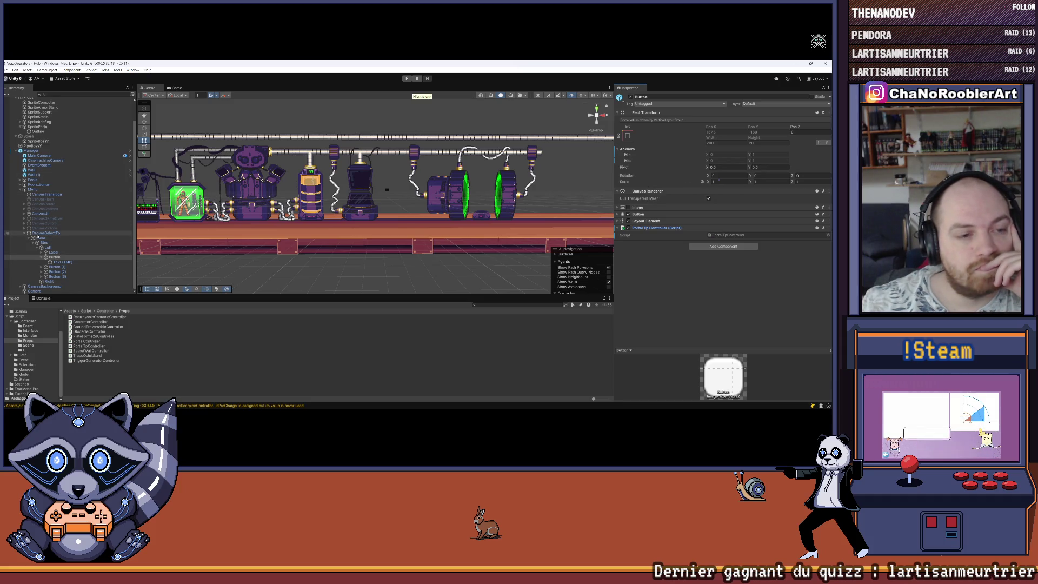
pyautogui.click(46, 232)
pyautogui.click(31, 150)
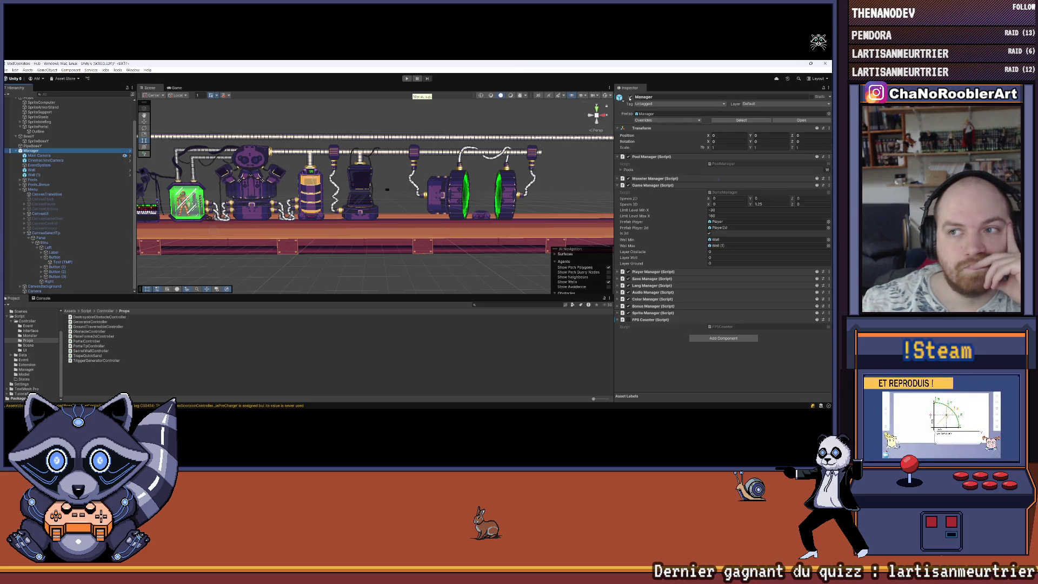
# Apply the added Portal Tp Controller component as an override to the Manager prefab.
pyautogui.click(666, 120)
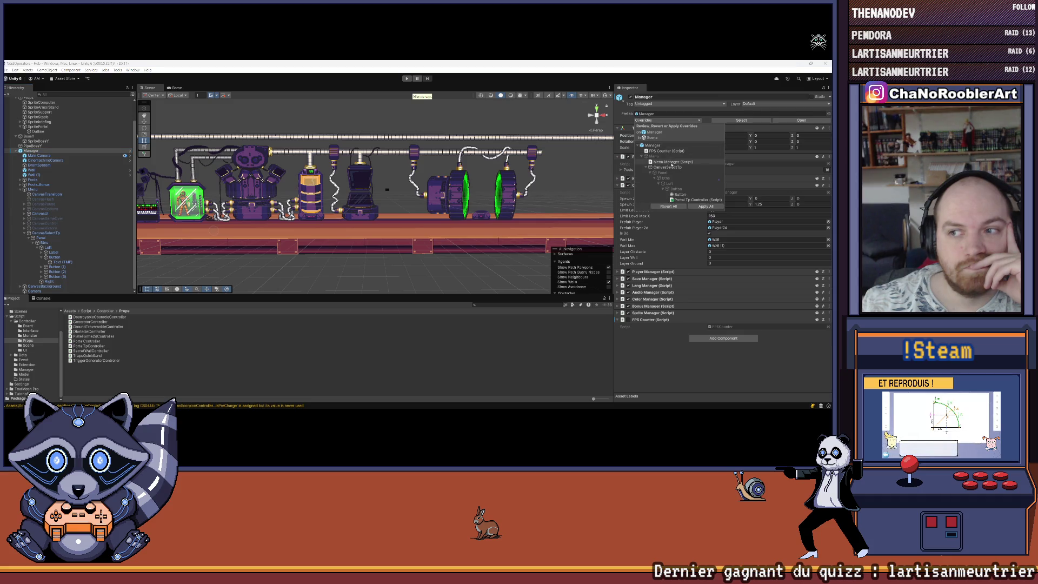
pyautogui.click(686, 200)
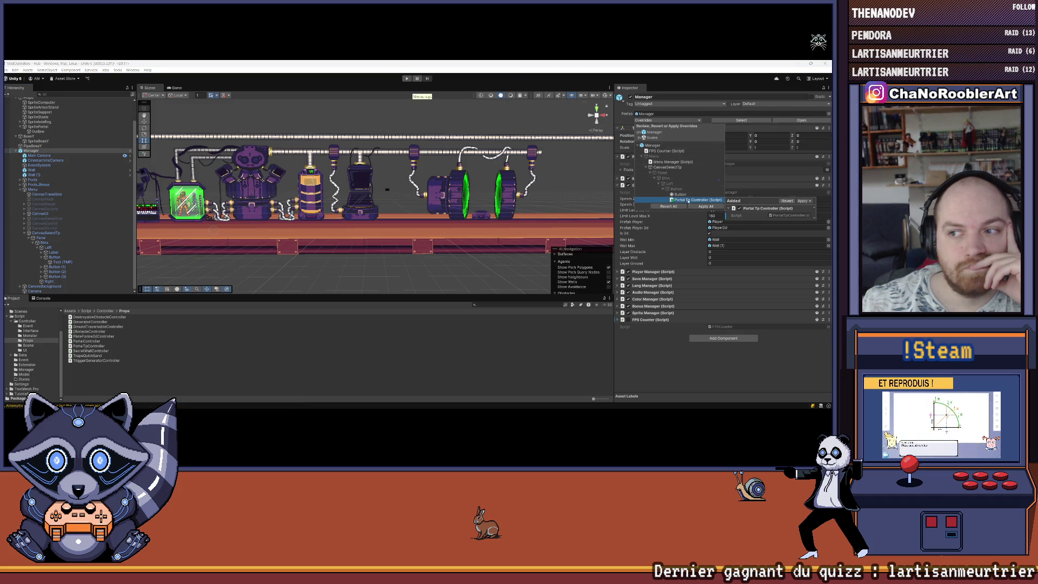
pyautogui.click(803, 201)
pyautogui.click(797, 208)
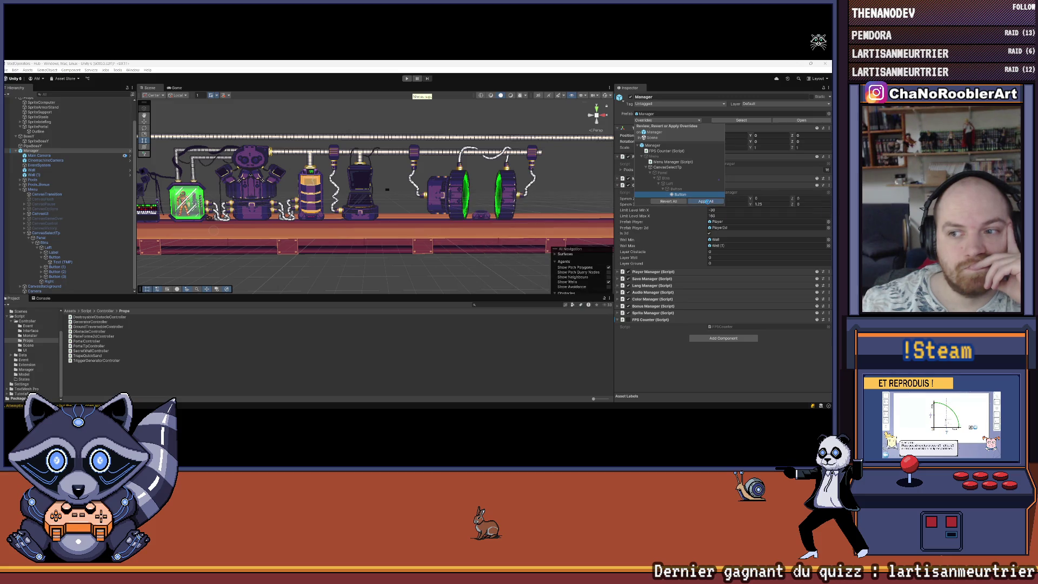
pyautogui.click(707, 201)
# Select the Button and open its PortalTpController script in Visual Studio.
pyautogui.click(63, 262)
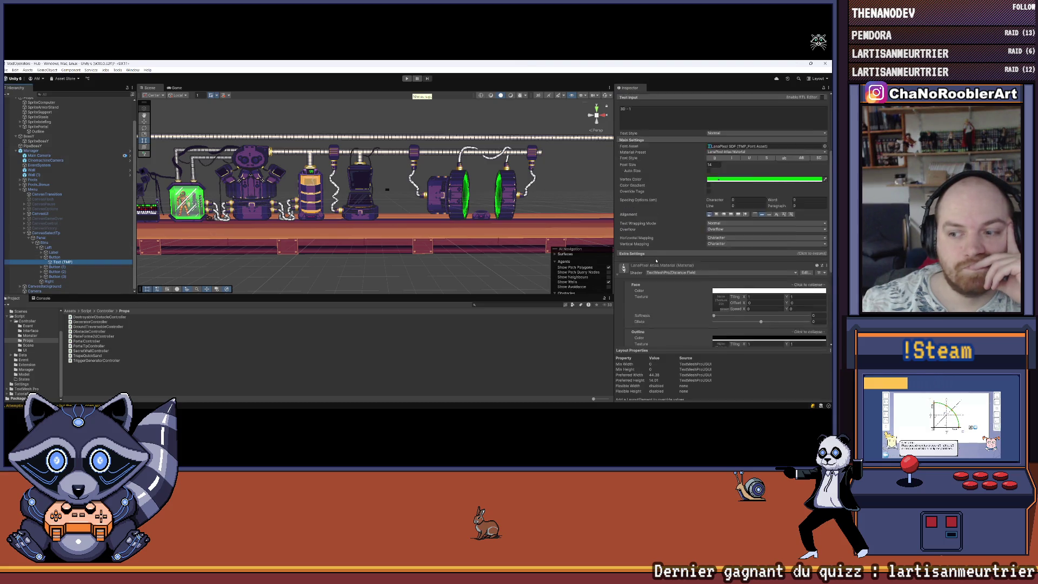
pyautogui.click(76, 258)
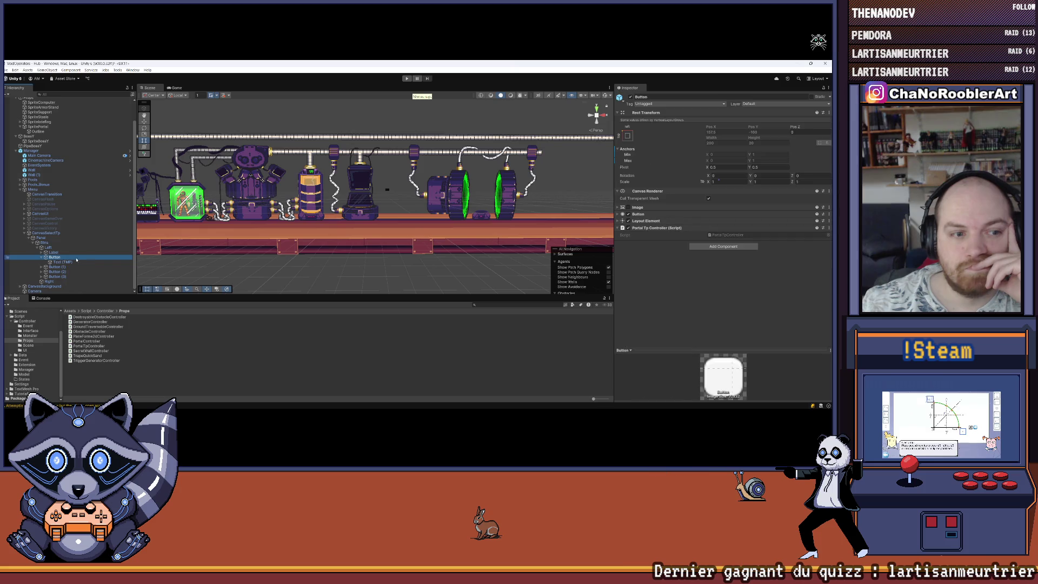
pyautogui.click(709, 235)
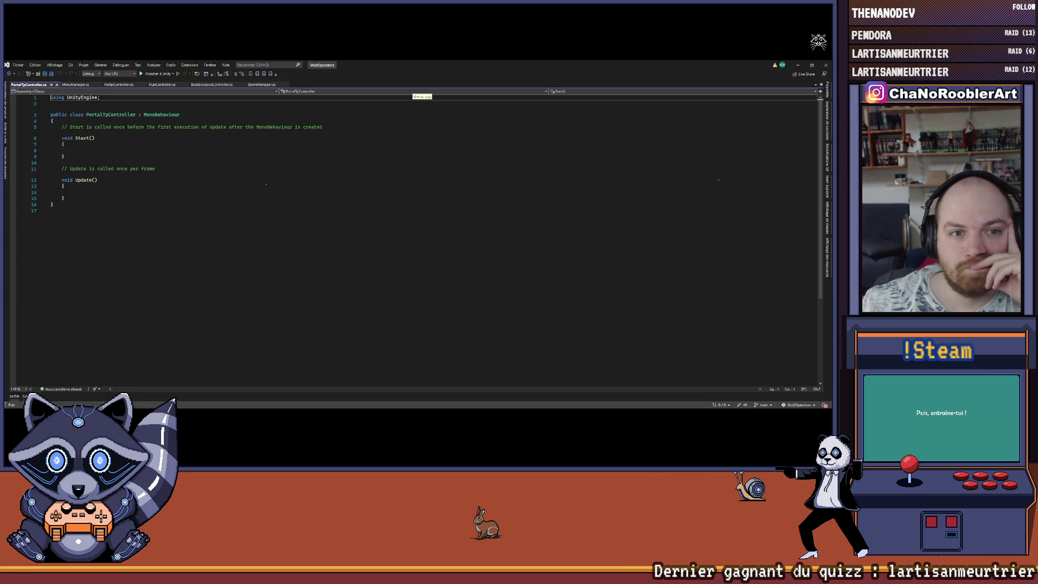
# Delete the Start and Update methods from PortalTpController.cs and save.
pyautogui.moveTo(60, 201); pyautogui.dragTo(29, 131)
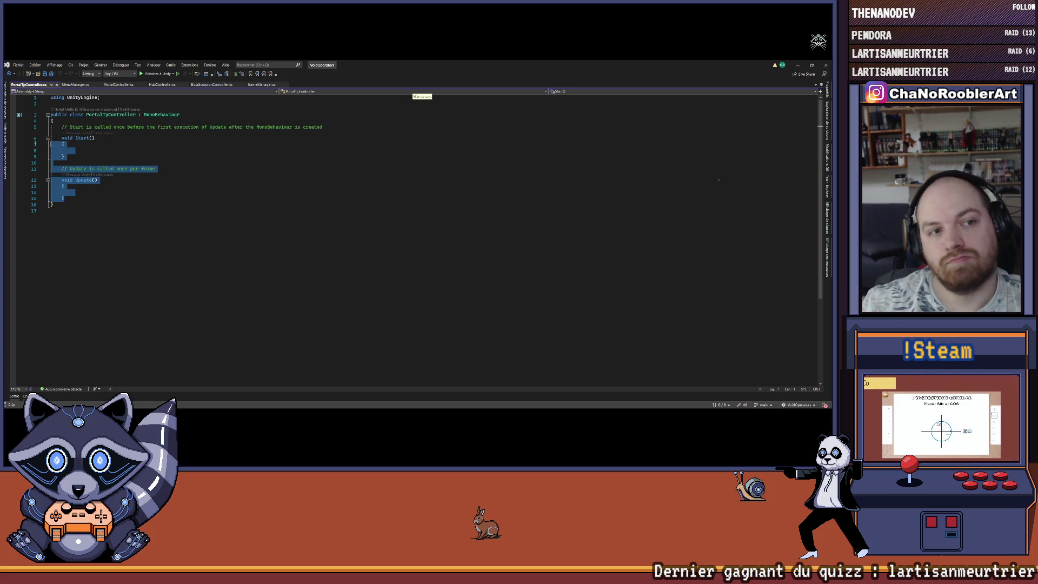
pyautogui.press('Delete')
pyautogui.hotkey('ctrl', 's')
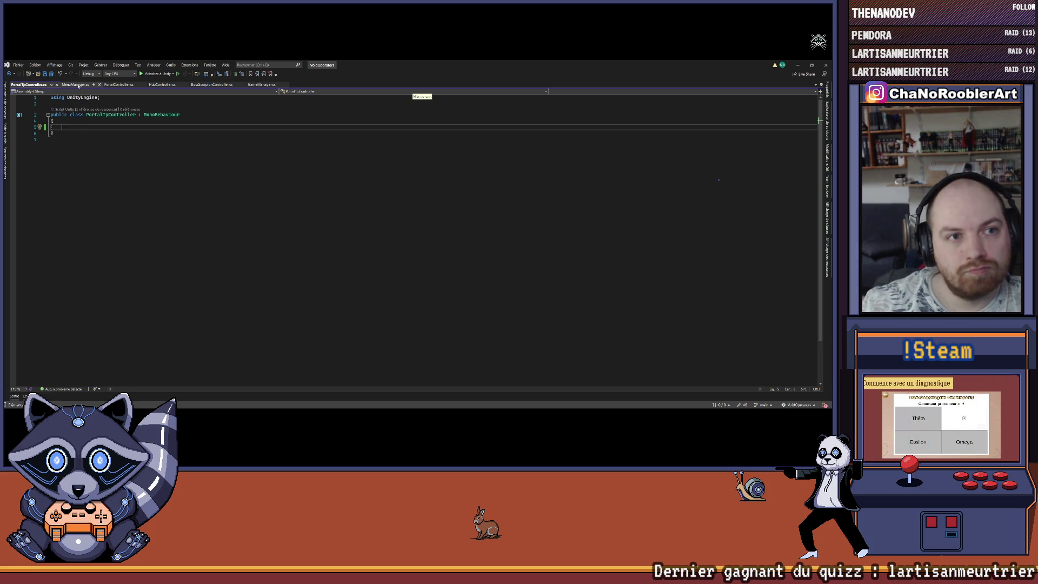
# Open PortalController.cs in a split pane and jump to the PrepareTpMission definition with F12.
pyautogui.moveTo(131, 87)
pyautogui.mouseDown()
pyautogui.moveTo(604, 195)
pyautogui.moveTo(432, 236)
pyautogui.mouseUp()
pyautogui.scroll(1, 611, 253)
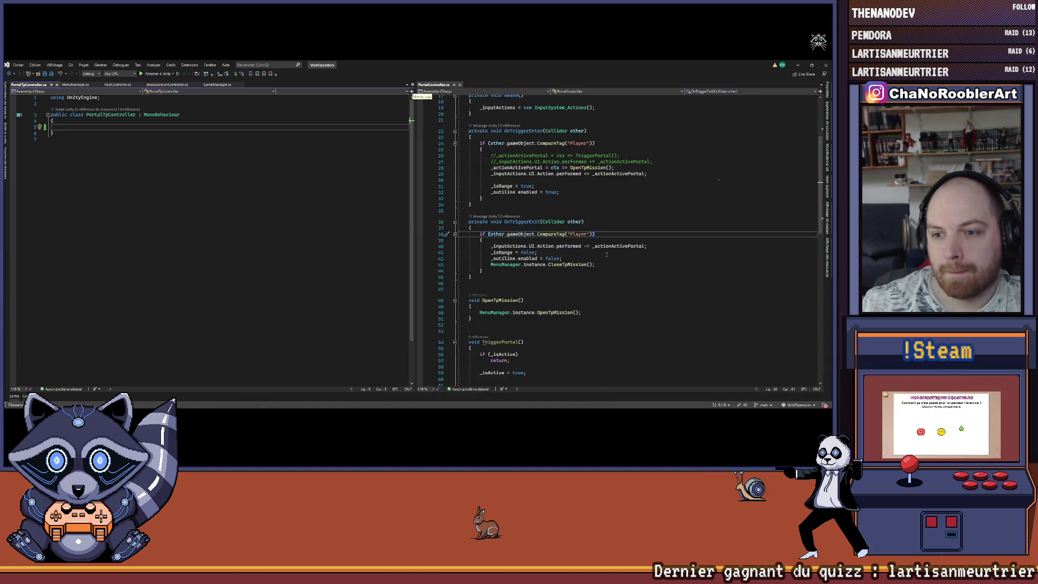
pyautogui.scroll(3, 602, 253)
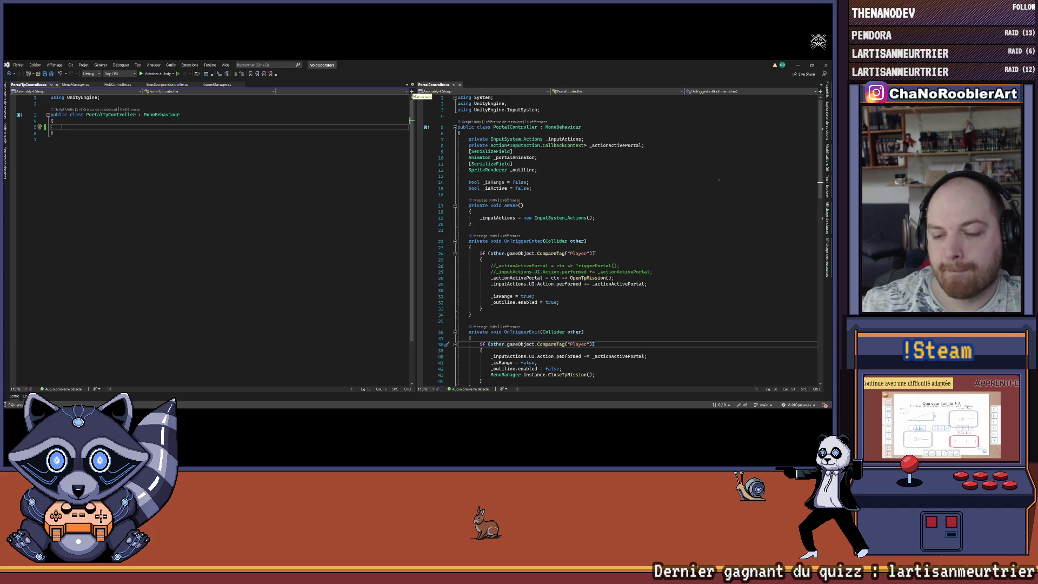
pyautogui.scroll(-2, 596, 253)
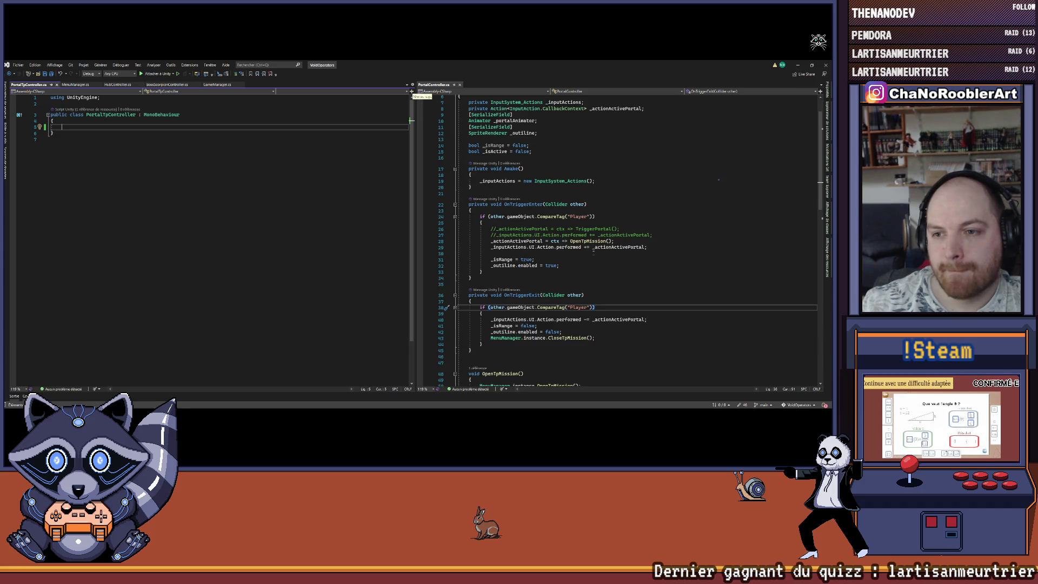
pyautogui.scroll(-6, 592, 252)
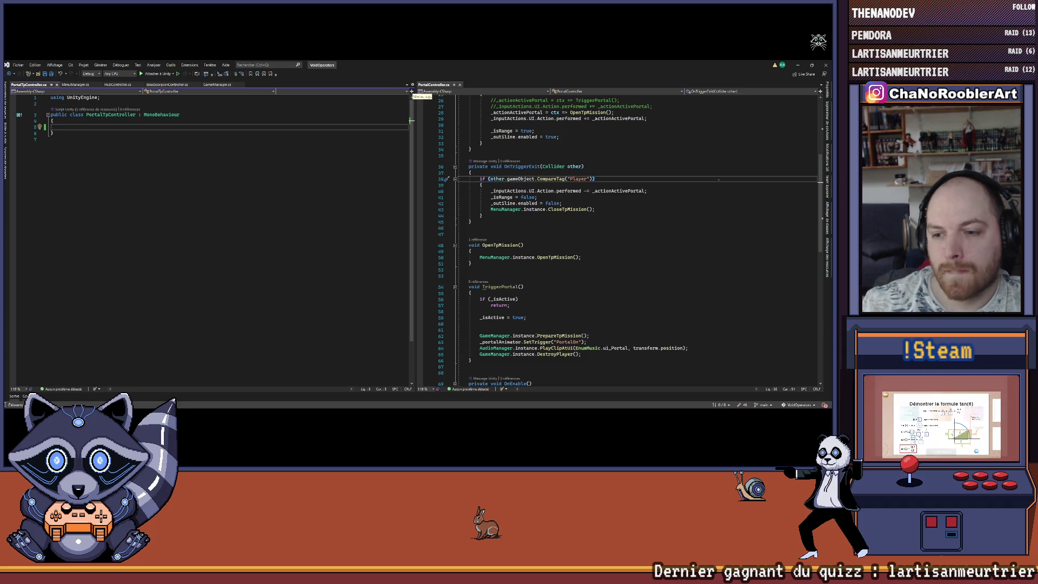
pyautogui.click(559, 329)
pyautogui.doubleClick(560, 335)
pyautogui.press('F12')
pyautogui.click(202, 247)
pyautogui.scroll(1, 201, 247)
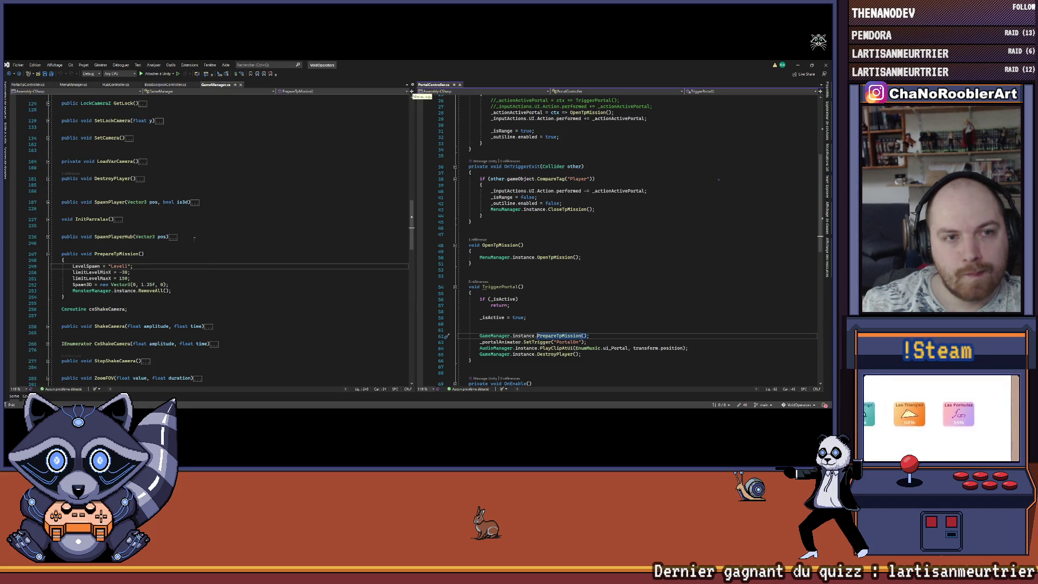
# Dock GameManager.cs in the right pane beside PortalTpController.cs.
pyautogui.click(240, 84)
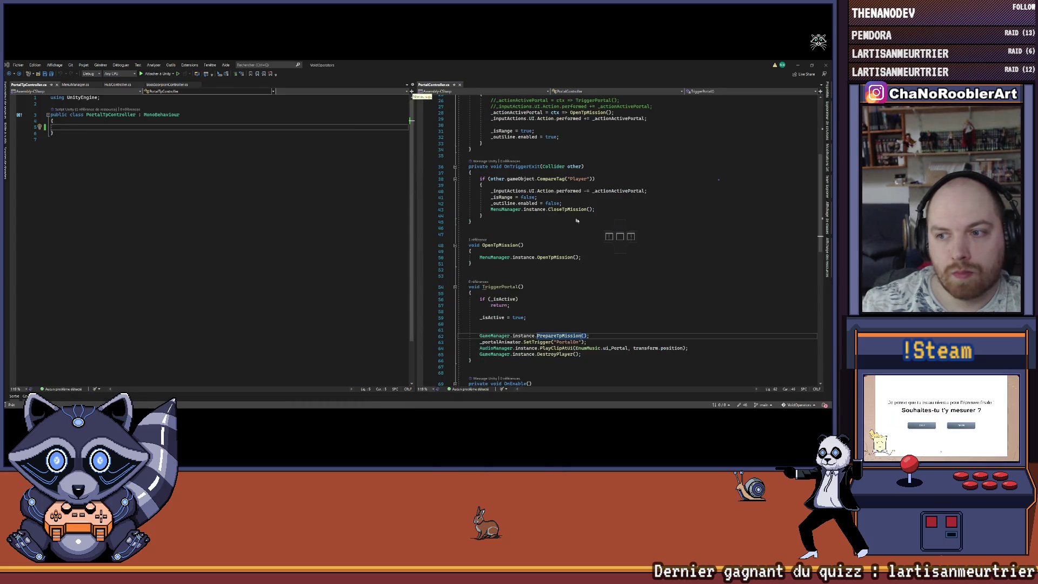
pyautogui.moveTo(620, 237); pyautogui.dragTo(620, 235)
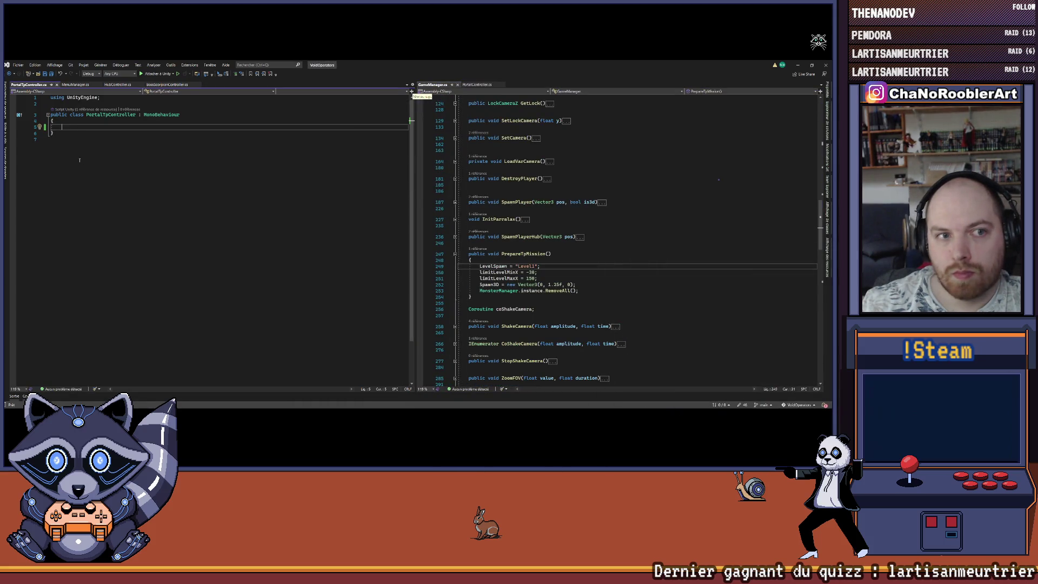
pyautogui.click(471, 84)
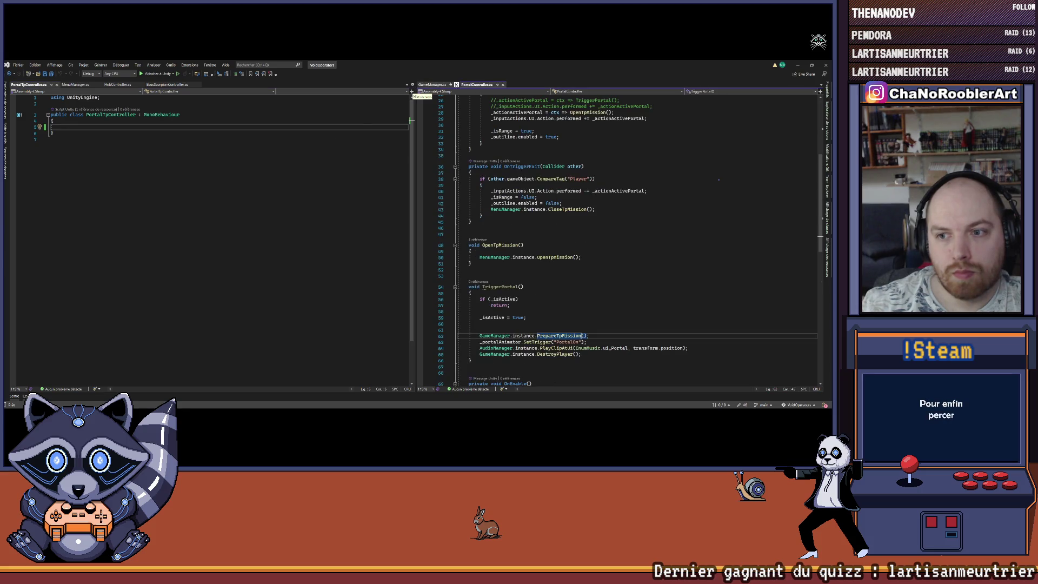
pyautogui.click(433, 85)
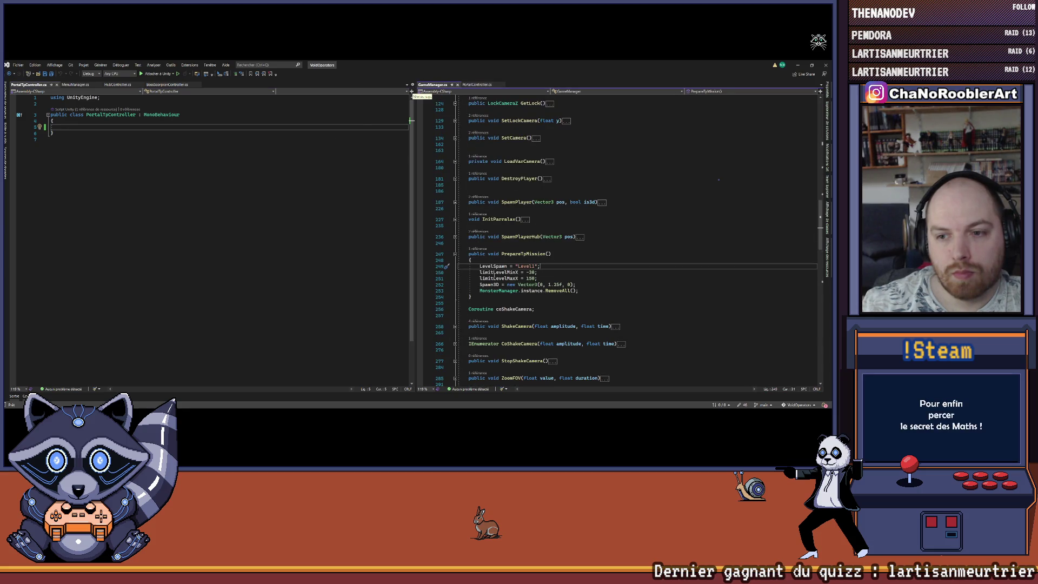
pyautogui.click(69, 127)
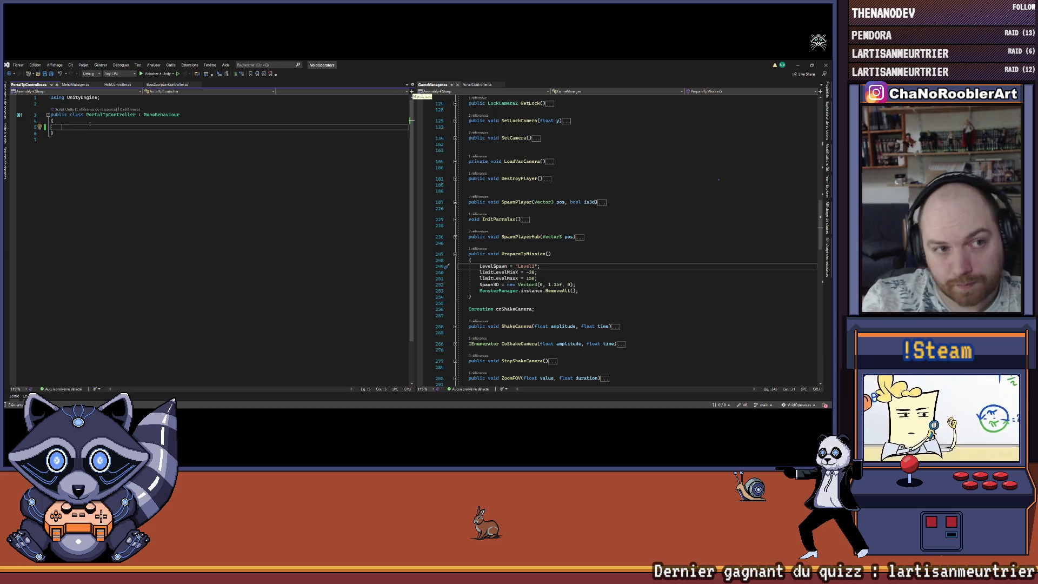
# Declare a [SerializeField] string levelSpawn field in PortalTpController.
pyautogui.write('[Seri')
pyautogui.press('Tab')
pyautogui.write(']')
pyautogui.press('Return')
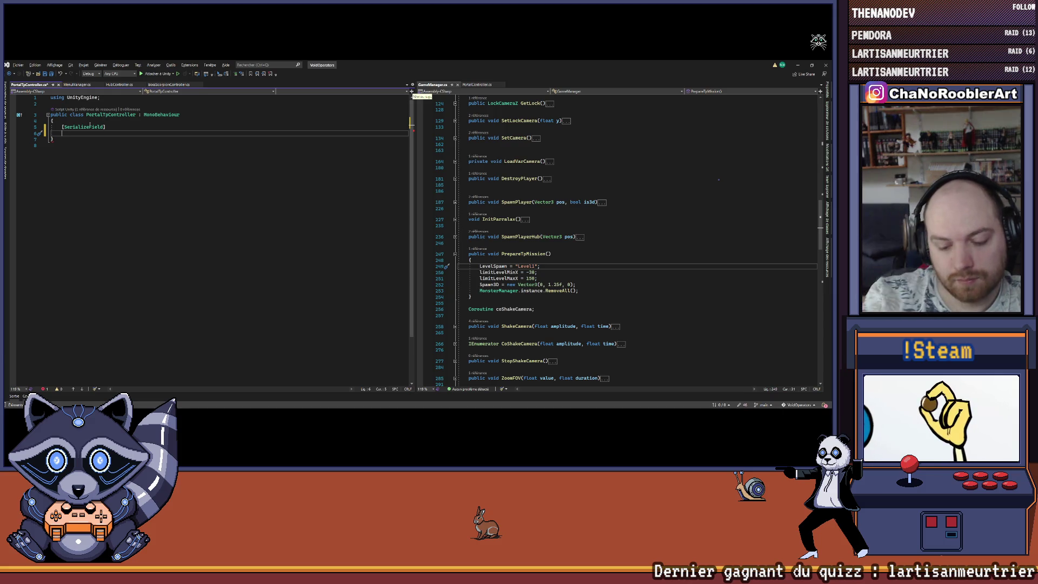
pyautogui.write('string levelSpa')
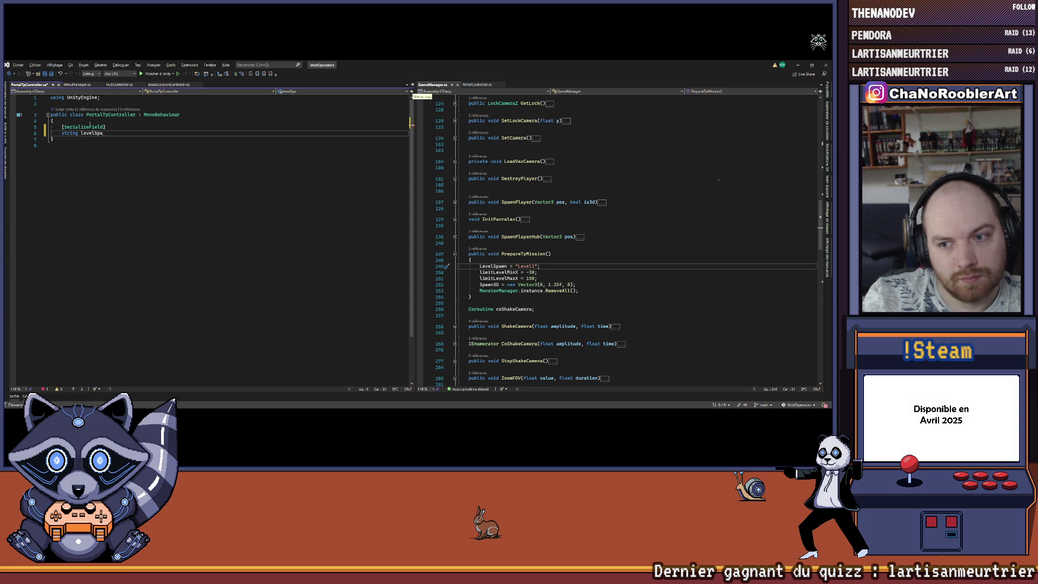
pyautogui.write('wn;')
pyautogui.press('Return')
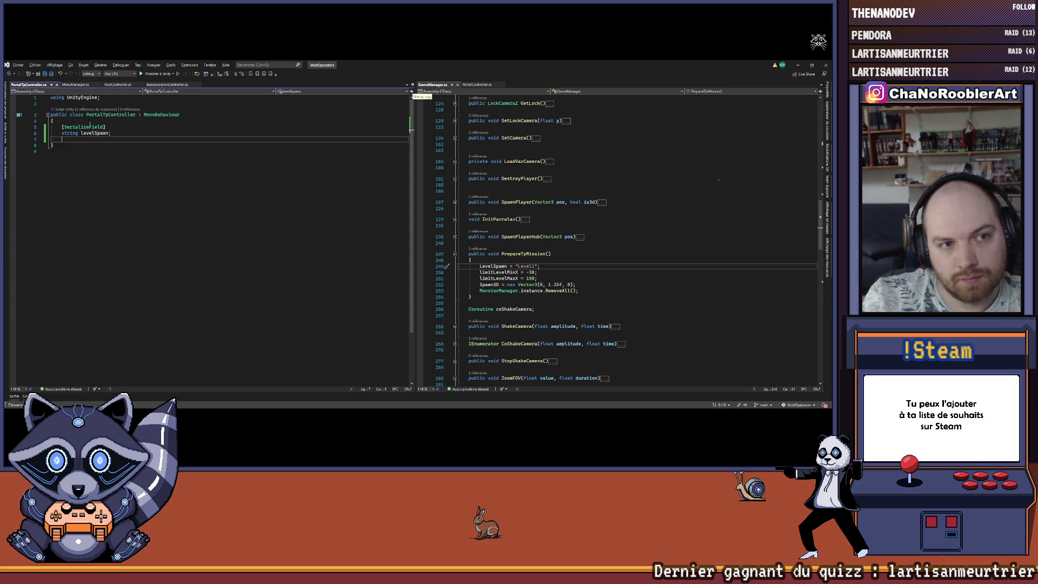
# Add a [SerializeField] float limitLevelMinX = -30 field and save.
pyautogui.write('{')
pyautogui.write('e')
pyautogui.press('Tab')
pyautogui.press('Return')
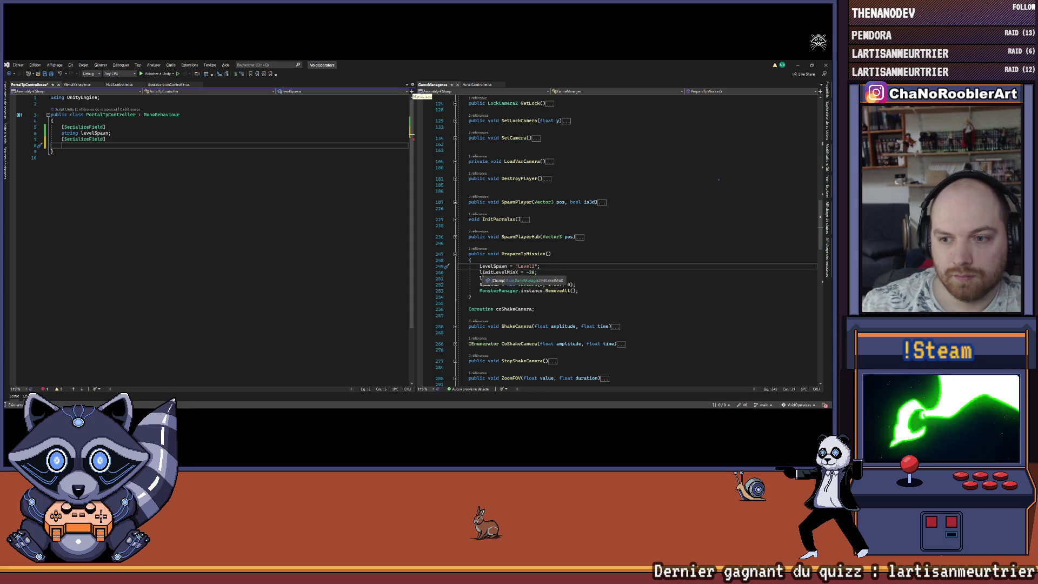
pyautogui.write('float limitLevelMi')
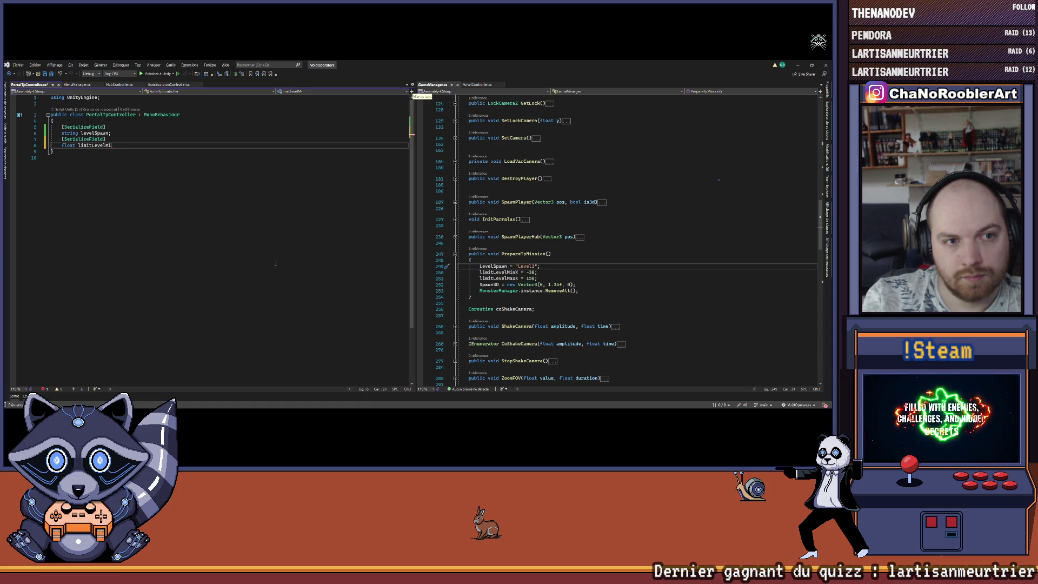
pyautogui.write('nX = -30;')
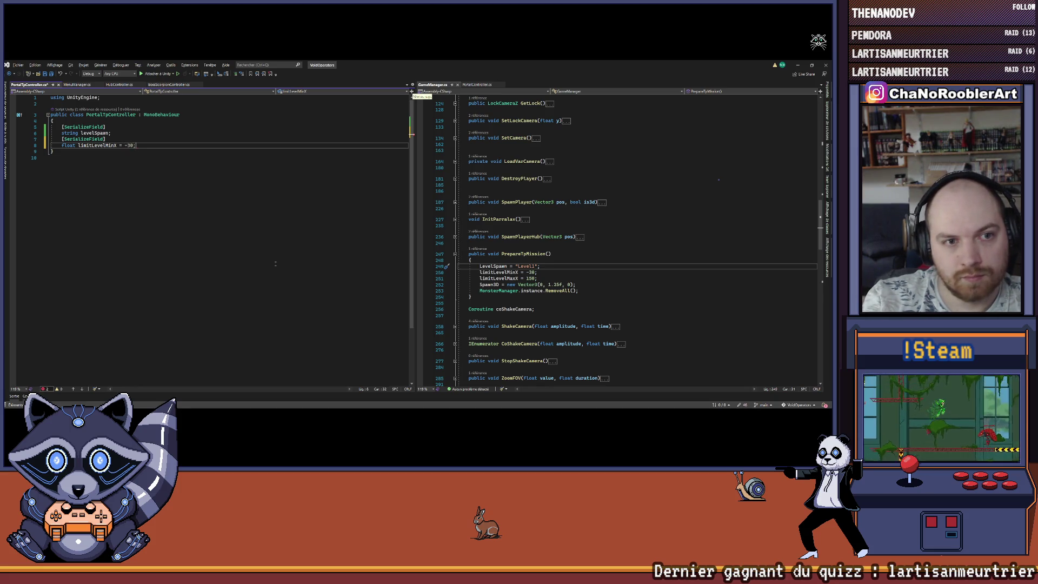
pyautogui.press('Return')
pyautogui.hotkey('ctrl', 's')
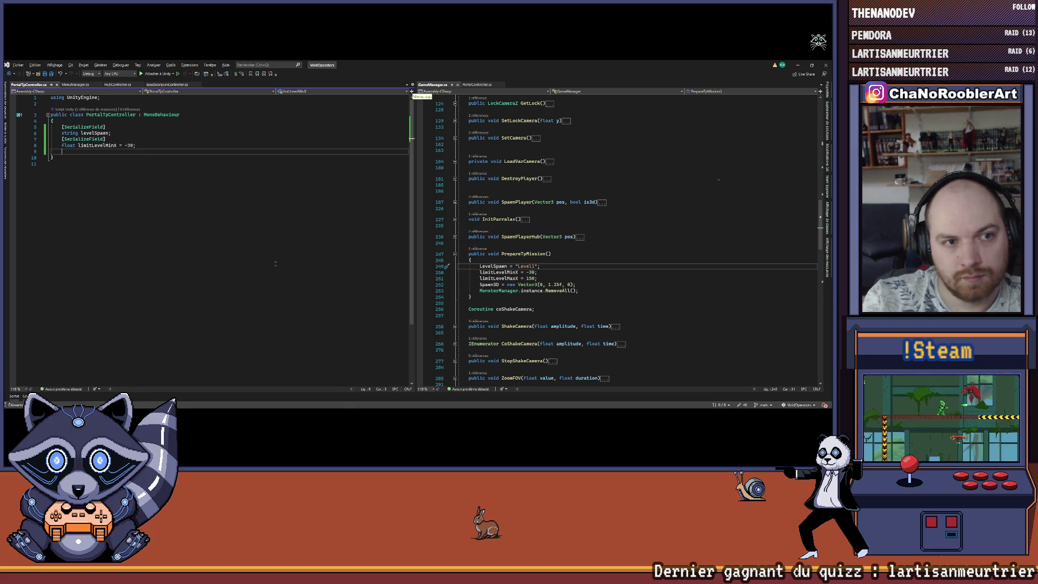
# Add another [SerializeField] attribute and duplicate the limitLevelMinX line below it.
pyautogui.write('[Ser')
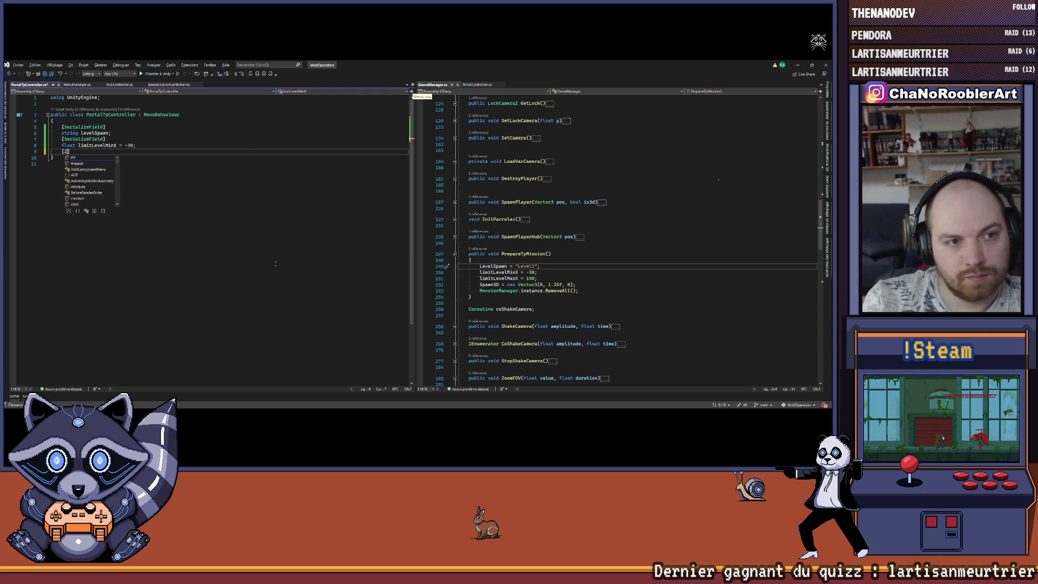
pyautogui.press('Tab')
pyautogui.write(']')
pyautogui.press('Return')
pyautogui.press('Up')
pyautogui.press('Up')
pyautogui.hotkey('shift', 'End')
pyautogui.hotkey('ctrl', 'c')
pyautogui.press('Down')
pyautogui.press('Down')
pyautogui.hotkey('ctrl', 'v')
pyautogui.hotkey('ctrl', 's')
# Turn the duplicated field into limitLevelMax = 150 and save.
pyautogui.press('BackSpace')
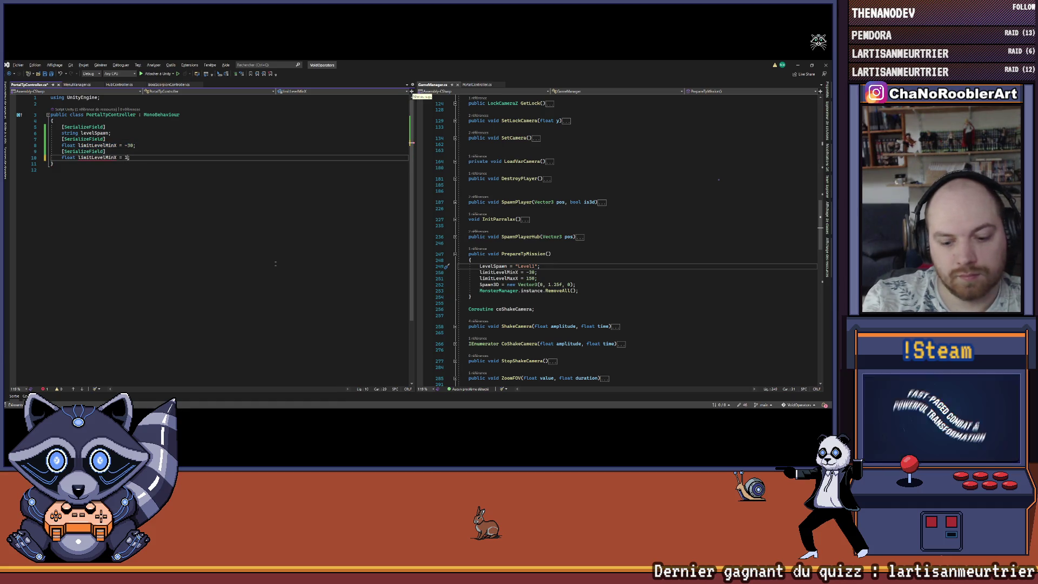
pyautogui.hotkey('ctrl', 's')
pyautogui.press('Return')
pyautogui.hotkey('ctrl', 's')
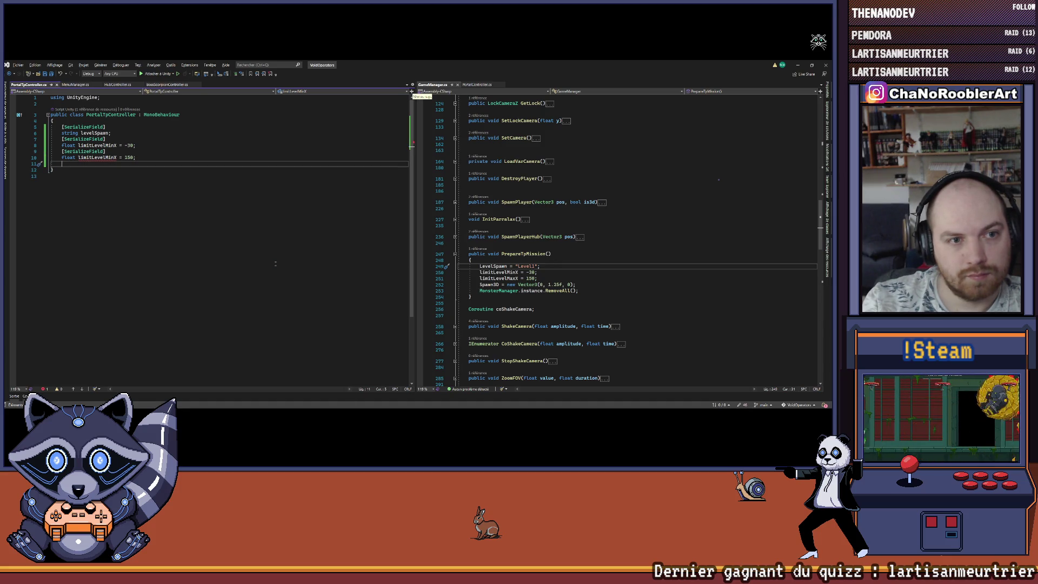
pyautogui.press('Up')
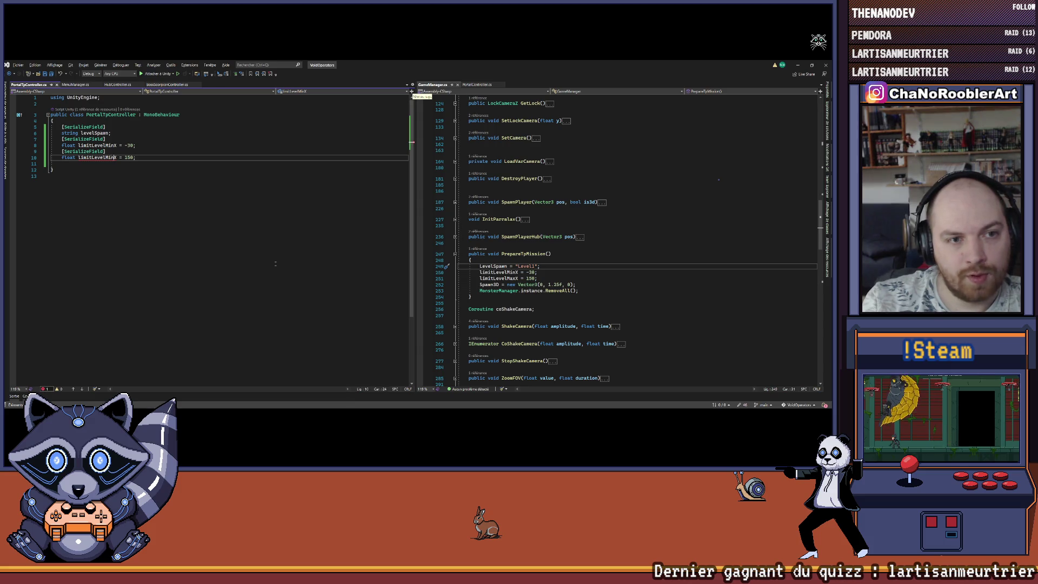
pyautogui.press('Delete')
pyautogui.press('Delete')
pyautogui.write('a')
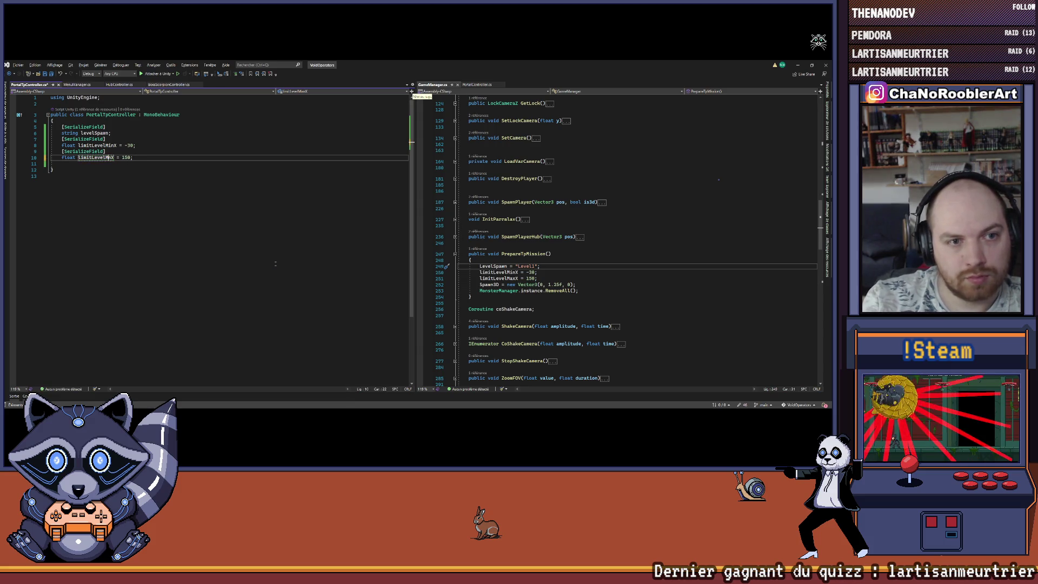
pyautogui.write('a')
pyautogui.press('Delete')
pyautogui.hotkey('ctrl', 's')
pyautogui.press('Down')
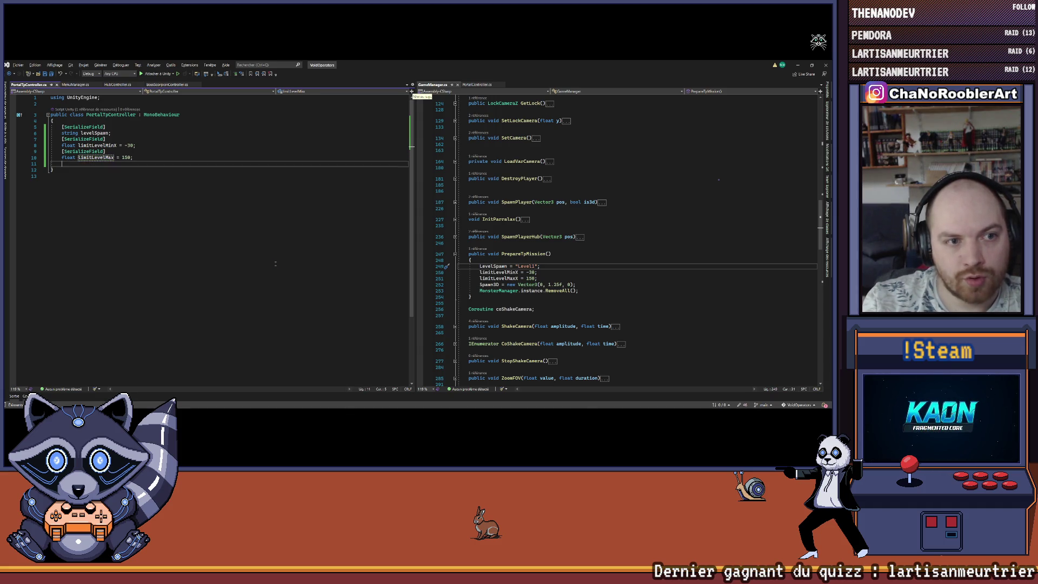
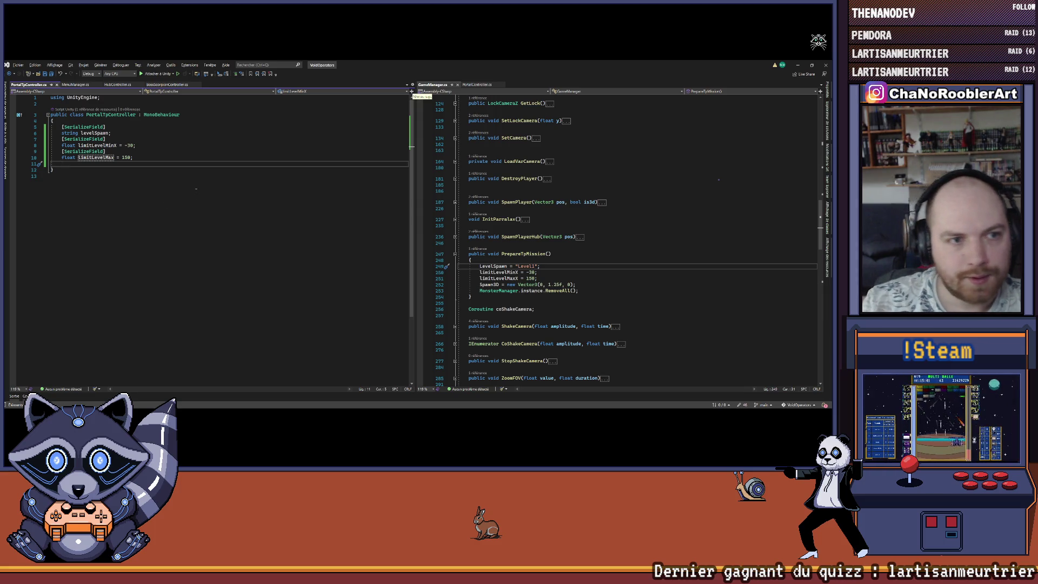
# Add a [SerializeField] line below limitLevelMax, then select the action-binding lines in PortalController.cs's OnTriggerEnter.
pyautogui.write('[SerializeField]')
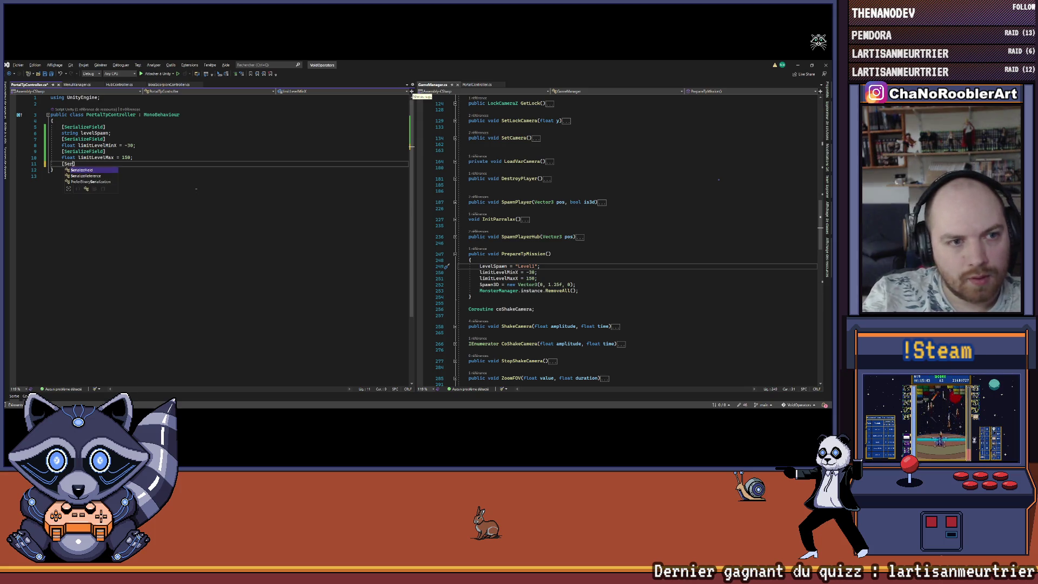
pyautogui.press('Return')
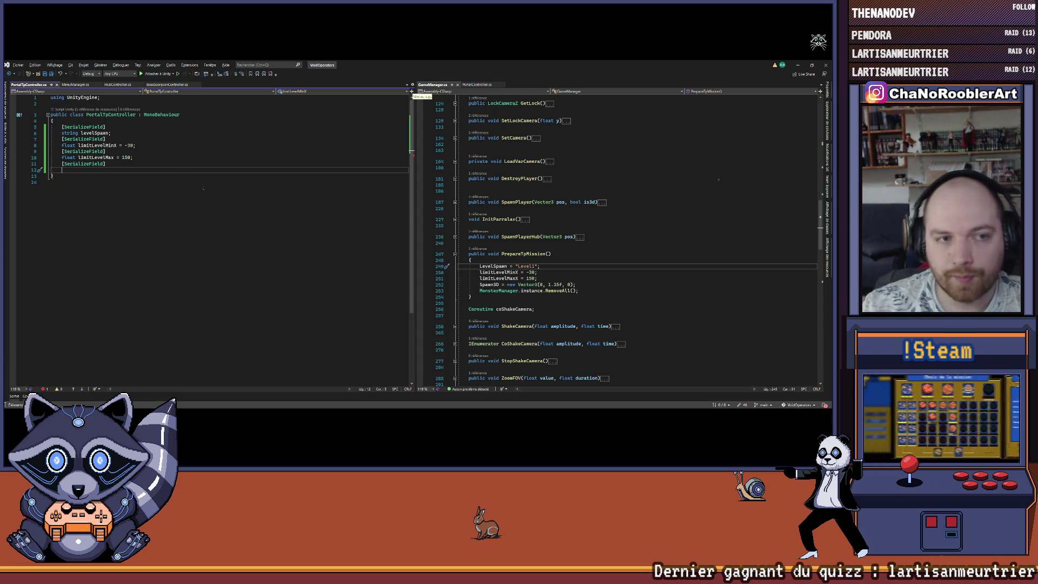
pyautogui.hotkey('ctrl', '-')
pyautogui.scroll(3, 614, 292)
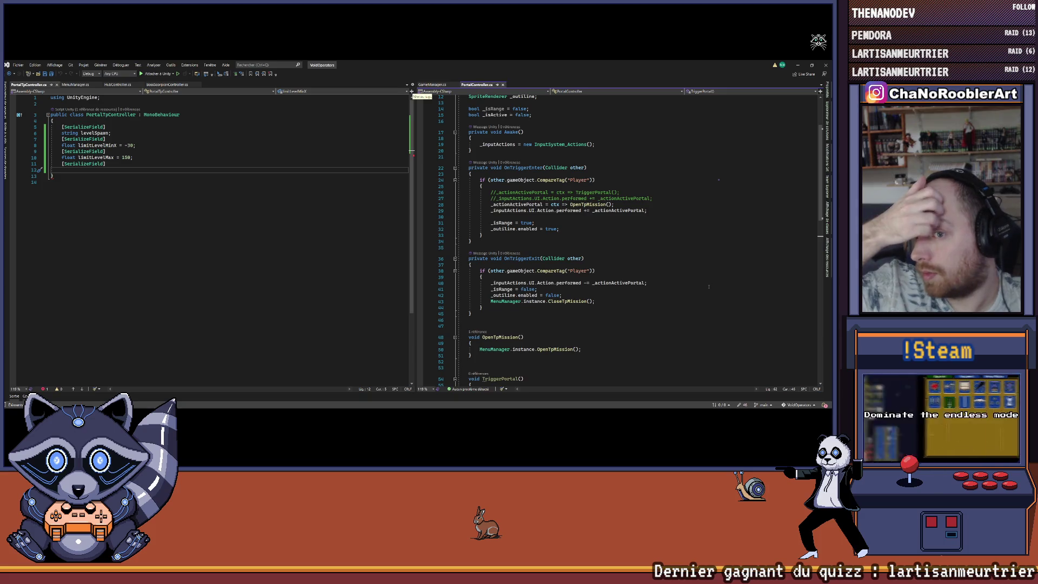
pyautogui.moveTo(649, 210)
pyautogui.mouseDown()
pyautogui.moveTo(444, 200)
pyautogui.moveTo(433, 209)
pyautogui.mouseUp()
# Comment out the OpenTpMission binding lines and uncomment the TriggerPortal binding lines.
pyautogui.hotkey('ctrl', 'k')
pyautogui.hotkey('ctrl', 'c')
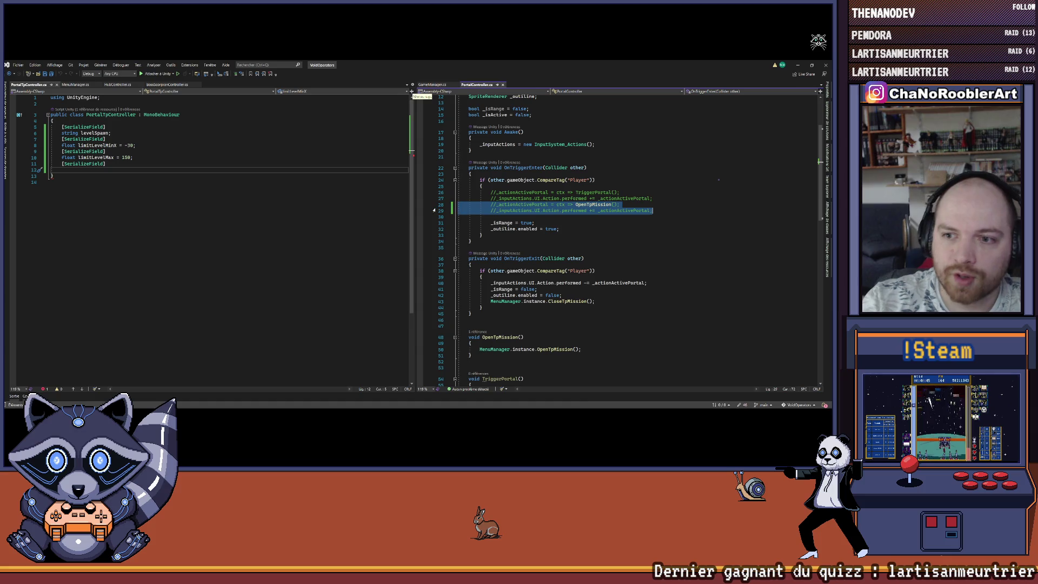
pyautogui.press('Left')
pyautogui.hotkey('shift', 'Up')
pyautogui.hotkey('shift', 'Up')
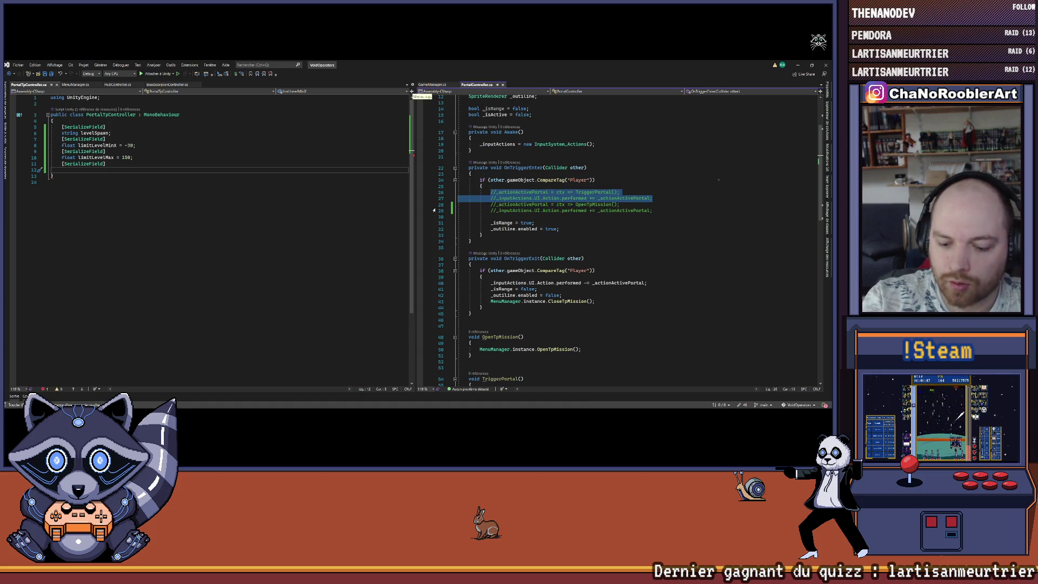
pyautogui.hotkey('ctrl', 'k')
pyautogui.hotkey('ctrl', 'u')
pyautogui.scroll(-6, 661, 187)
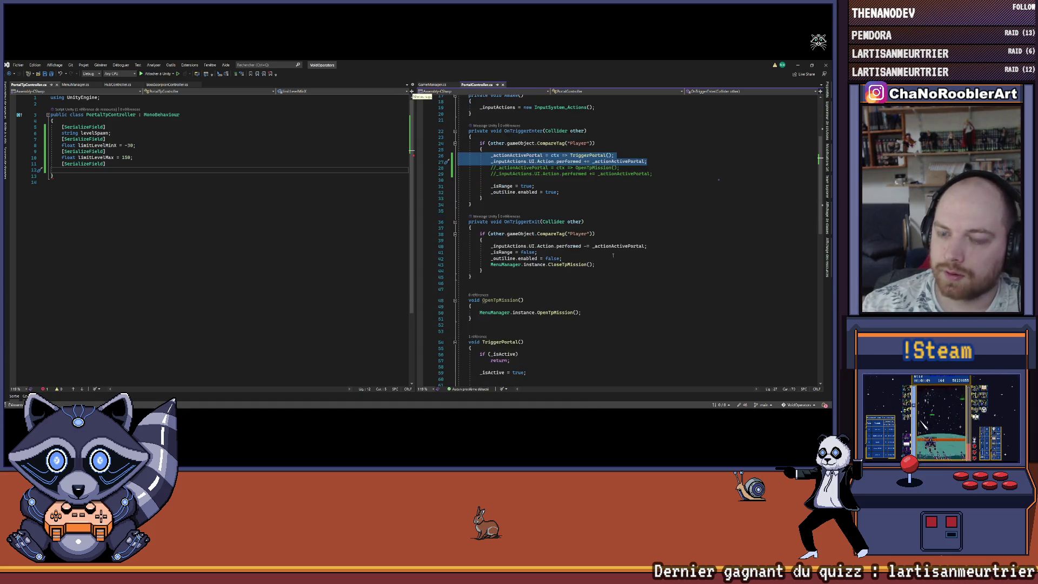
pyautogui.scroll(-2, 551, 233)
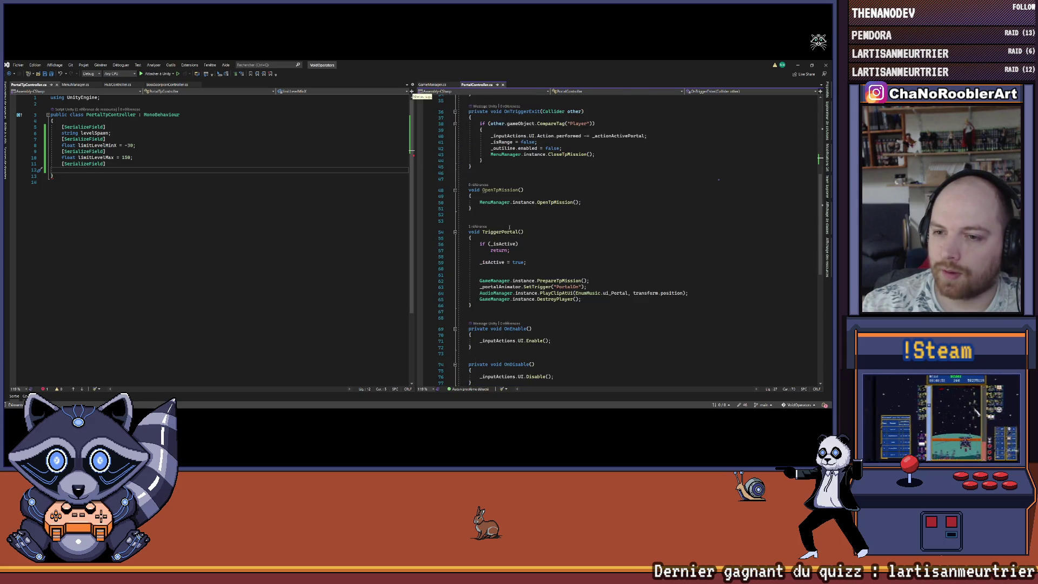
pyautogui.scroll(2, 486, 248)
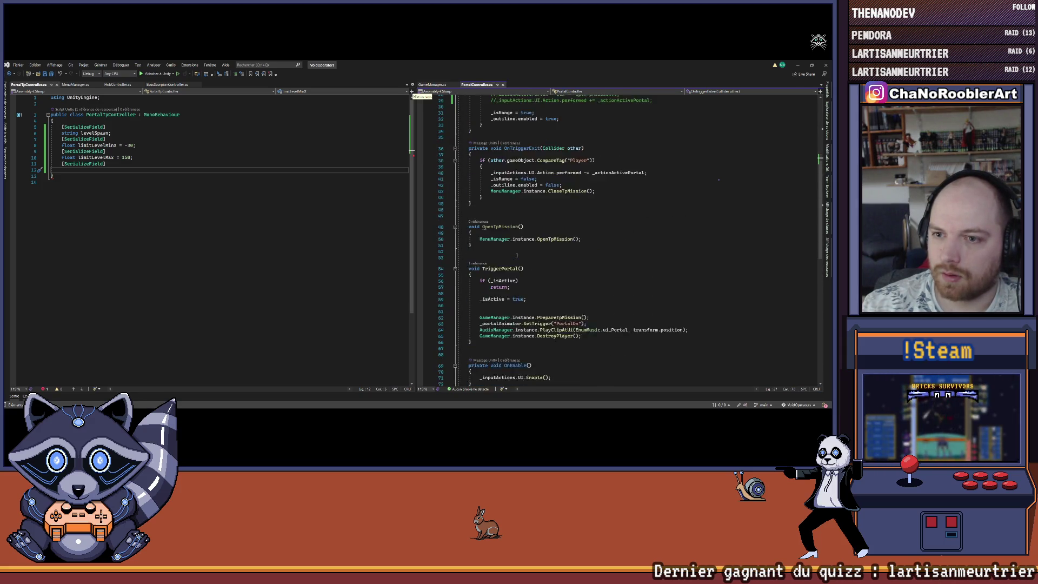
# Delete the OpenTpMission method and the CloseTpMission call in OnTriggerExit.
pyautogui.moveTo(485, 249); pyautogui.dragTo(431, 228)
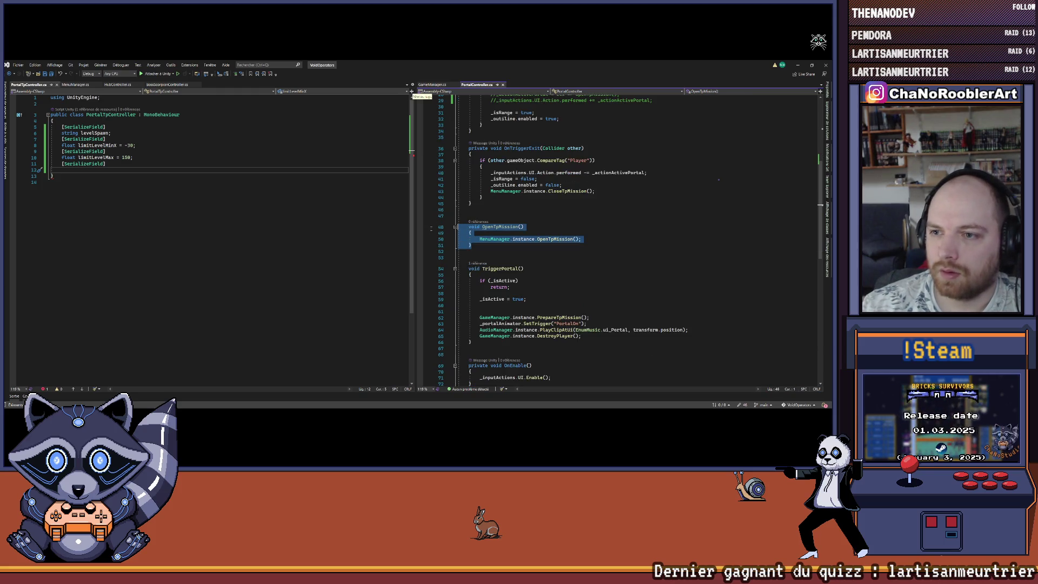
pyautogui.press('Delete')
pyautogui.press('Delete')
pyautogui.press('Delete')
pyautogui.press('Delete')
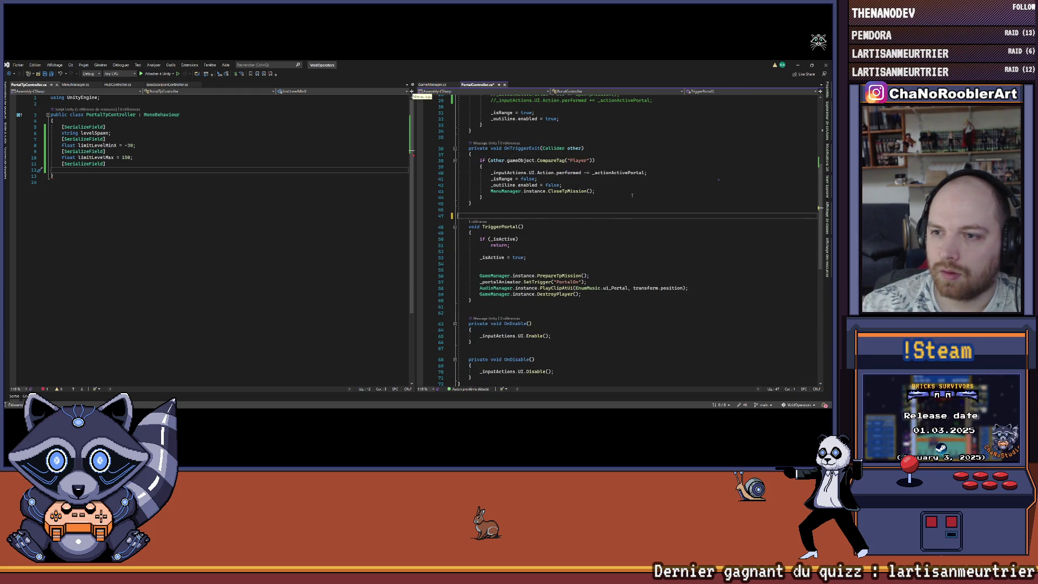
pyautogui.click(602, 191)
pyautogui.moveTo(602, 191); pyautogui.dragTo(458, 191)
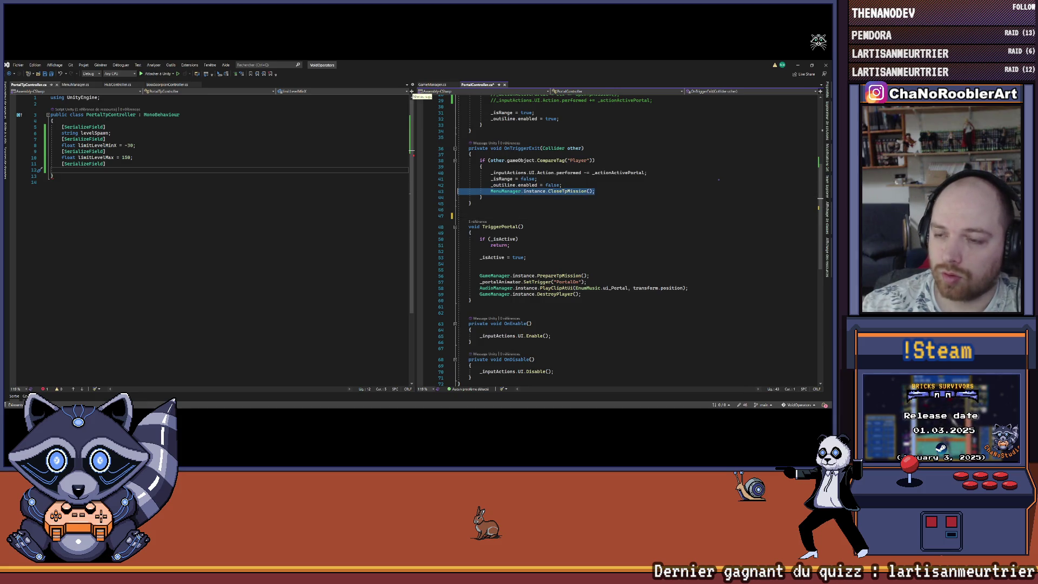
pyautogui.press('Delete')
pyautogui.press('BackSpace')
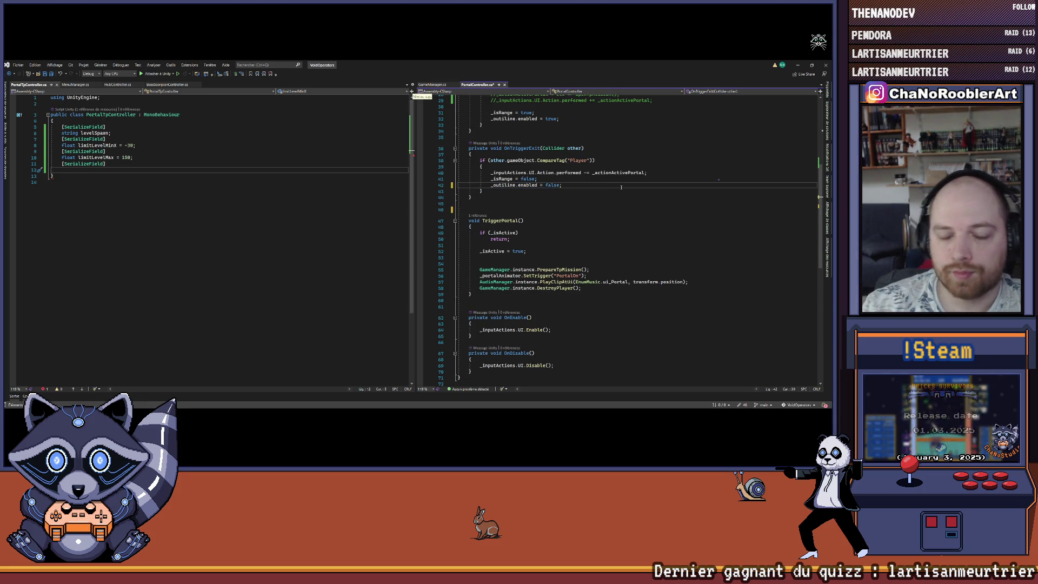
# Remove the leftover commented-out OpenTpMission lines and bring GameManager.cs back beside the code.
pyautogui.scroll(7, 620, 188)
pyautogui.click(674, 231)
pyautogui.hotkey('shift', 'Up')
pyautogui.hotkey('shift', 'Up')
pyautogui.press('BackSpace')
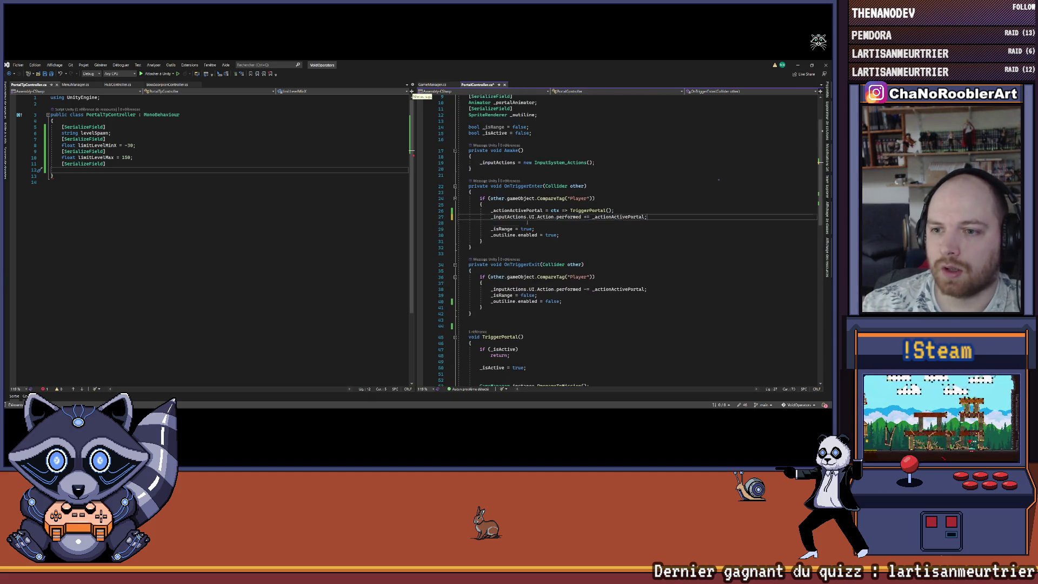
pyautogui.press('Up')
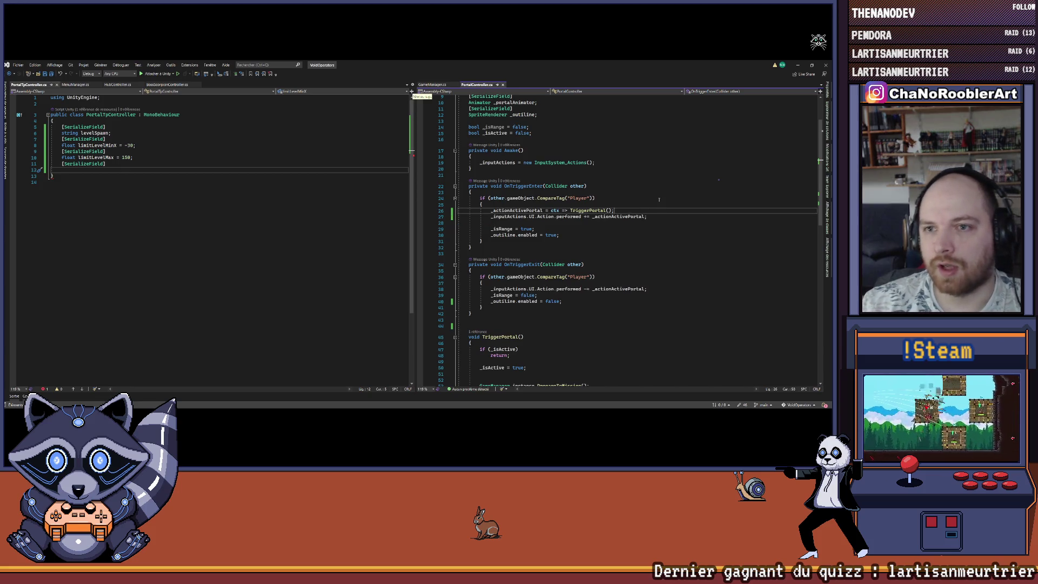
pyautogui.click(433, 85)
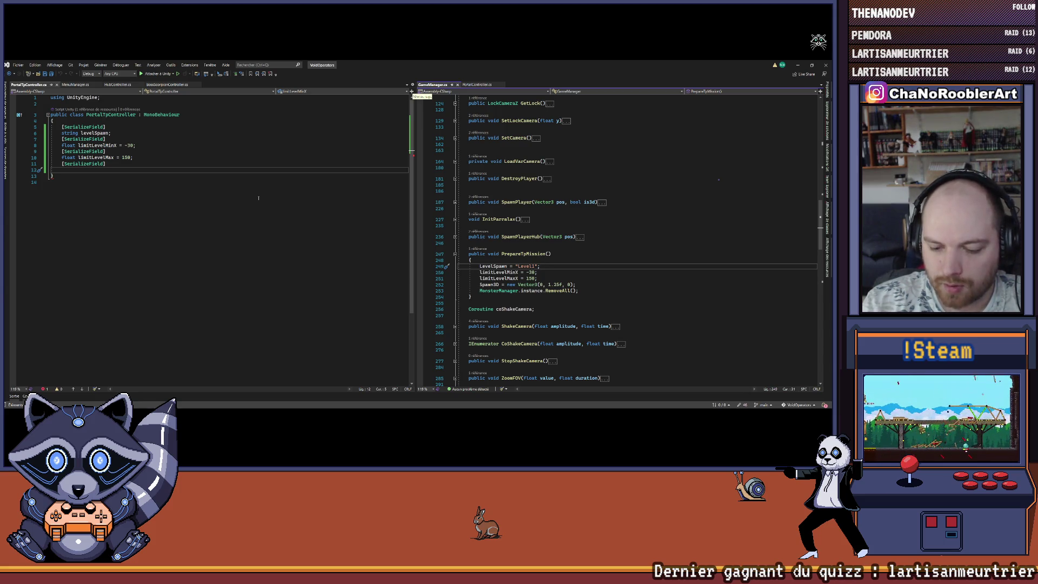
# Add a Vector3 spawn3D field to PortalTpController and save.
pyautogui.click(124, 170)
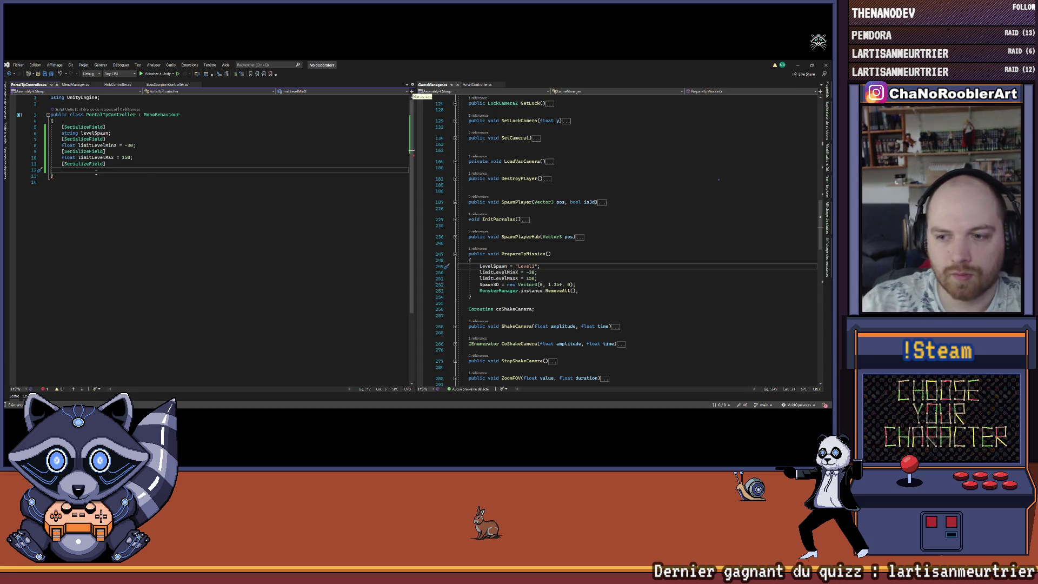
pyautogui.write('Vector3')
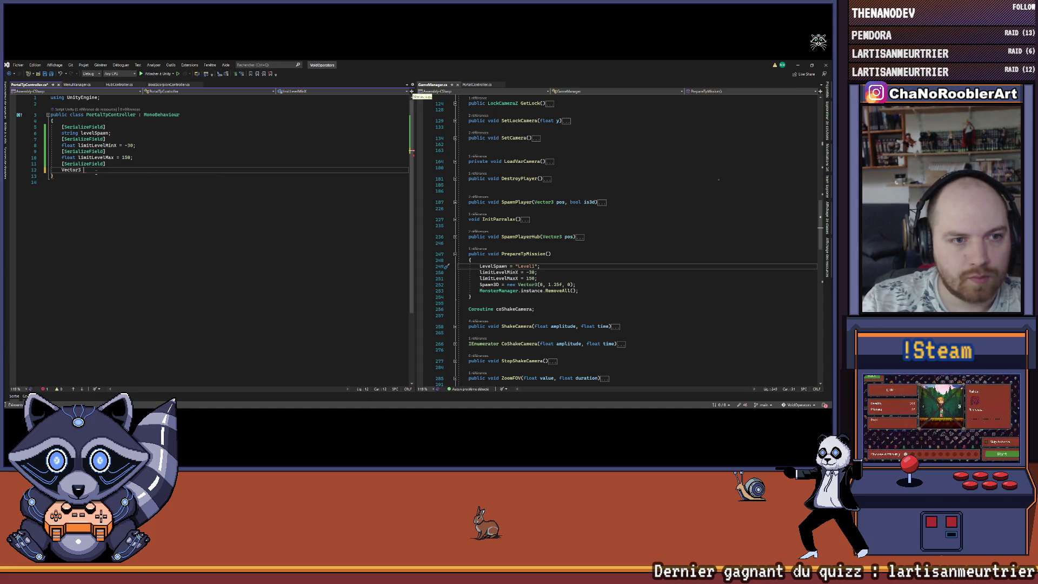
pyautogui.write(' Spa')
pyautogui.press('BackSpace')
pyautogui.write('spawn')
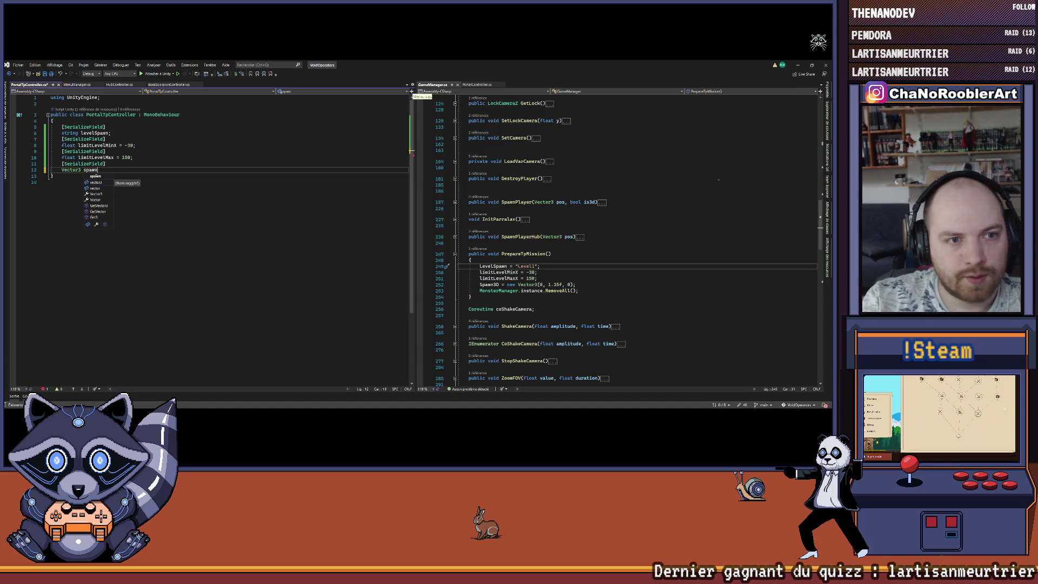
pyautogui.write('3D;')
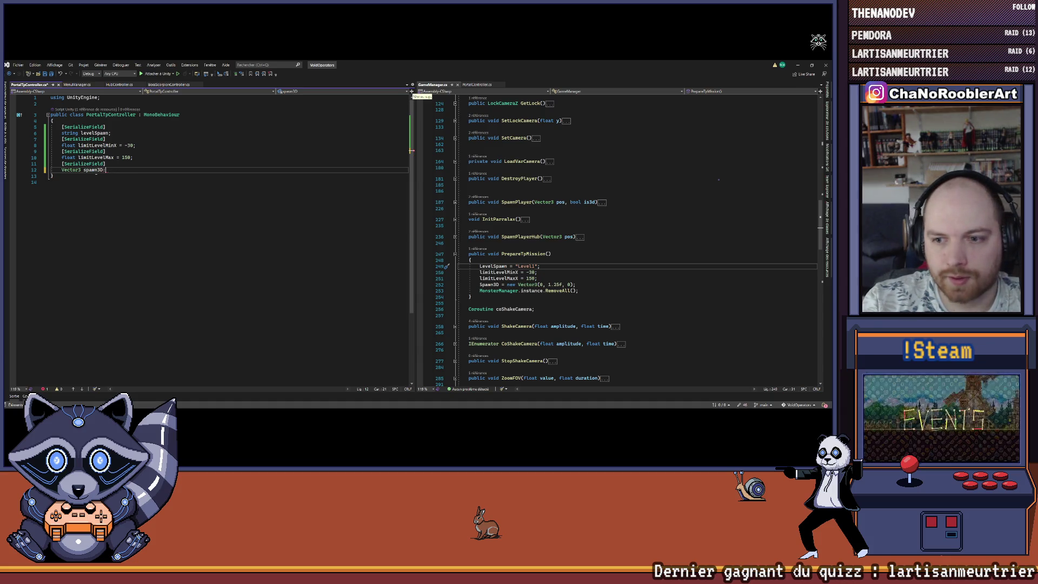
pyautogui.hotkey('ctrl', 's')
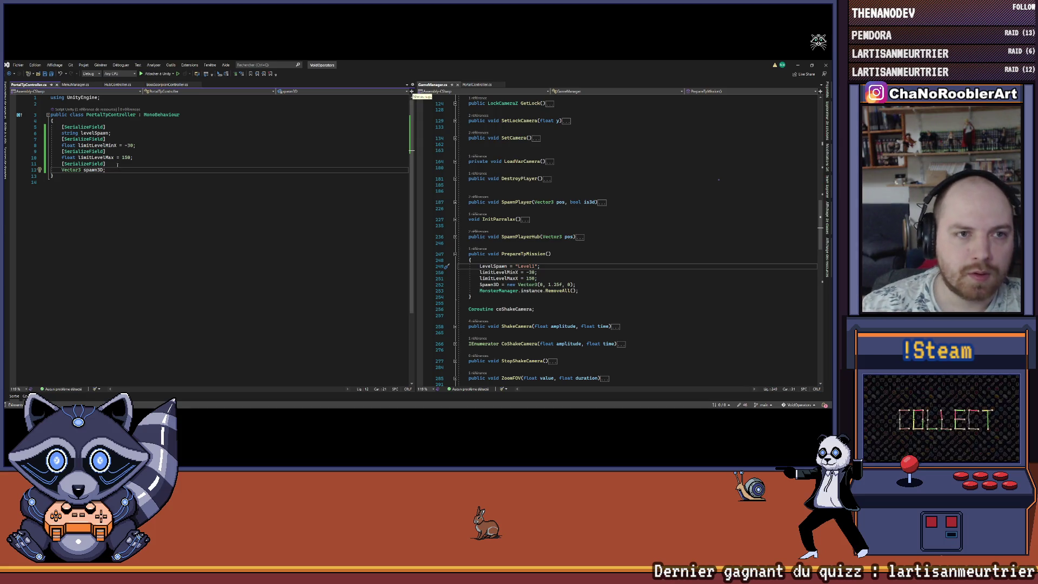
# Add an empty public void TpMission() method below the fields and save.
pyautogui.click(116, 166)
pyautogui.keyDown('ctrl'); pyautogui.scroll(1, 116, 165); pyautogui.keyUp('ctrl')
pyautogui.keyDown('ctrl'); pyautogui.scroll(-2, 143, 151); pyautogui.keyUp('ctrl')
pyautogui.press('Down')
pyautogui.press('Return')
pyautogui.press('Return')
pyautogui.press('Return')
pyautogui.write('public ')
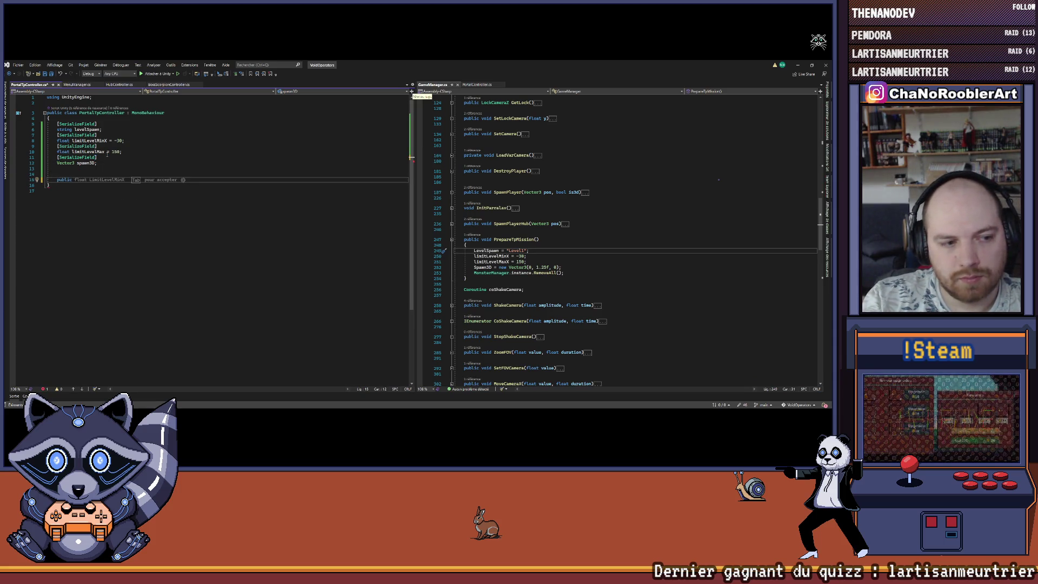
pyautogui.write('void ')
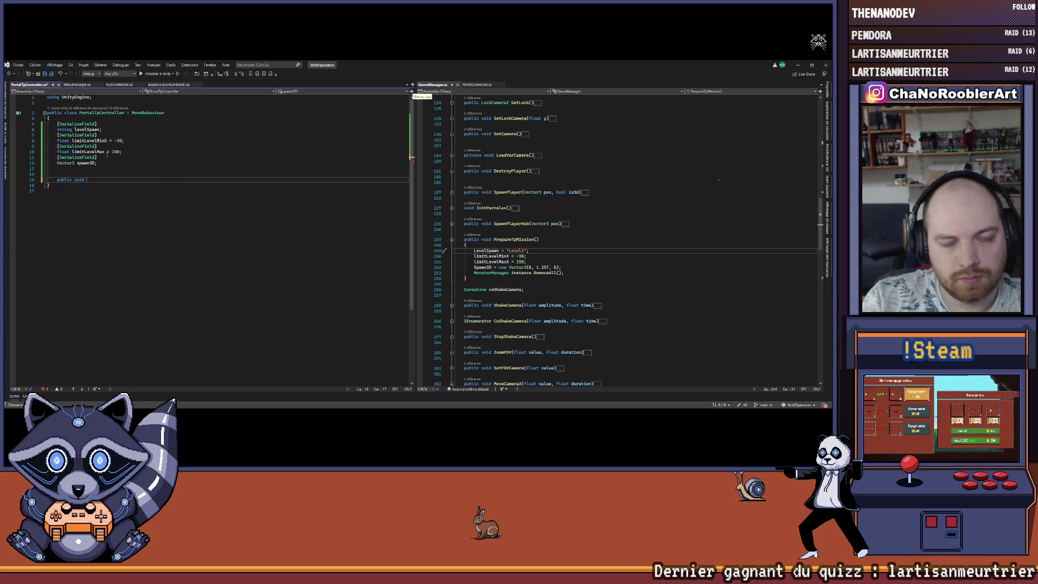
pyautogui.write('TpMission()')
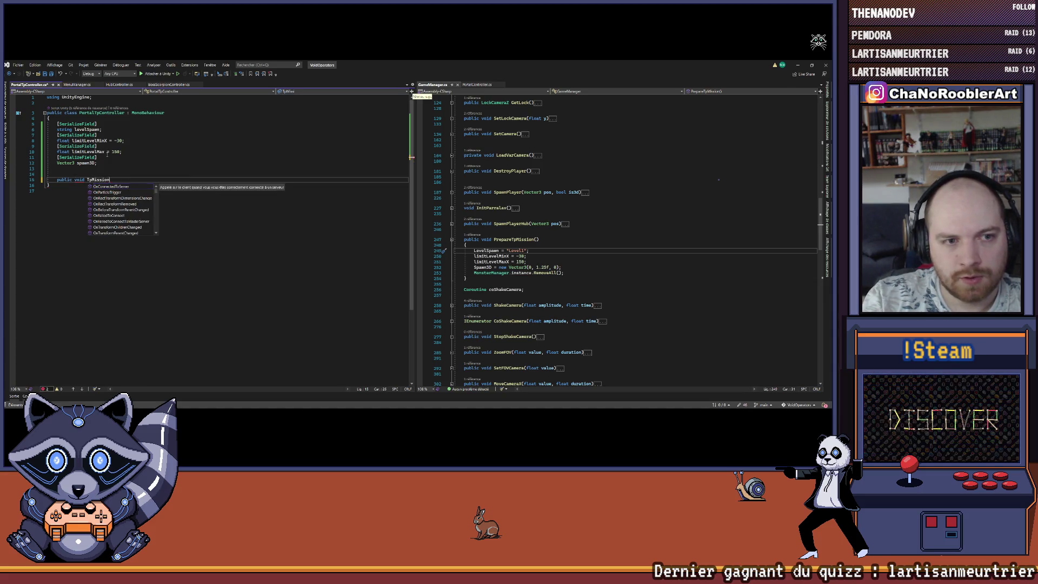
pyautogui.press('Return')
pyautogui.write('{')
pyautogui.press('Return')
pyautogui.hotkey('ctrl', 's')
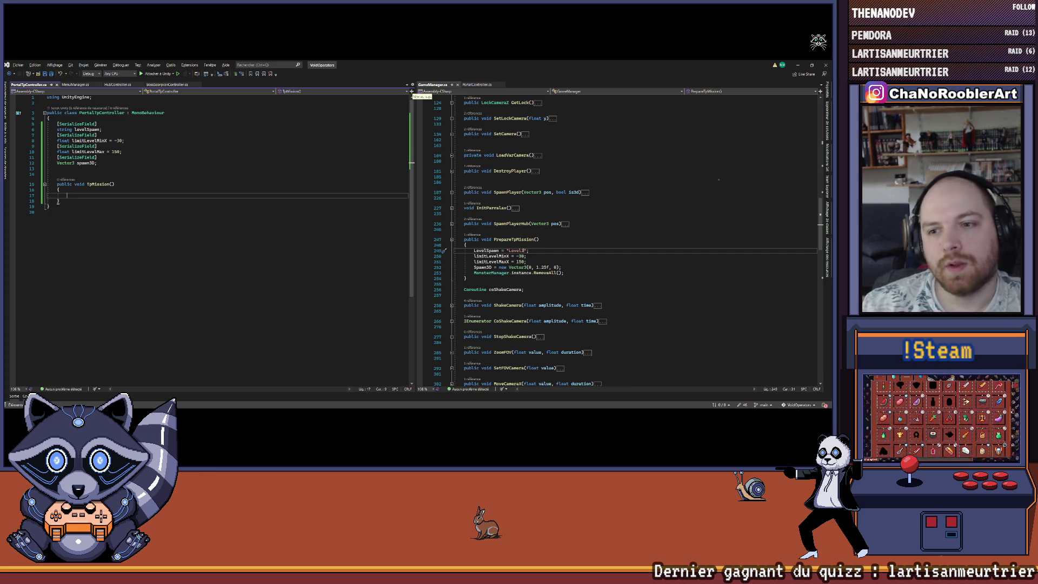
# Start a new class at the end of the file and move the serialized fields into TpMissionModel.
pyautogui.scroll(-2, 541, 239)
pyautogui.doubleClick(519, 206)
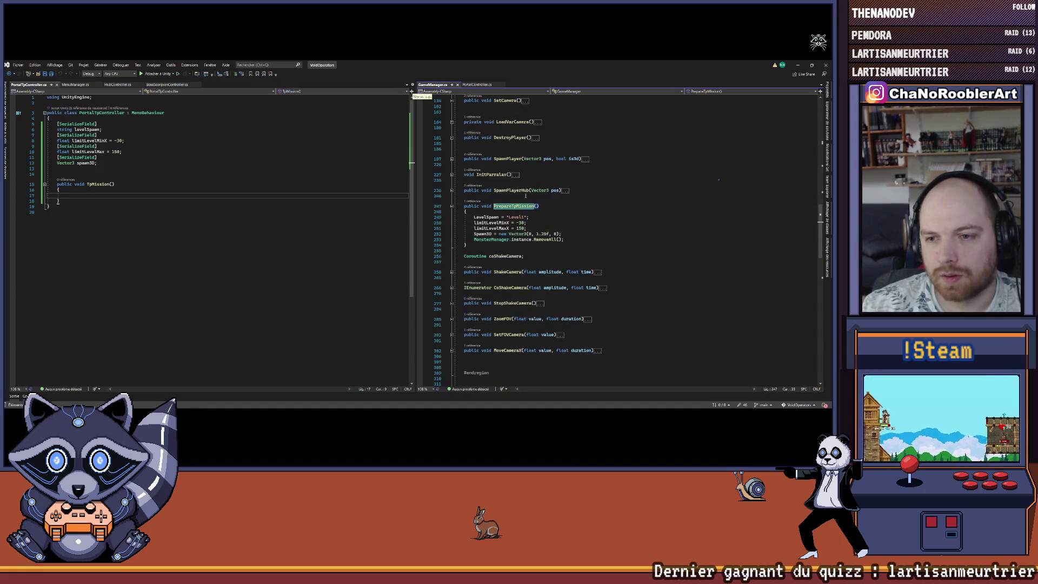
pyautogui.moveTo(54, 123); pyautogui.dragTo(111, 160)
pyautogui.click(111, 160)
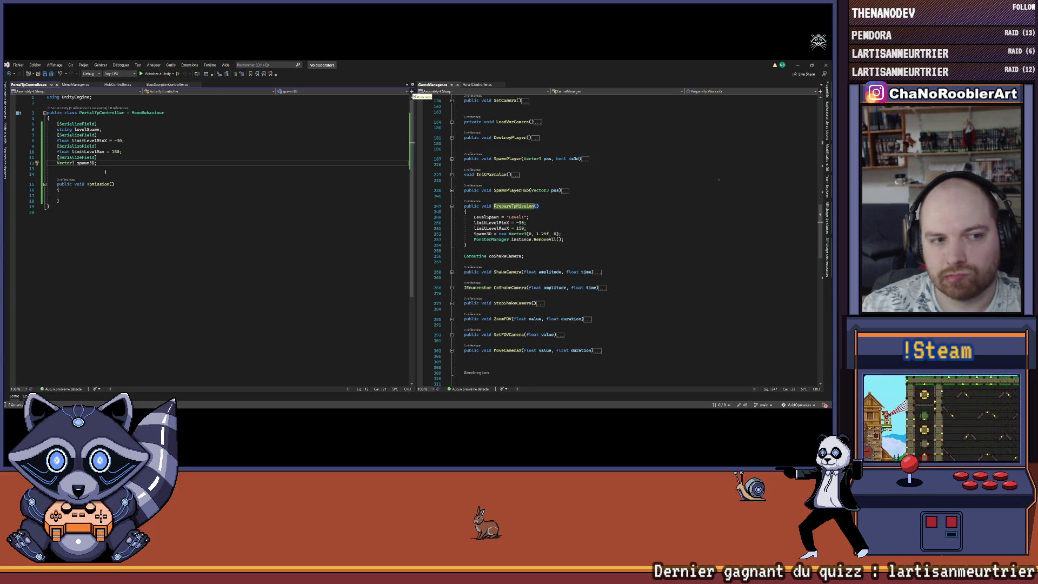
pyautogui.click(87, 205)
pyautogui.press('Return')
pyautogui.press('Return')
pyautogui.write('publ')
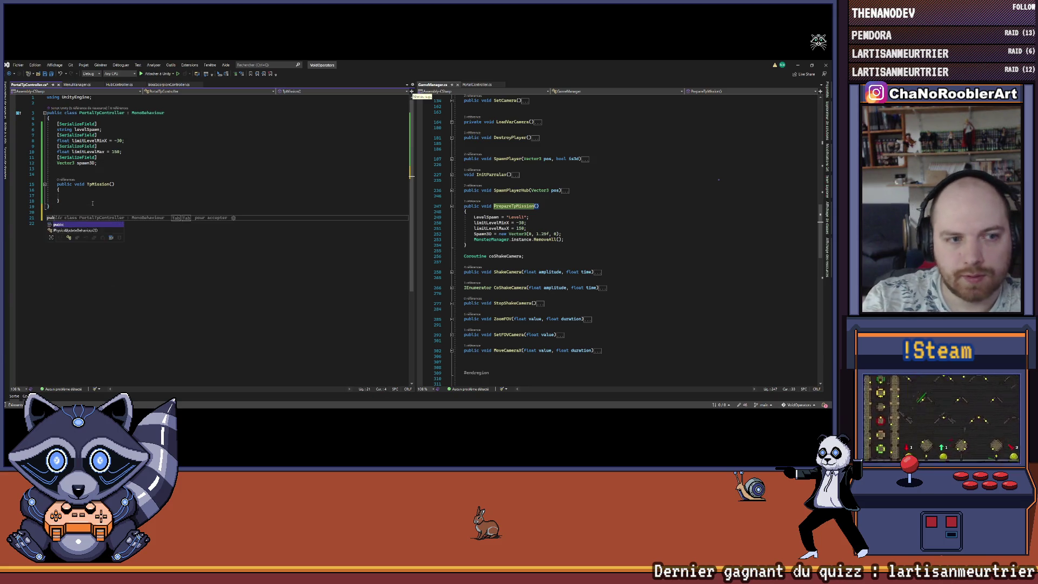
pyautogui.write('ic cl')
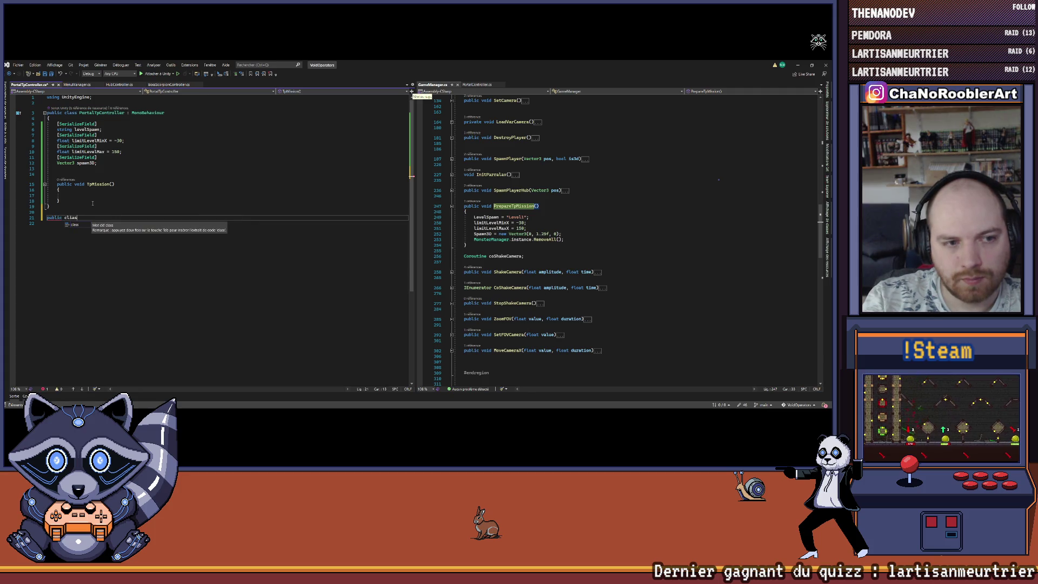
pyautogui.write('ass ')
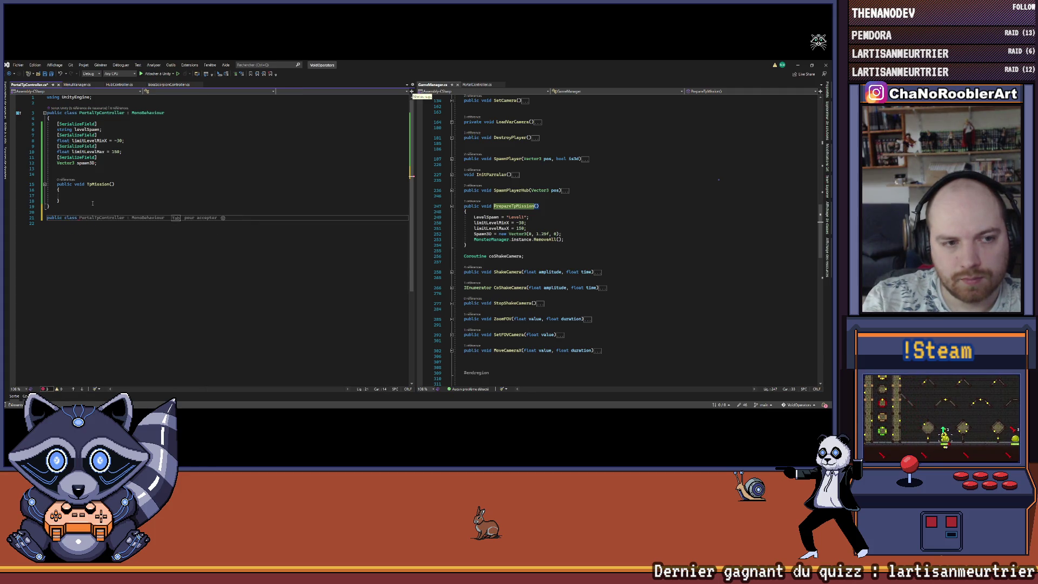
pyautogui.write('P')
pyautogui.write('sion')
pyautogui.write('el(')
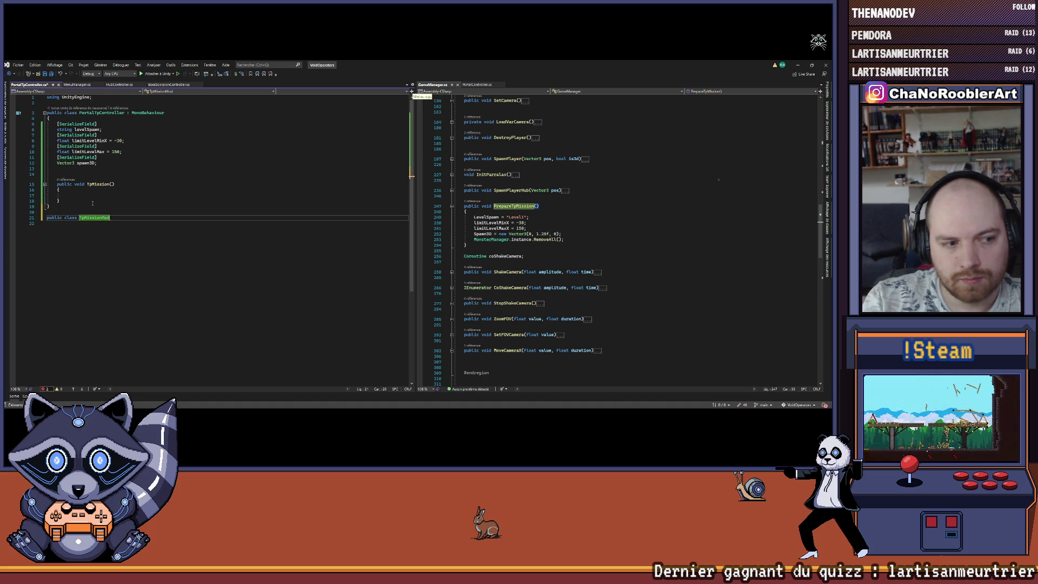
pyautogui.press('Tab')
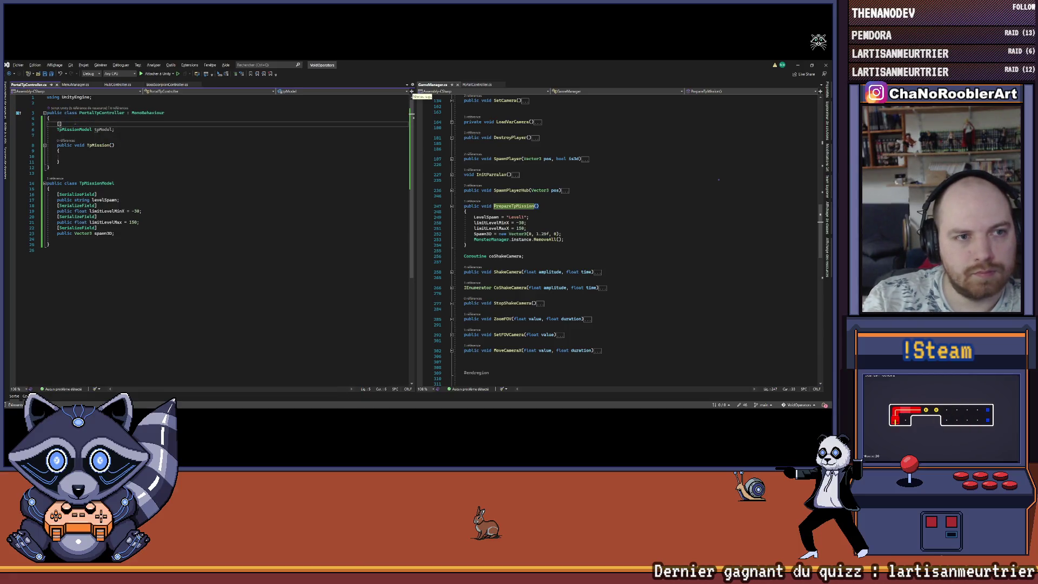
# Mark the tpModel field [SerializeField] and the TpMissionModel class [Serializable], then save.
pyautogui.write('[Sert')
pyautogui.press('Tab')
pyautogui.press('Down')
pyautogui.press('Down')
pyautogui.press('Down')
pyautogui.press('Down')
pyautogui.press('Return')
pyautogui.press('Return')
pyautogui.write('[Seria')
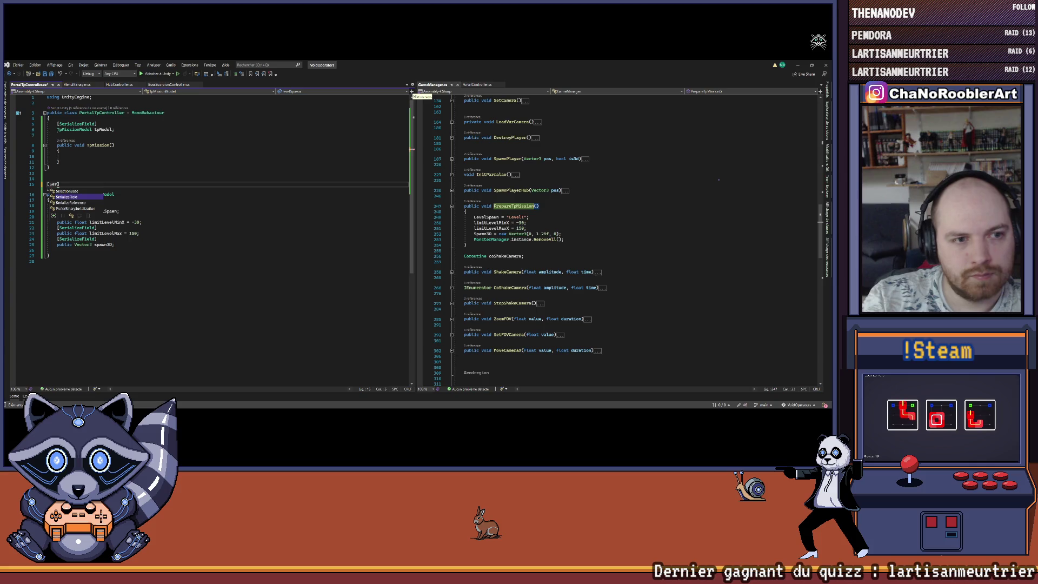
pyautogui.write('lizab')
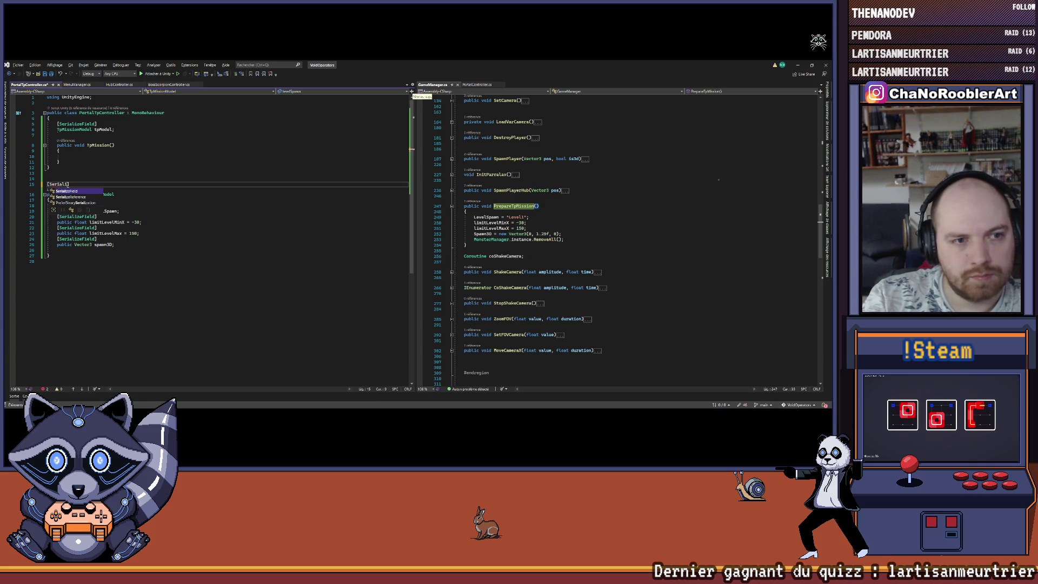
pyautogui.write('le')
pyautogui.hotkey('ctrl', 's')
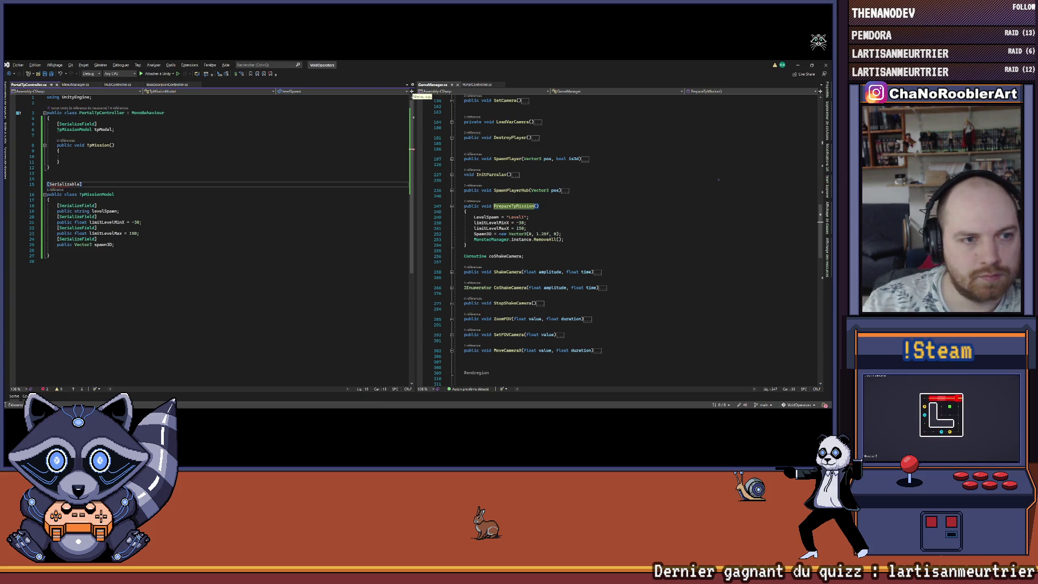
# Add the missing using System import and delete the -30 and other default limit values.
pyautogui.click(58, 161)
pyautogui.moveTo(65, 185)
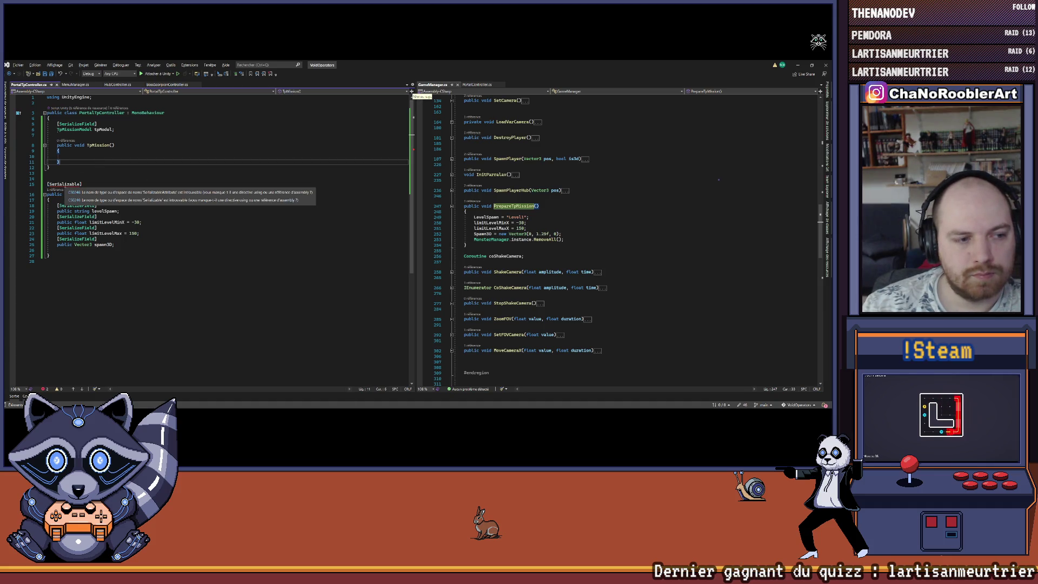
pyautogui.click(55, 190)
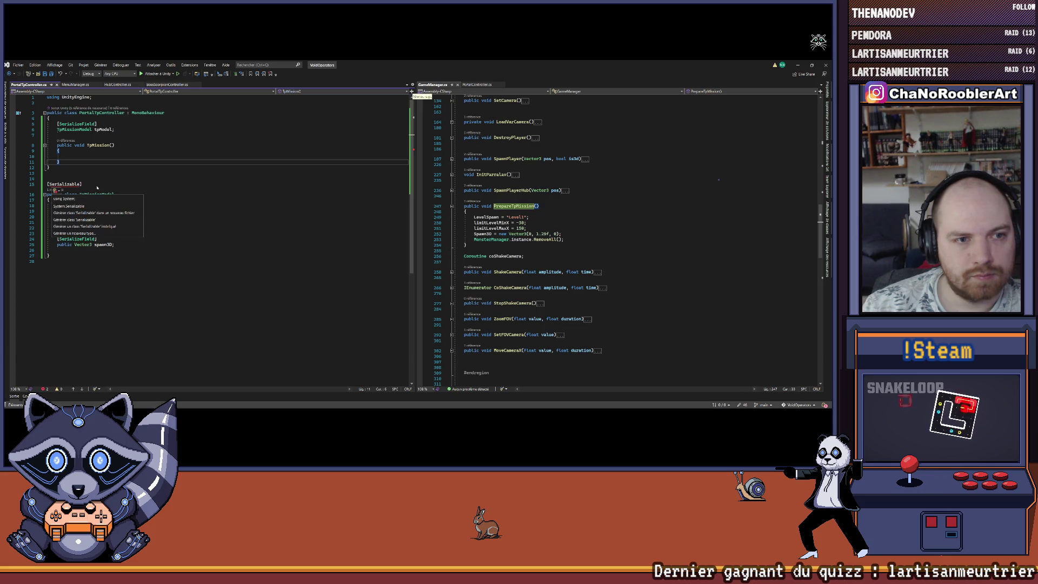
pyautogui.click(81, 199)
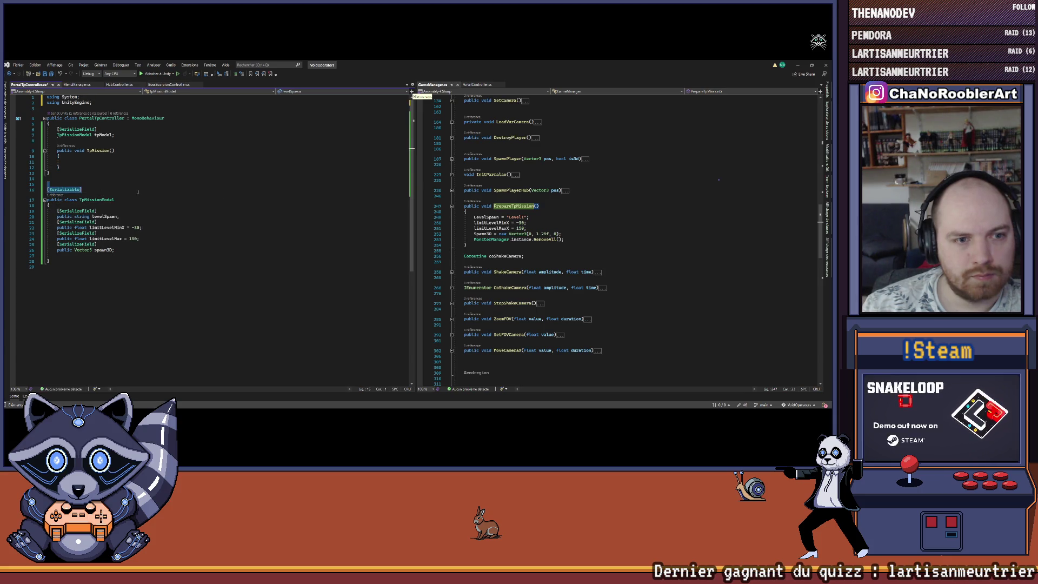
pyautogui.moveTo(126, 227)
pyautogui.mouseDown()
pyautogui.moveTo(140, 228)
pyautogui.moveTo(139, 238)
pyautogui.mouseUp()
pyautogui.press('Delete')
pyautogui.press('Delete')
pyautogui.write(';')
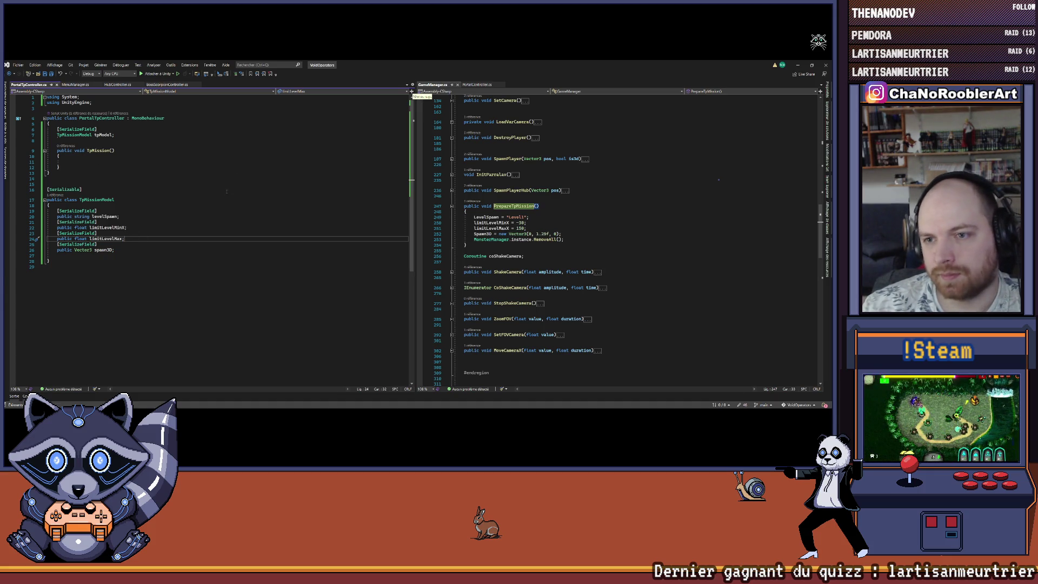
# Show PortalController.cs in the right pane and scroll through it.
pyautogui.click(125, 130)
pyautogui.scroll(3, 621, 219)
pyautogui.scroll(5, 620, 219)
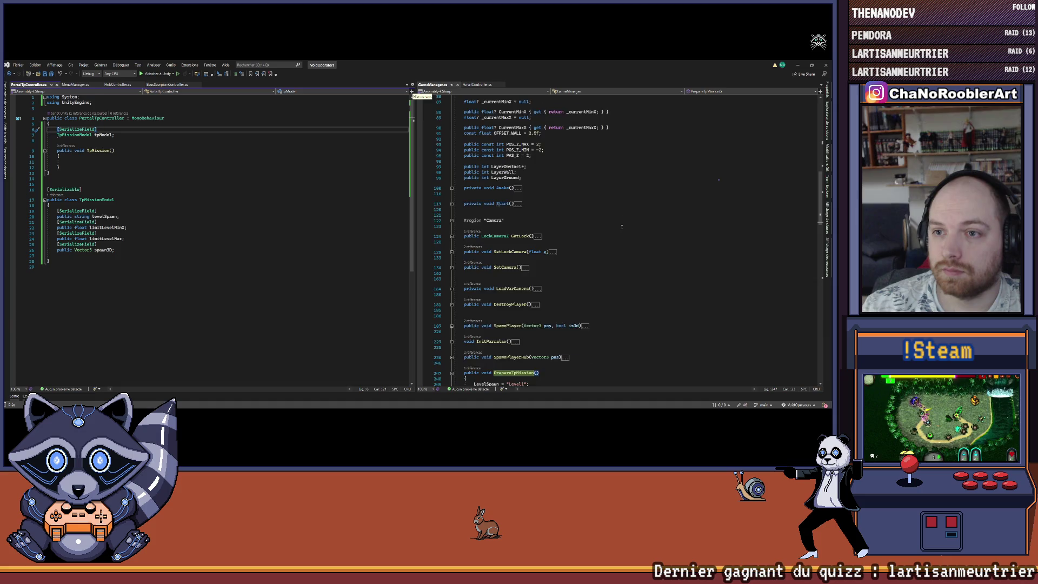
pyautogui.click(477, 84)
pyautogui.scroll(-6, 509, 301)
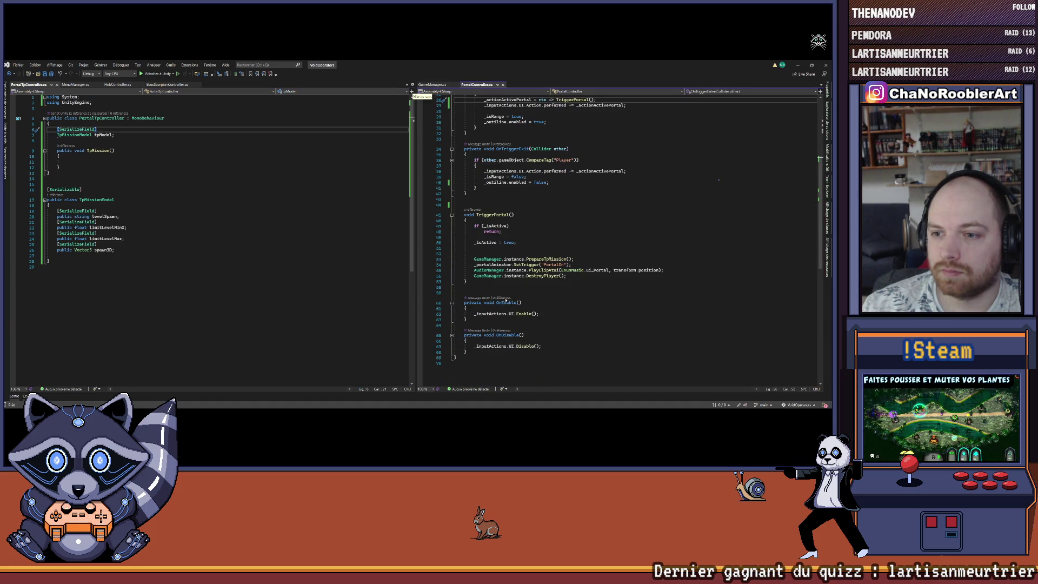
pyautogui.scroll(-1, 522, 177)
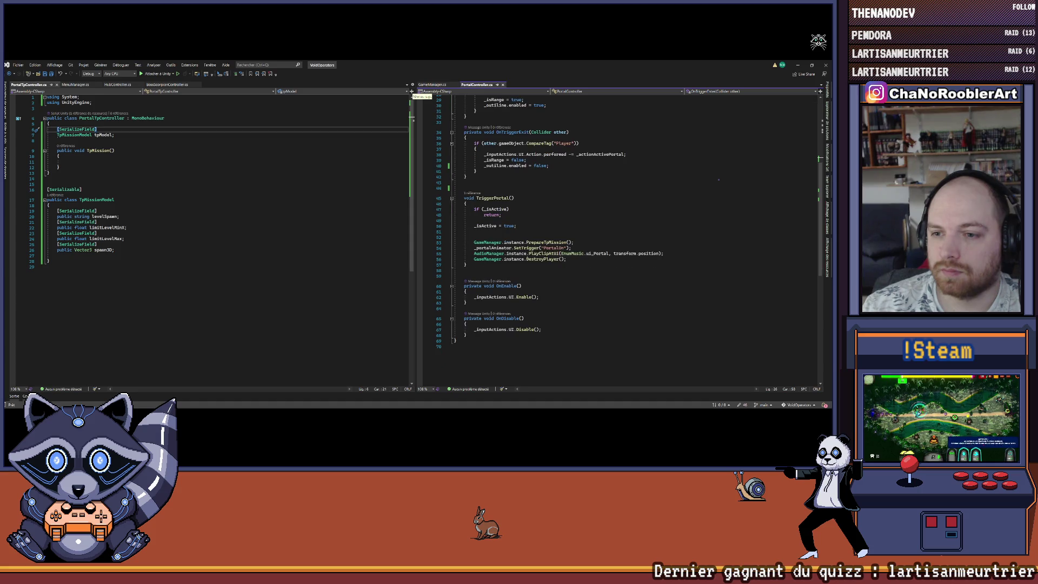
pyautogui.scroll(8, 558, 291)
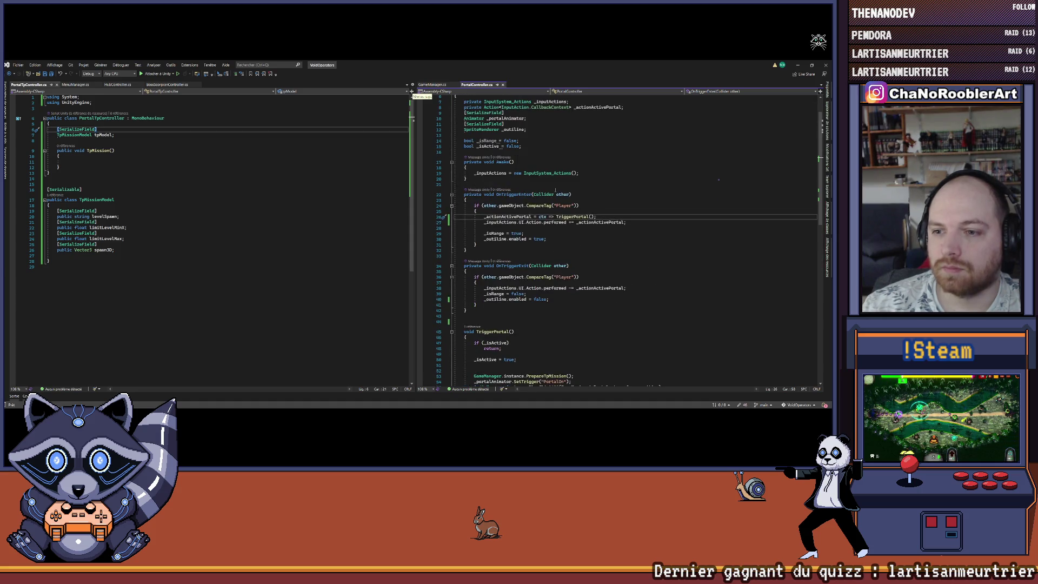
# Check the _isRange uses around Awake, then minimize Visual Studio and start Unity's Play mode.
pyautogui.click(503, 162)
pyautogui.scroll(2, 654, 172)
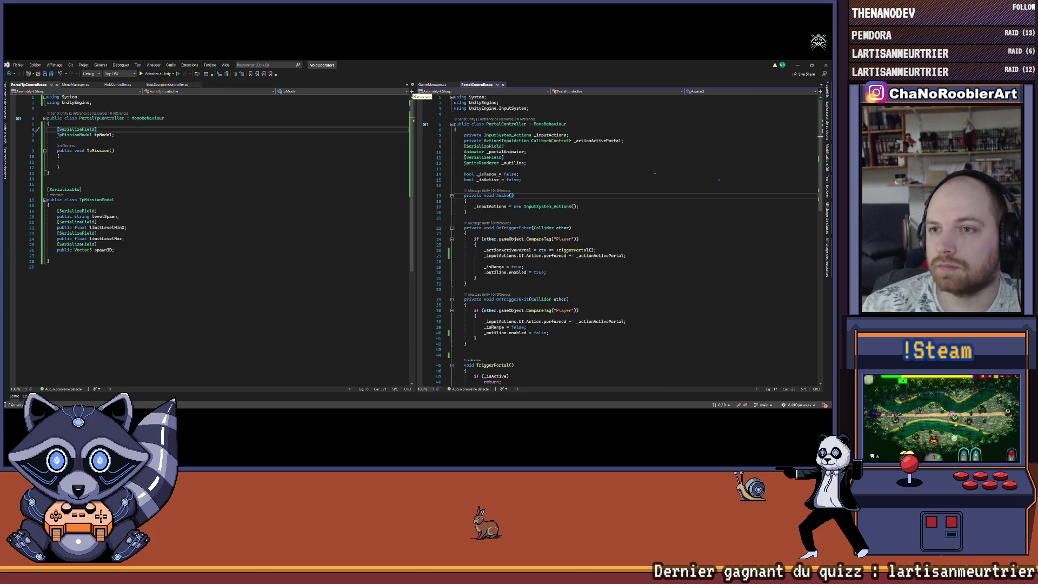
pyautogui.click(484, 174)
pyautogui.scroll(-1, 626, 297)
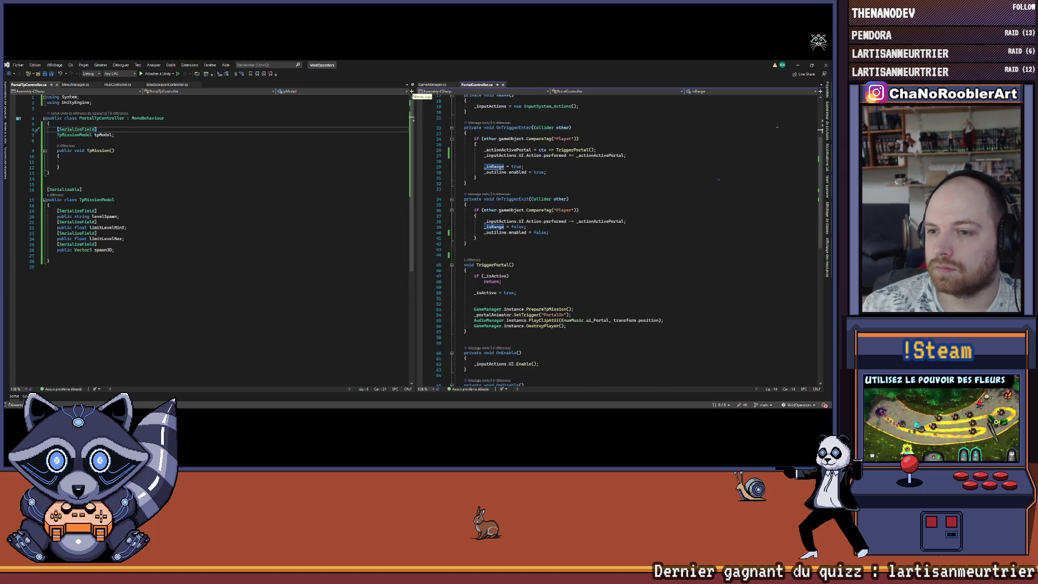
pyautogui.click(798, 65)
pyautogui.click(407, 78)
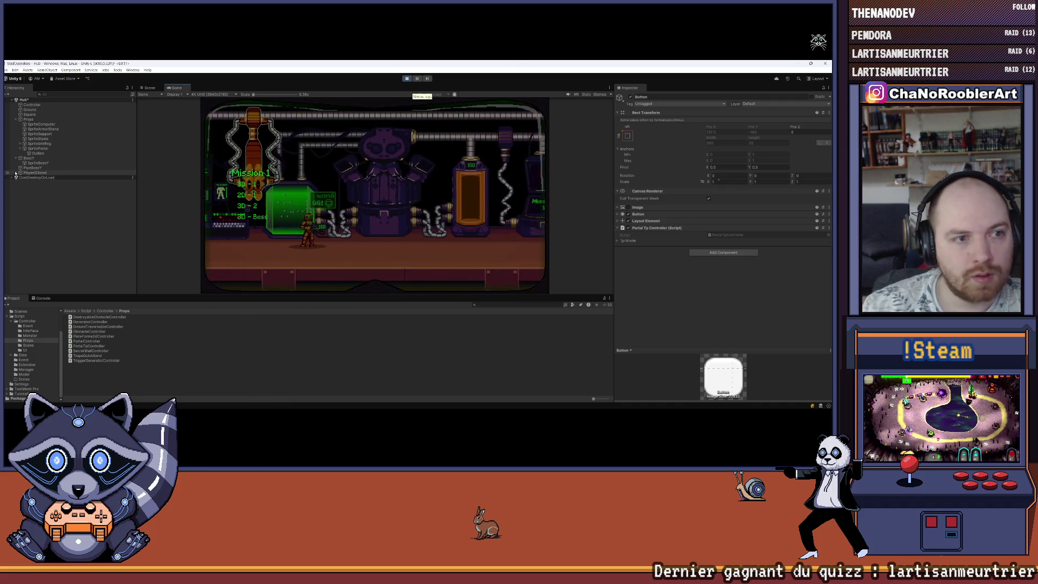
# Expand DontDestroyOnLoad and deactivate CanvasSelectTp to hide the mission menu.
pyautogui.click(15, 172)
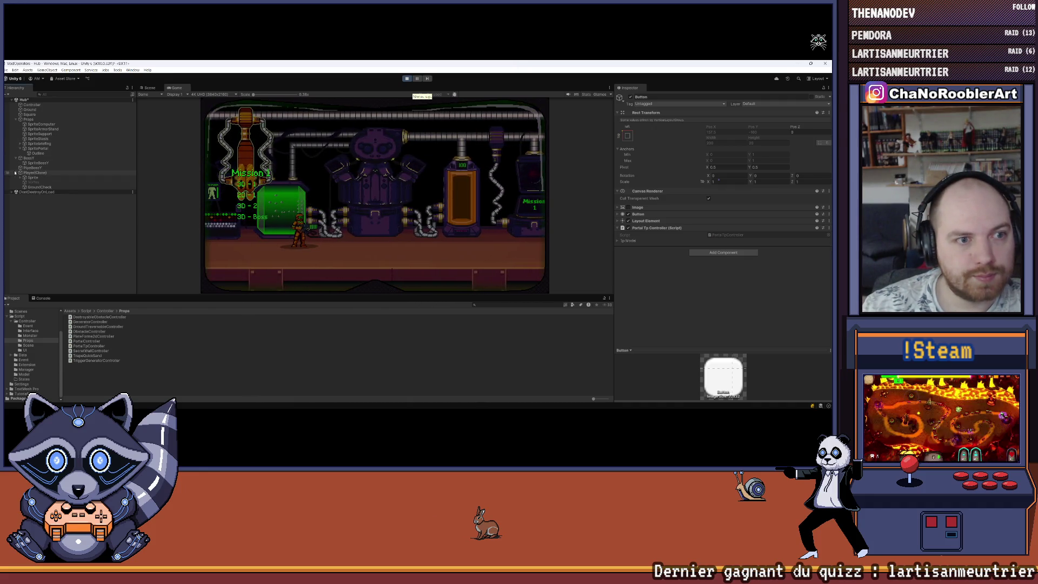
pyautogui.click(12, 192)
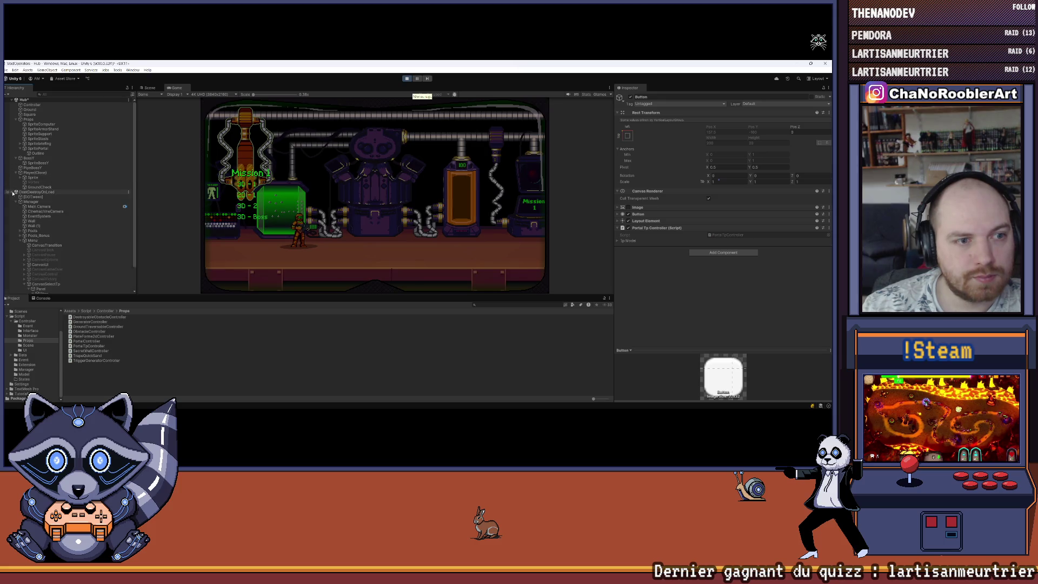
pyautogui.scroll(-2, 62, 253)
pyautogui.click(46, 229)
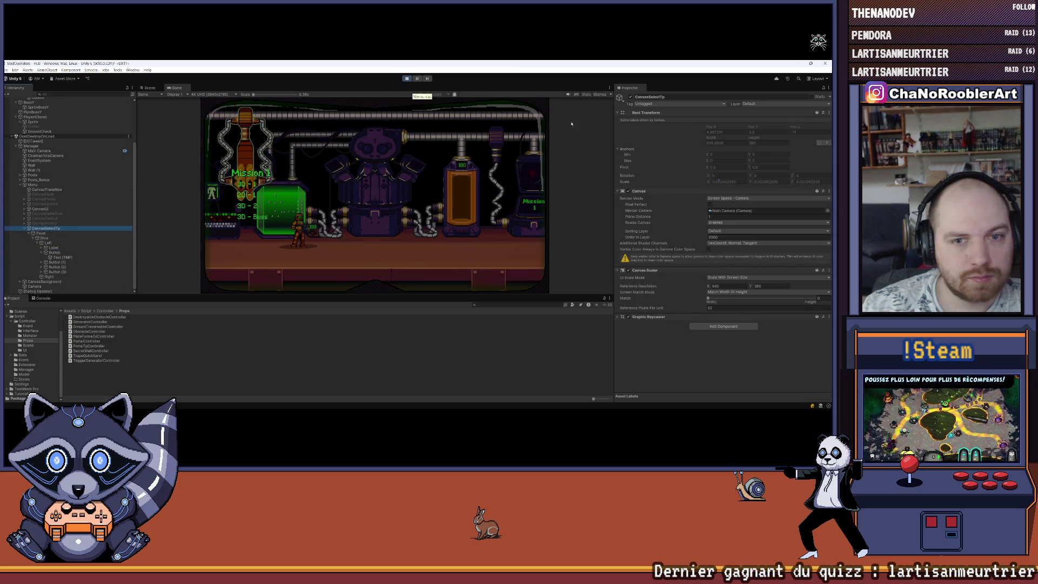
pyautogui.click(630, 97)
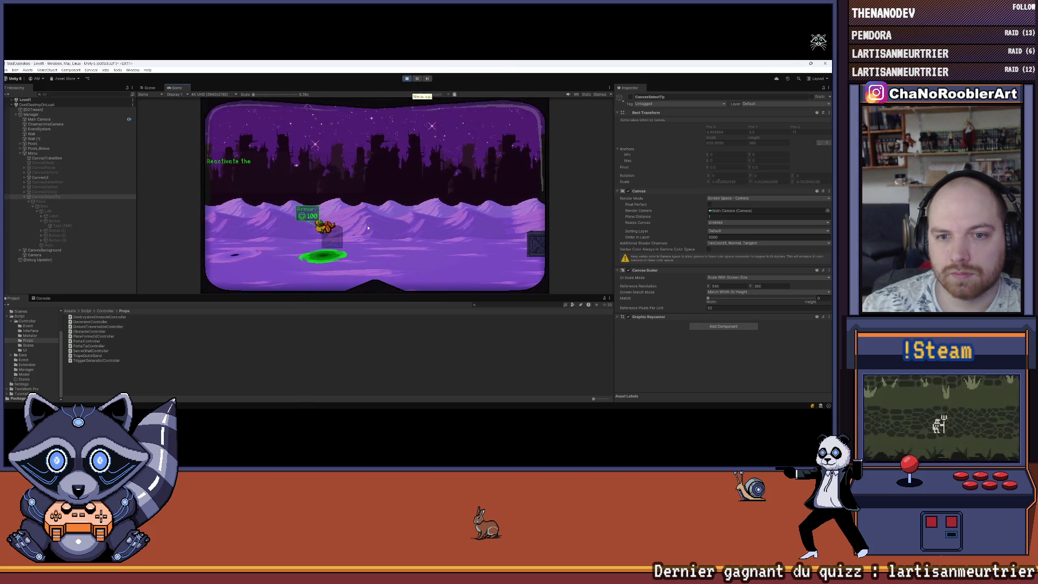
# Stop Play mode and dismiss the menu that dropped open.
pyautogui.click(407, 78)
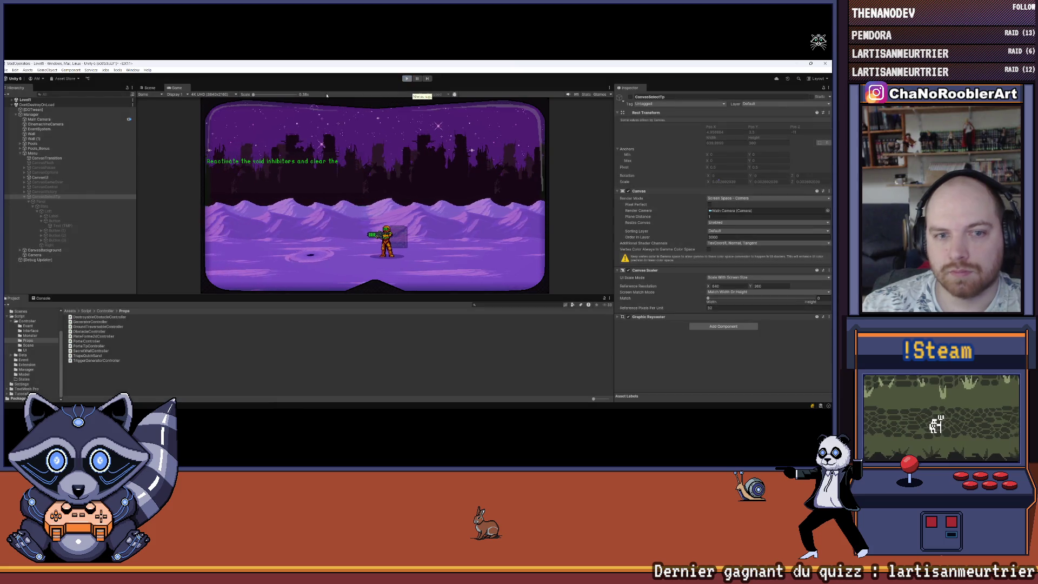
pyautogui.click(6, 69)
pyautogui.press('Escape')
# Select CanvasSelectTp and toggle its active checkbox off and back on.
pyautogui.scroll(-2, 101, 226)
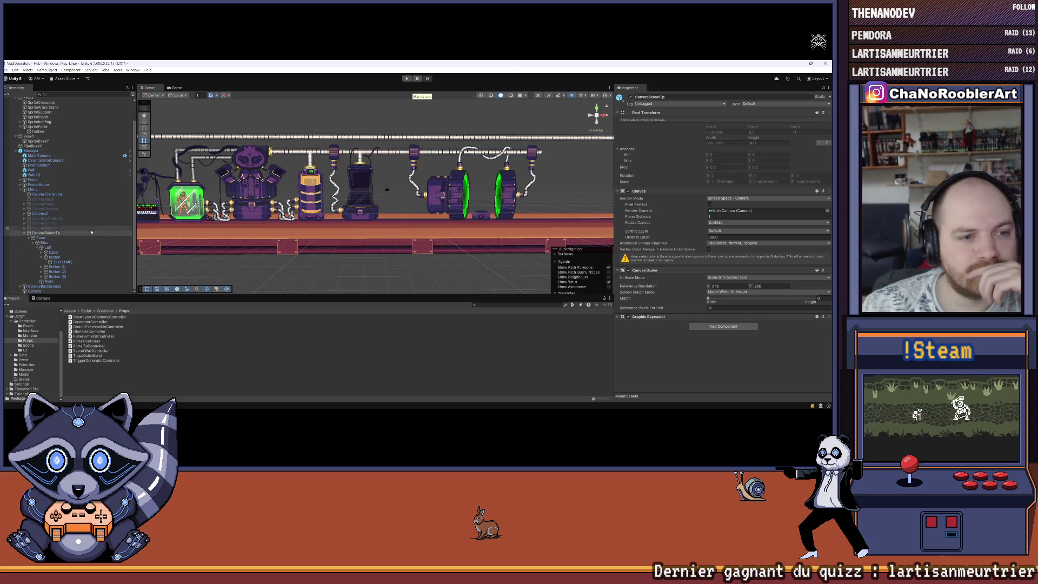
pyautogui.click(25, 234)
pyautogui.click(25, 233)
pyautogui.click(630, 96)
pyautogui.click(630, 97)
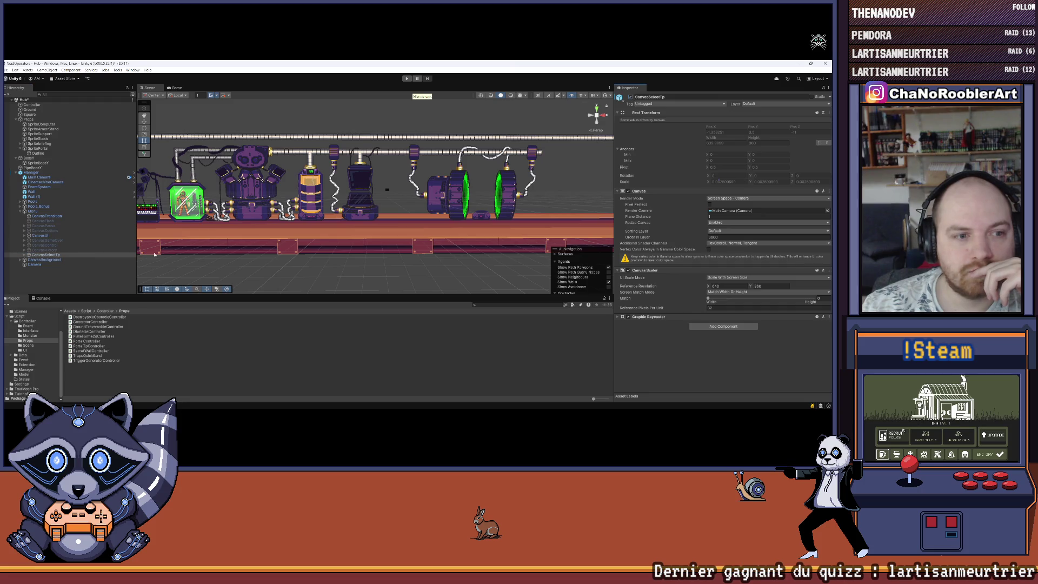
# Select CanvasSelectTp's Button and expand Tp Model in its Portal Tp Controller, then return to Visual Studio.
pyautogui.click(25, 254)
pyautogui.scroll(-1, 43, 257)
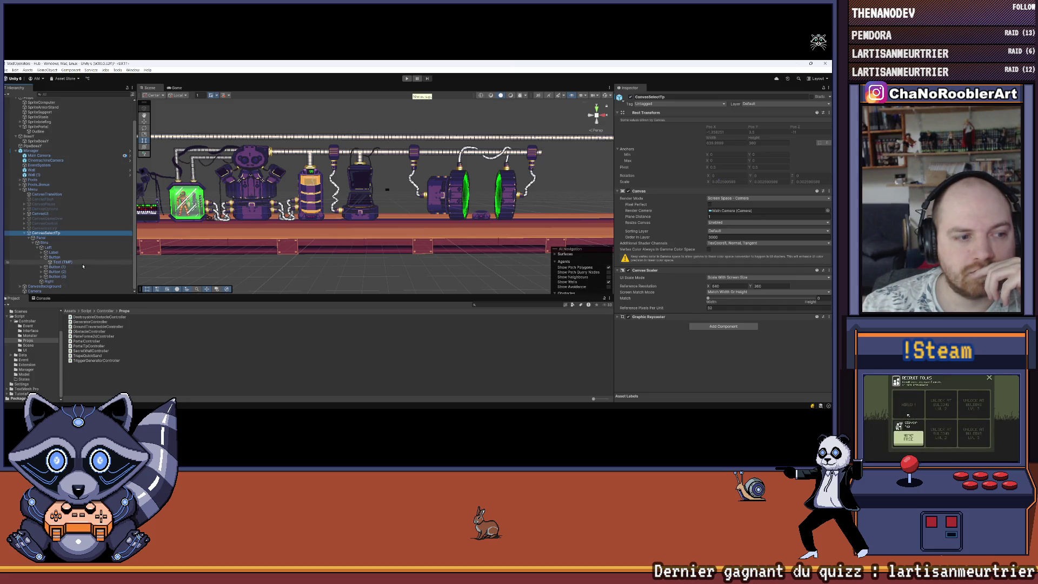
pyautogui.click(41, 258)
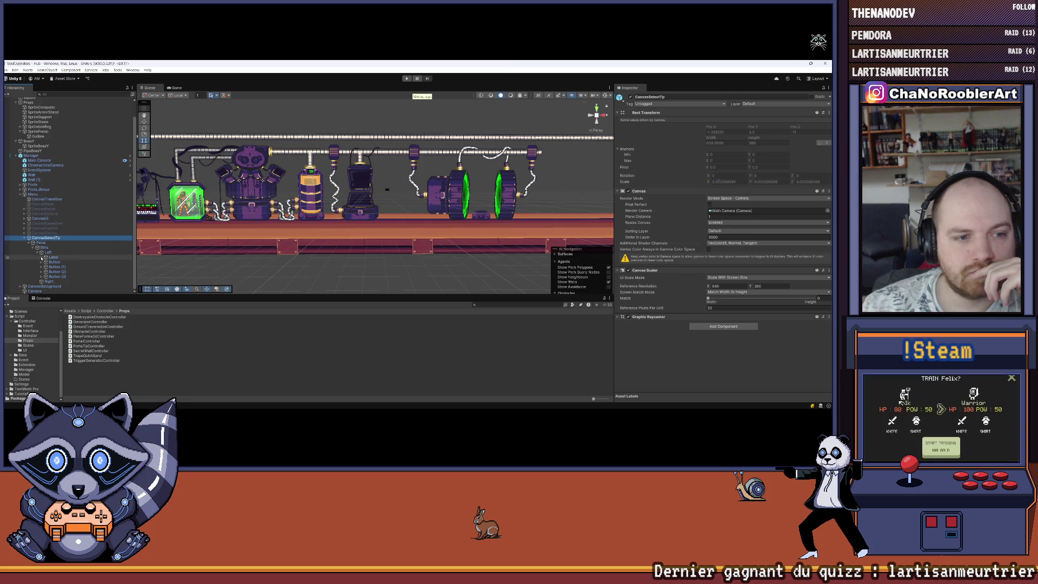
pyautogui.click(55, 261)
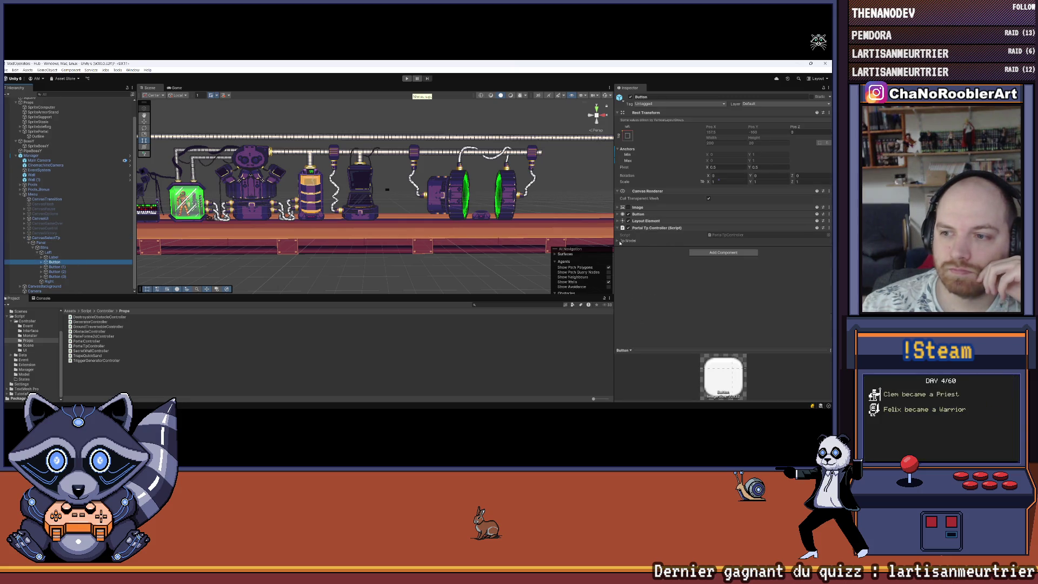
pyautogui.click(618, 242)
pyautogui.click(713, 247)
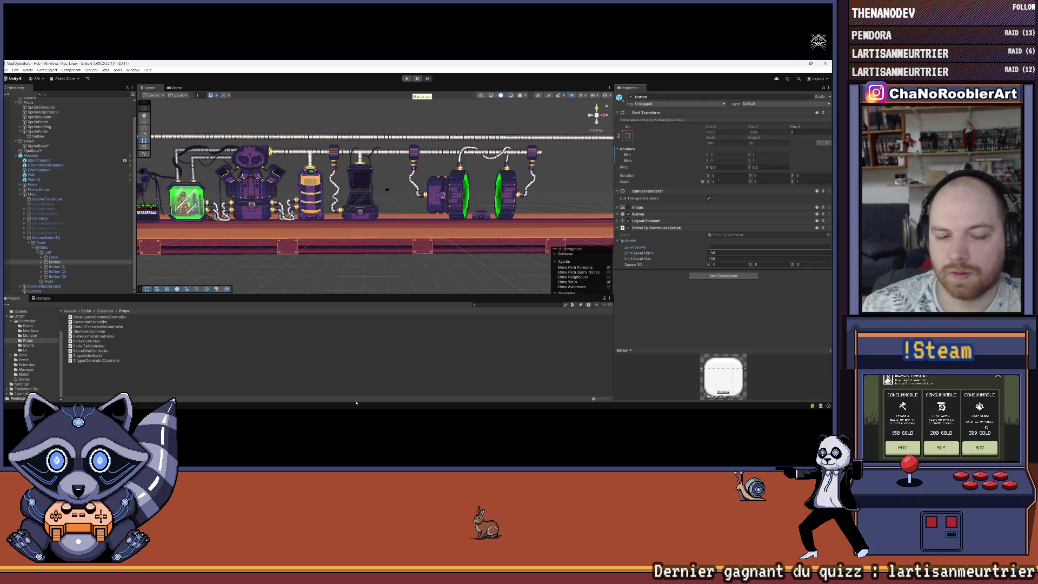
pyautogui.hotkey('alt', 'Tab')
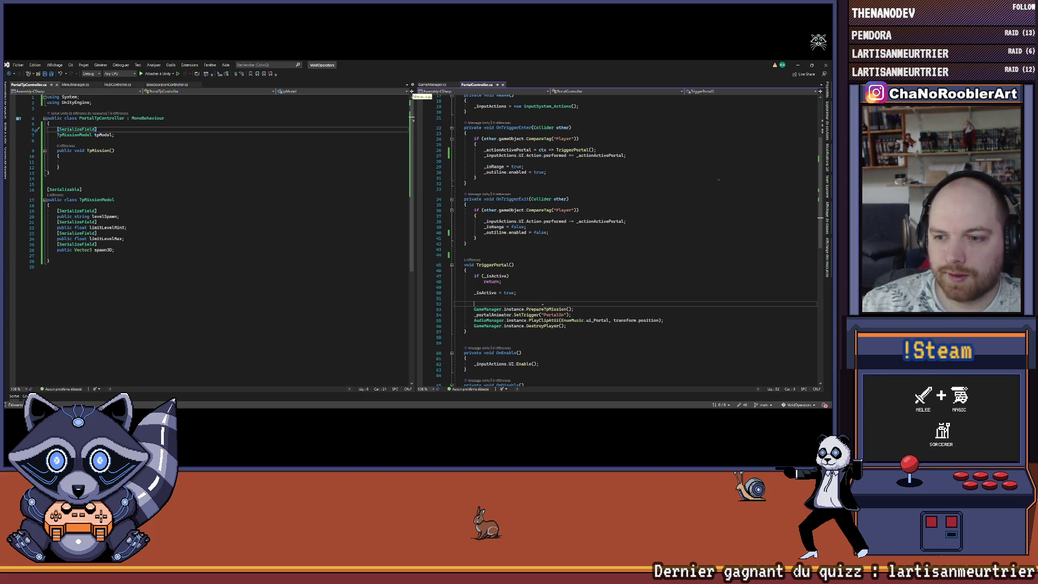
# Take the Level1 value from PrepareTpMission's levelSpawn assignment for the Button's Level Spawn.
pyautogui.click(545, 309)
pyautogui.keyDown('ctrl'); pyautogui.click(546, 308); pyautogui.keyUp('ctrl')
pyautogui.click(532, 251)
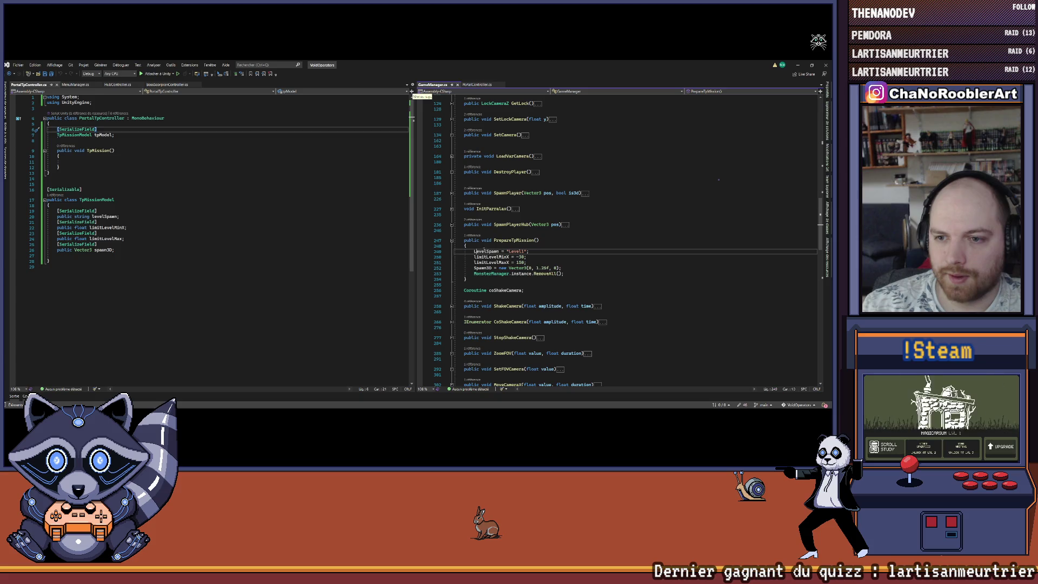
pyautogui.moveTo(506, 251); pyautogui.dragTo(513, 251)
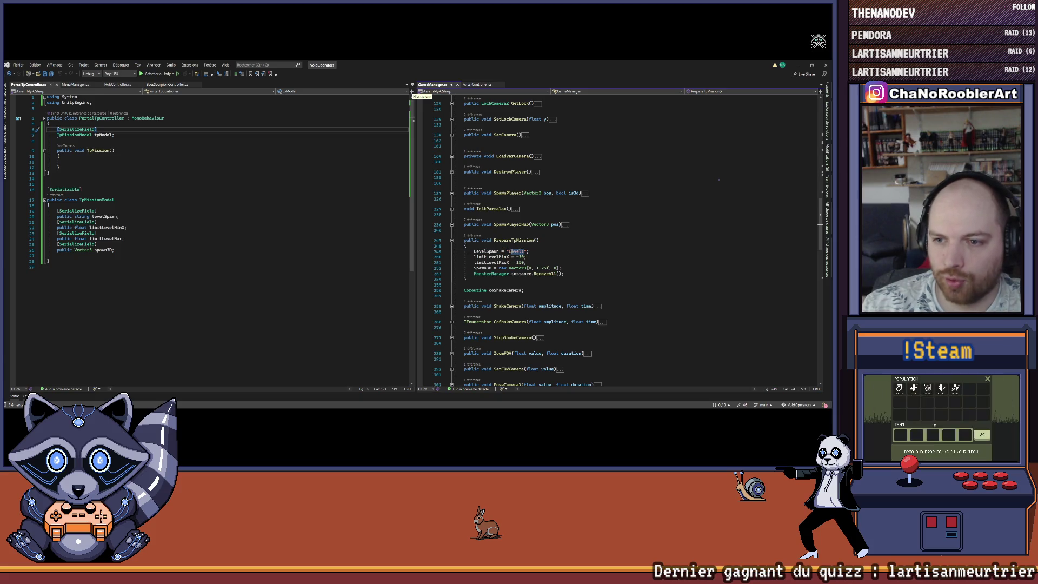
pyautogui.hotkey('alt', 'Tab')
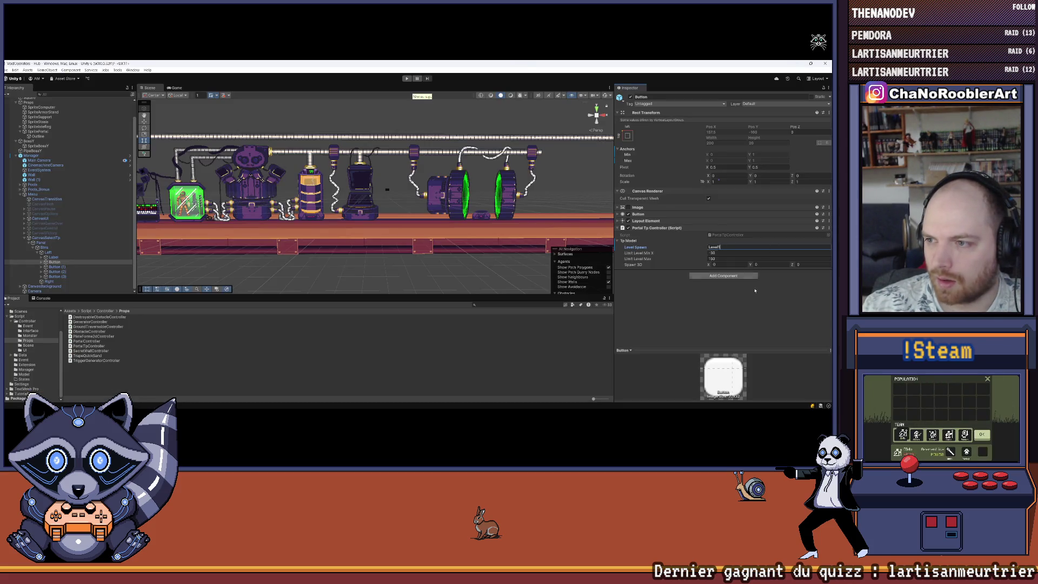
# Copy the spawn vector values 0, 1.25, 0 from the code into Spawn 3D.
pyautogui.hotkey('alt', 'Tab')
pyautogui.doubleClick(530, 268)
pyautogui.hotkey('alt', 'Tab')
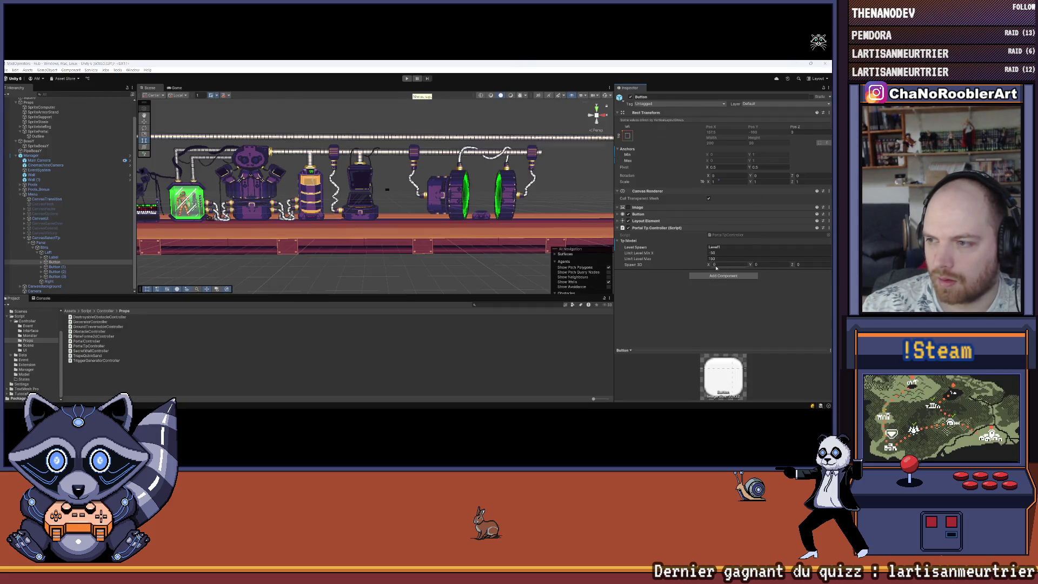
pyautogui.hotkey('alt', 'Tab')
pyautogui.moveTo(536, 268); pyautogui.dragTo(549, 268)
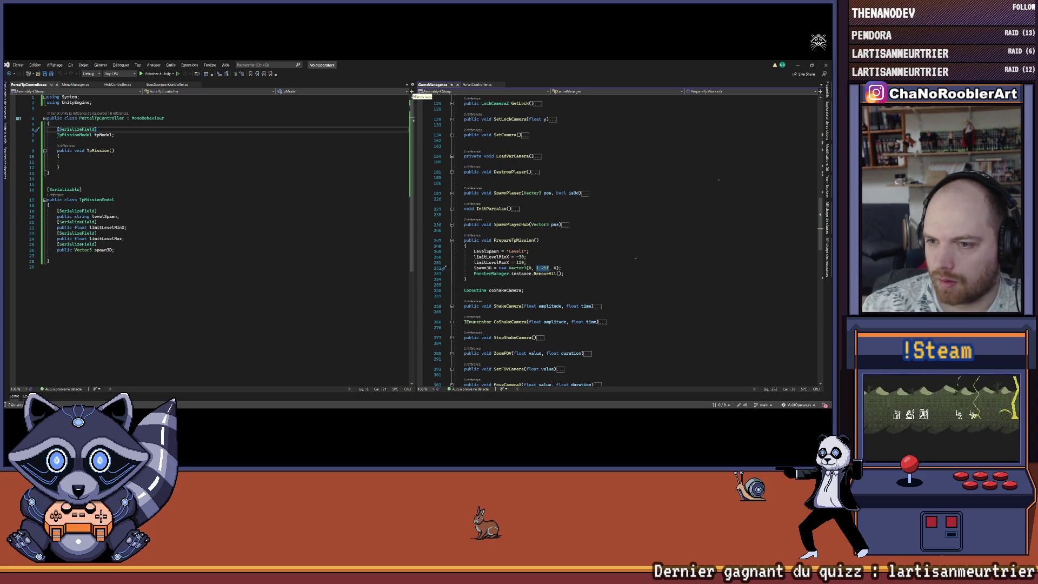
pyautogui.hotkey('alt', 'Tab')
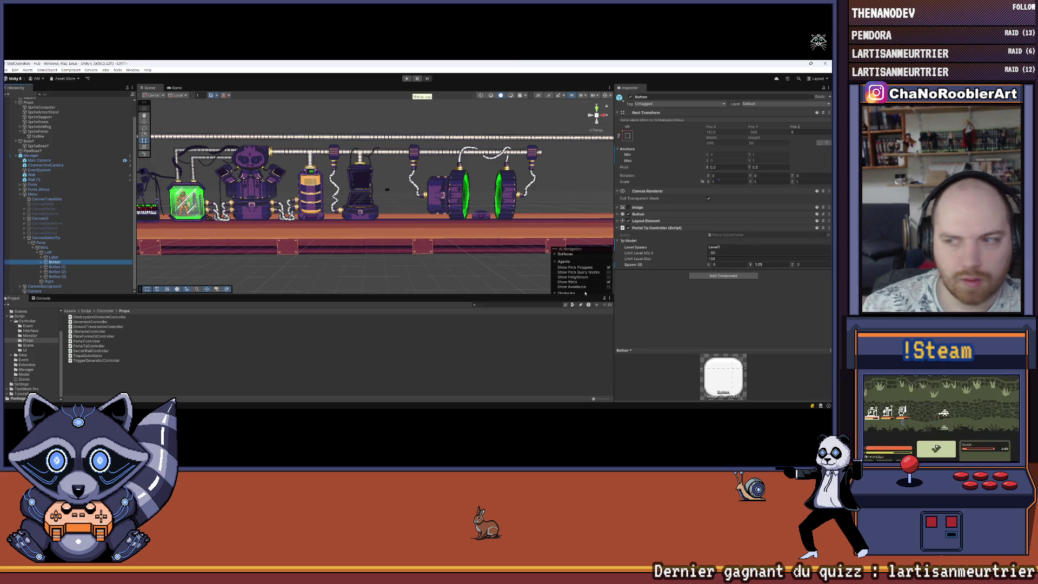
pyautogui.hotkey('alt', 'Tab')
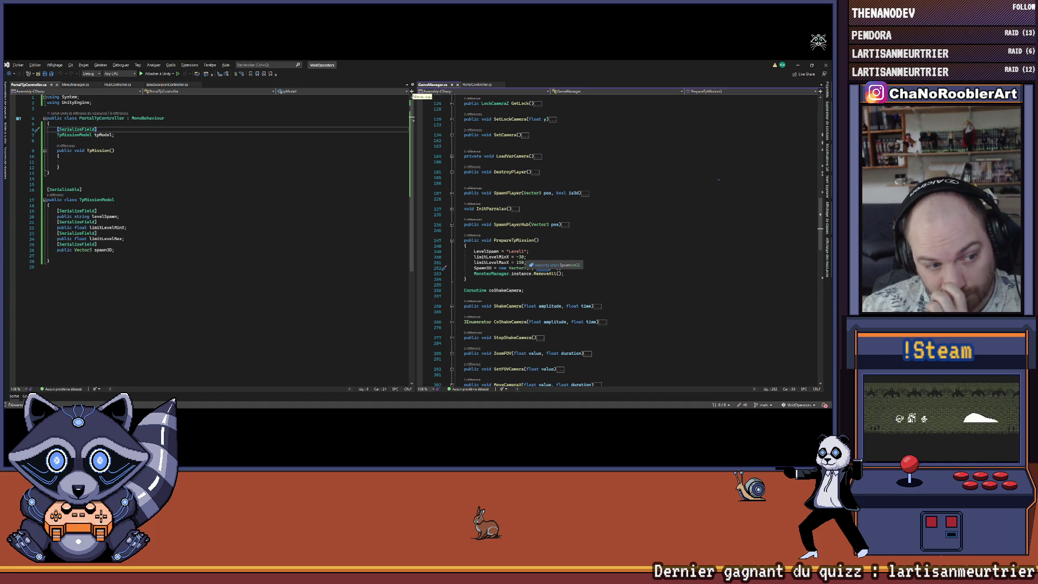
# Duplicate the PrepareTpMission method directly below the original.
pyautogui.click(589, 267)
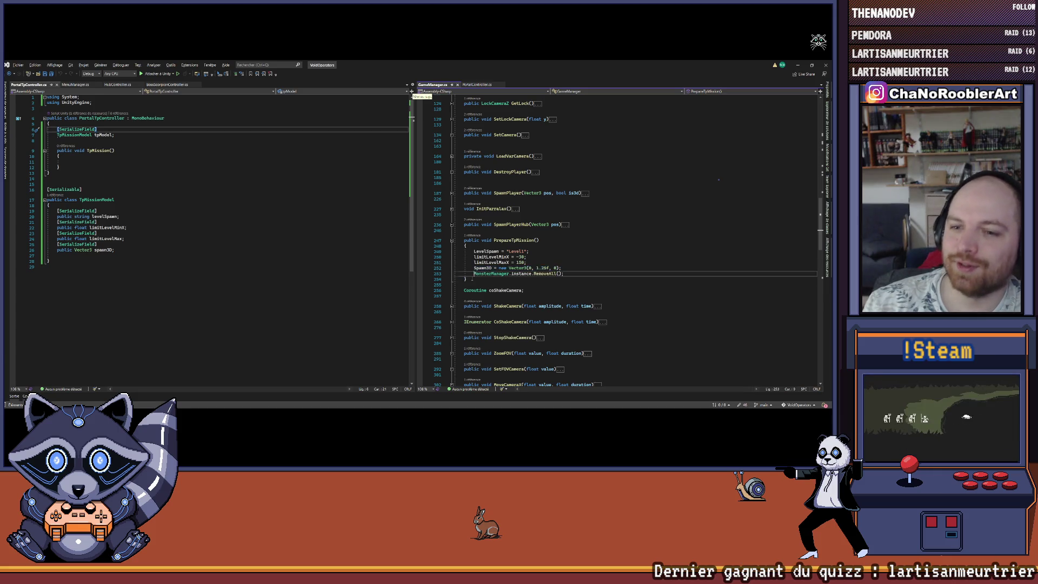
pyautogui.moveTo(472, 281); pyautogui.dragTo(446, 242)
pyautogui.hotkey('ctrl', 'c')
pyautogui.click(466, 284)
pyautogui.press('Return')
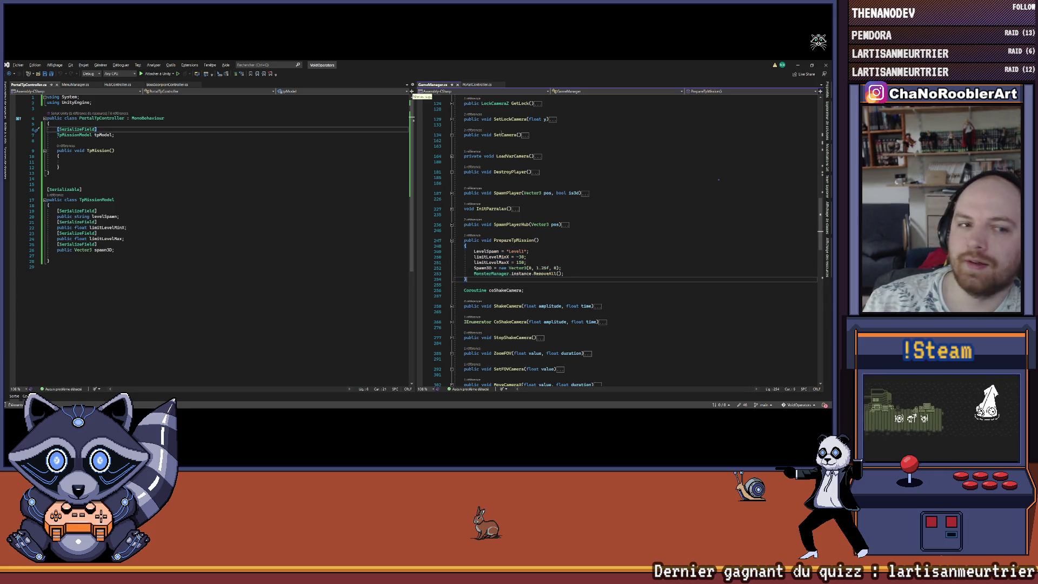
pyautogui.hotkey('ctrl', 'v')
# Give the duplicate a TpMissionModel m parameter.
pyautogui.scroll(-1, 501, 135)
pyautogui.click(536, 278)
pyautogui.write('TpM')
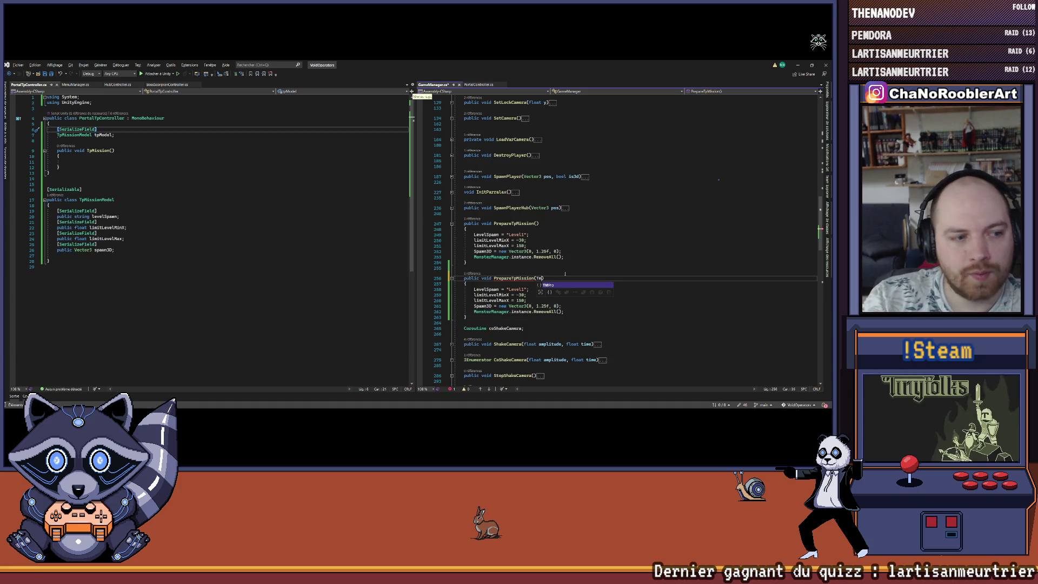
pyautogui.press('Tab')
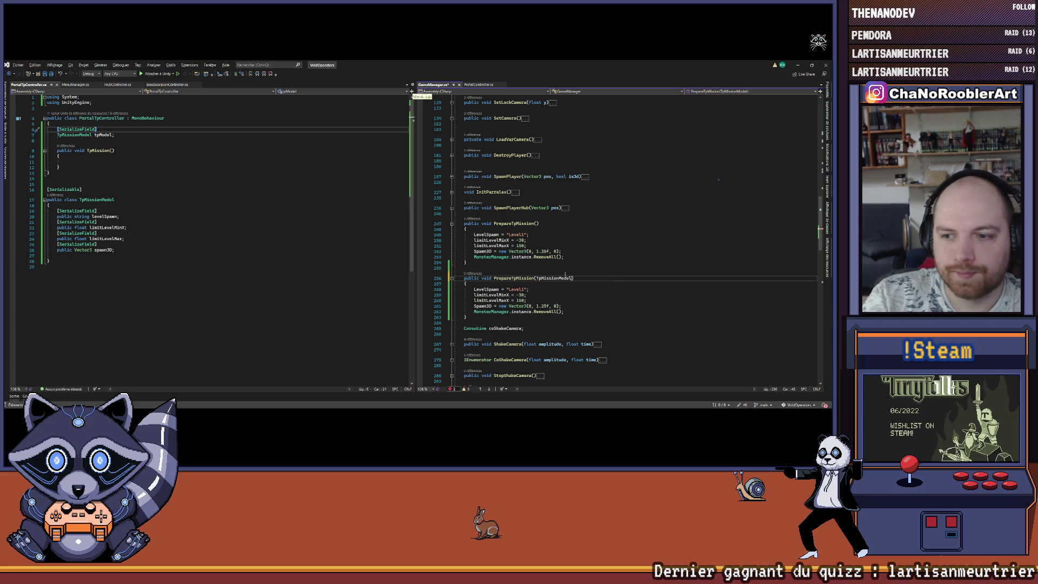
pyautogui.write('m')
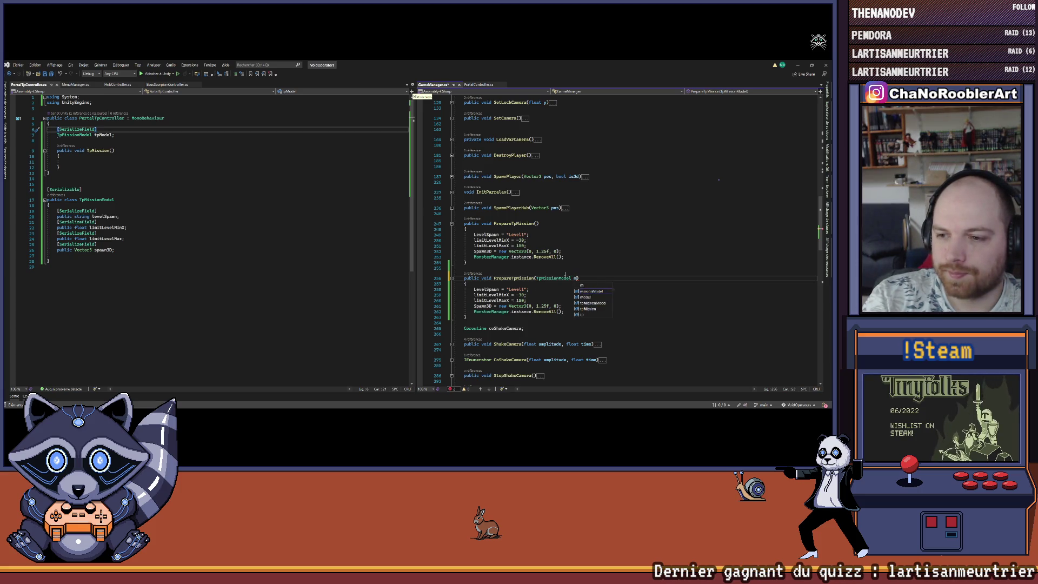
pyautogui.scroll(-2, 573, 267)
pyautogui.click(580, 263)
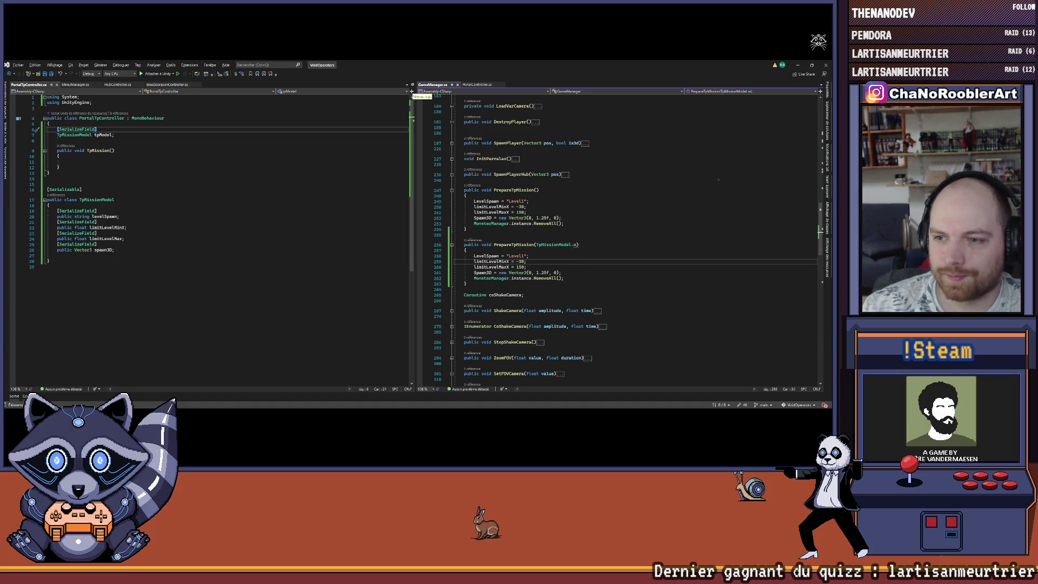
pyautogui.doubleClick(575, 245)
# Replace Level1, -30 and 150 with m.levelSpawn, m.limitLevelMinX and m.limitLevelMax.
pyautogui.moveTo(506, 256); pyautogui.dragTo(528, 255)
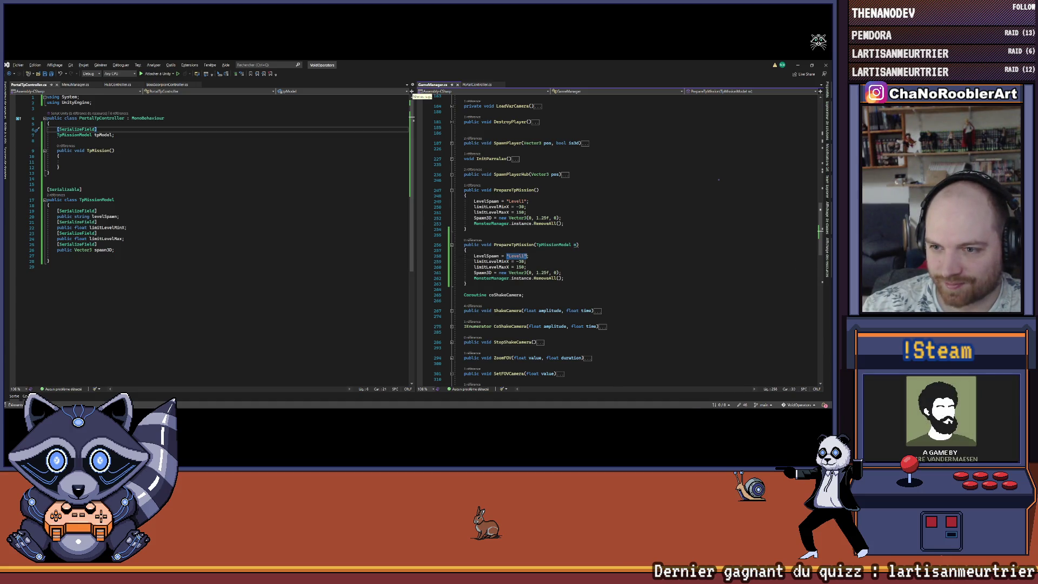
pyautogui.write('m.')
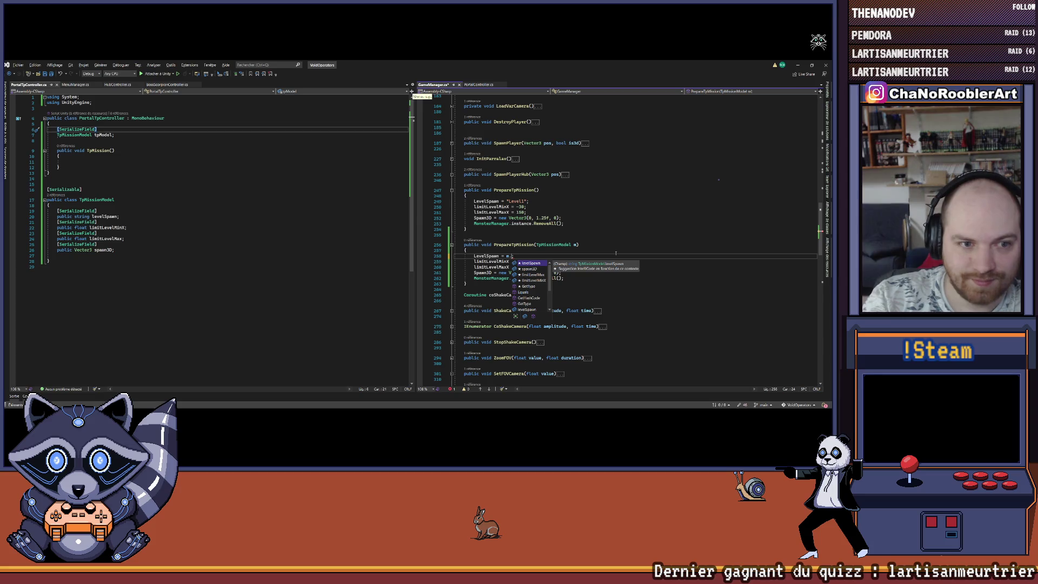
pyautogui.press('Tab')
pyautogui.press('Down')
pyautogui.press('Left')
pyautogui.press('BackSpace')
pyautogui.press('BackSpace')
pyautogui.press('BackSpace')
pyautogui.write('m.l')
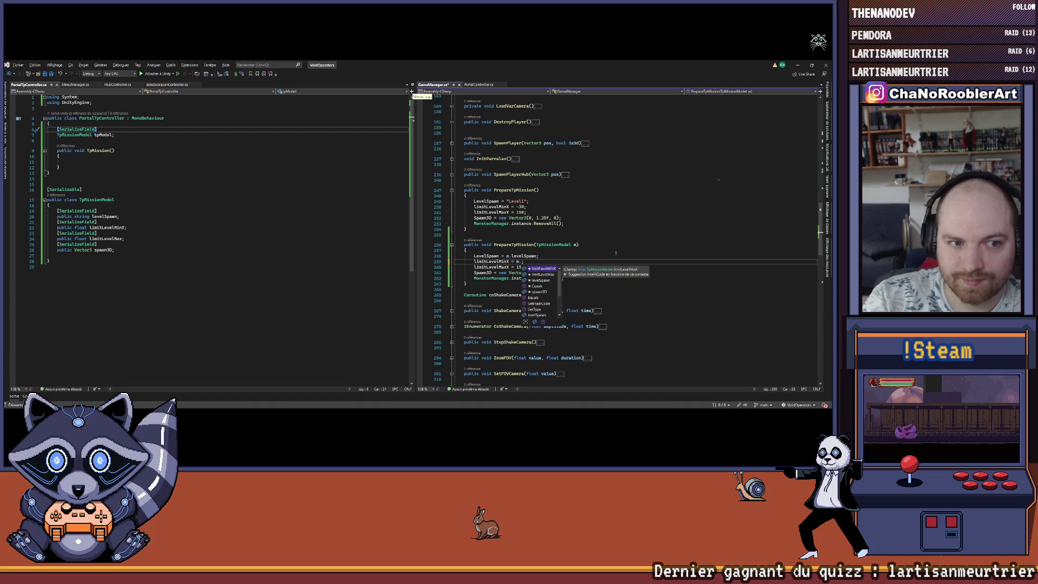
pyautogui.press('Tab')
pyautogui.press('Down')
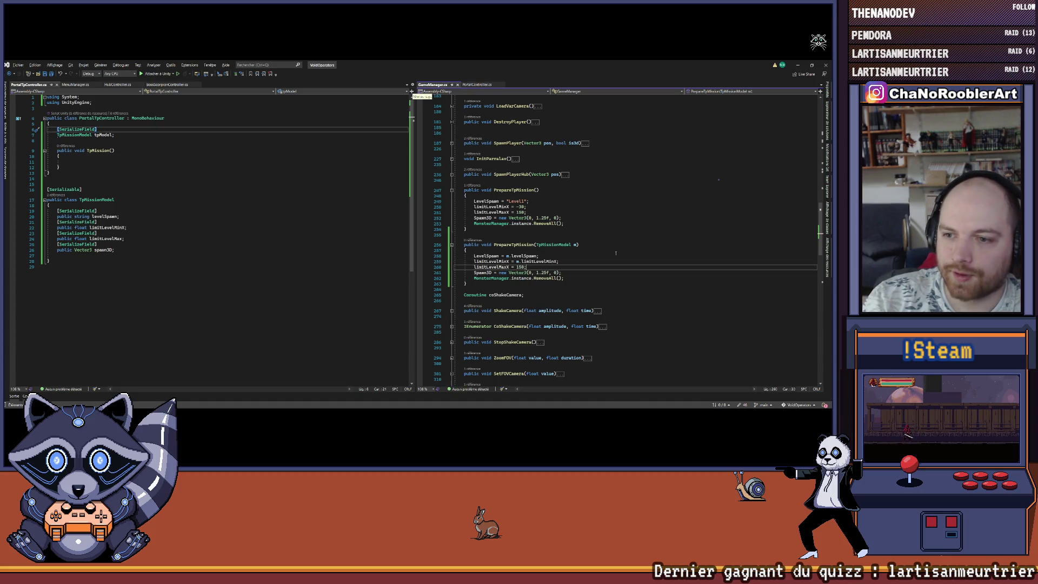
pyautogui.press('BackSpace')
pyautogui.press('BackSpace')
pyautogui.press('BackSpace')
pyautogui.write('m.l')
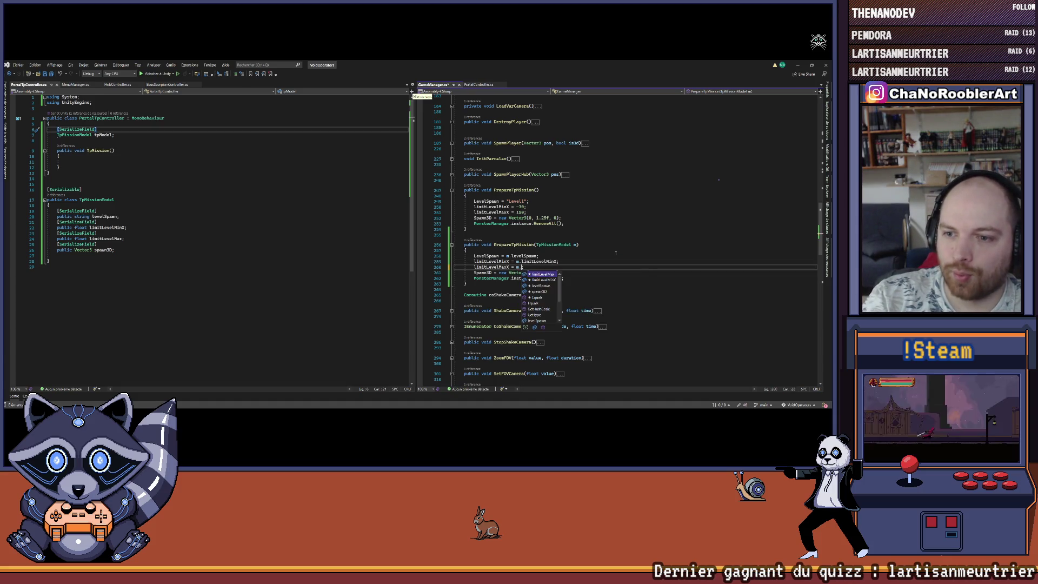
pyautogui.press('Tab')
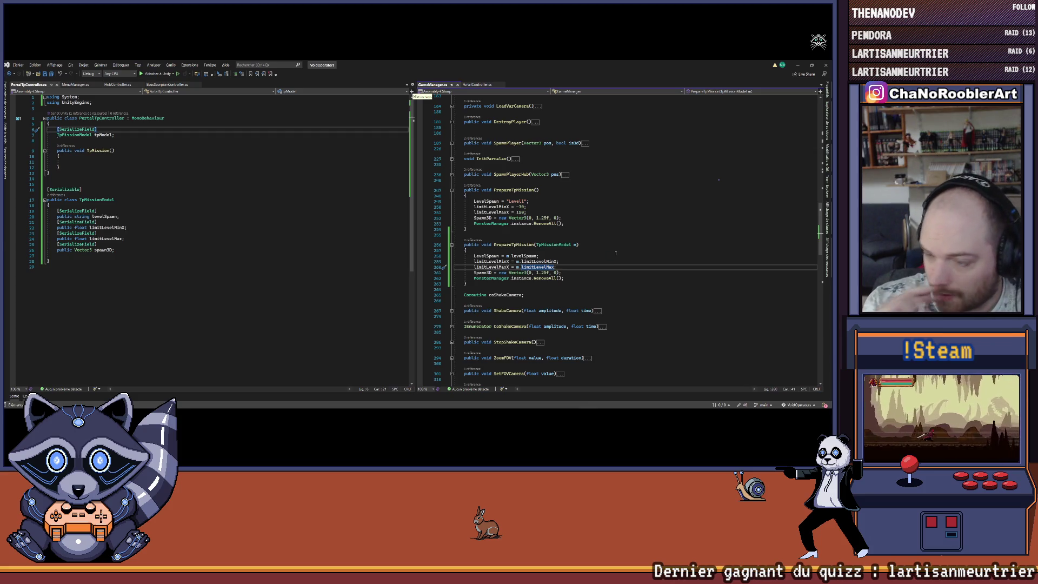
pyautogui.click(124, 238)
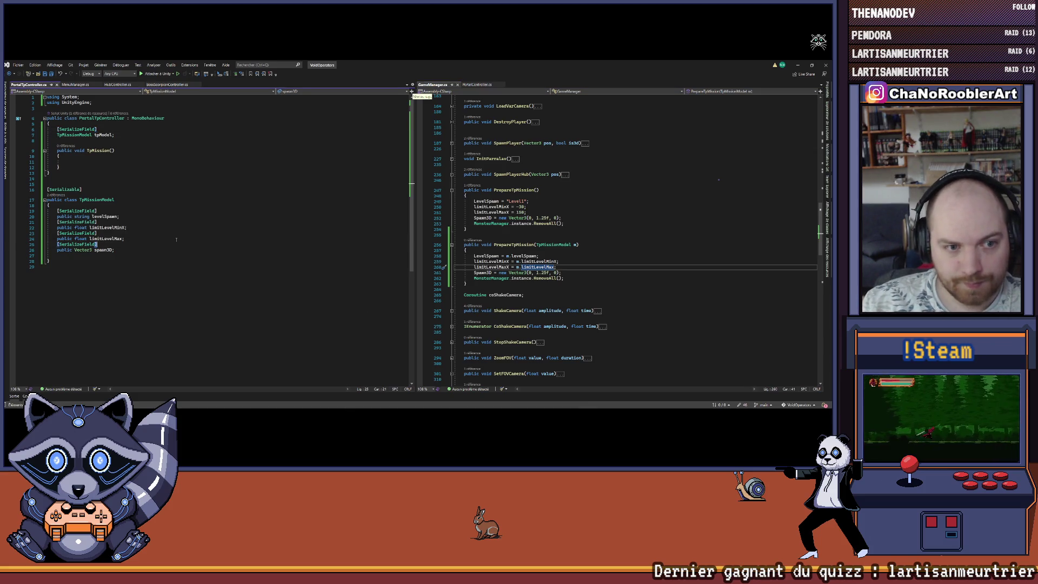
pyautogui.click(557, 266)
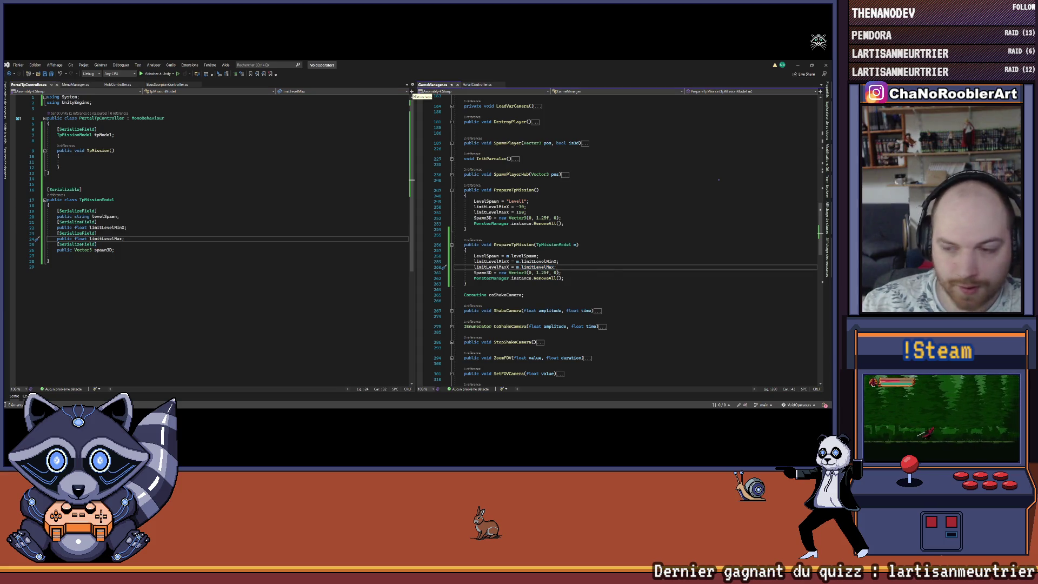
# Replace the hard-coded spawn vector with m.spawn3D and save GameManager.cs.
pyautogui.moveTo(561, 273); pyautogui.dragTo(502, 273)
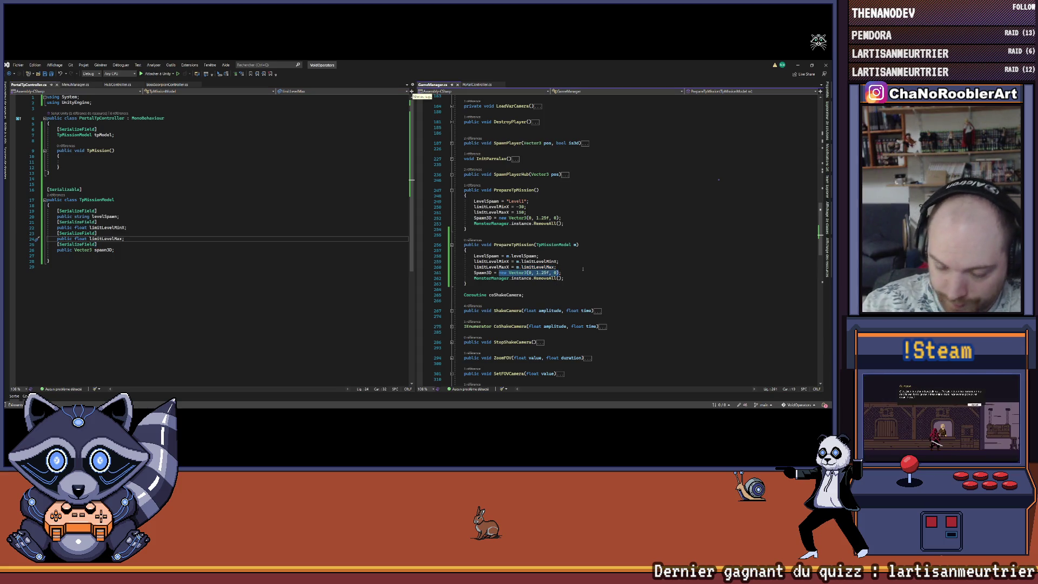
pyautogui.write('m.spawn3D')
pyautogui.hotkey('ctrl', 's')
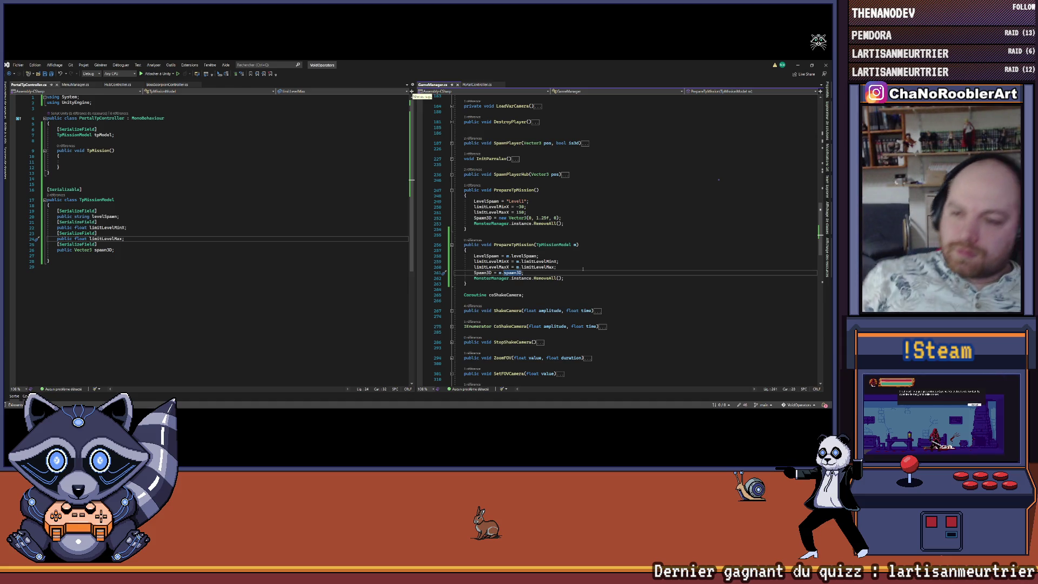
pyautogui.click(583, 268)
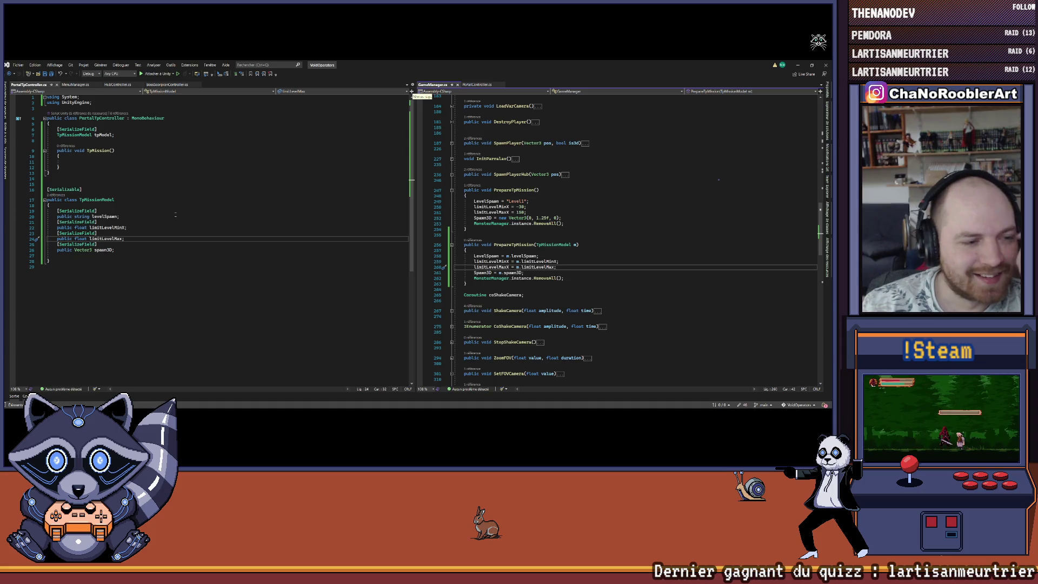
pyautogui.click(74, 85)
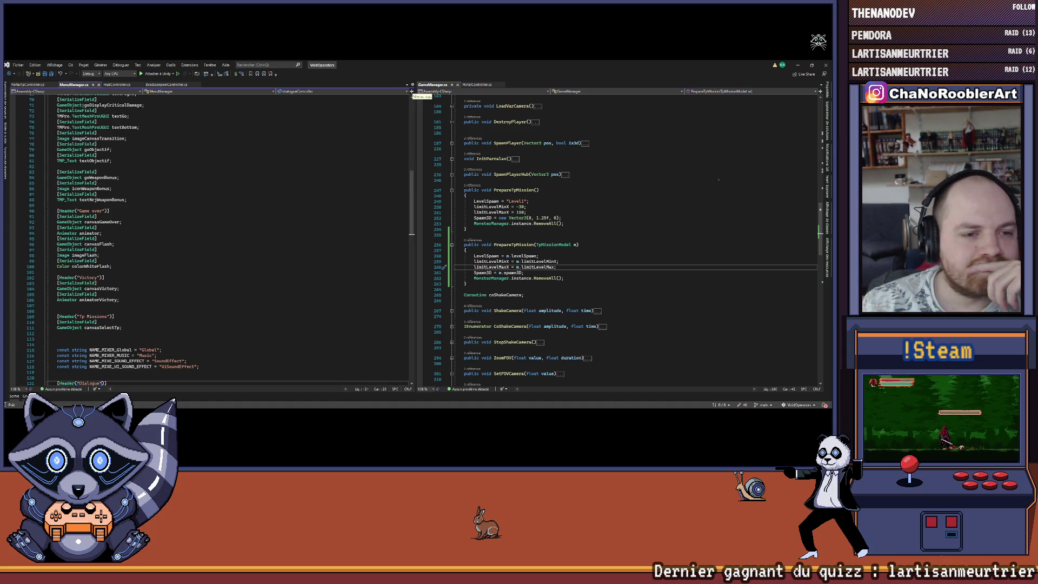
pyautogui.click(166, 85)
pyautogui.click(108, 84)
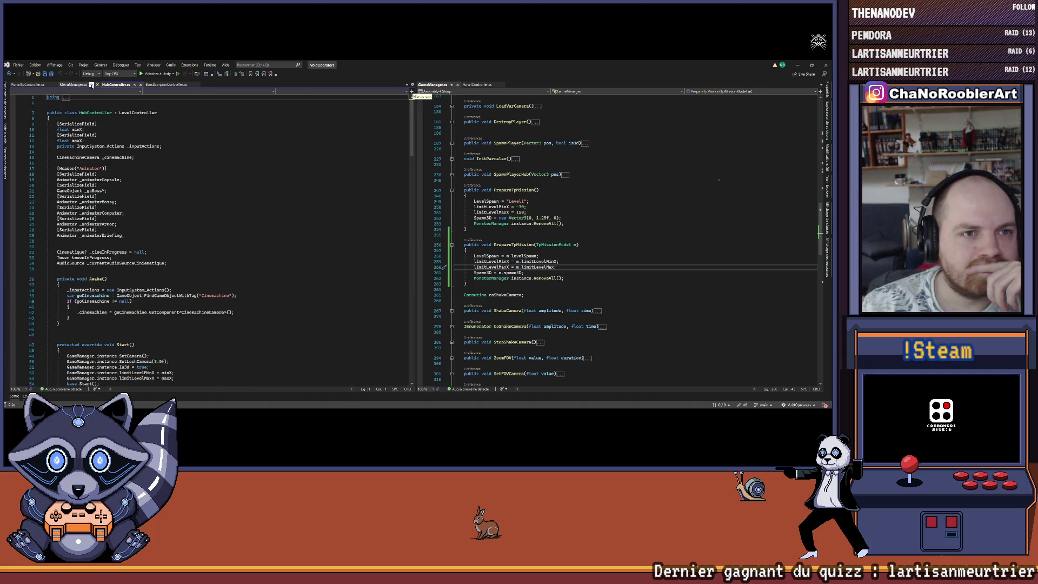
pyautogui.click(215, 194)
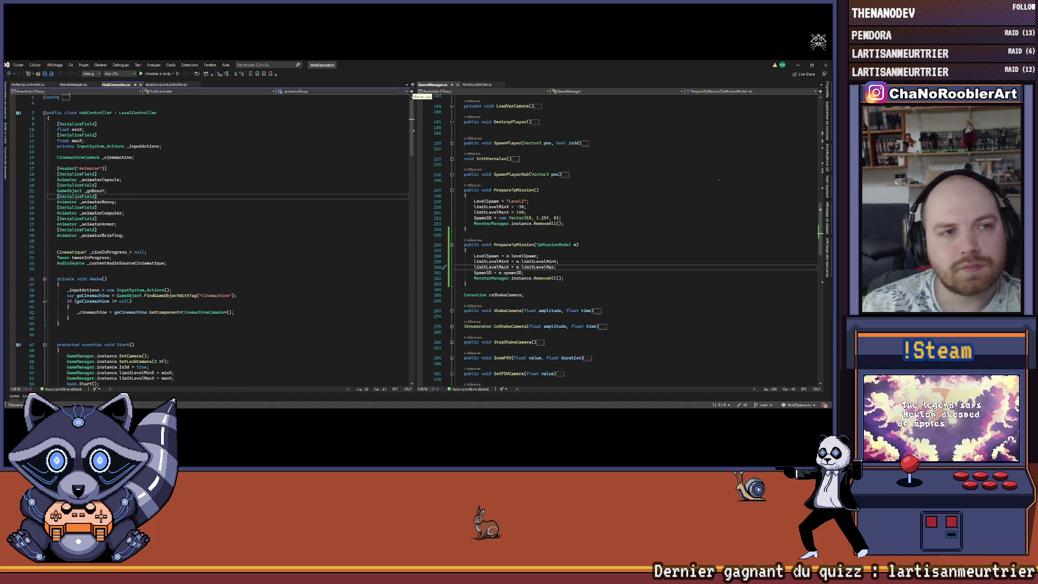
pyautogui.click(30, 85)
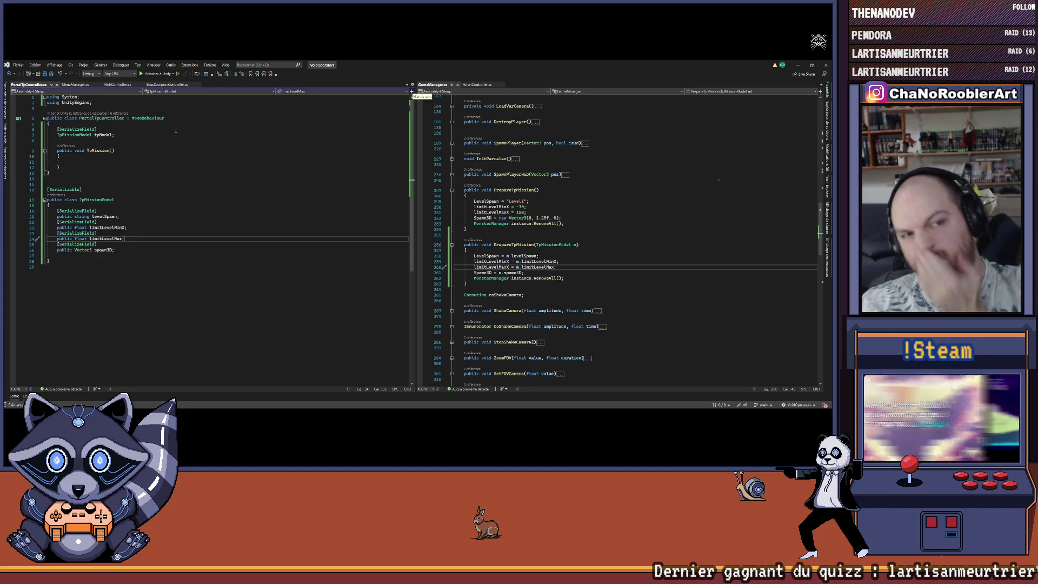
# Make TpMission call GameManager.instance.PrepareTpMission(tpModel).
pyautogui.click(145, 162)
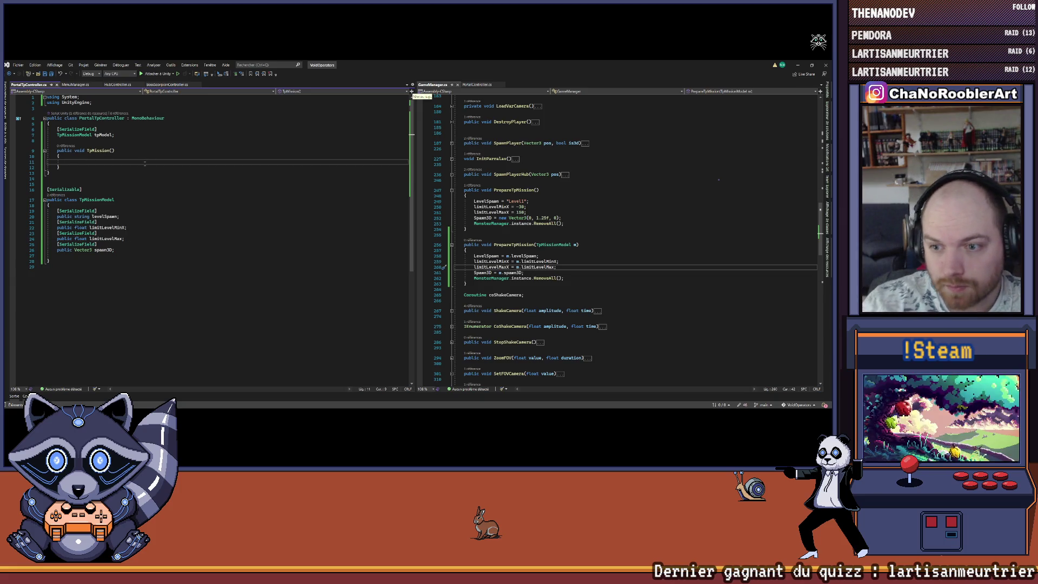
pyautogui.write('GameEvent.i')
pyautogui.press('BackSpace')
pyautogui.write('Equal')
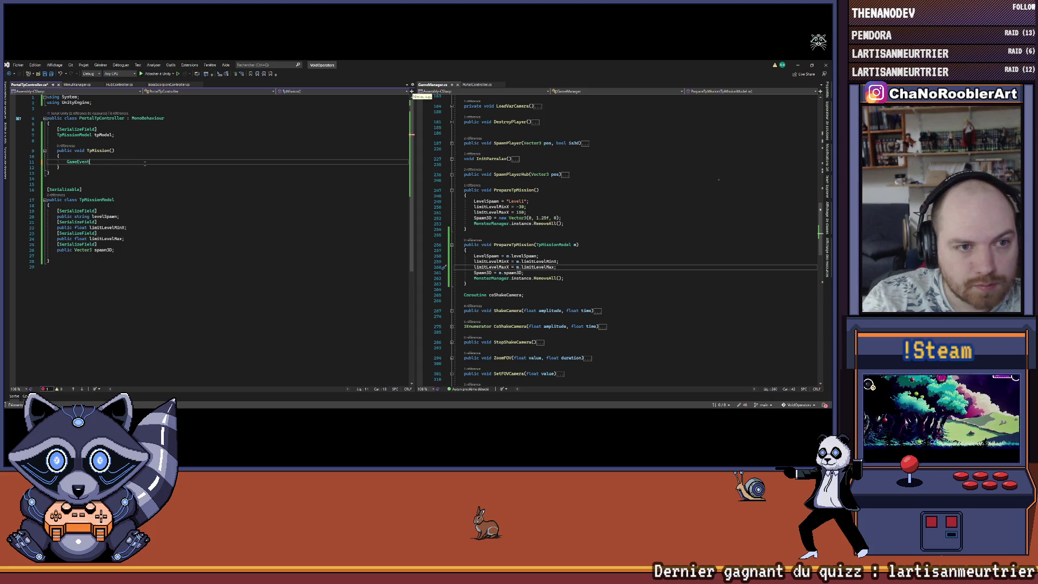
pyautogui.write('nager')
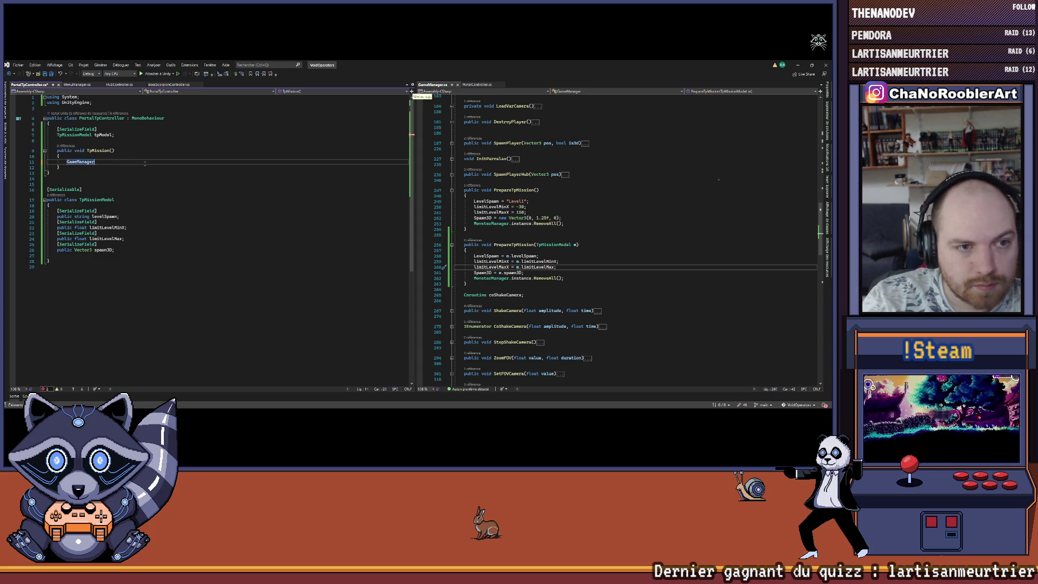
pyautogui.write('.instance.')
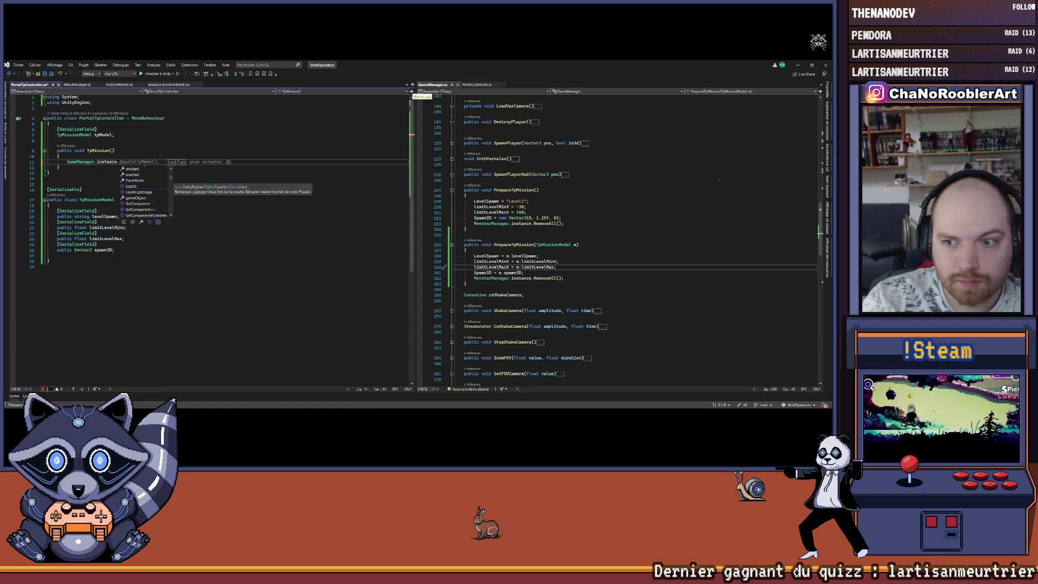
pyautogui.write('PrepareTpMission(')
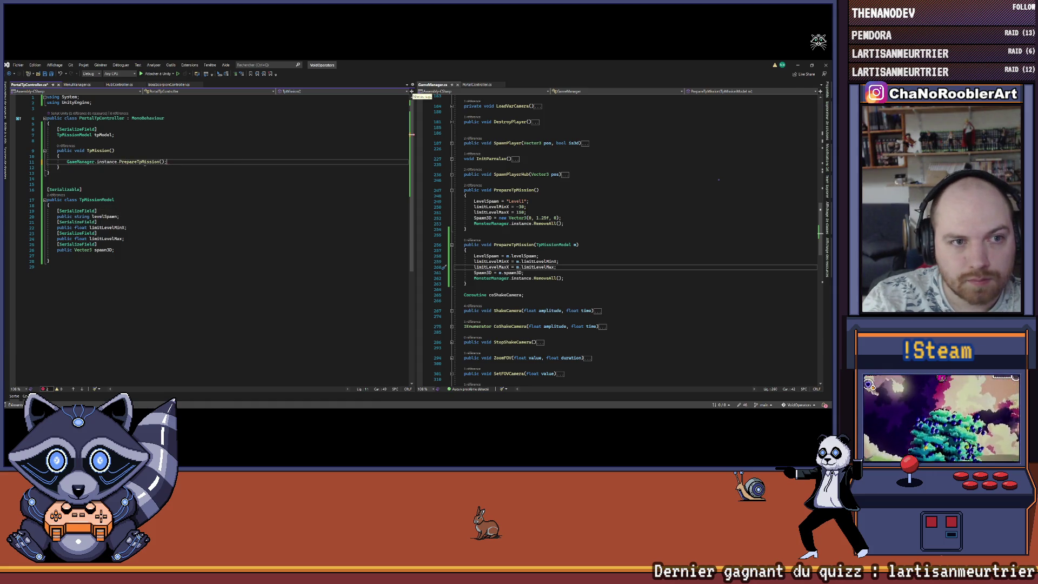
pyautogui.write('tp')
pyautogui.write(')')
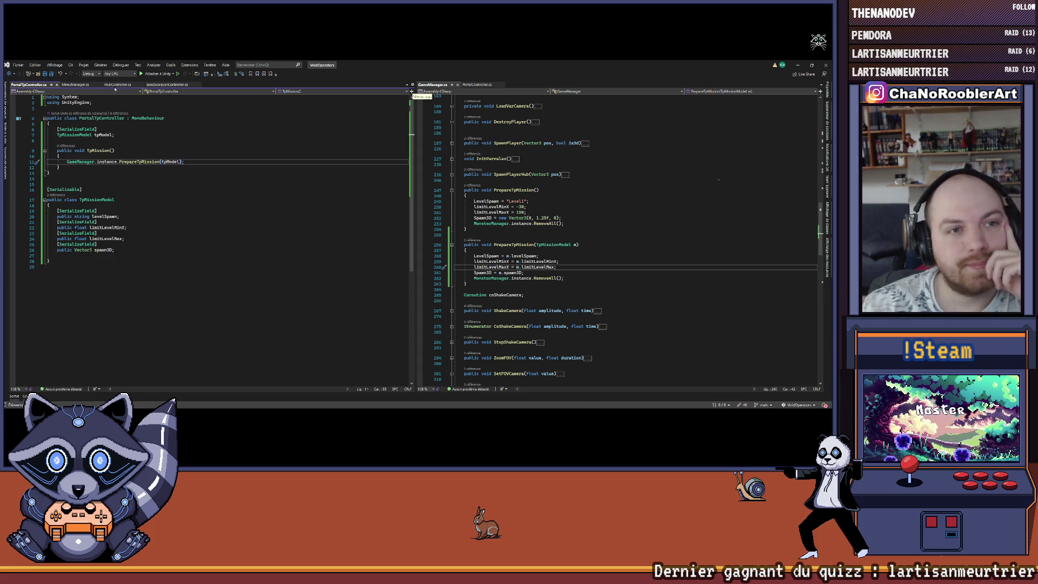
# Look through the open script tabs, ending with PortalController.cs in the right pane.
pyautogui.click(153, 84)
pyautogui.click(114, 85)
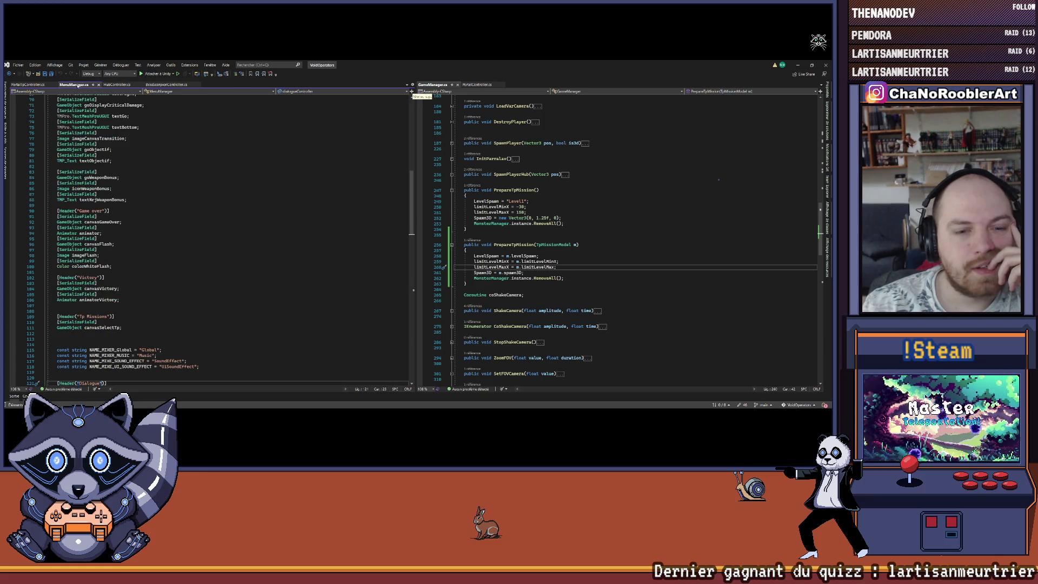
pyautogui.click(165, 84)
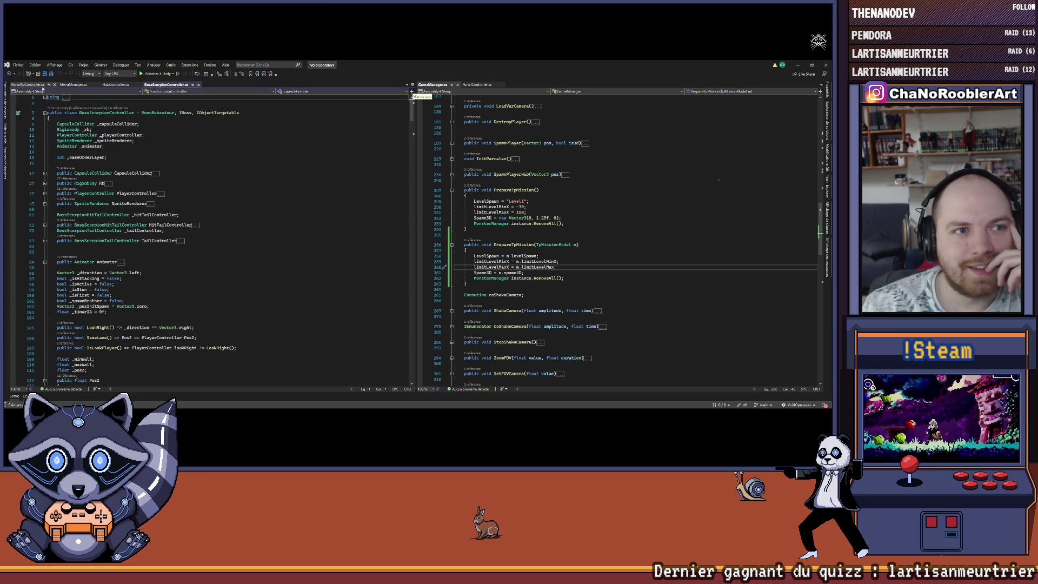
pyautogui.click(30, 84)
pyautogui.click(476, 84)
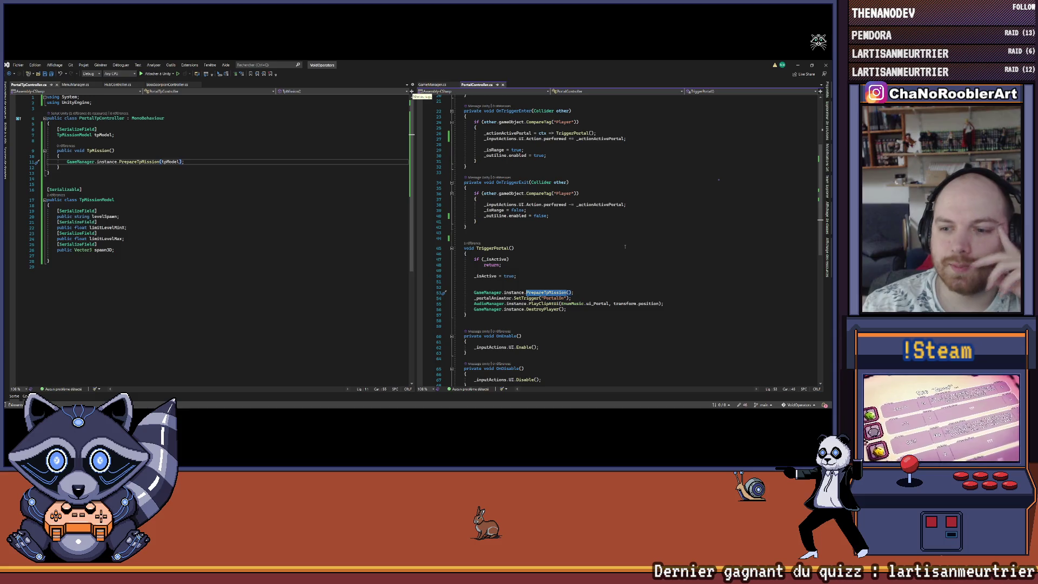
# Review the TriggerPortal calls in PortalController.cs without editing, then return to Unity.
pyautogui.scroll(-5, 611, 256)
pyautogui.scroll(7, 590, 265)
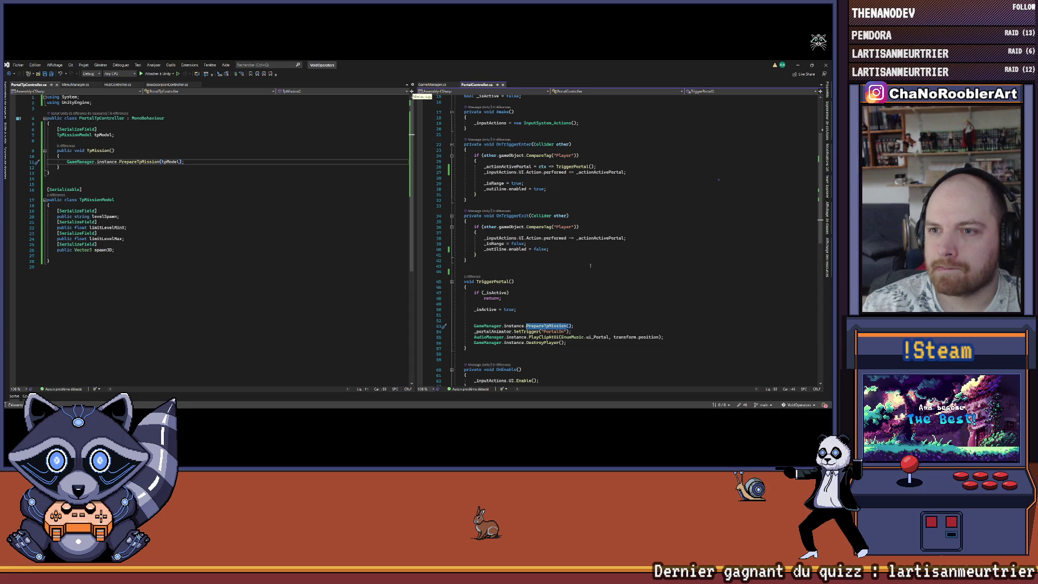
pyautogui.scroll(-2, 590, 265)
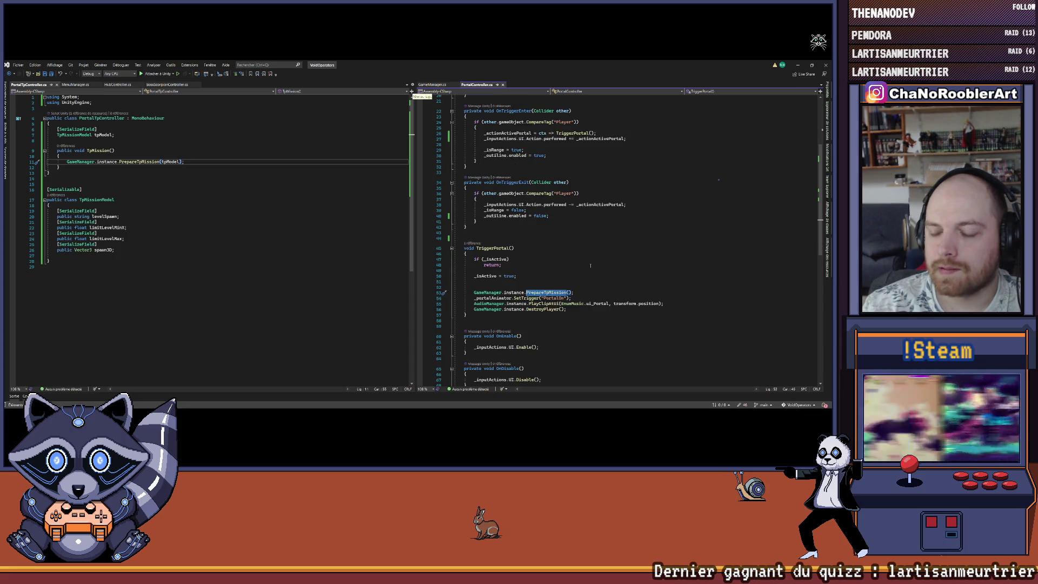
pyautogui.moveTo(456, 292); pyautogui.dragTo(568, 308)
pyautogui.click(572, 309)
pyautogui.scroll(-2, 572, 309)
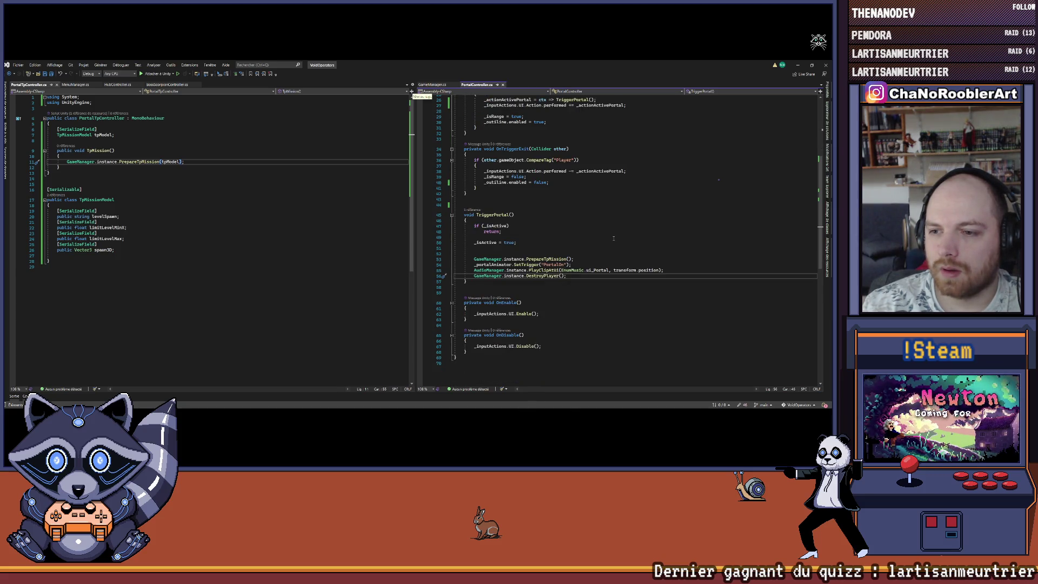
pyautogui.hotkey('alt', 'Tab')
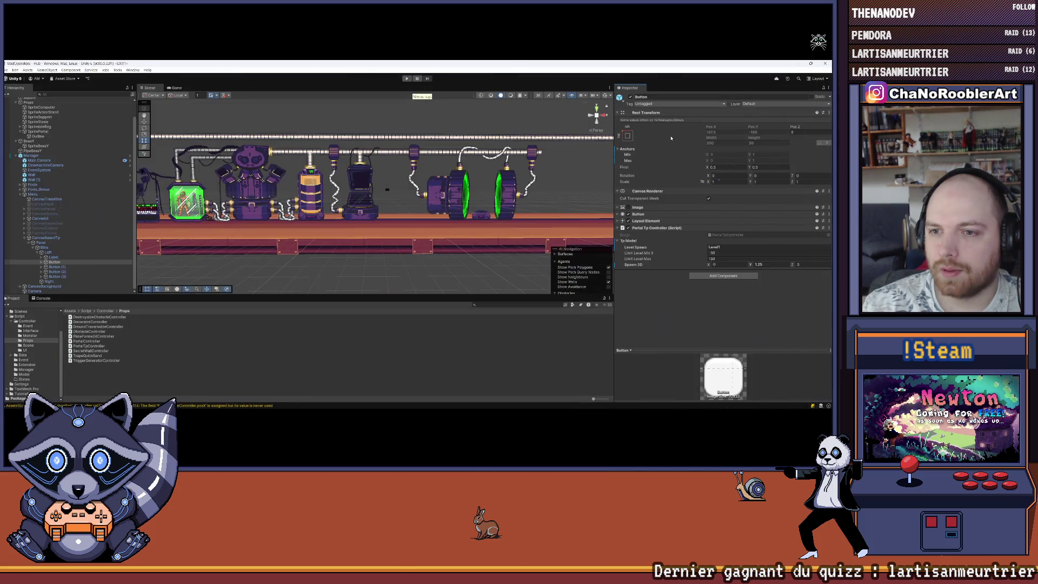
# Select SpritePortal, open Window > Animation > Animation, reposition it and list its clips.
pyautogui.click(458, 207)
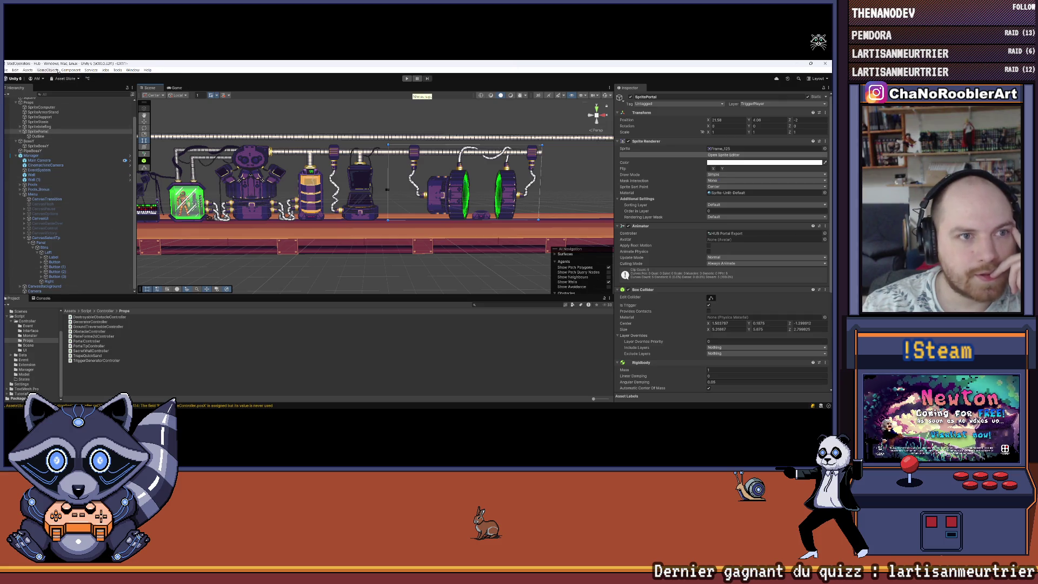
pyautogui.click(132, 70)
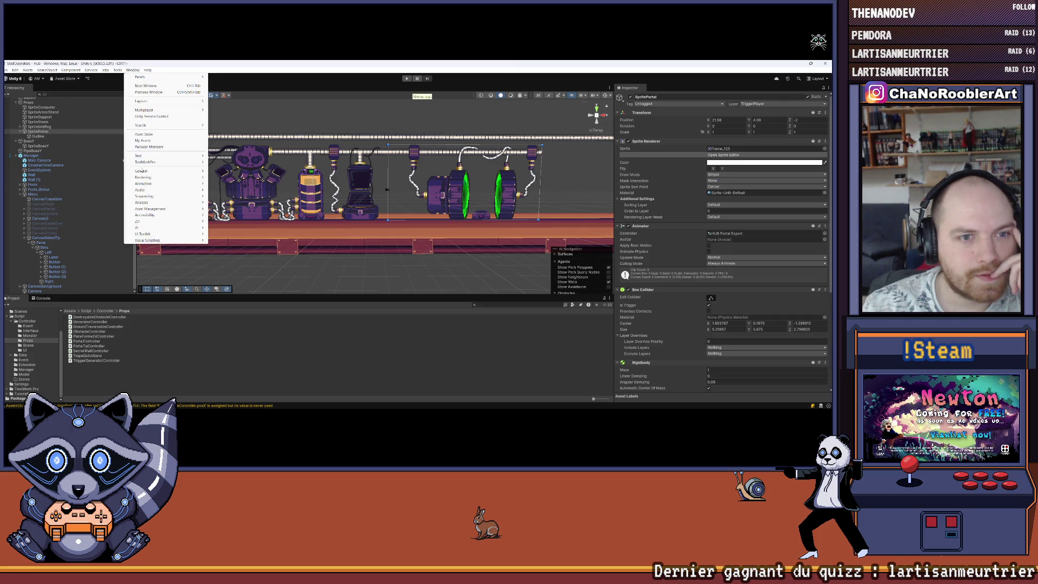
pyautogui.moveTo(146, 203)
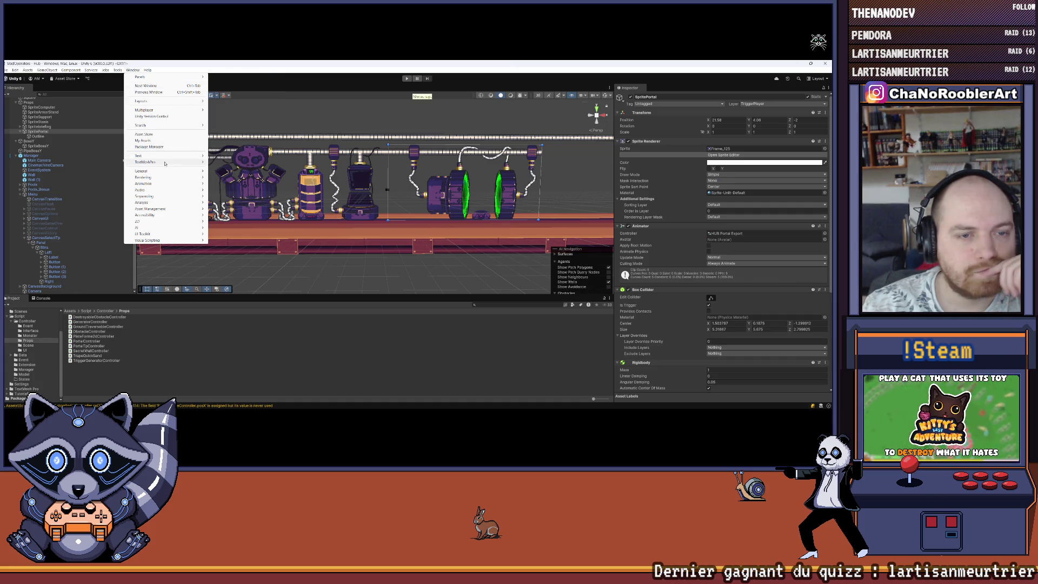
pyautogui.moveTo(164, 163)
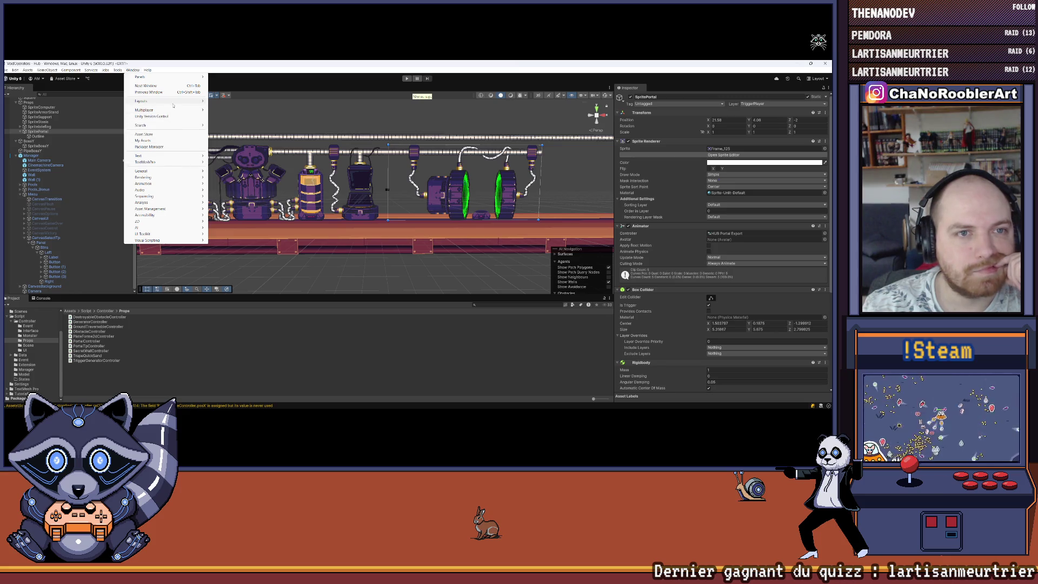
pyautogui.moveTo(174, 103)
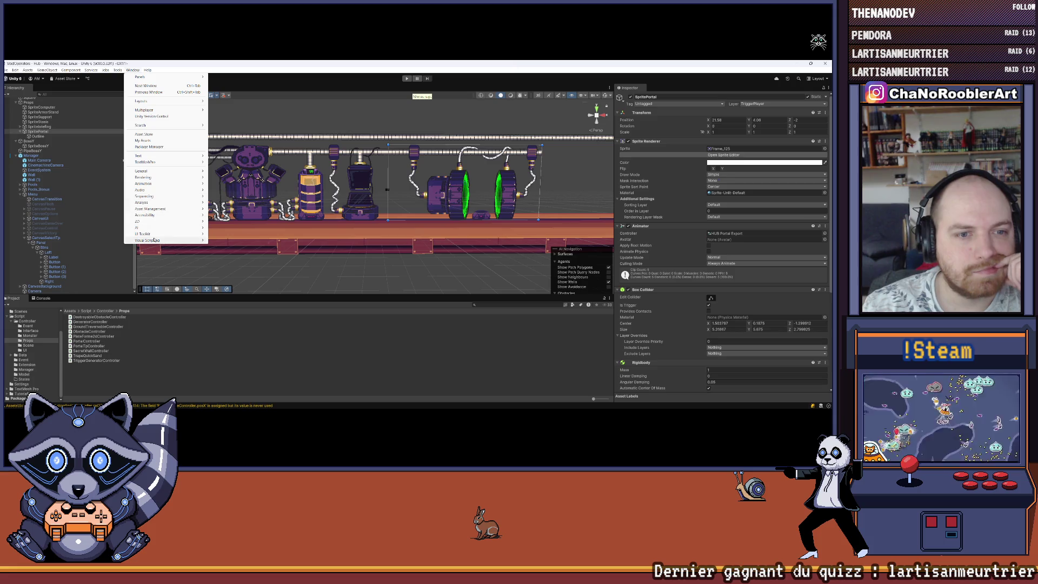
pyautogui.moveTo(160, 233)
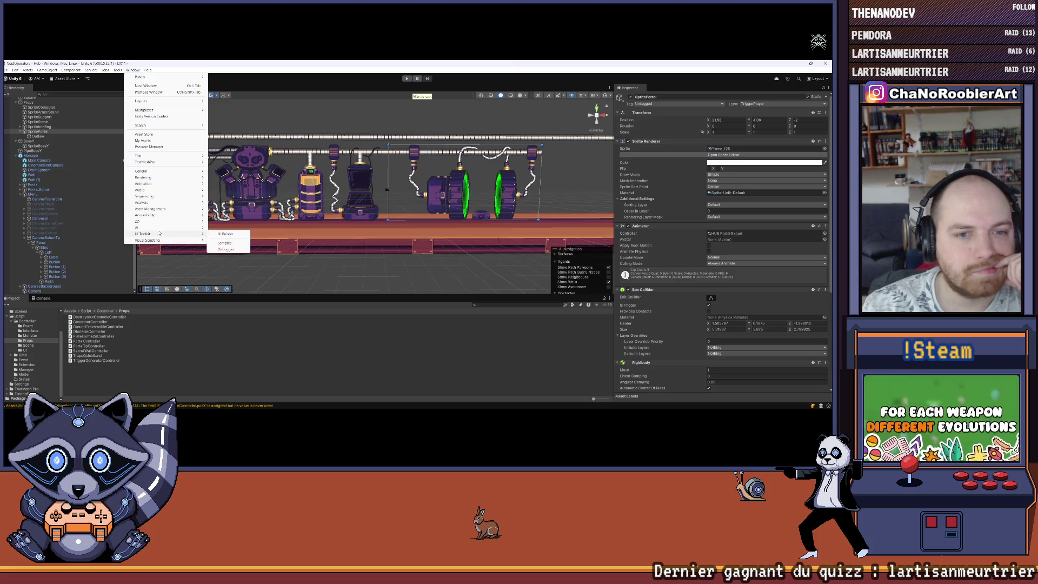
pyautogui.moveTo(167, 216)
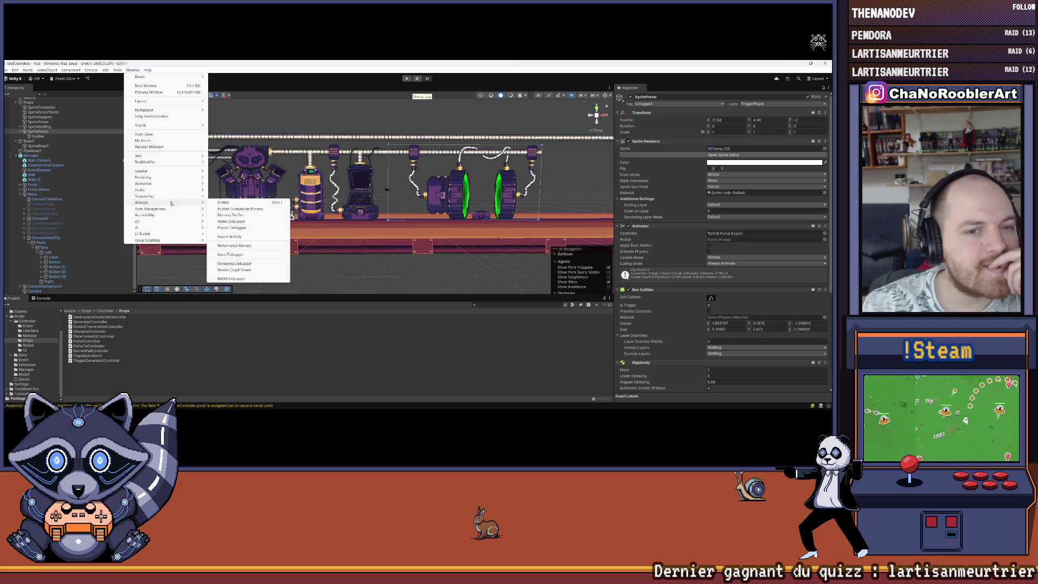
pyautogui.moveTo(178, 183)
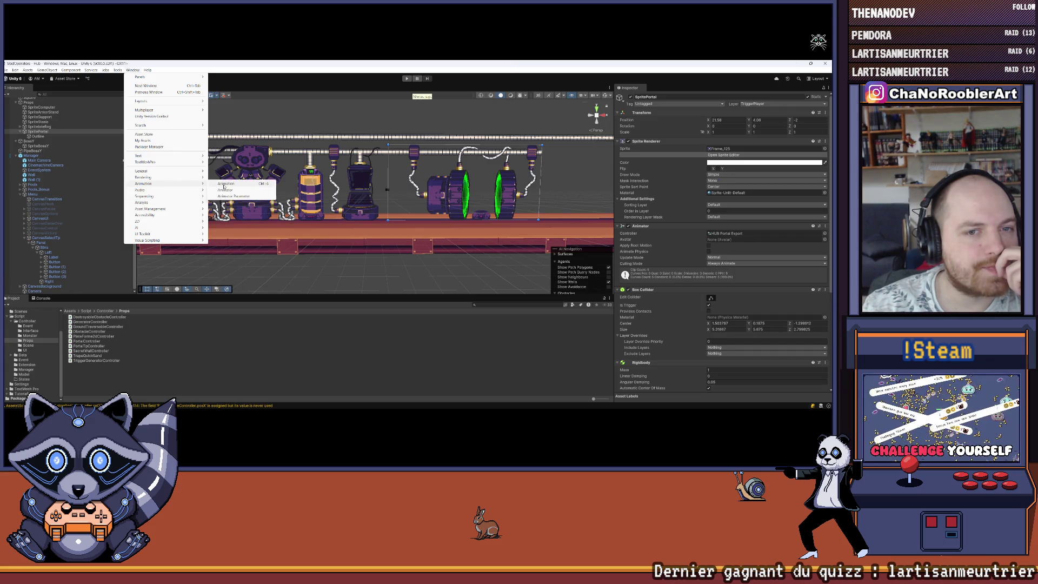
pyautogui.click(225, 184)
pyautogui.moveTo(215, 247); pyautogui.dragTo(139, 227)
pyautogui.click(125, 248)
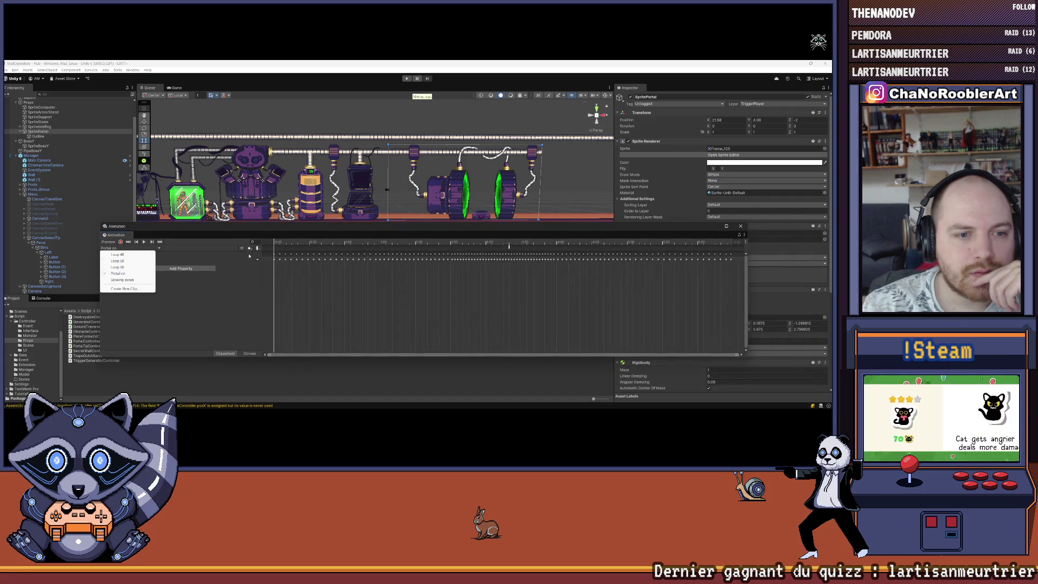
# Play the Portal on clip, check its TpMission animation event, and close the Animation window.
pyautogui.click(119, 273)
pyautogui.click(144, 242)
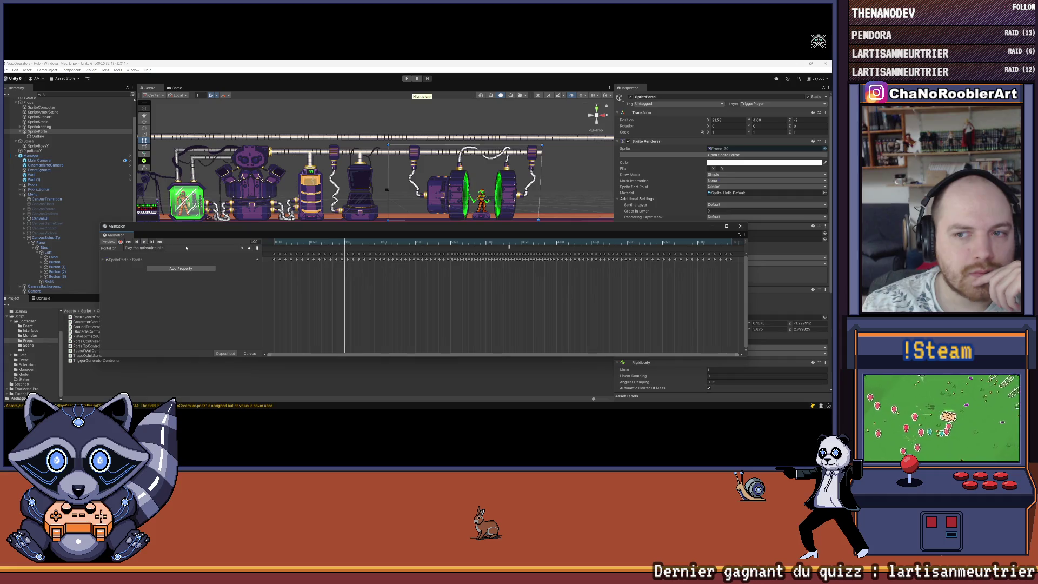
pyautogui.click(509, 247)
pyautogui.click(741, 226)
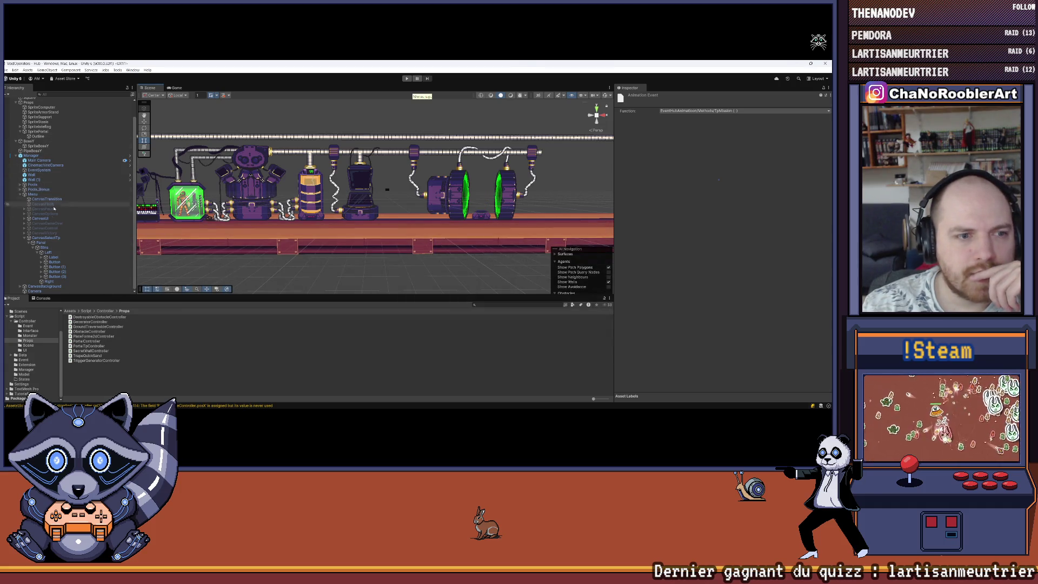
# Open SpritePortal's EventHubAnimation script in Visual Studio from the Inspector.
pyautogui.click(45, 238)
pyautogui.click(48, 132)
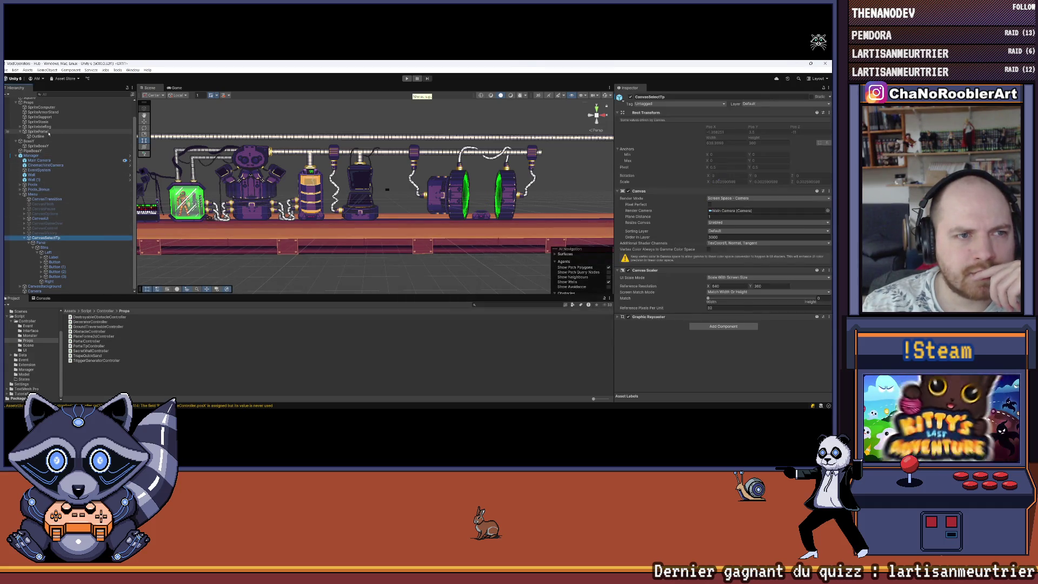
pyautogui.scroll(-5, 733, 347)
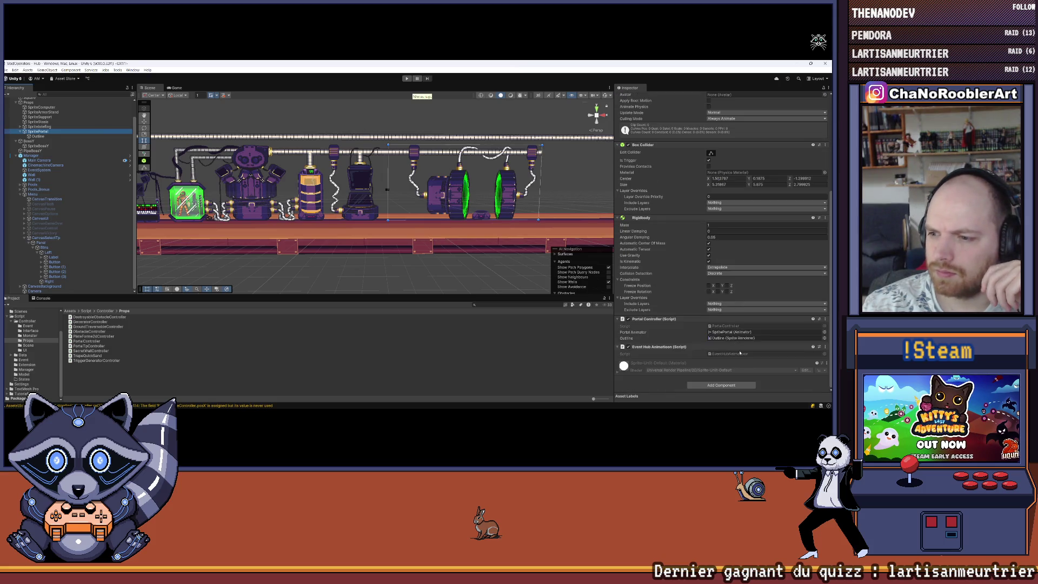
pyautogui.doubleClick(739, 354)
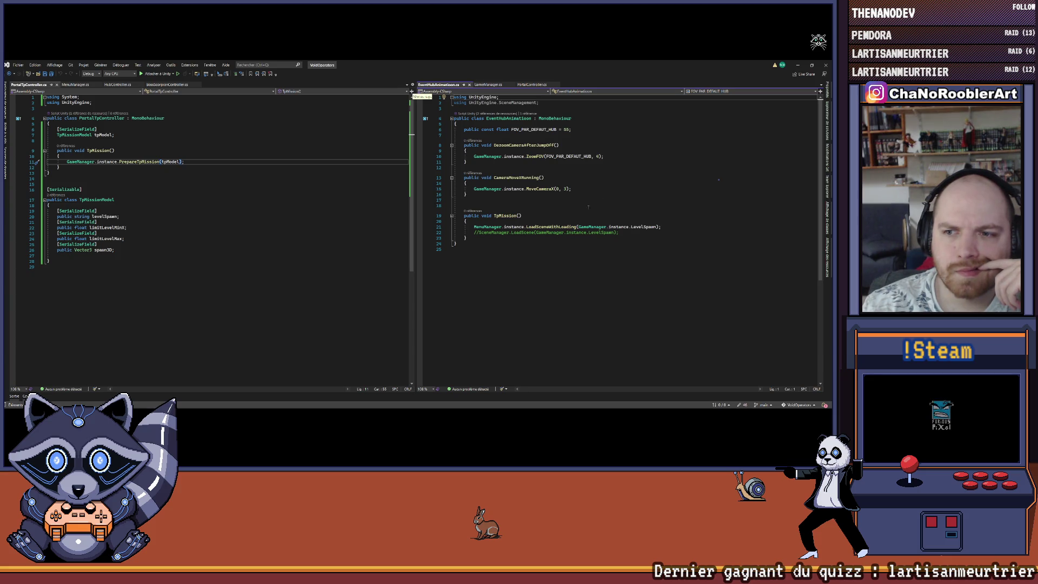
# Copy EventHubAnimation's LoadSceneWithLoading(GameManager.instance.LevelSpawn) line into TpMission after PrepareTpMission.
pyautogui.moveTo(550, 226)
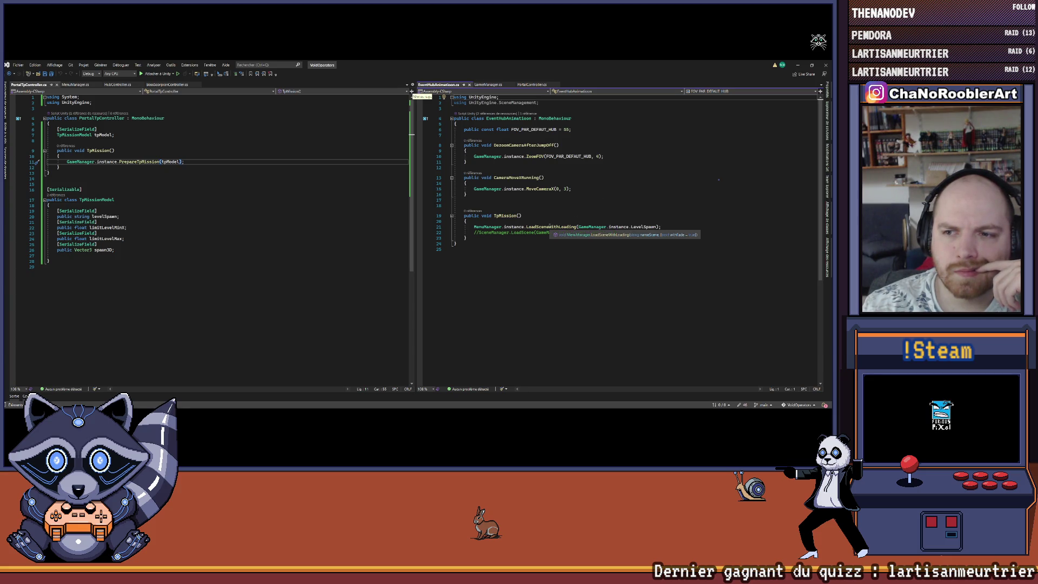
pyautogui.rightClick(551, 226)
pyautogui.click(653, 174)
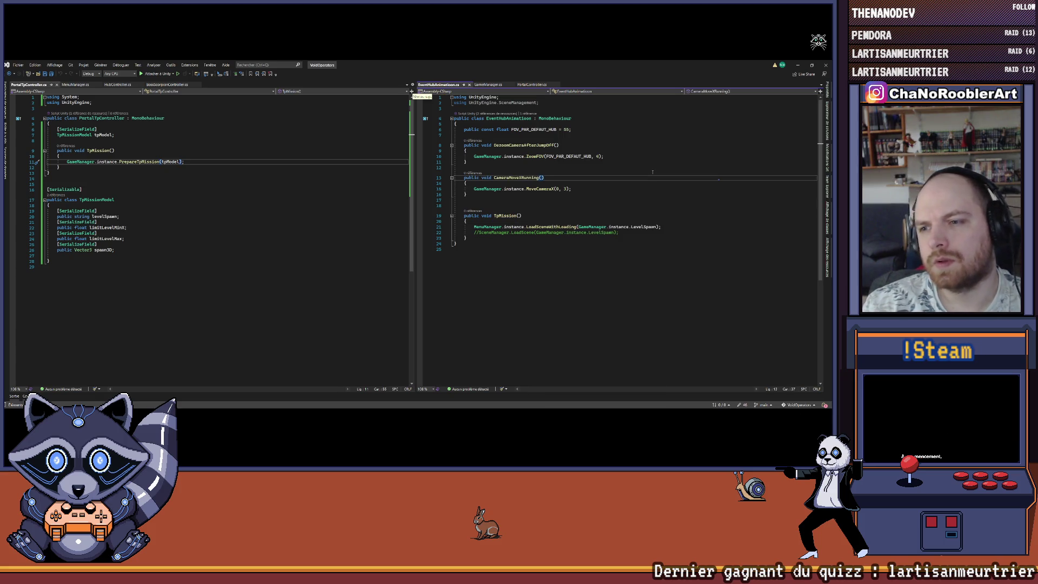
pyautogui.moveTo(473, 226); pyautogui.dragTo(690, 228)
pyautogui.hotkey('ctrl', 'c')
pyautogui.click(216, 169)
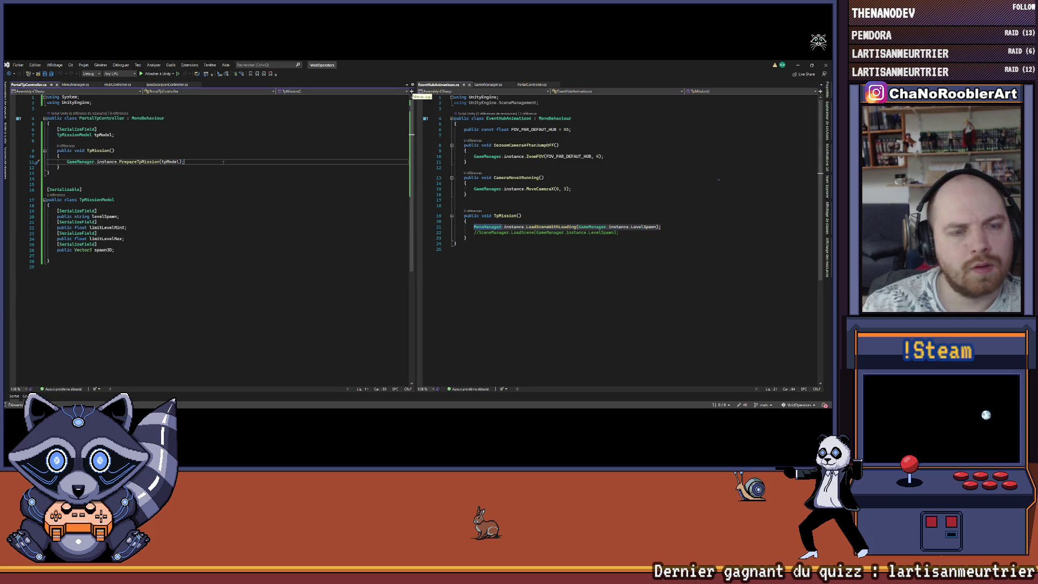
pyautogui.press('Return')
pyautogui.hotkey('ctrl', 'v')
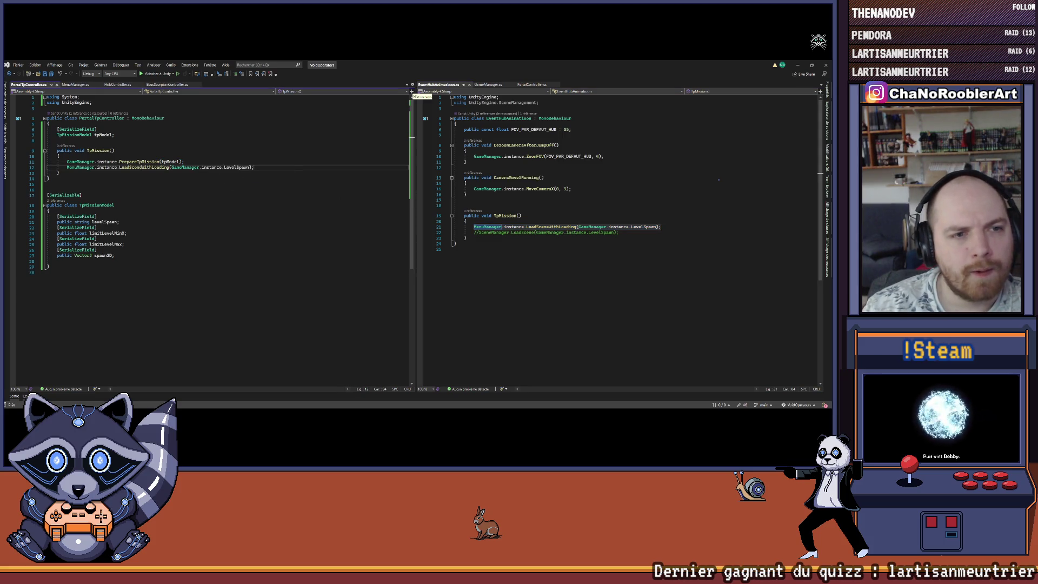
# Check LoadSceneWithLoading's definition in MenuManager, return to PortalTpController.cs, then switch to Unity.
pyautogui.rightClick(139, 167)
pyautogui.click(162, 206)
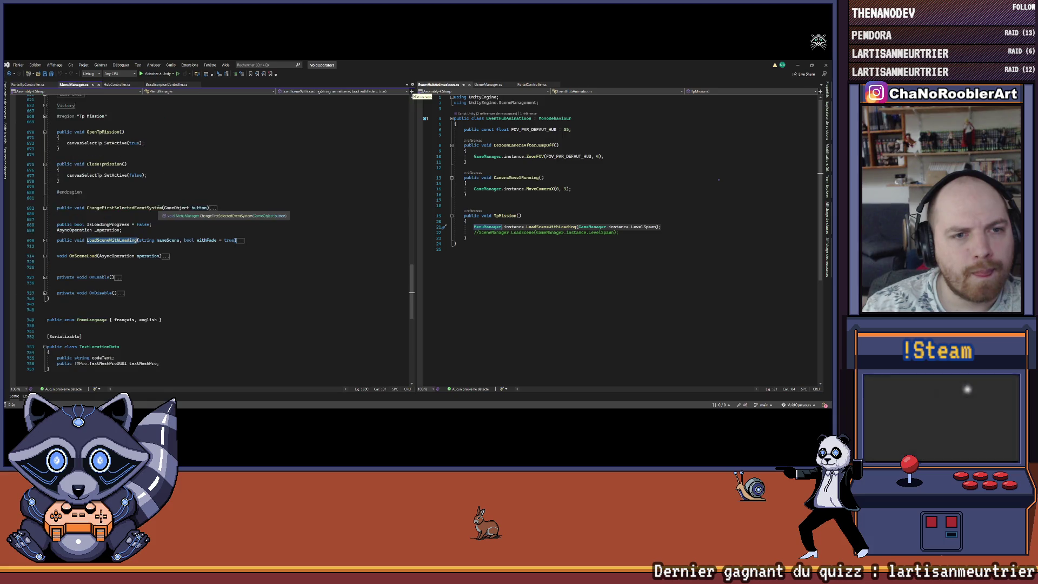
pyautogui.click(45, 240)
pyautogui.scroll(-1, 239, 216)
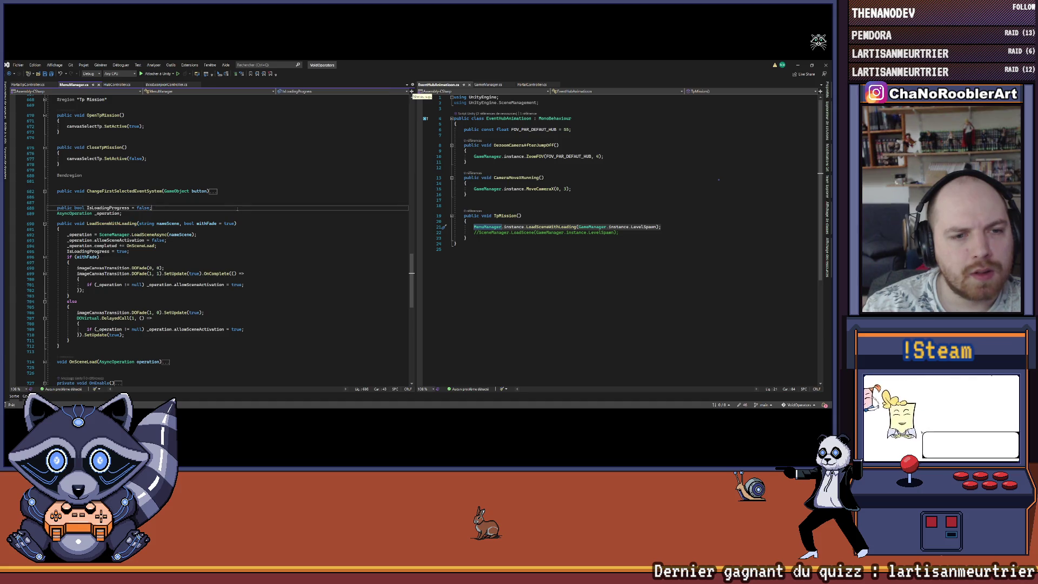
pyautogui.hotkey('ctrl', '-')
pyautogui.click(232, 189)
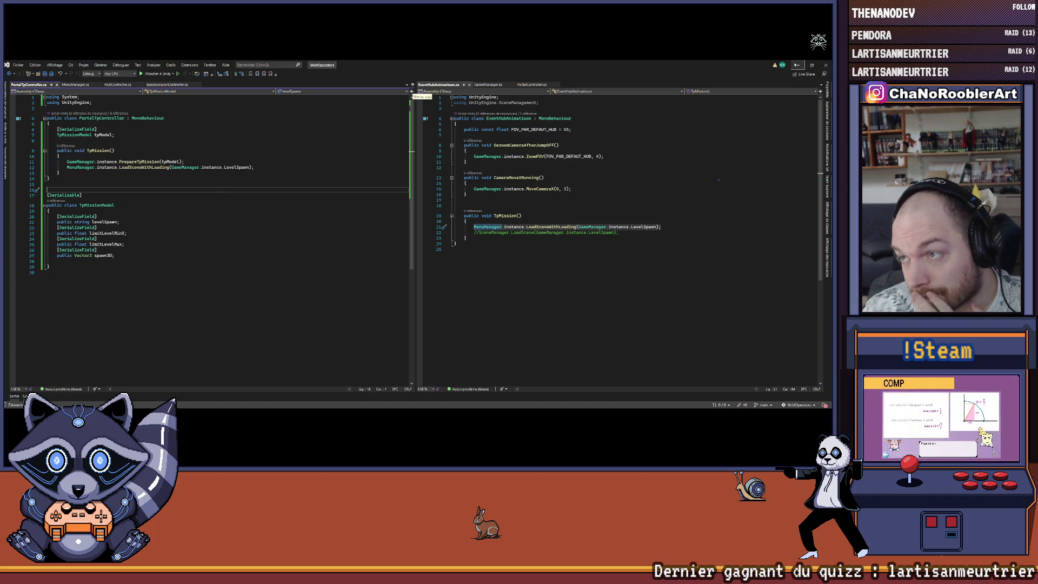
pyautogui.hotkey('alt', 'Tab')
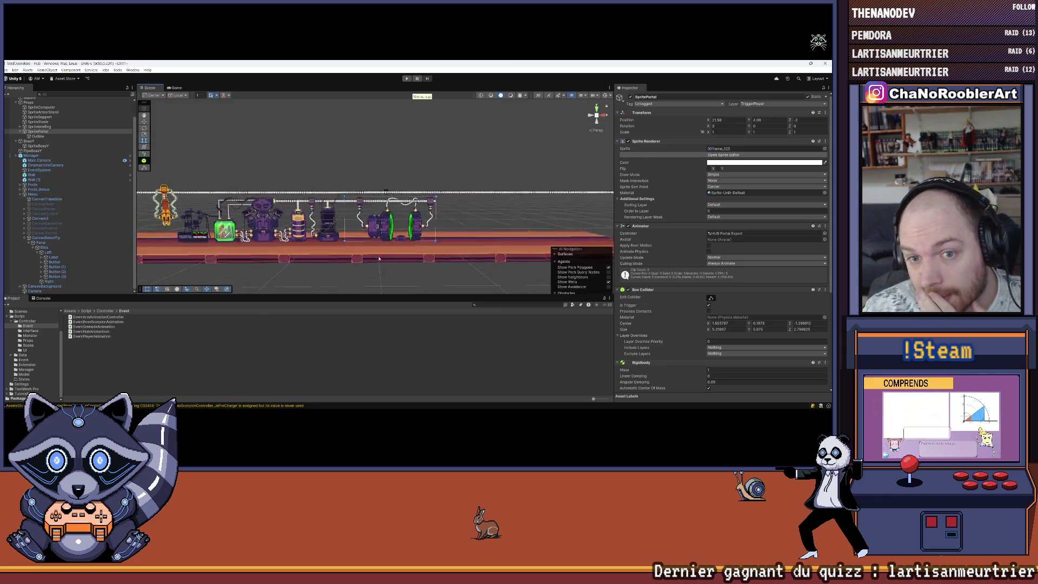
# Inspect the CanvasSelectTp canvas settings in the Inspector.
pyautogui.scroll(5, 379, 258)
pyautogui.click(28, 238)
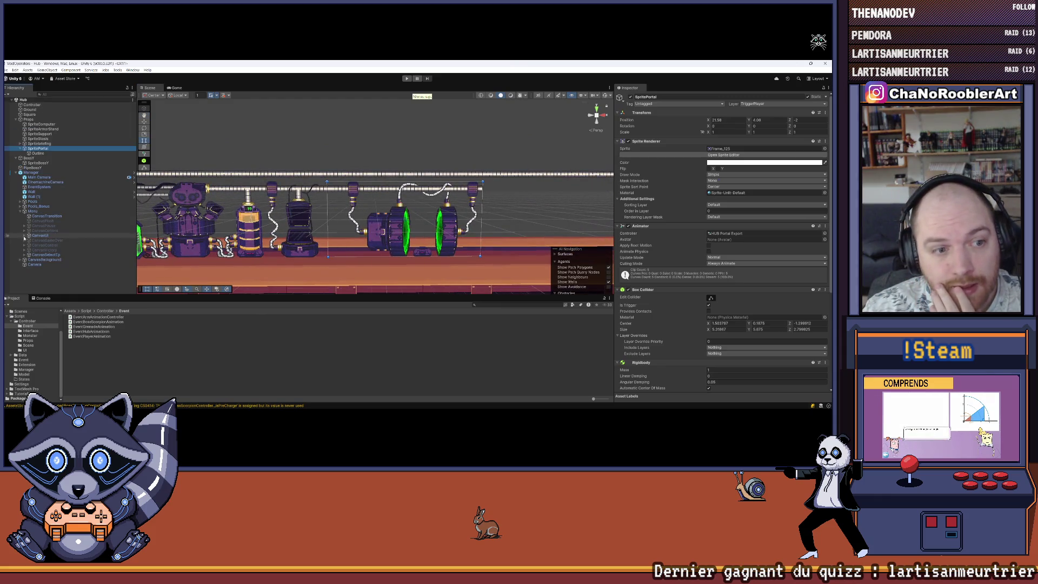
pyautogui.click(44, 255)
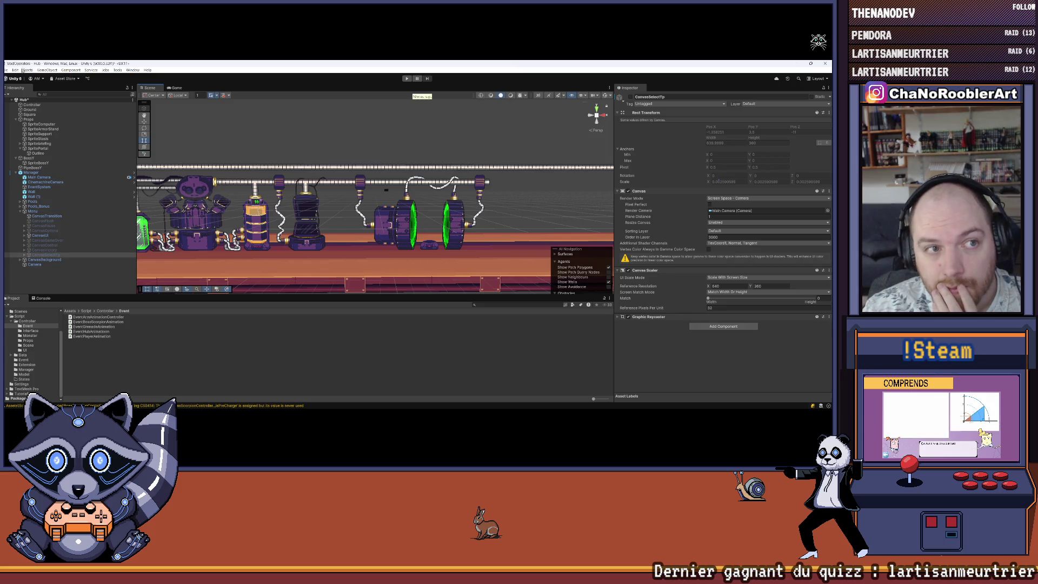
pyautogui.click(6, 70)
pyautogui.press('Escape')
pyautogui.scroll(3, 339, 226)
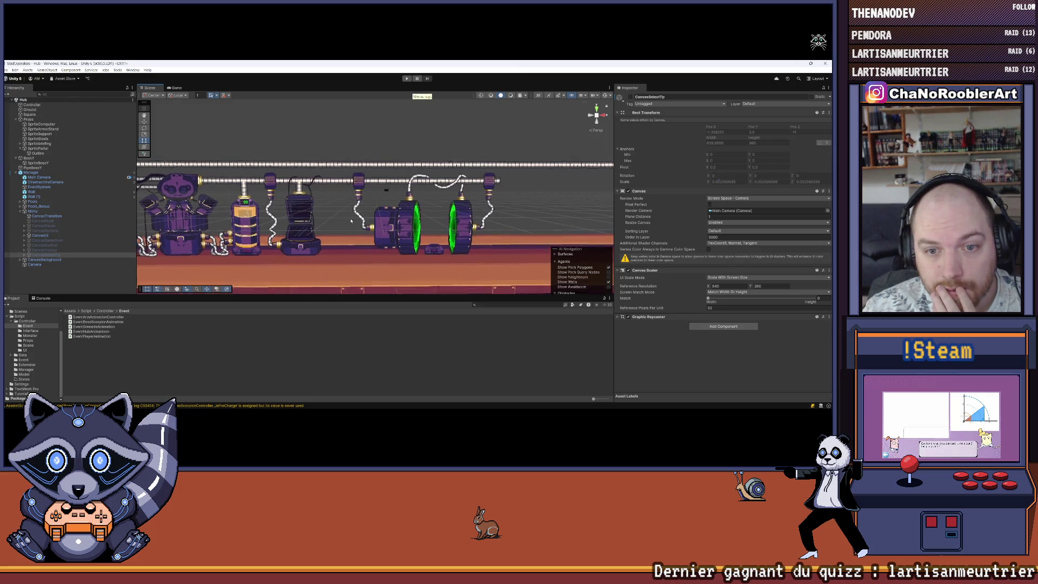
pyautogui.scroll(-3, 339, 226)
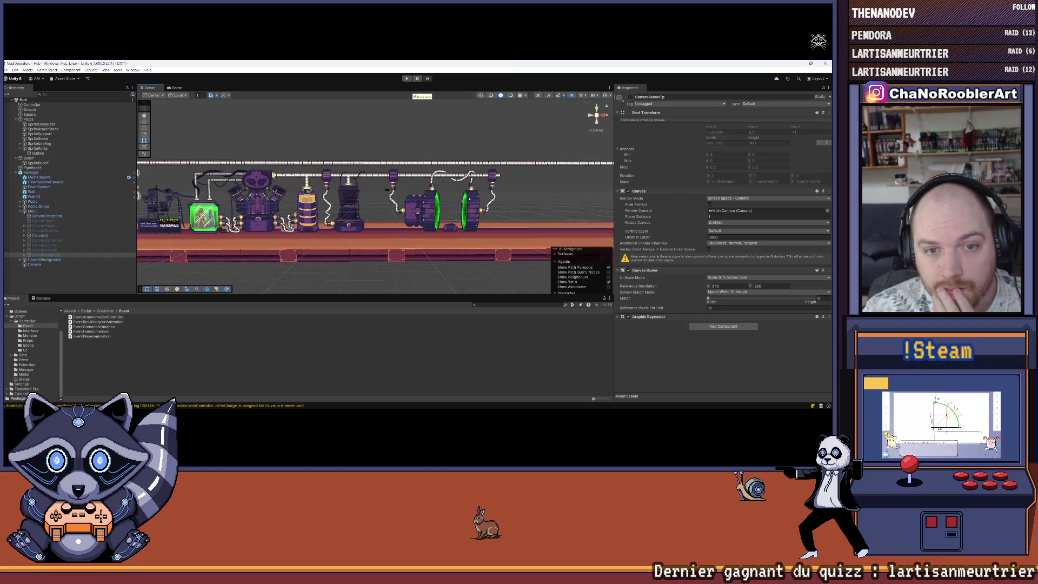
pyautogui.scroll(2, 423, 189)
pyautogui.scroll(-5, 379, 195)
pyautogui.scroll(4, 360, 197)
pyautogui.scroll(2, 357, 190)
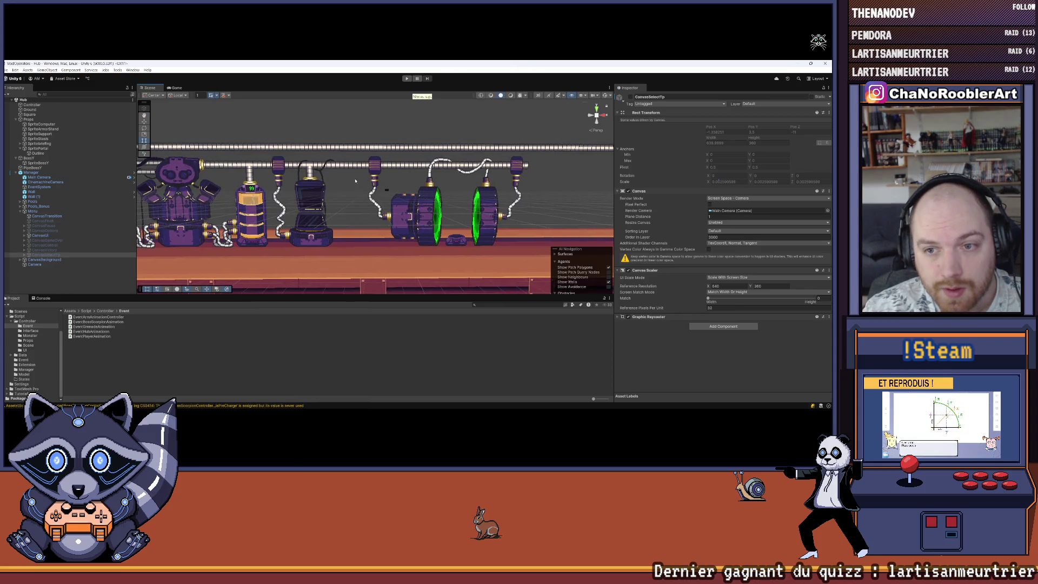
pyautogui.scroll(-6, 355, 181)
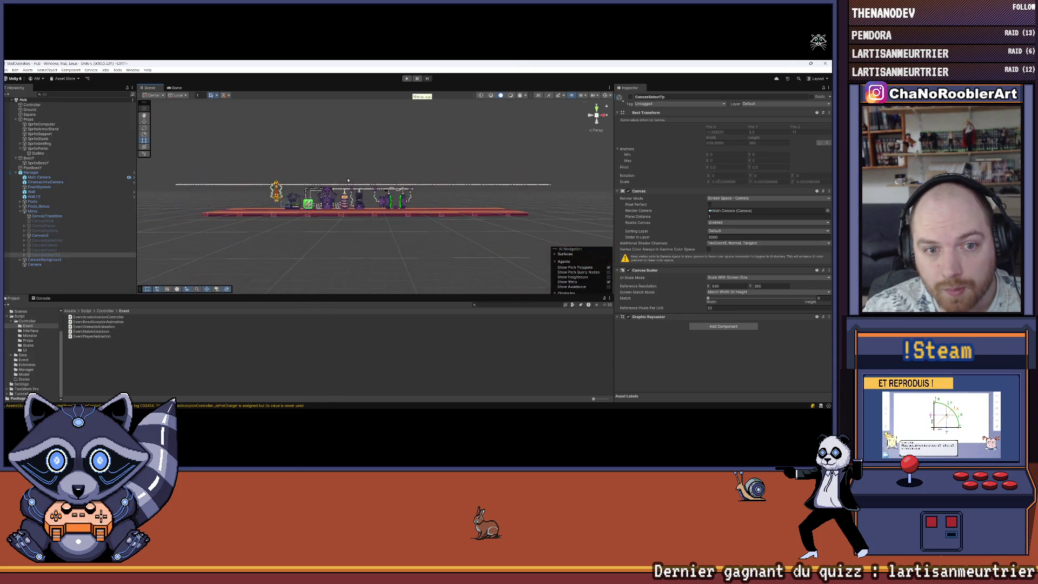
pyautogui.scroll(5, 328, 185)
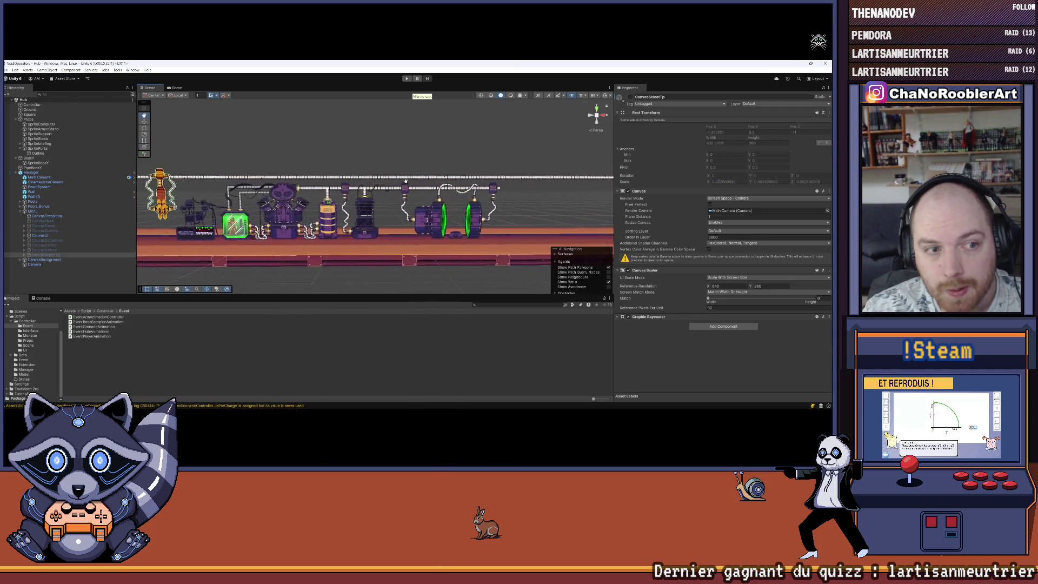
# Check CanvasUI's layout group and save the current scene.
pyautogui.click(53, 237)
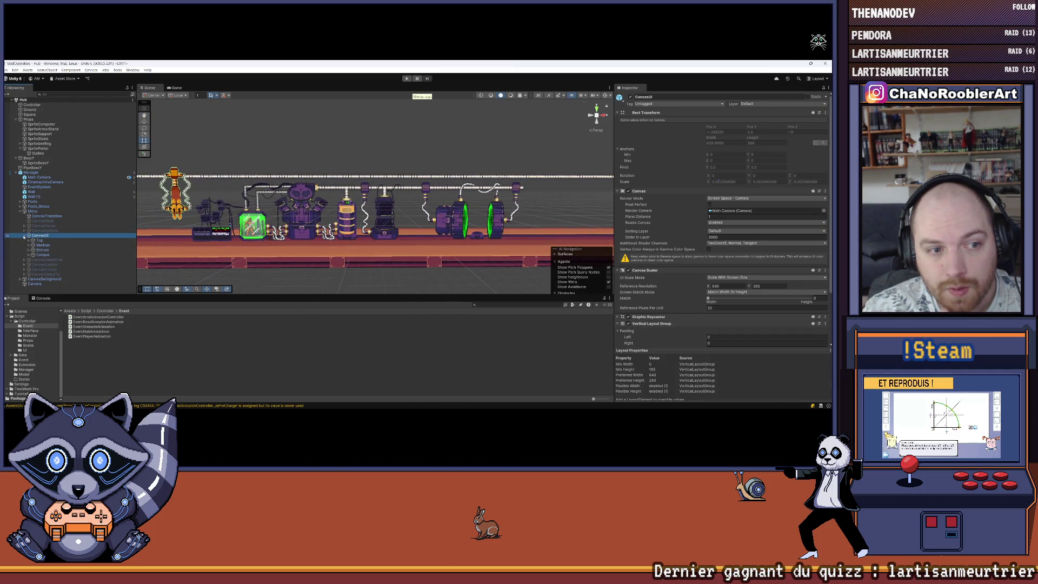
pyautogui.click(27, 236)
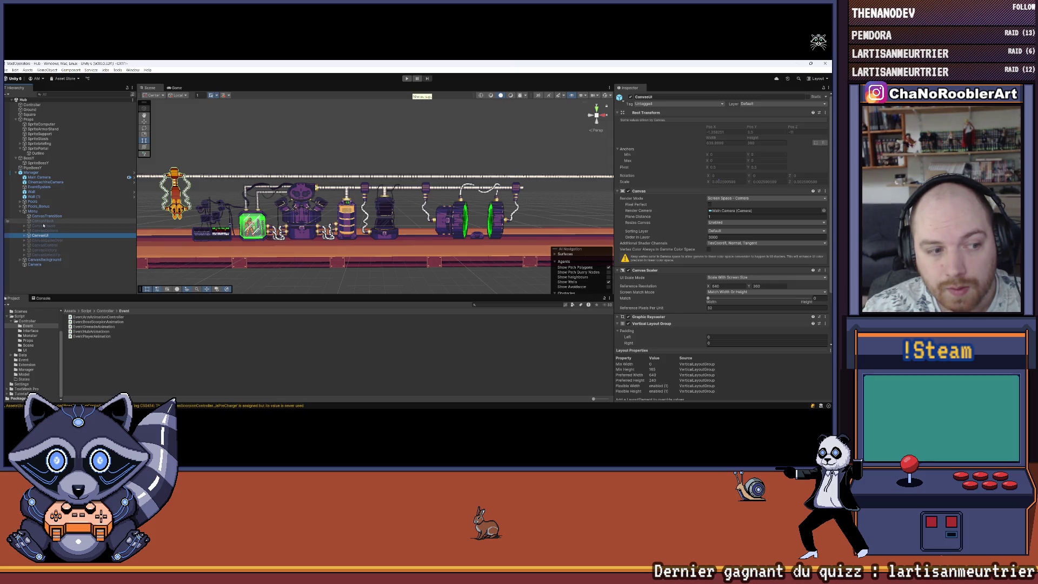
pyautogui.click(7, 70)
pyautogui.click(15, 99)
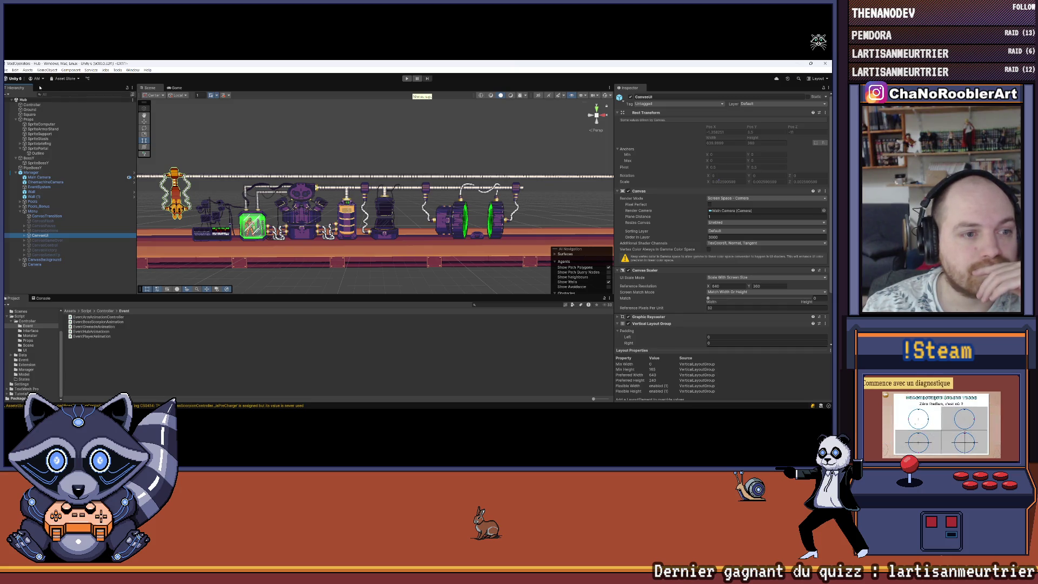
# Apply all of the Manager prefab's overrides and save the Hub scene.
pyautogui.click(31, 172)
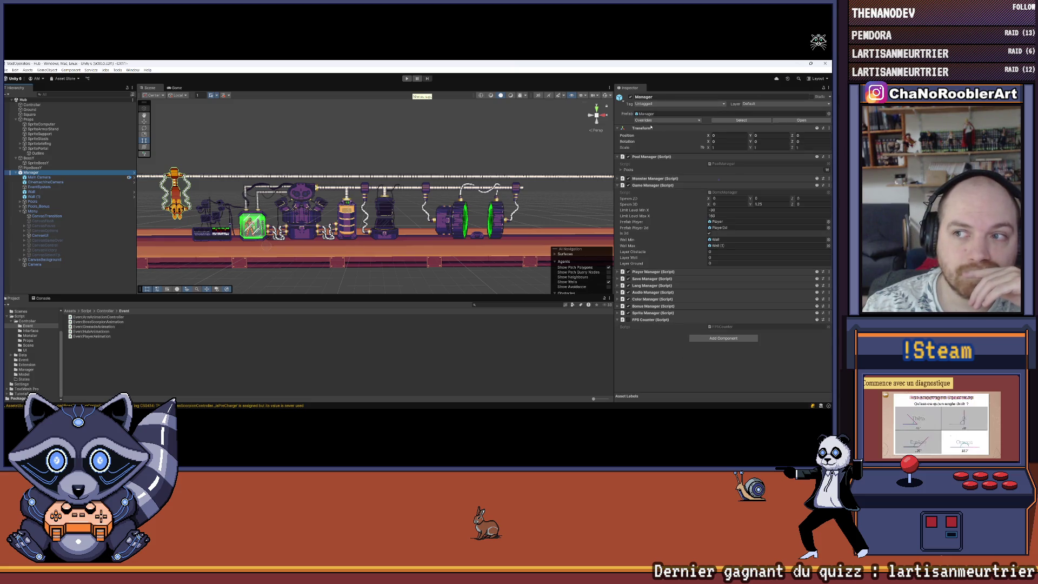
pyautogui.click(646, 120)
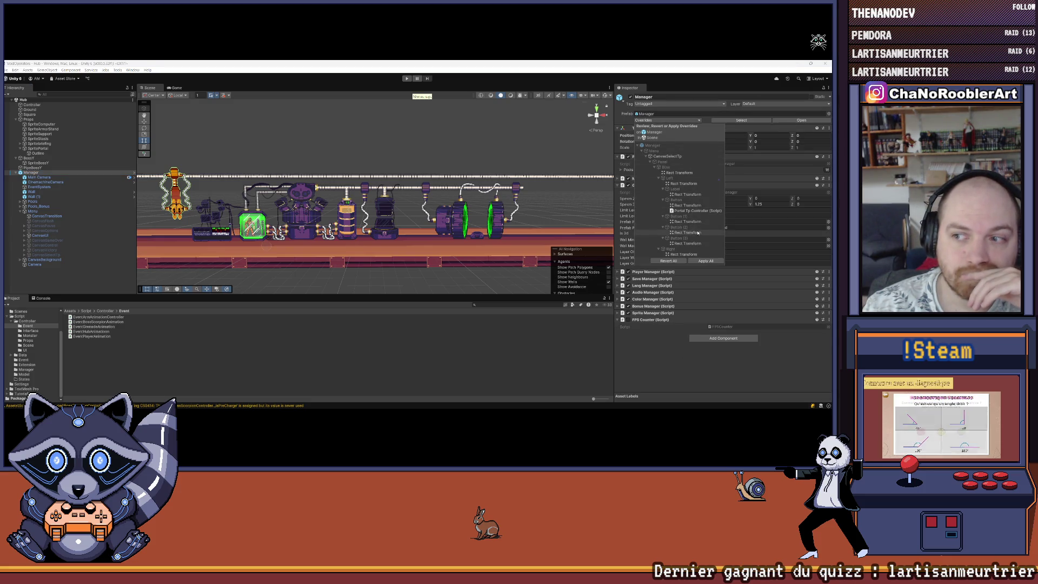
pyautogui.click(703, 260)
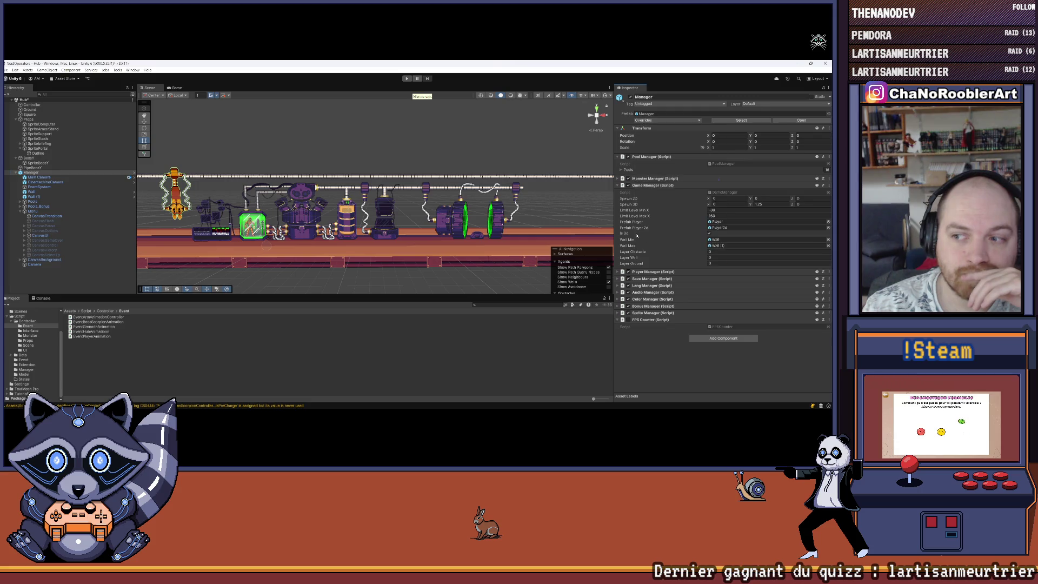
pyautogui.click(5, 70)
pyautogui.click(21, 96)
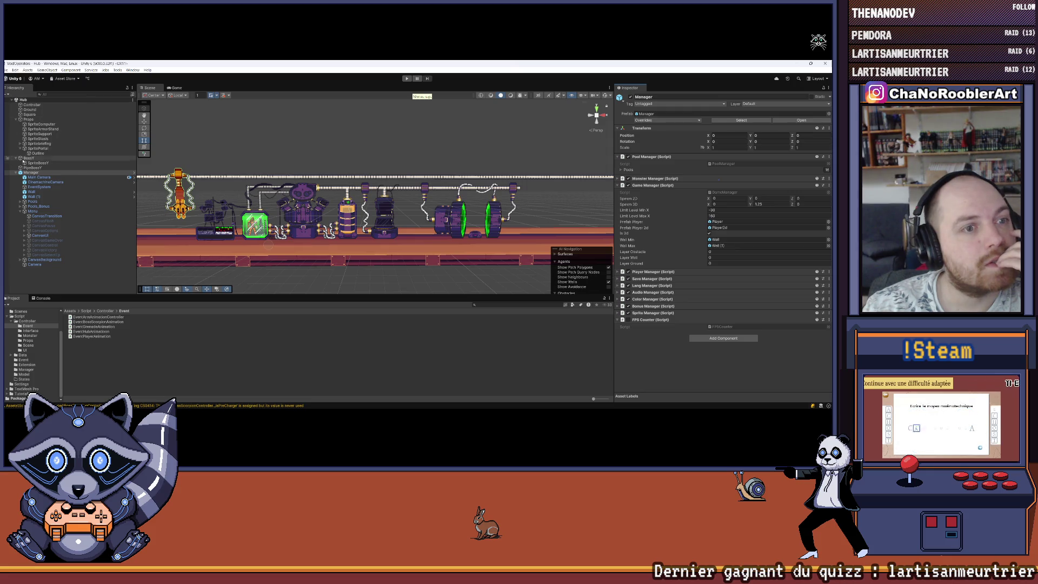
# Collapse the BossY, Props and Manager groups, then reselect CanvasSelectTp and browse its actions.
pyautogui.click(16, 158)
pyautogui.click(15, 120)
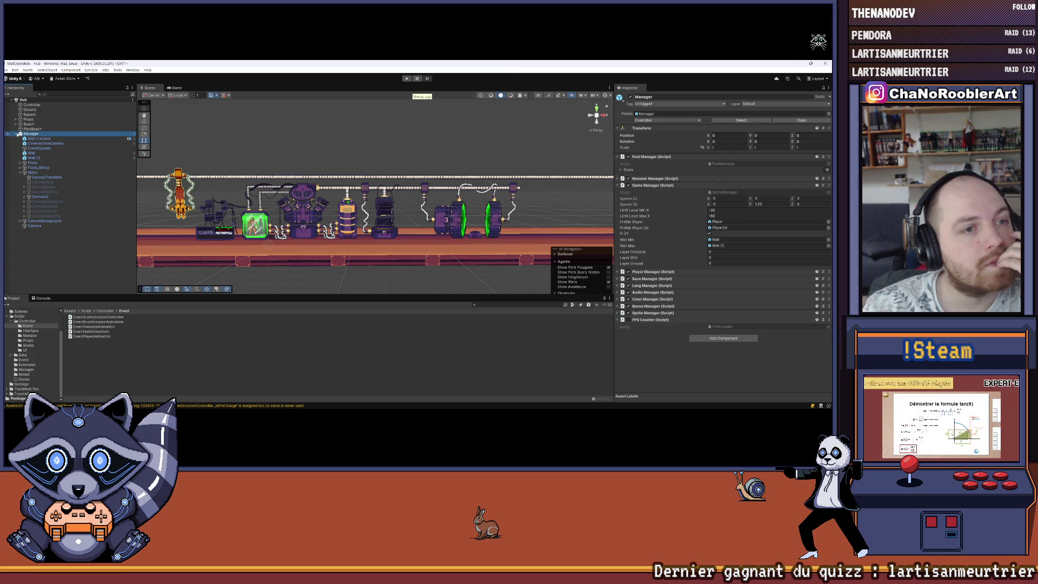
pyautogui.click(16, 134)
pyautogui.click(15, 125)
pyautogui.click(16, 125)
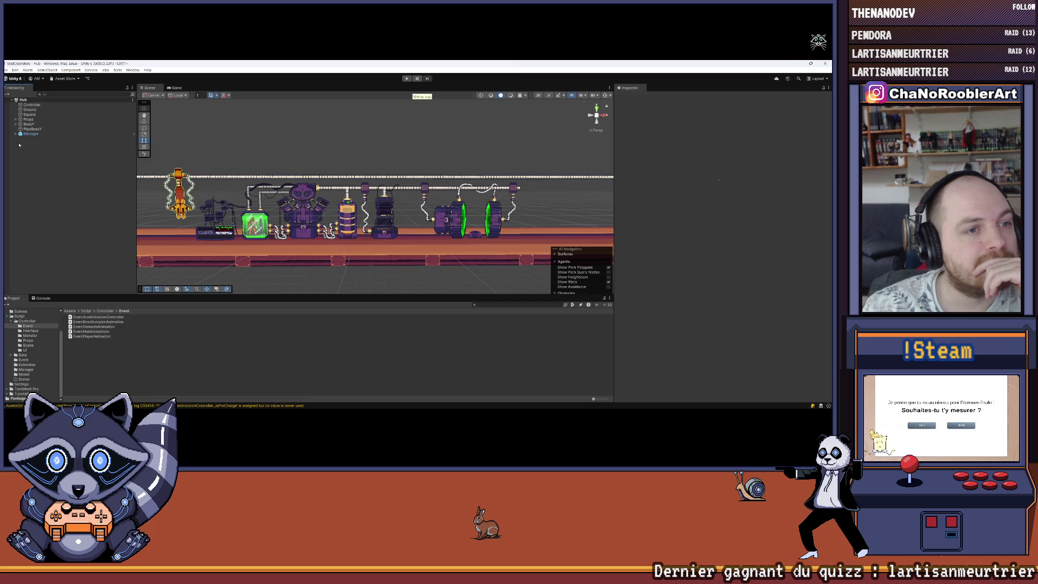
pyautogui.click(16, 134)
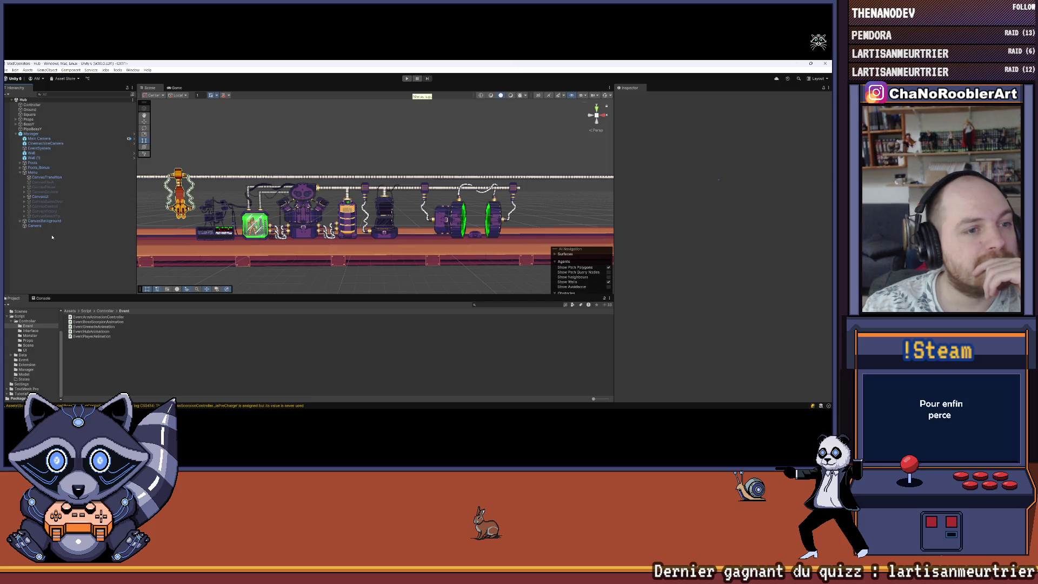
pyautogui.click(43, 216)
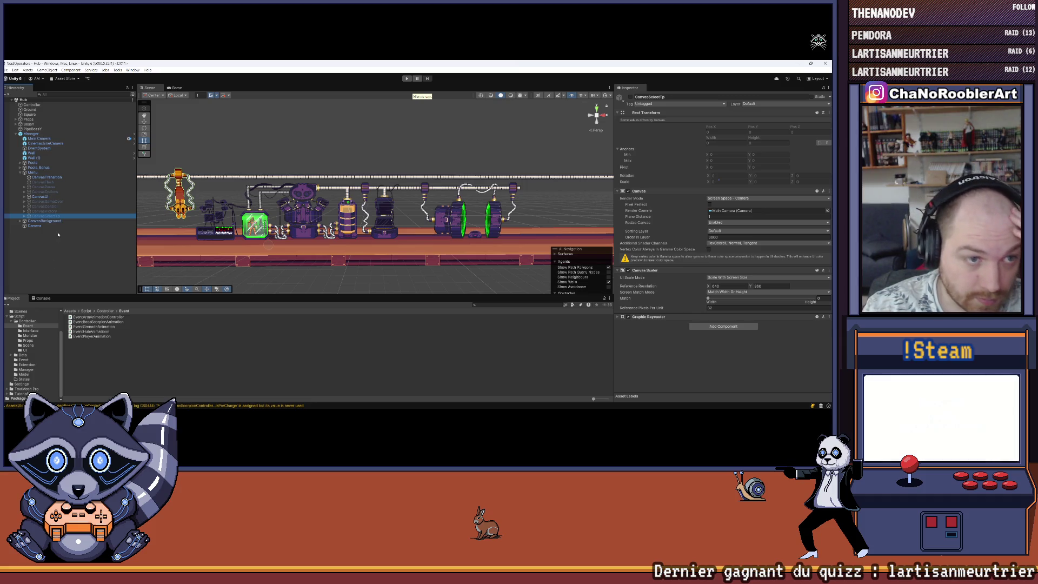
pyautogui.click(32, 171)
pyautogui.rightClick(43, 215)
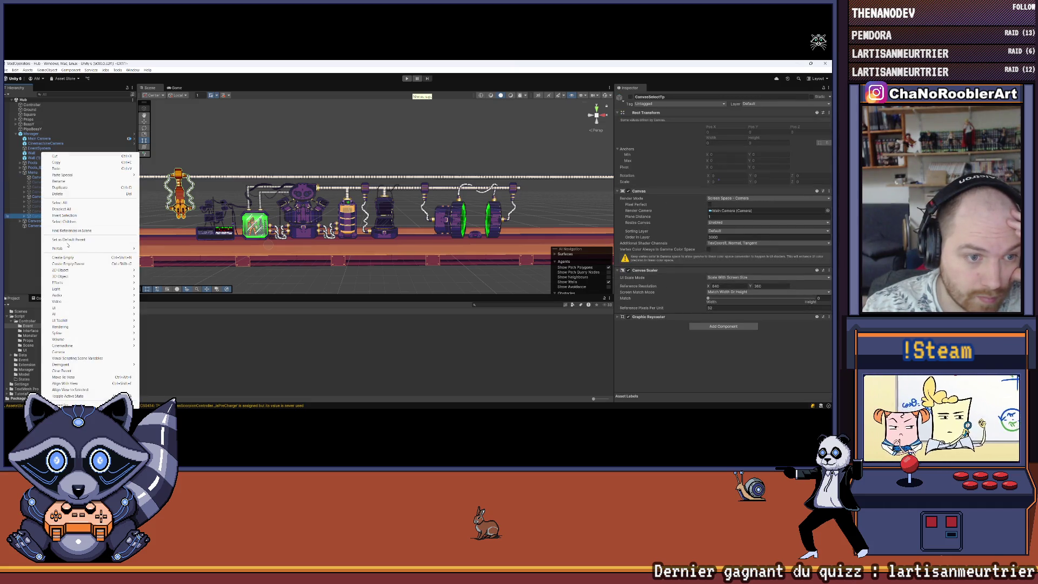
pyautogui.moveTo(81, 248)
pyautogui.click(39, 218)
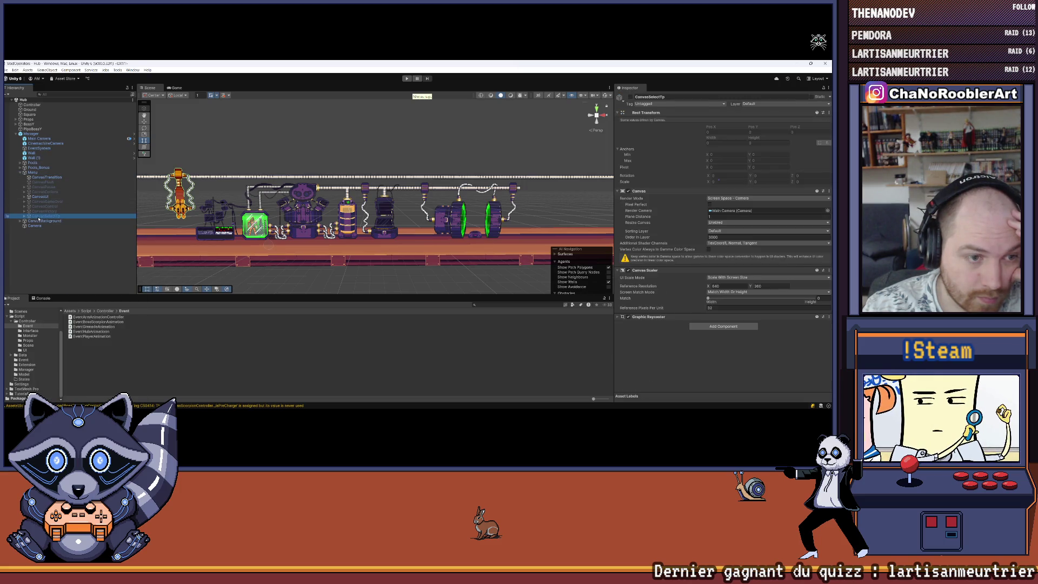
pyautogui.doubleClick(67, 134)
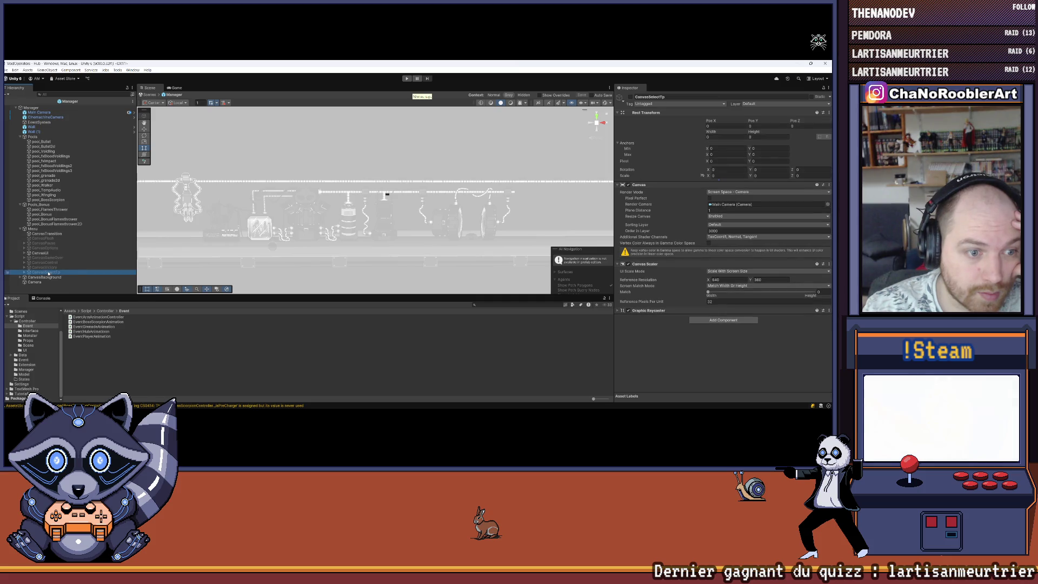
pyautogui.rightClick(48, 274)
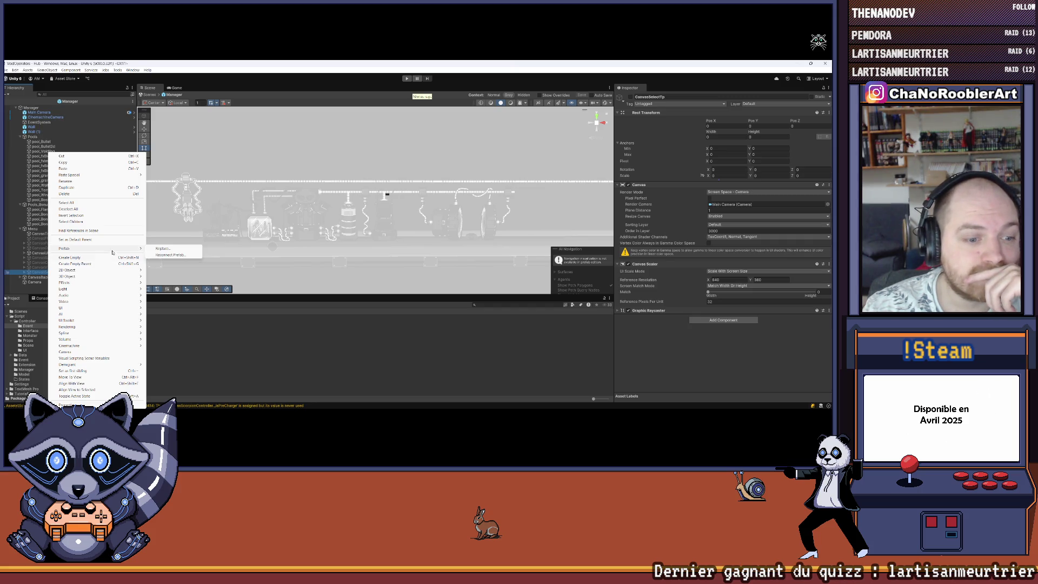
pyautogui.click(39, 253)
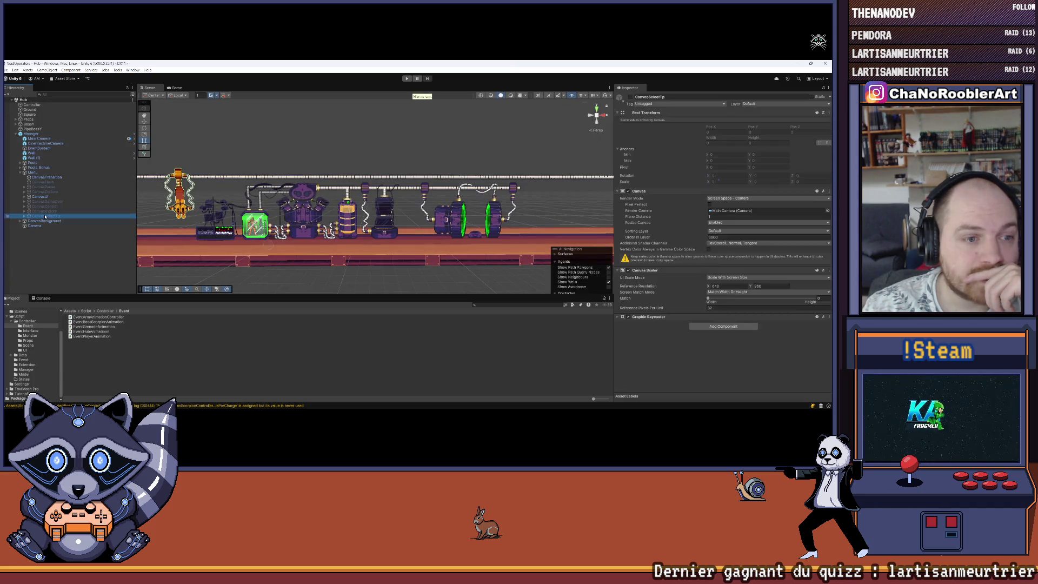
# Deactivate the CanvasSelectTp canvas.
pyautogui.rightClick(57, 238)
pyautogui.click(69, 158)
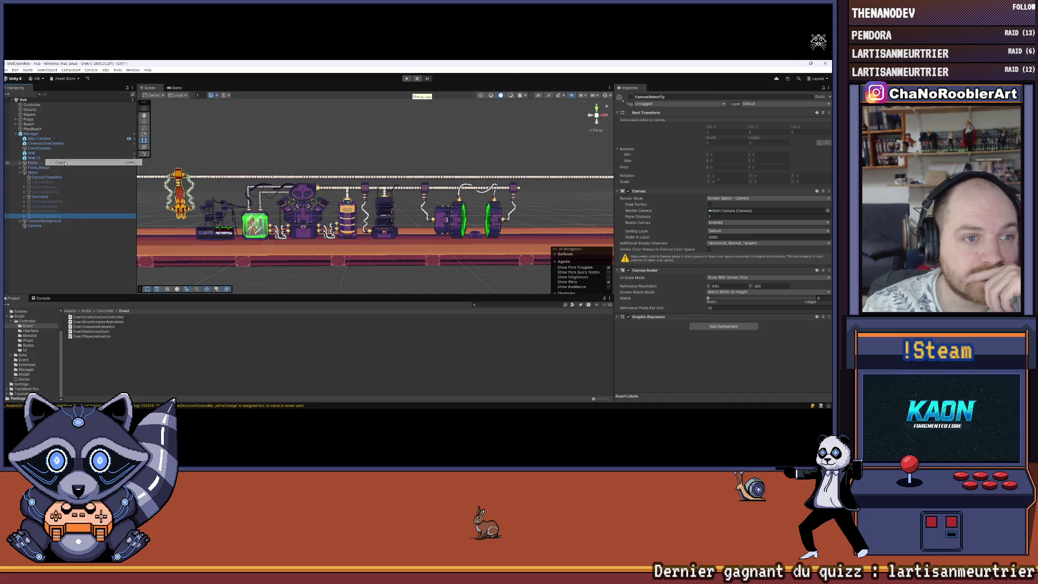
pyautogui.rightClick(30, 101)
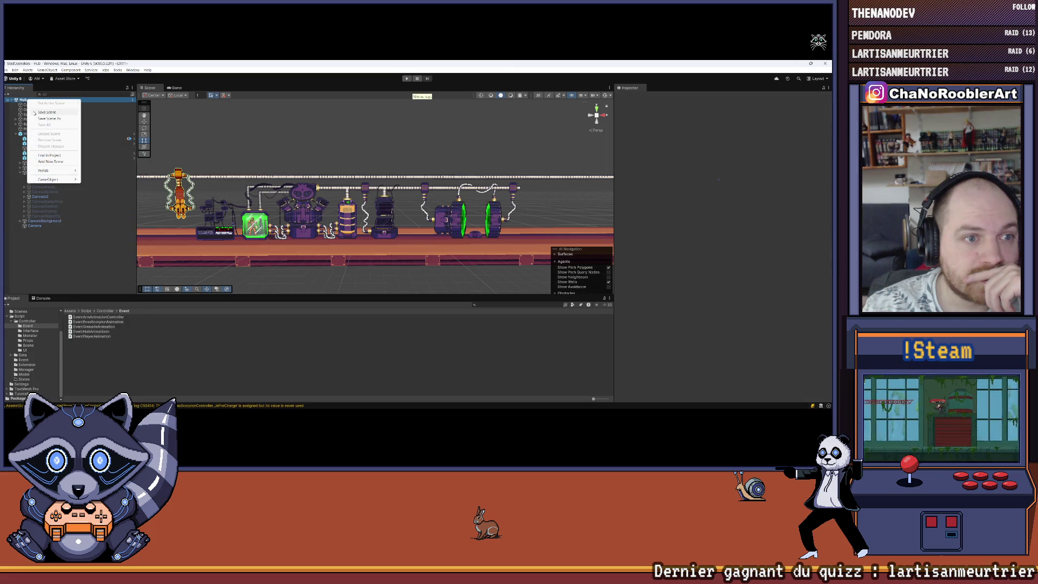
pyautogui.click(54, 227)
pyautogui.click(51, 216)
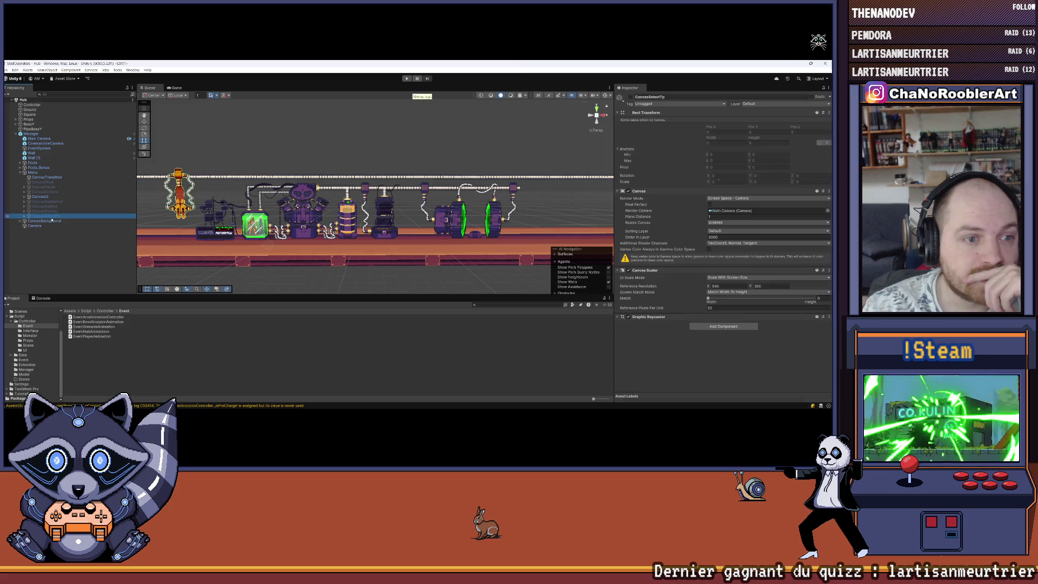
pyautogui.click(630, 97)
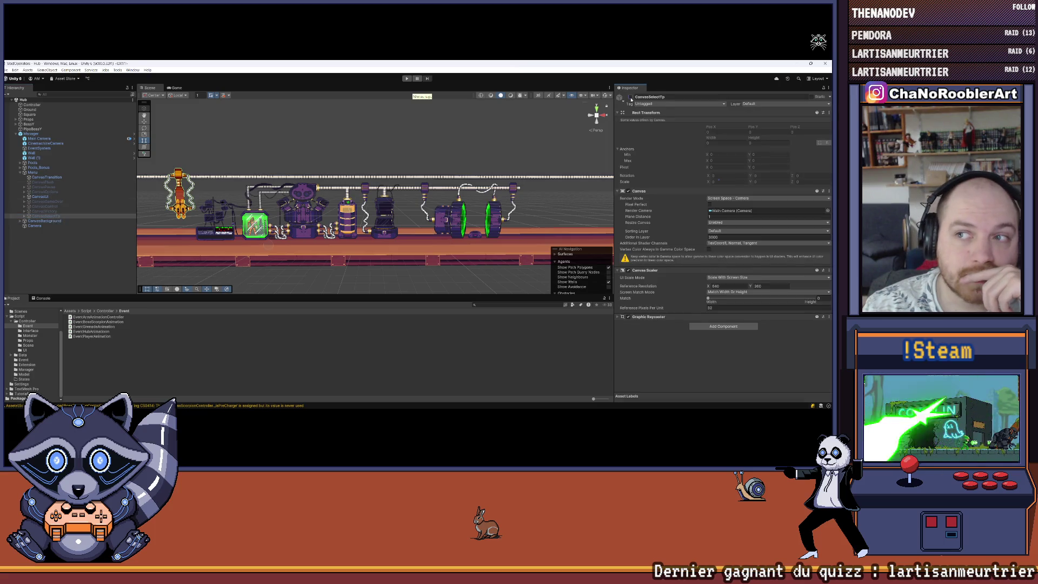
# Clear the selection and collapse Manager in the Hierarchy.
pyautogui.scroll(-5, 332, 202)
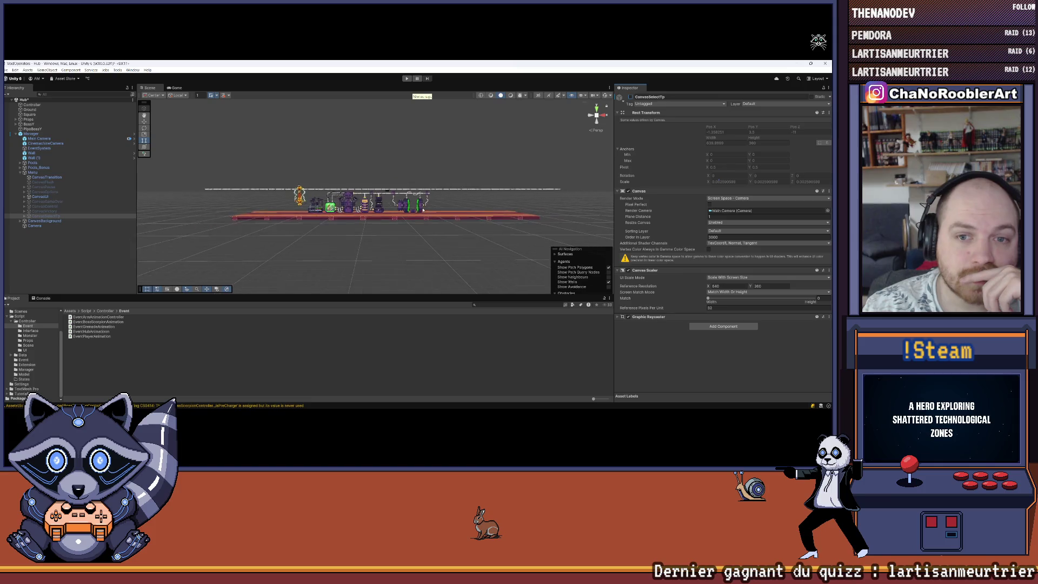
pyautogui.scroll(10, 333, 201)
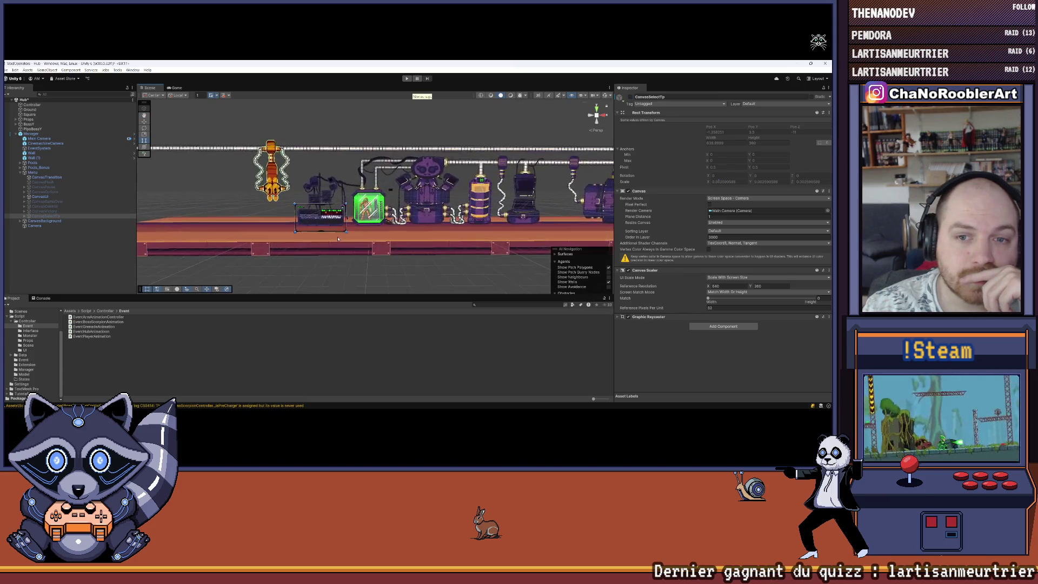
pyautogui.scroll(2, 518, 153)
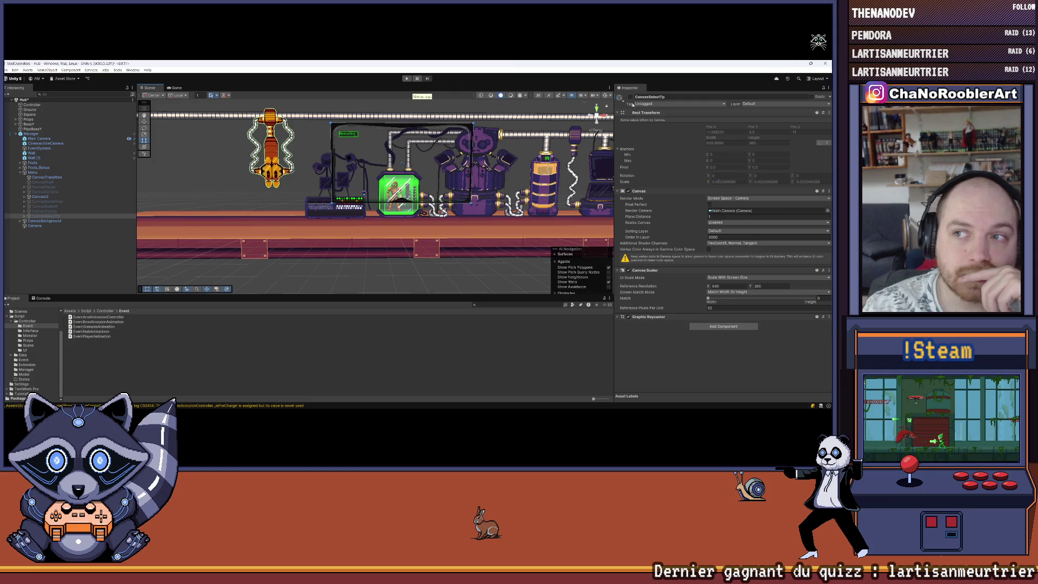
pyautogui.click(517, 153)
pyautogui.scroll(-2, 324, 205)
pyautogui.click(15, 133)
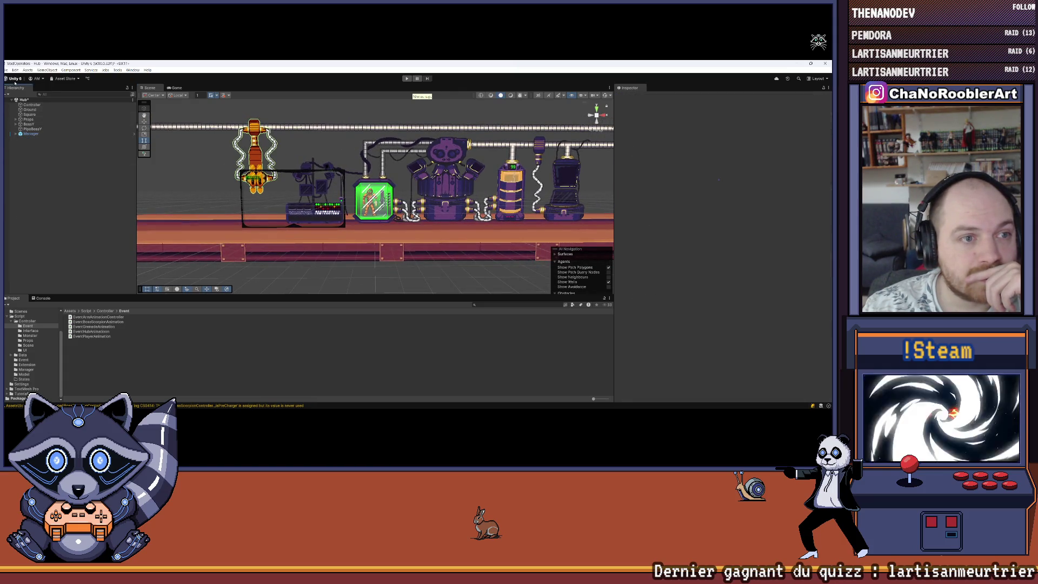
# Browse the Hub scene and PipeBossY menus, then open the Hierarchy's create-object menu.
pyautogui.click(6, 71)
pyautogui.click(24, 100)
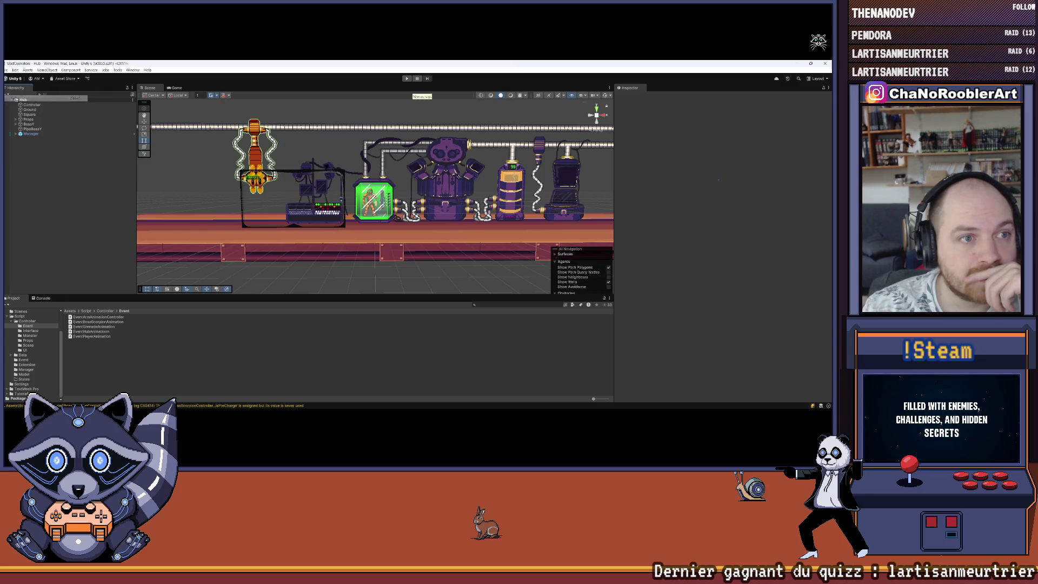
pyautogui.rightClick(24, 100)
pyautogui.click(27, 129)
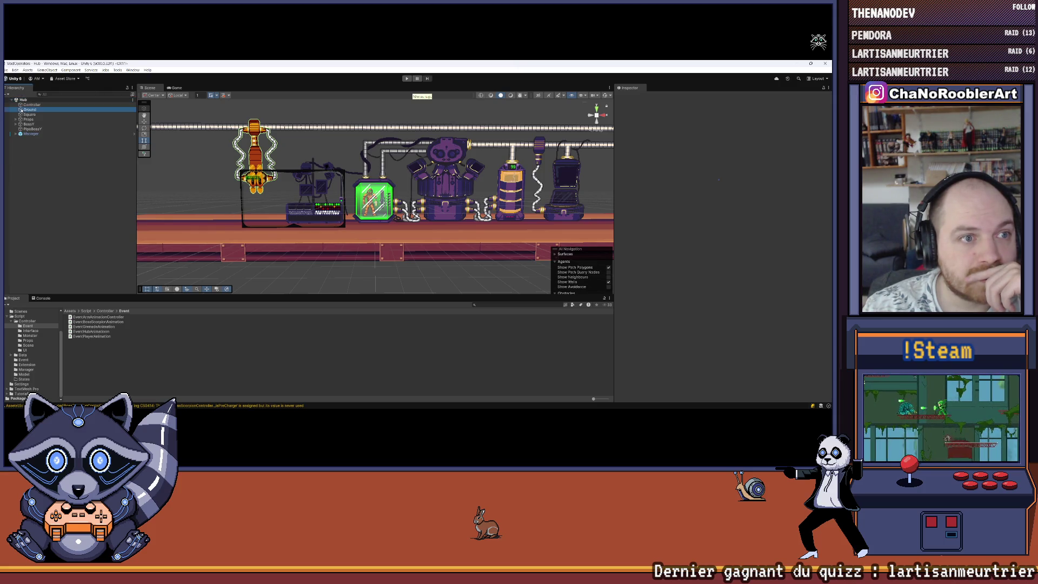
pyautogui.rightClick(27, 129)
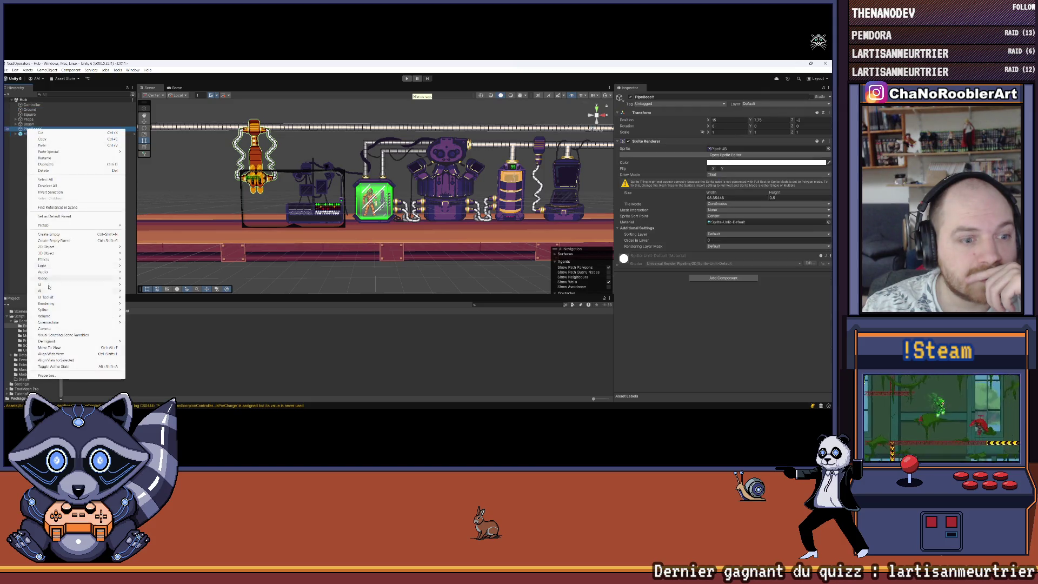
pyautogui.click(34, 172)
pyautogui.rightClick(34, 172)
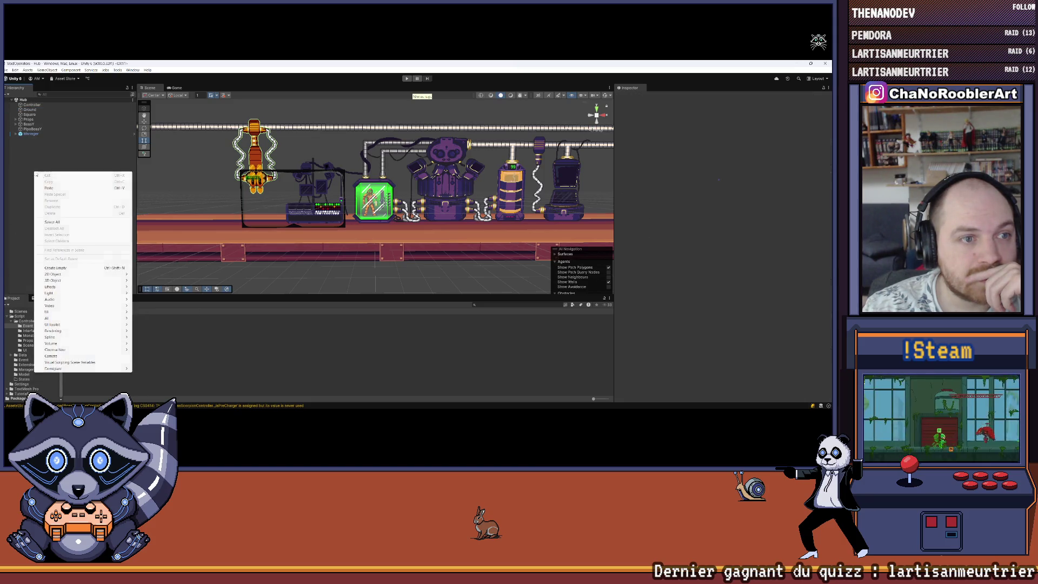
# Add a new UI Canvas to the scene above Manager.
pyautogui.moveTo(52, 312)
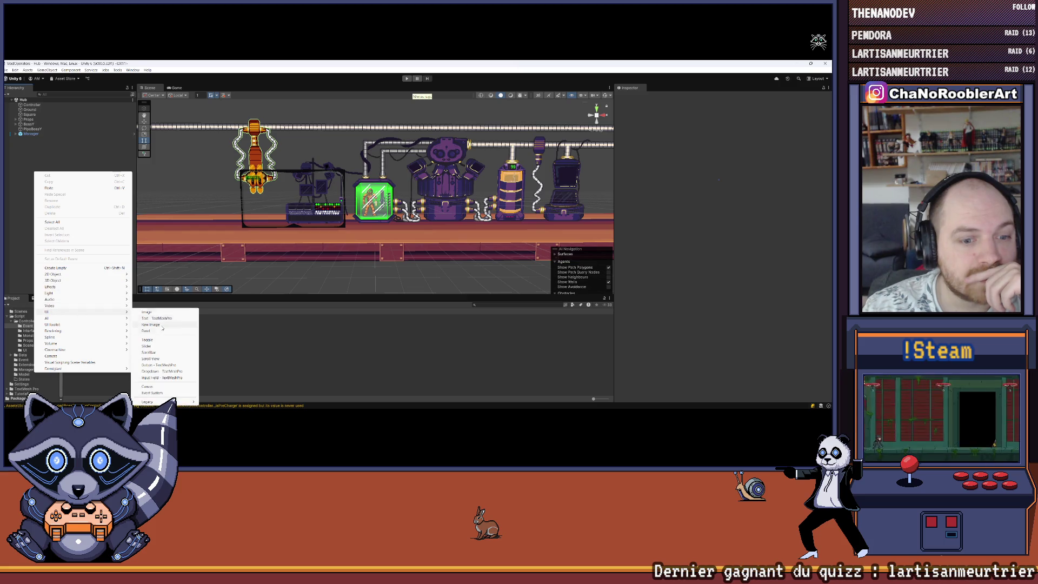
pyautogui.click(148, 386)
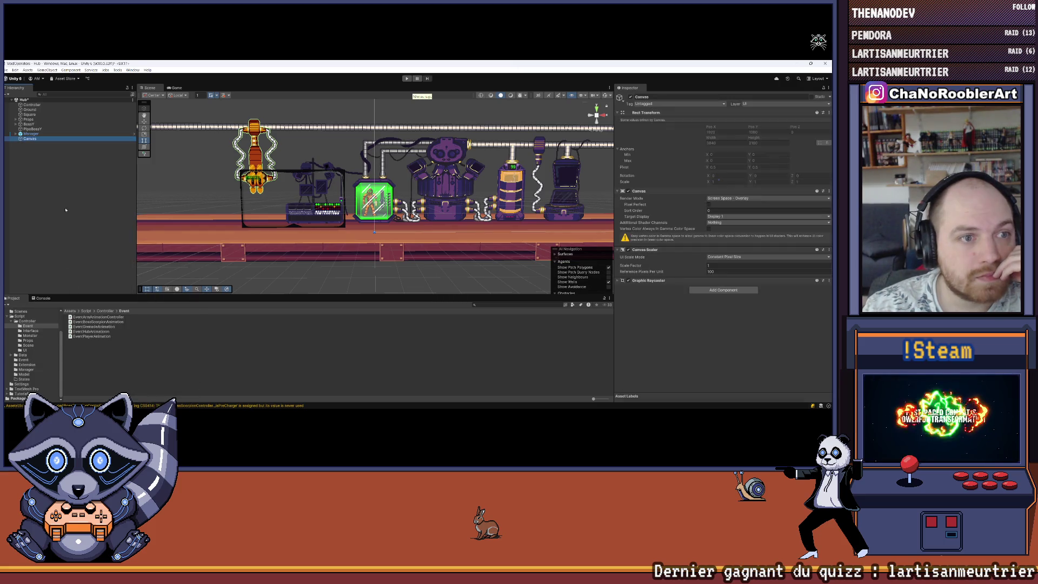
pyautogui.moveTo(30, 132); pyautogui.dragTo(30, 132)
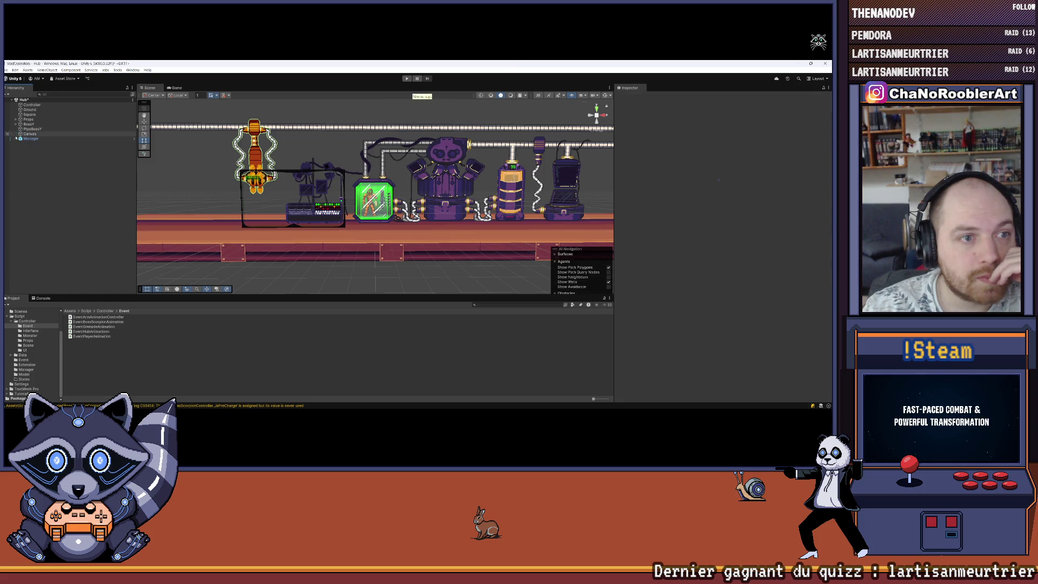
pyautogui.click(16, 138)
# Copy CanvasUI's Canvas Scaler onto the new Canvas, scaling with screen size at 640×360.
pyautogui.click(92, 216)
pyautogui.click(40, 201)
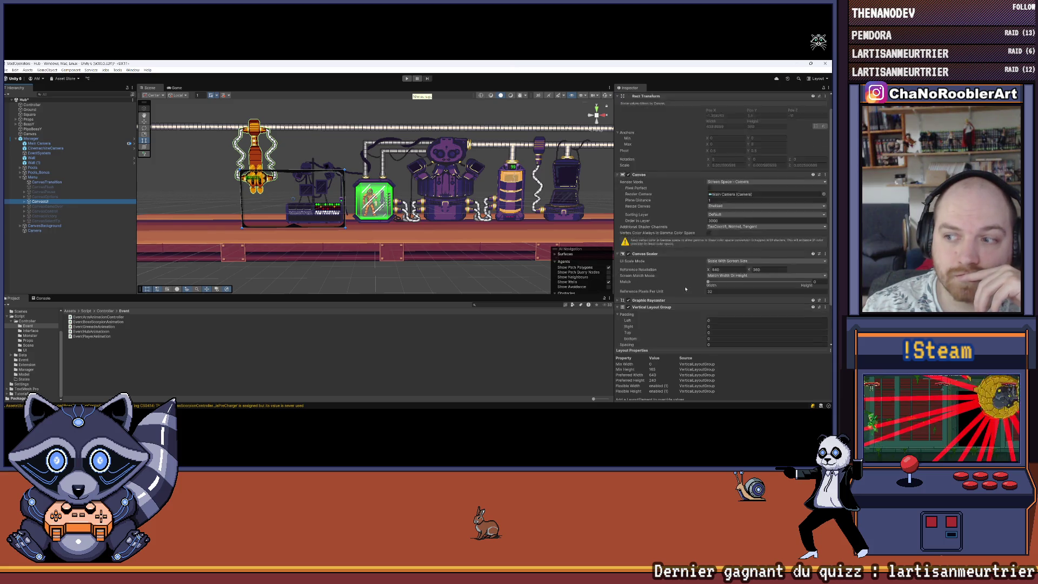
pyautogui.rightClick(651, 272)
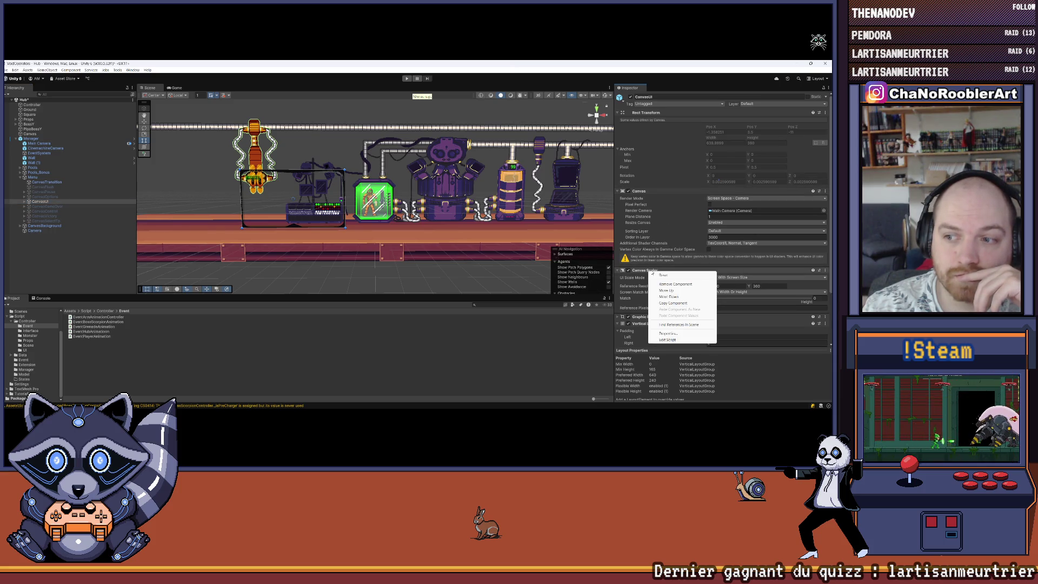
pyautogui.click(670, 303)
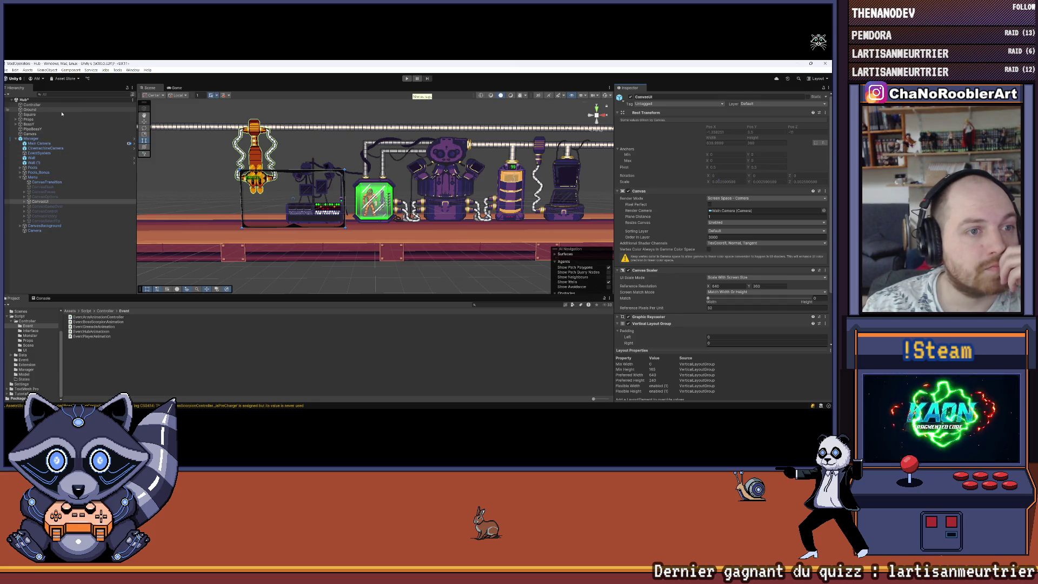
pyautogui.rightClick(26, 133)
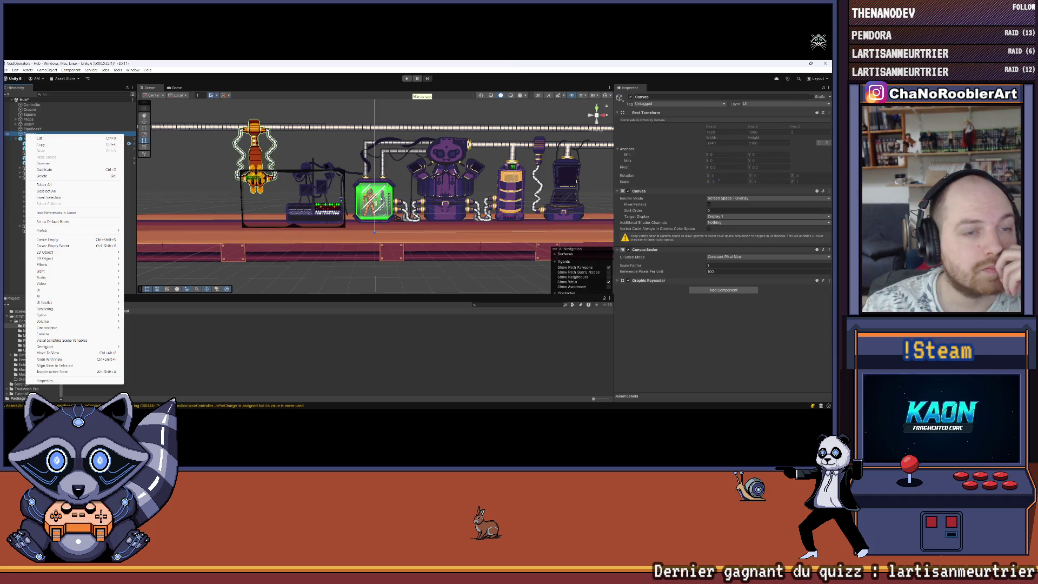
pyautogui.rightClick(641, 192)
pyautogui.click(689, 232)
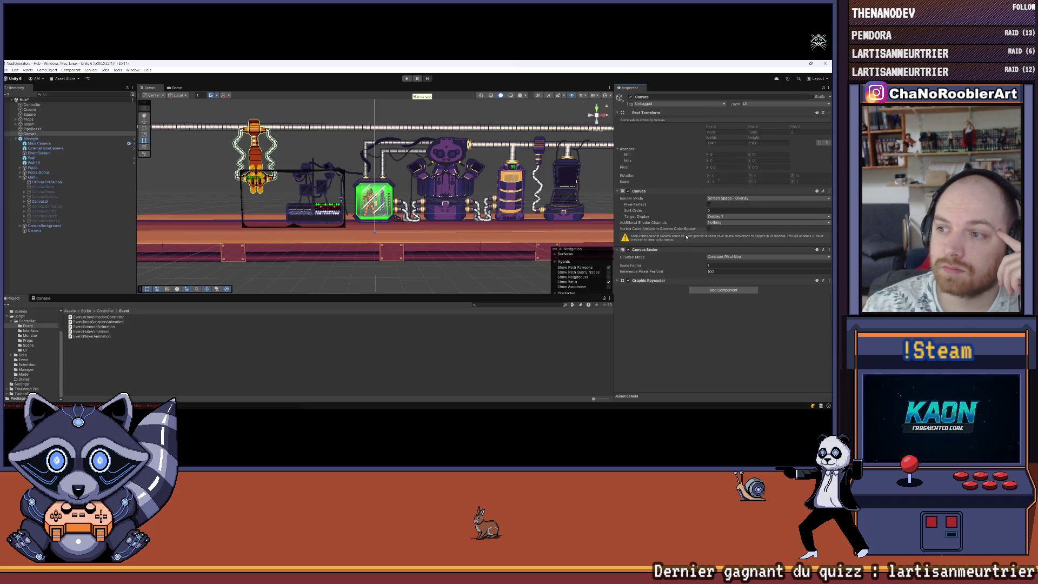
pyautogui.rightClick(653, 249)
pyautogui.click(688, 292)
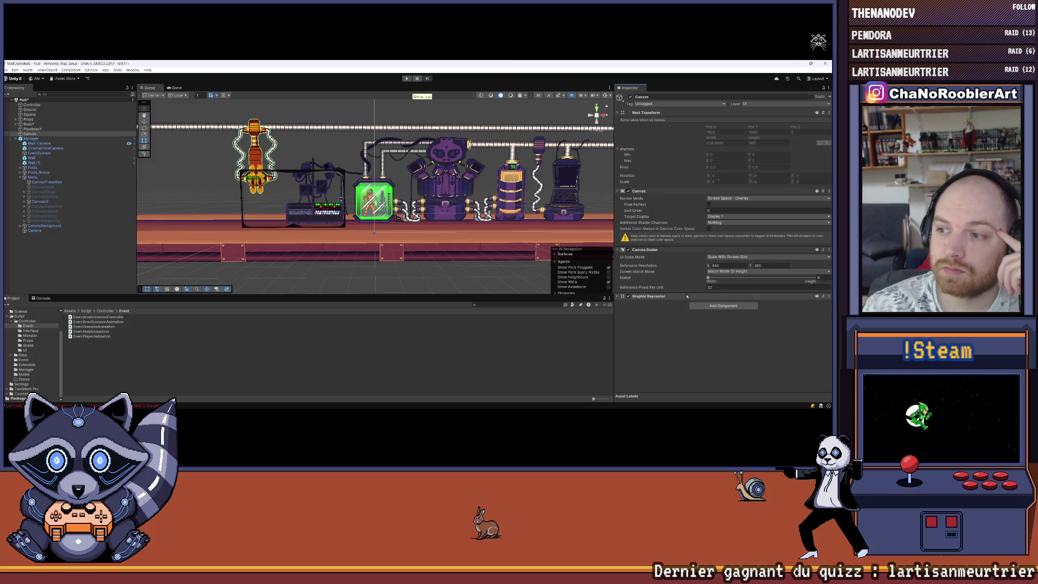
# Paste CanvasUI's Canvas settings so the new Canvas renders Screen Space - Camera via Main Camera.
pyautogui.click(40, 201)
pyautogui.rightClick(643, 191)
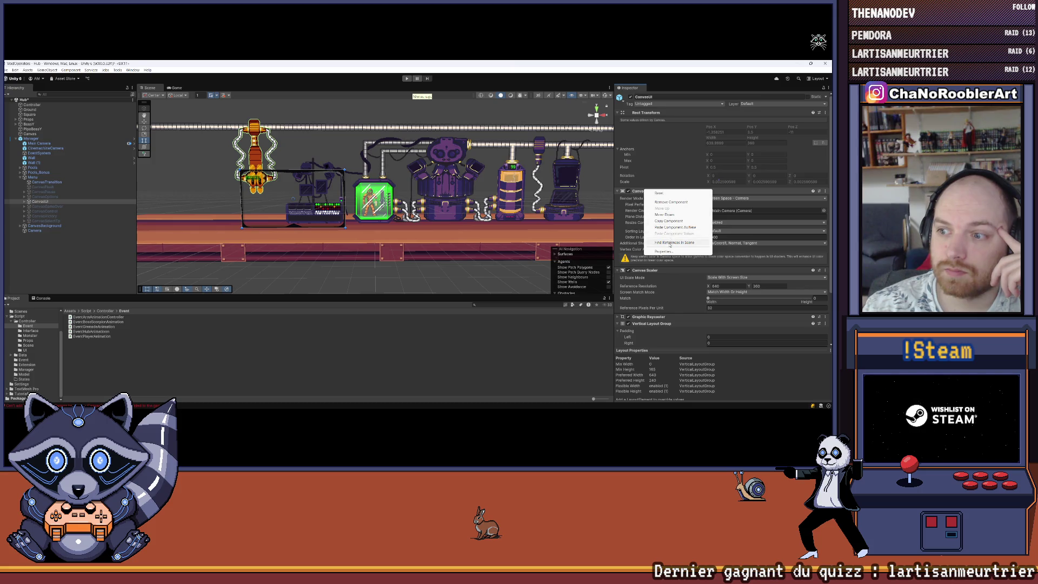
pyautogui.click(669, 221)
pyautogui.click(30, 134)
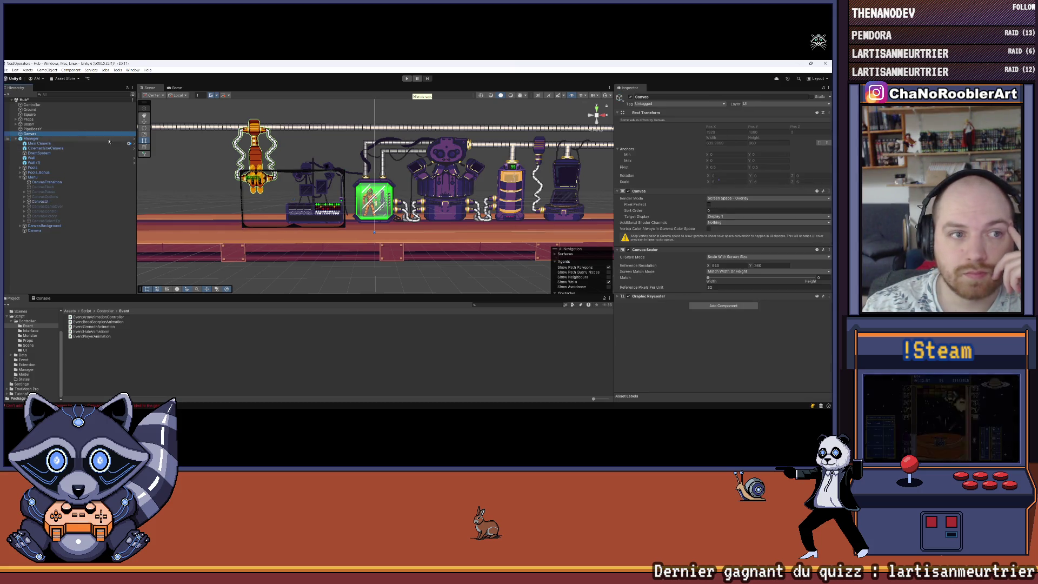
pyautogui.rightClick(655, 250)
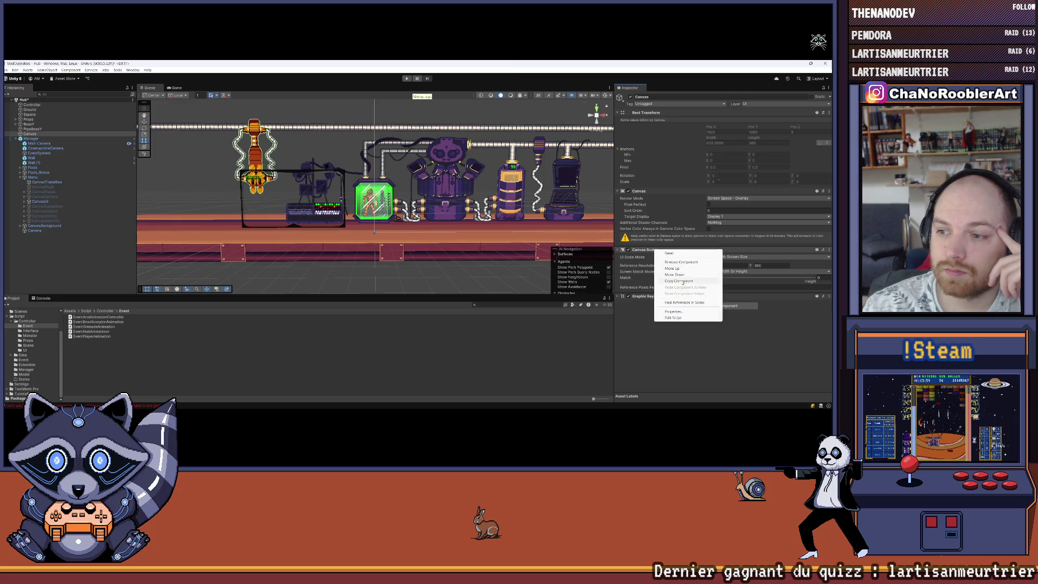
pyautogui.click(643, 277)
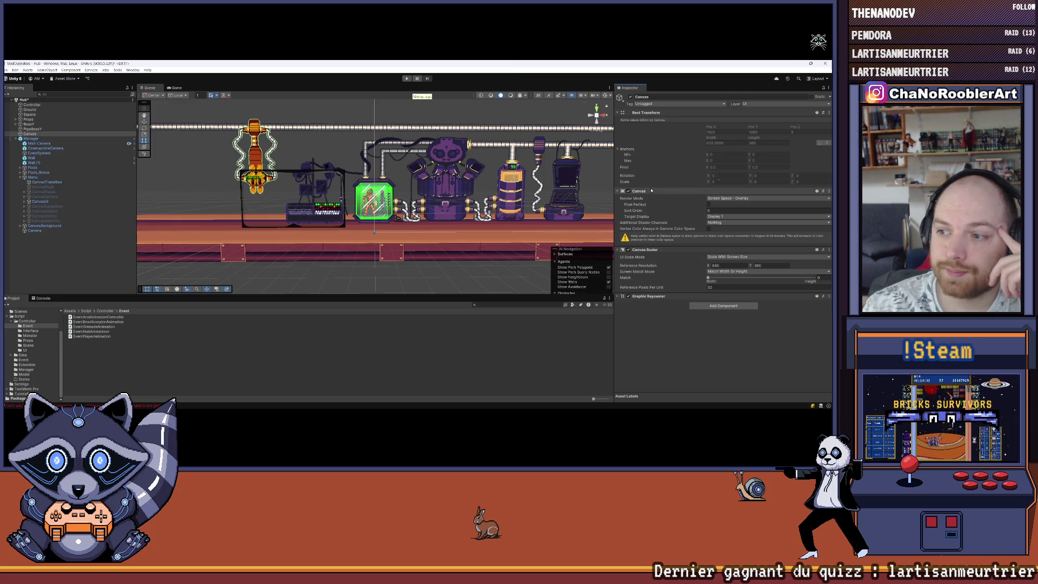
pyautogui.rightClick(639, 192)
pyautogui.click(670, 238)
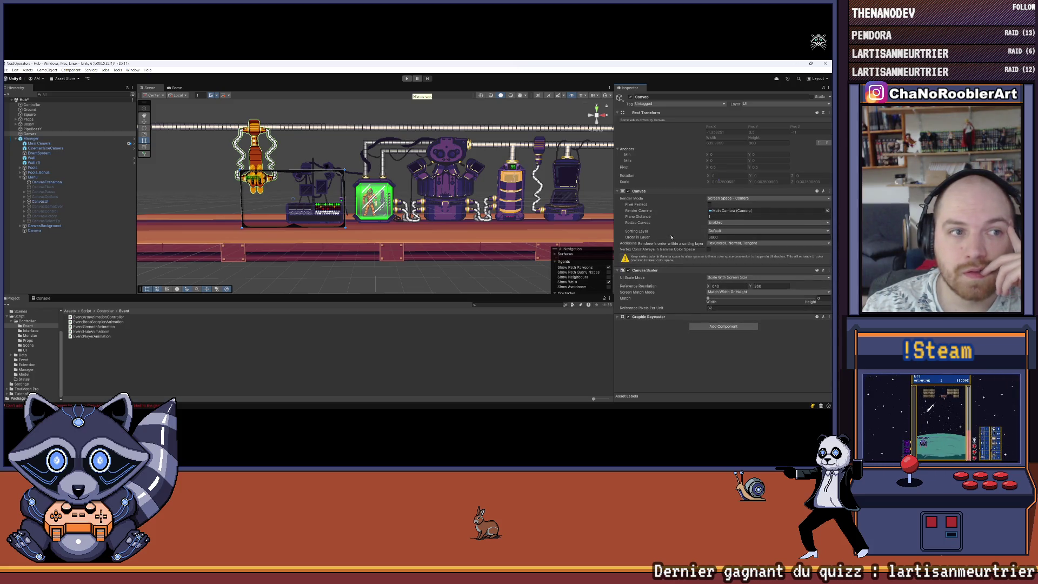
pyautogui.rightClick(648, 192)
pyautogui.click(672, 205)
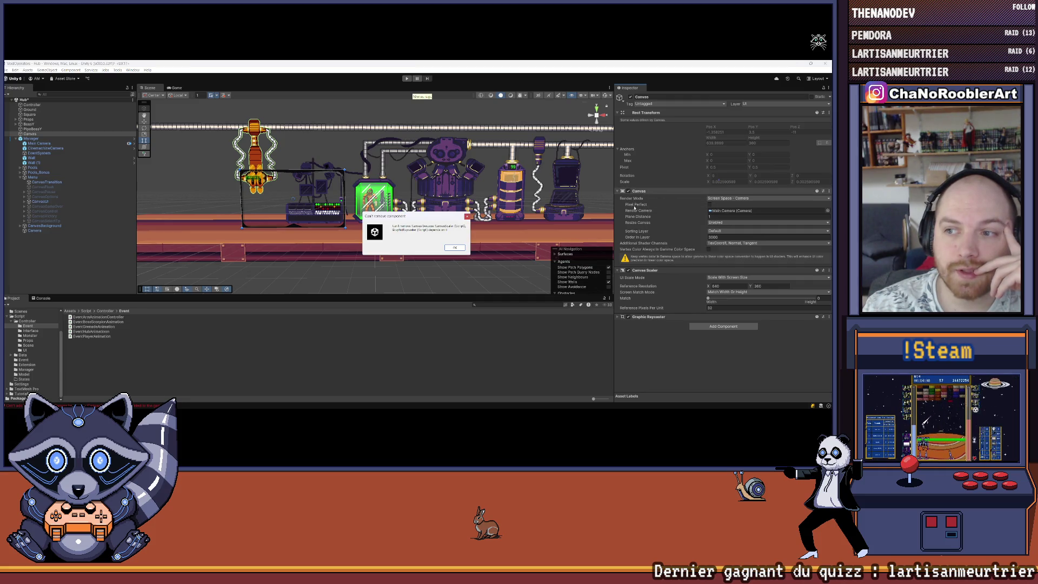
pyautogui.press('Return')
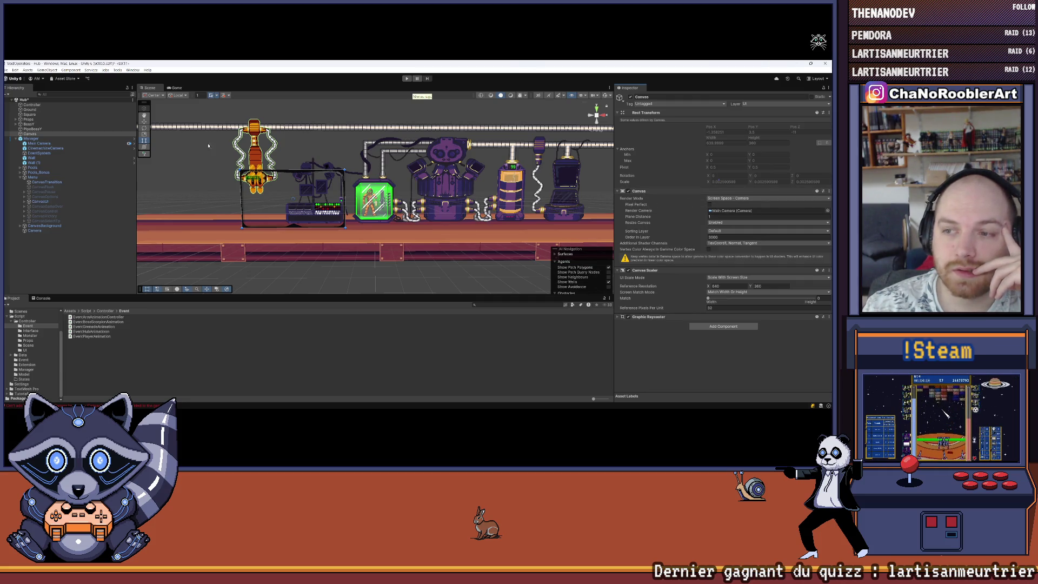
pyautogui.rightClick(27, 134)
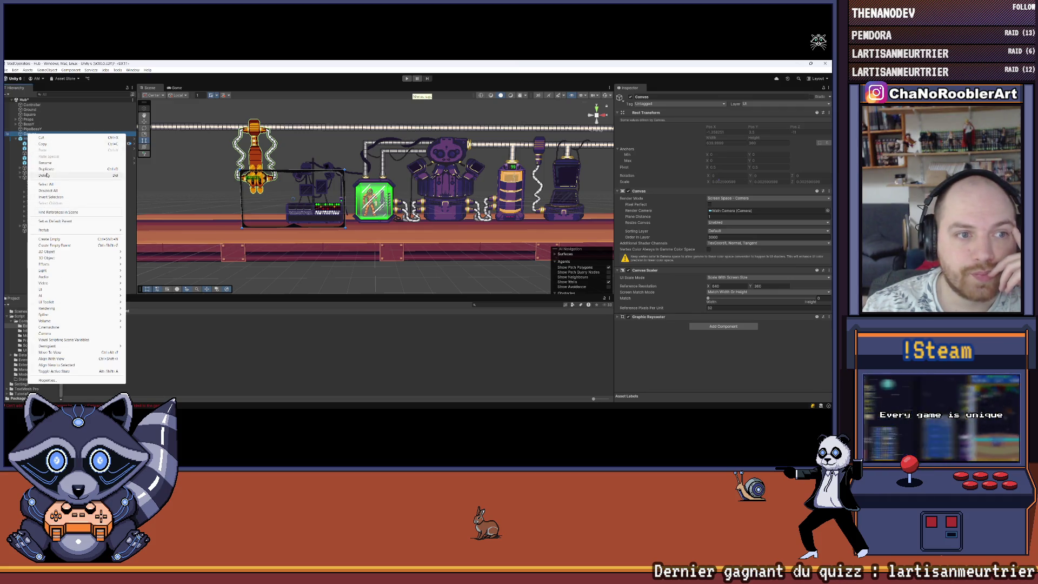
# Delete the extra Canvas and save the Hub scene.
pyautogui.click(32, 197)
pyautogui.click(24, 197)
pyautogui.click(25, 197)
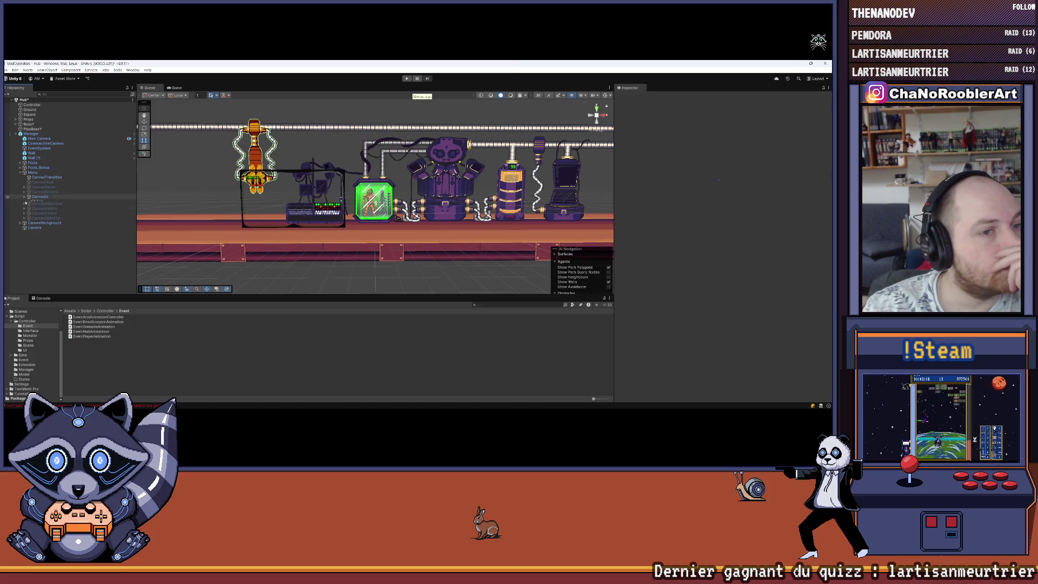
pyautogui.click(6, 70)
pyautogui.click(19, 98)
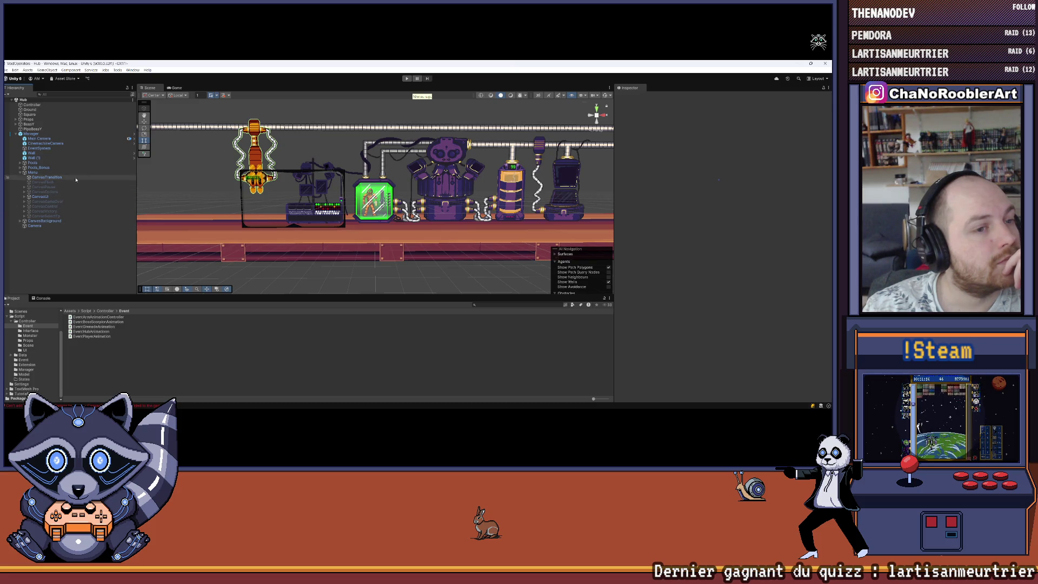
# Review CanvasUI's Top and Bottom children, framing Left, then bring up CanvasUI's UI element choices.
pyautogui.click(25, 196)
pyautogui.click(30, 201)
pyautogui.click(56, 207)
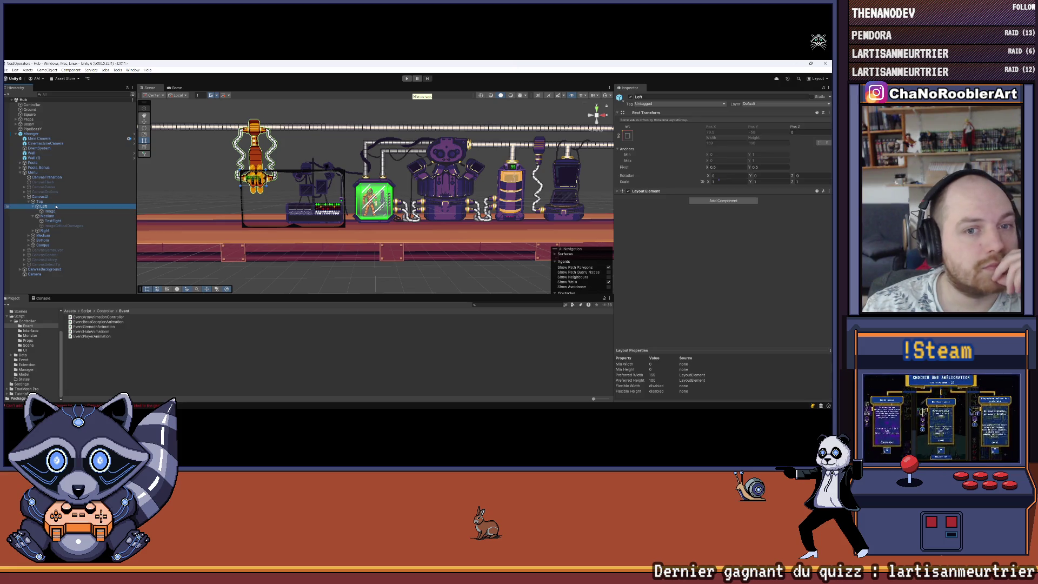
pyautogui.press('f')
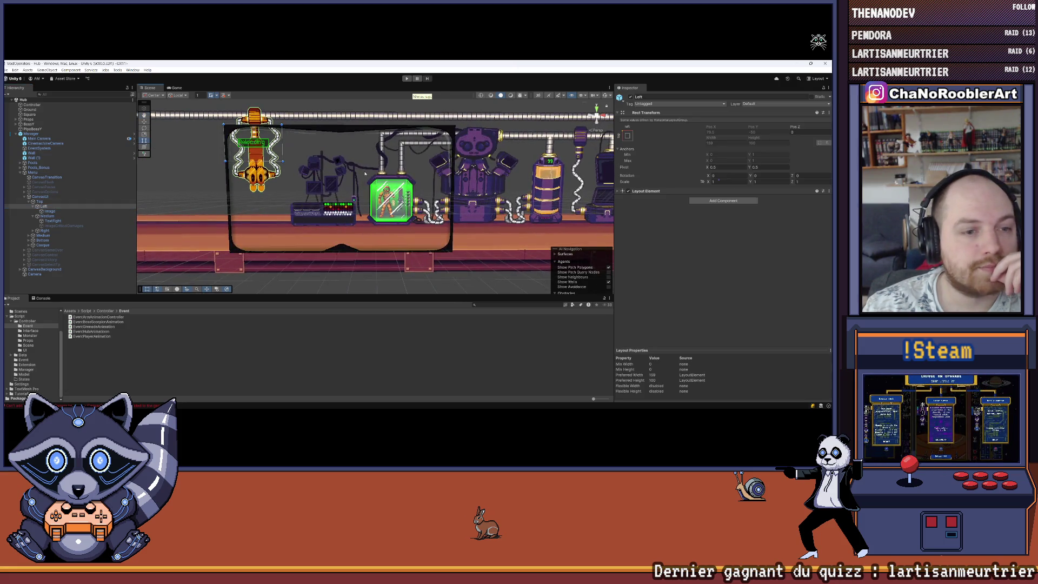
pyautogui.click(33, 201)
pyautogui.click(29, 212)
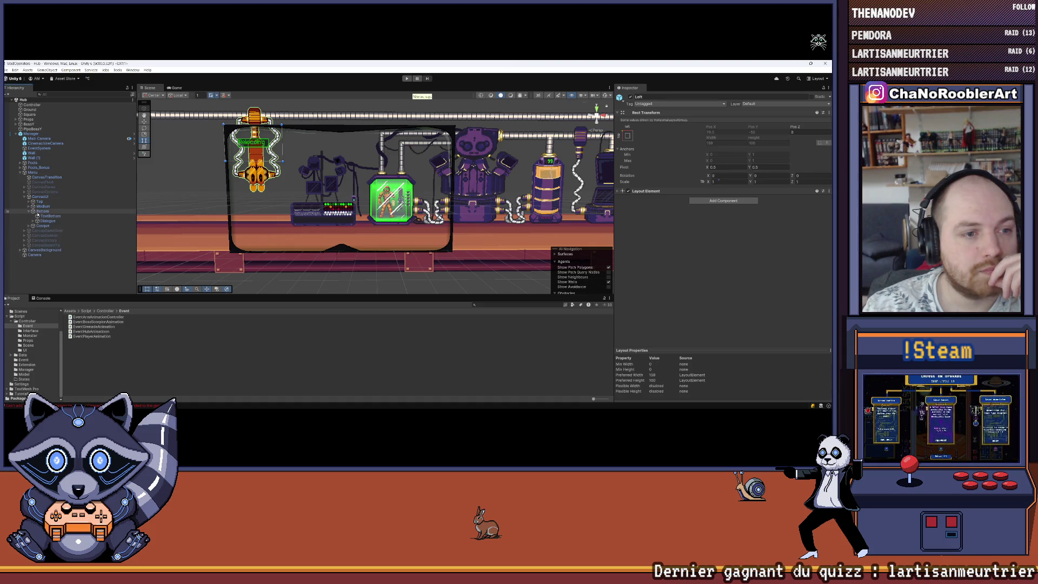
pyautogui.click(29, 226)
pyautogui.click(30, 226)
pyautogui.click(30, 211)
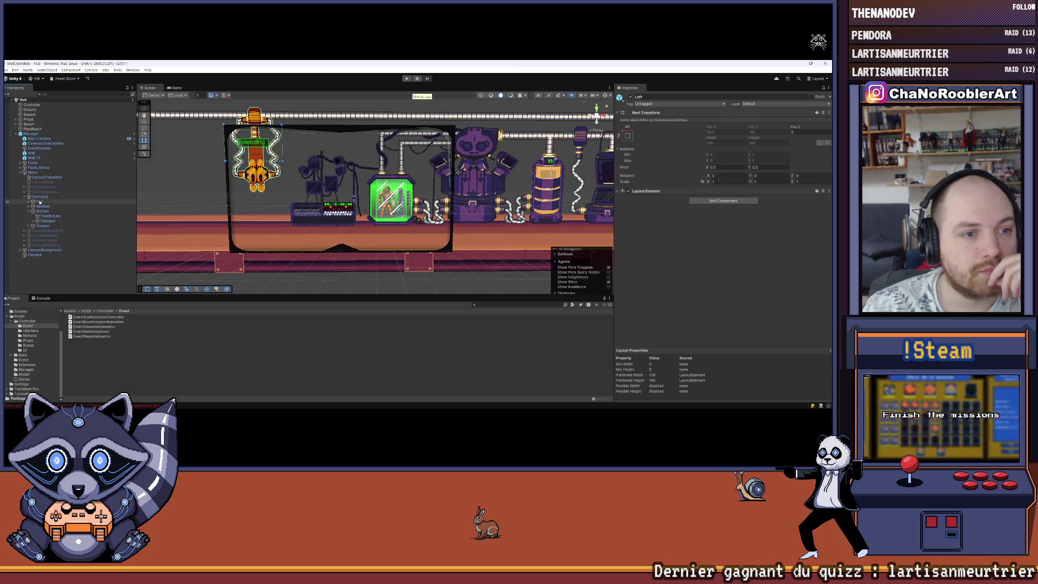
pyautogui.rightClick(39, 196)
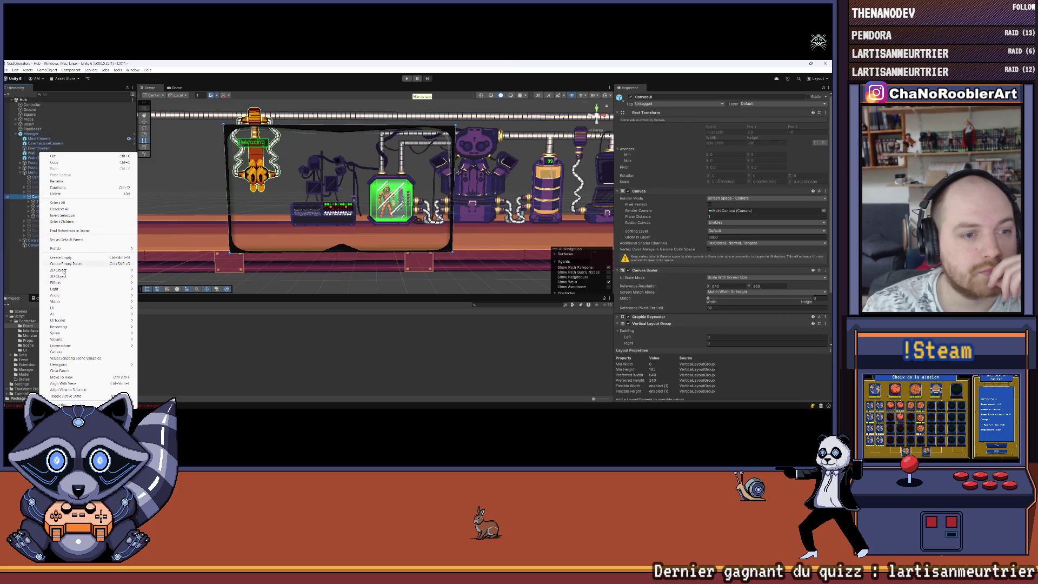
pyautogui.moveTo(87, 308)
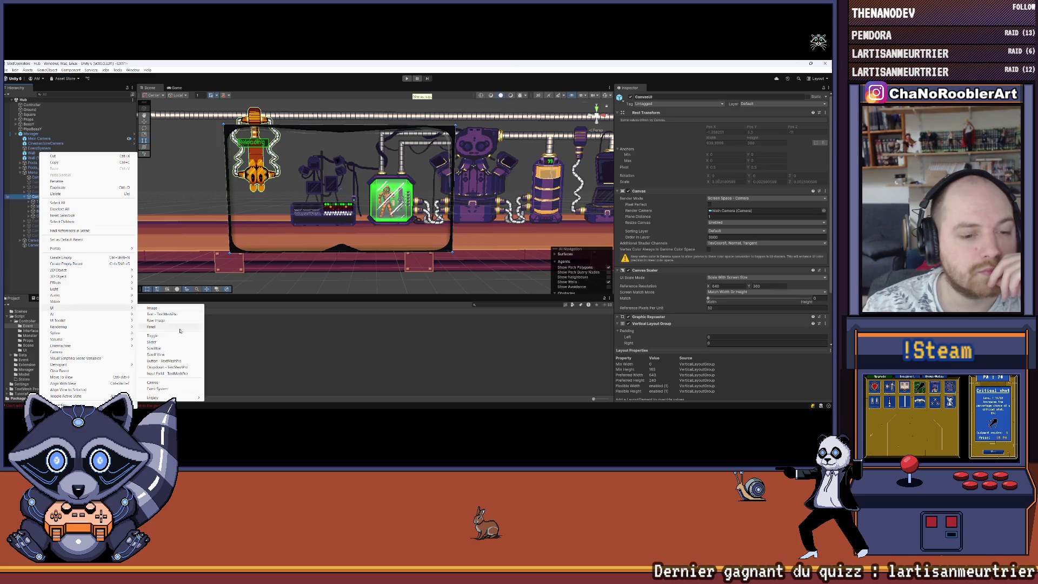
# Create a UI Button under CanvasUI and frame it in the Scene view.
pyautogui.click(158, 360)
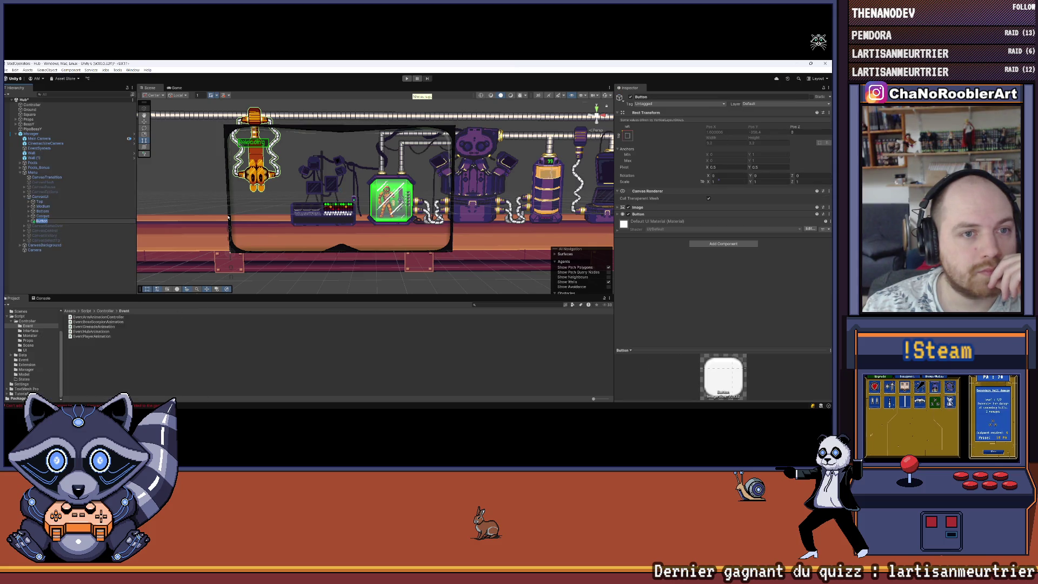
pyautogui.click(58, 221)
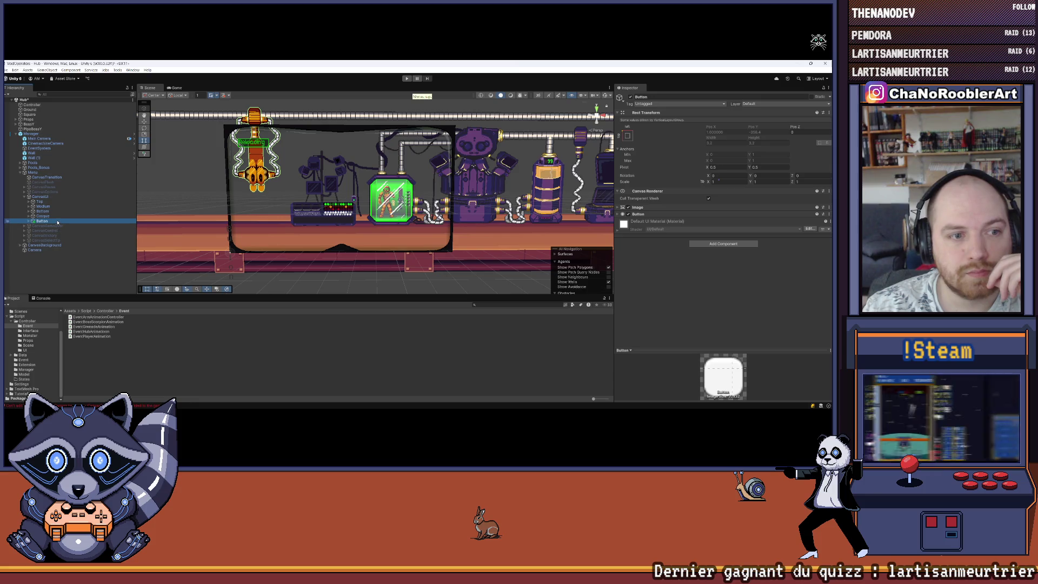
pyautogui.doubleClick(58, 221)
pyautogui.scroll(-5, 239, 215)
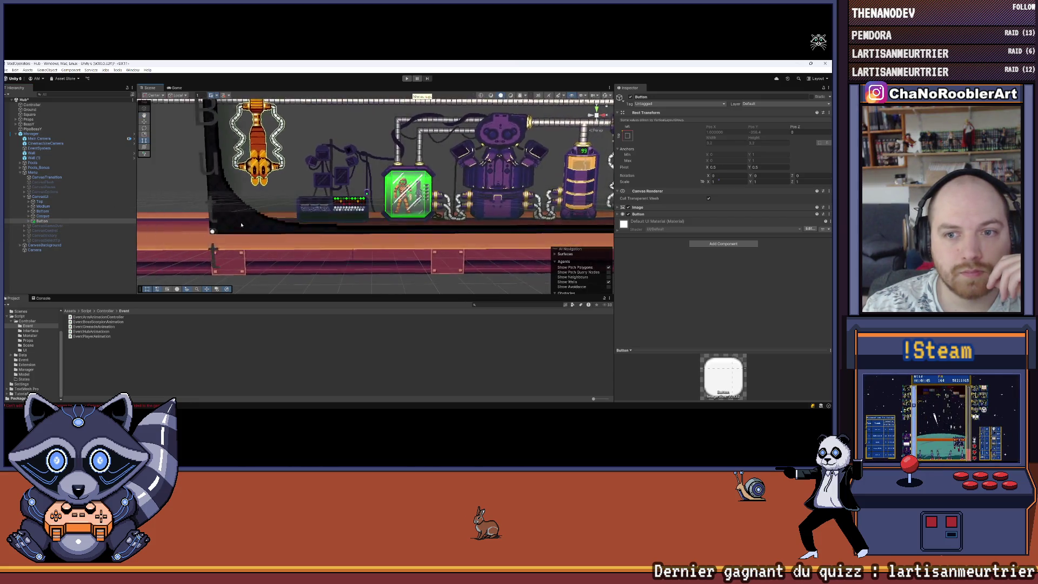
pyautogui.scroll(-2, 240, 214)
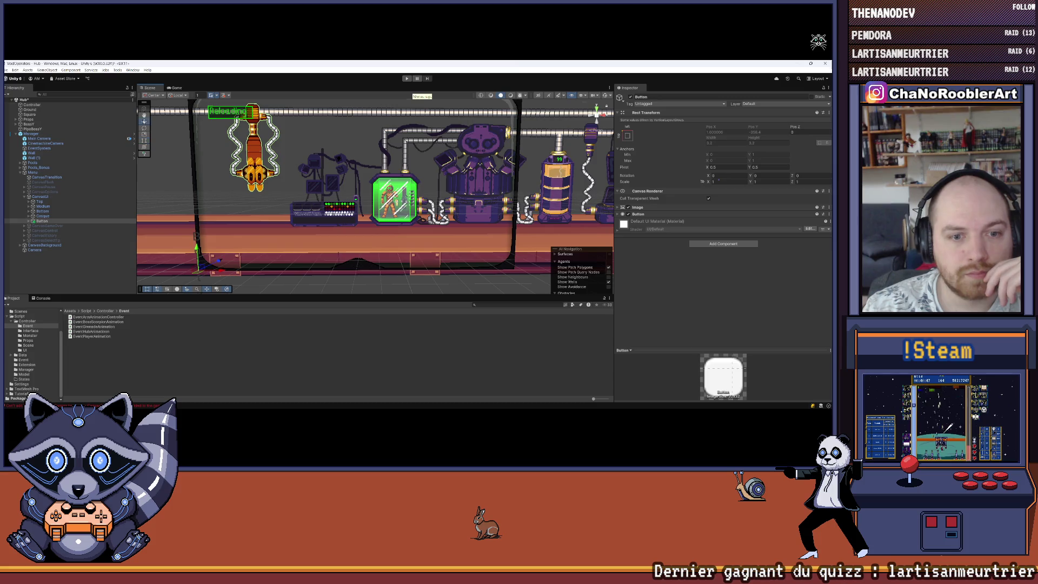
pyautogui.scroll(3, 580, 208)
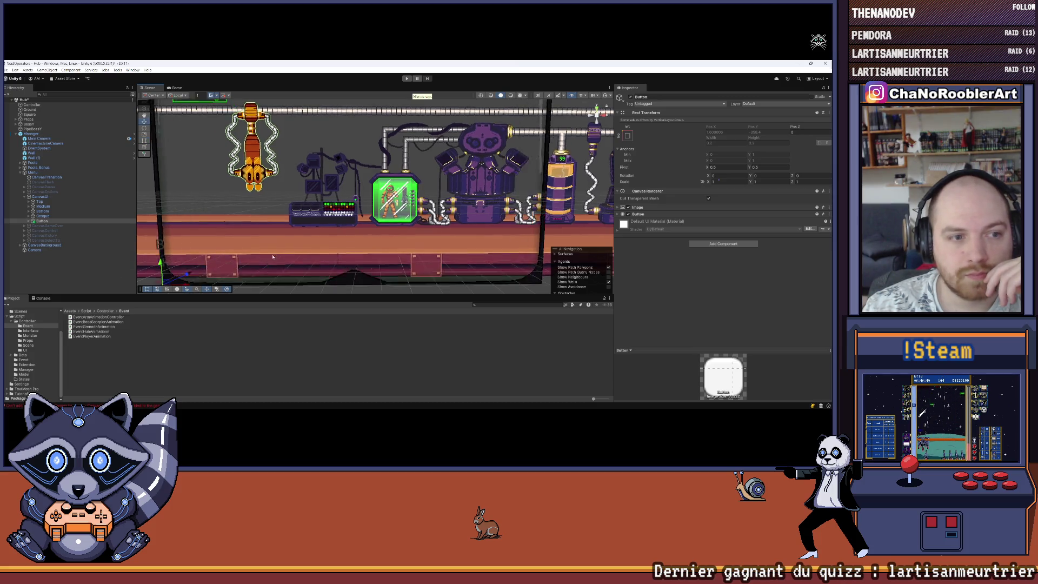
# Attempt to rearrange the prefab hierarchy, dismiss the restructure warning, and reselect the new Button.
pyautogui.moveTo(388, 221); pyautogui.dragTo(35, 250)
pyautogui.click(468, 213)
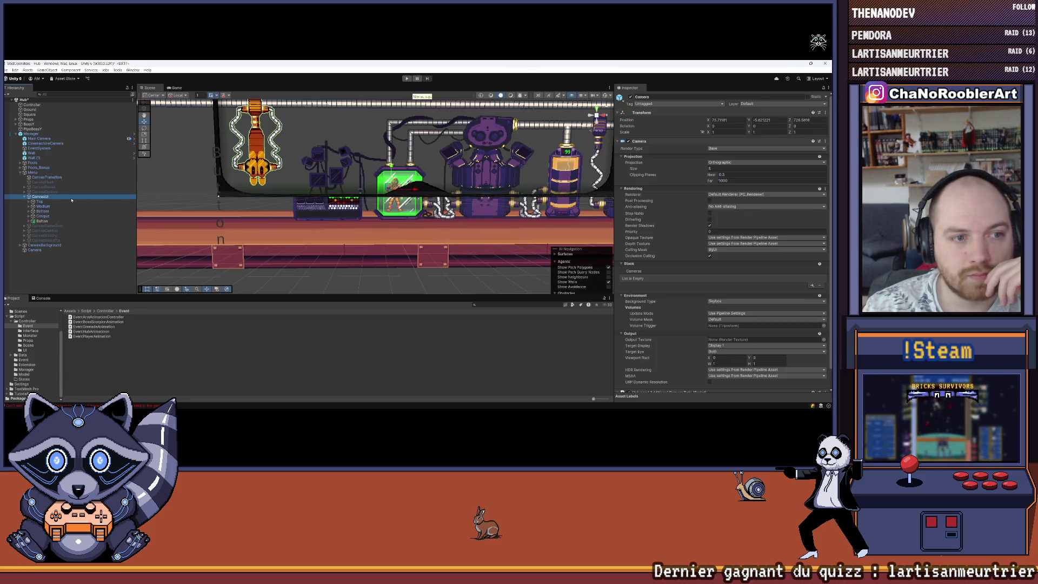
pyautogui.click(71, 197)
pyautogui.scroll(-3, 720, 232)
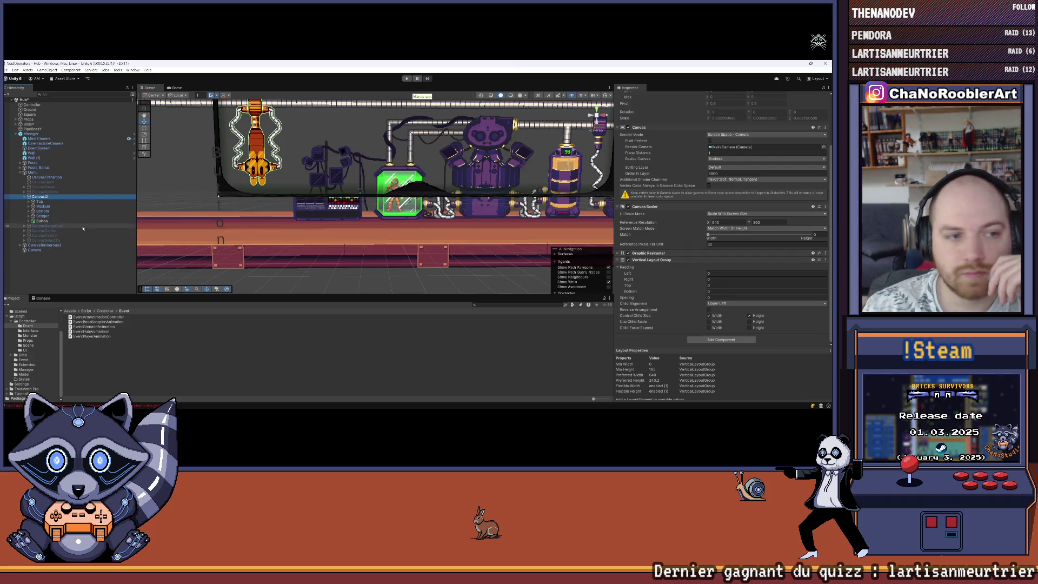
pyautogui.click(67, 222)
pyautogui.click(703, 243)
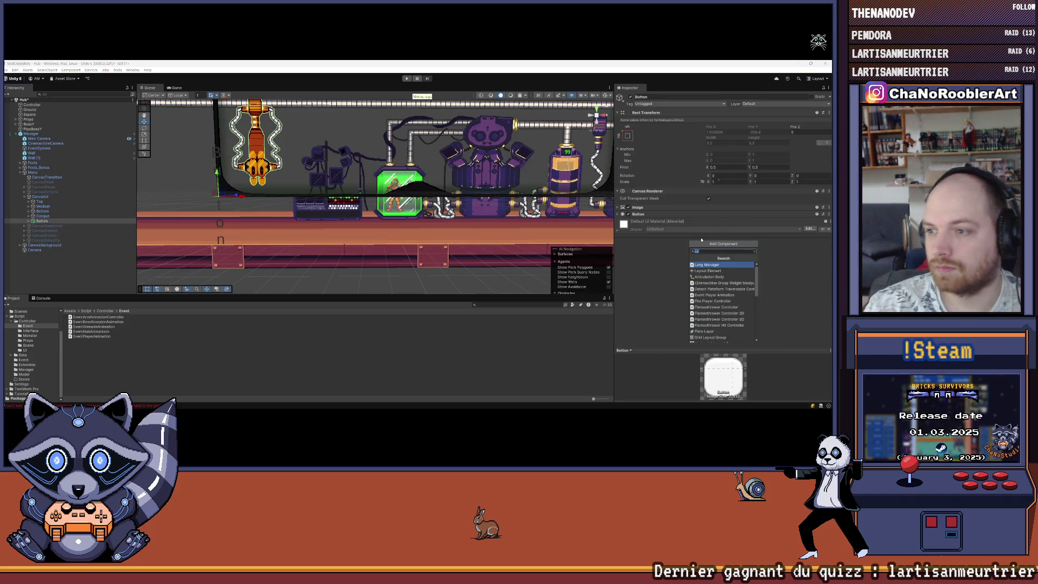
# Give the Button a Layout Element with Ignore Layout ticked and drag it right to Pos X 451.7.
pyautogui.write('Bu')
pyautogui.press('BackSpace')
pyautogui.press('BackSpace')
pyautogui.write('la')
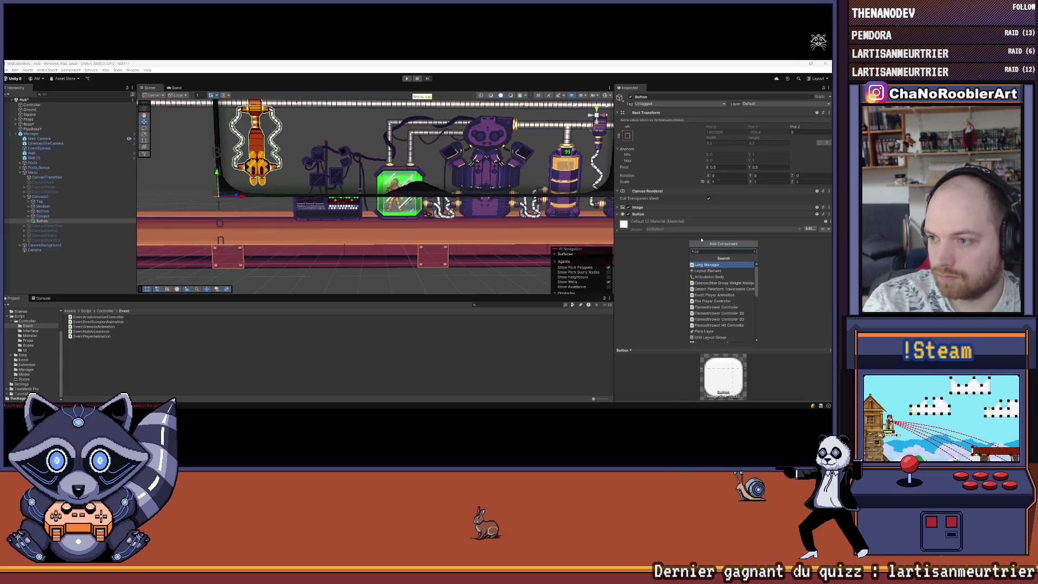
pyautogui.click(708, 270)
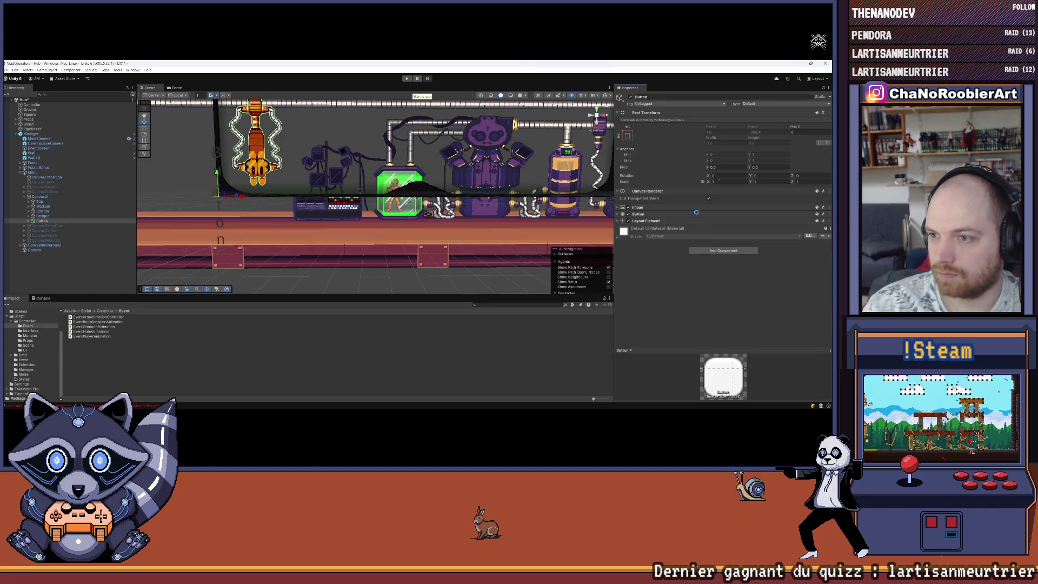
pyautogui.click(619, 220)
pyautogui.click(708, 229)
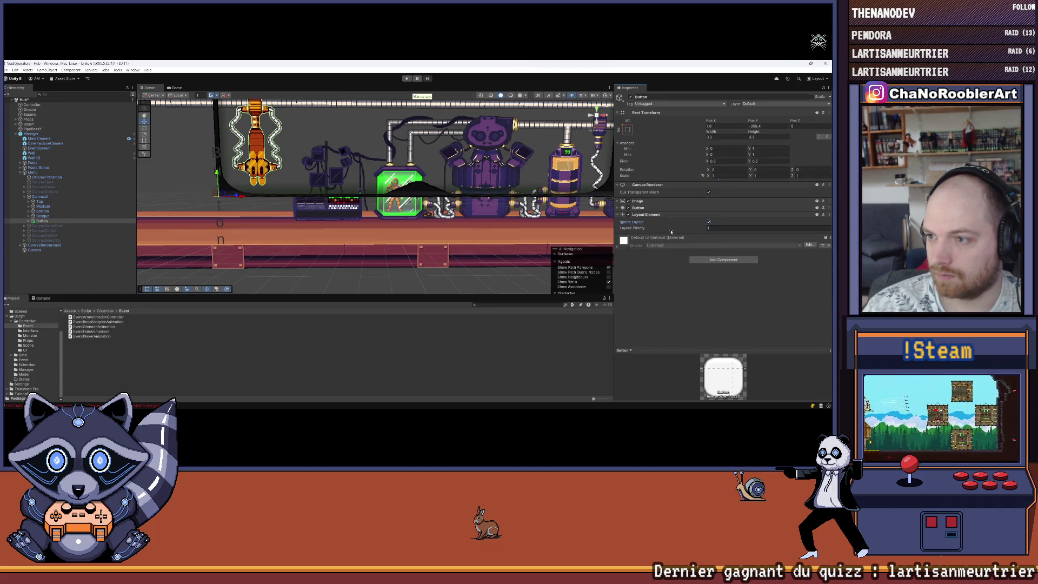
pyautogui.moveTo(246, 197)
pyautogui.mouseDown()
pyautogui.moveTo(304, 233)
pyautogui.moveTo(290, 214)
pyautogui.moveTo(398, 233)
pyautogui.mouseUp()
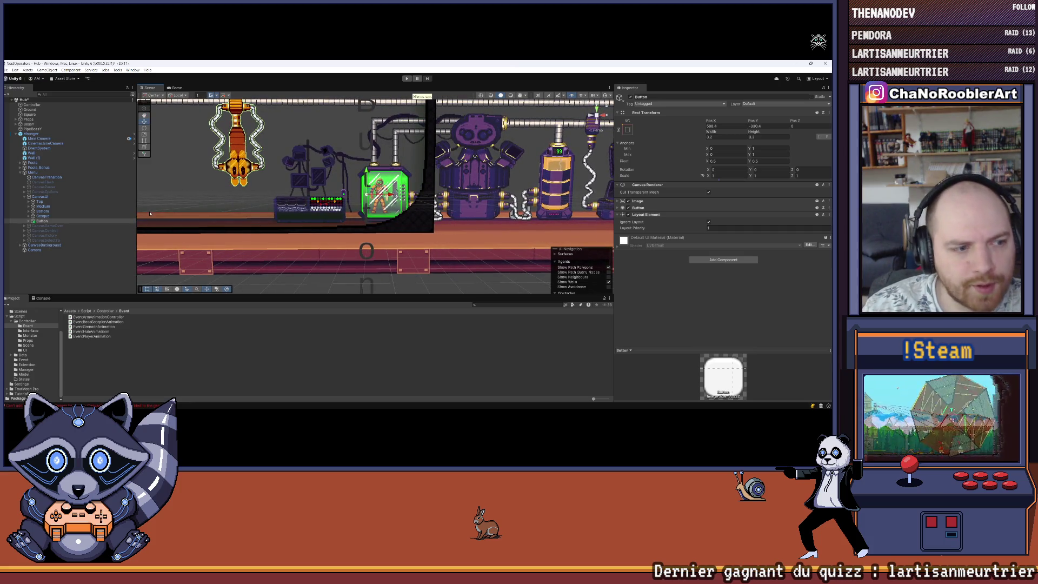
pyautogui.click(29, 221)
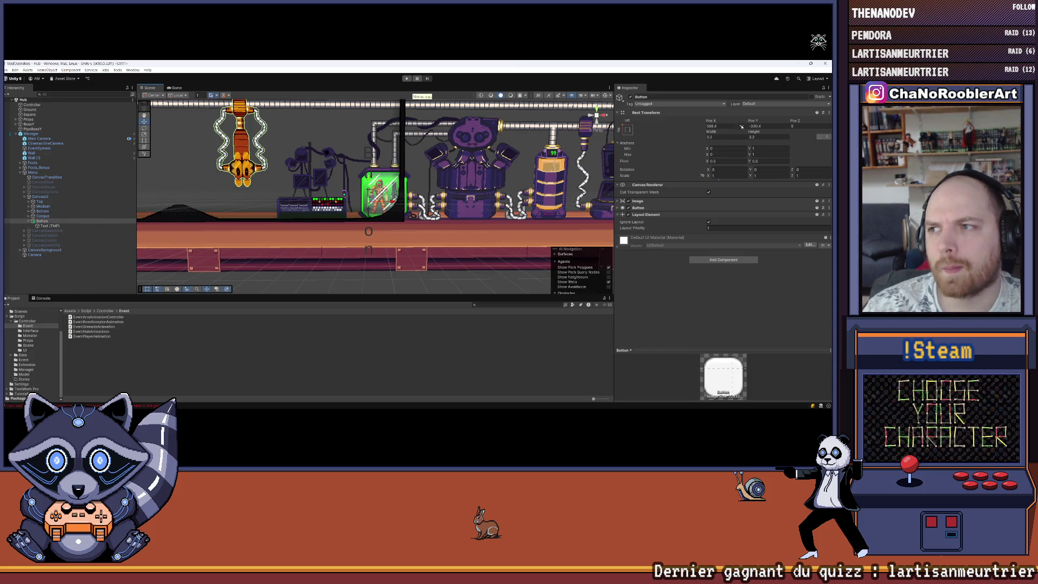
# Resize the Button's Rect Transform width and height (trying 482.22) and shift it right.
pyautogui.moveTo(637, 138); pyautogui.dragTo(306, 202)
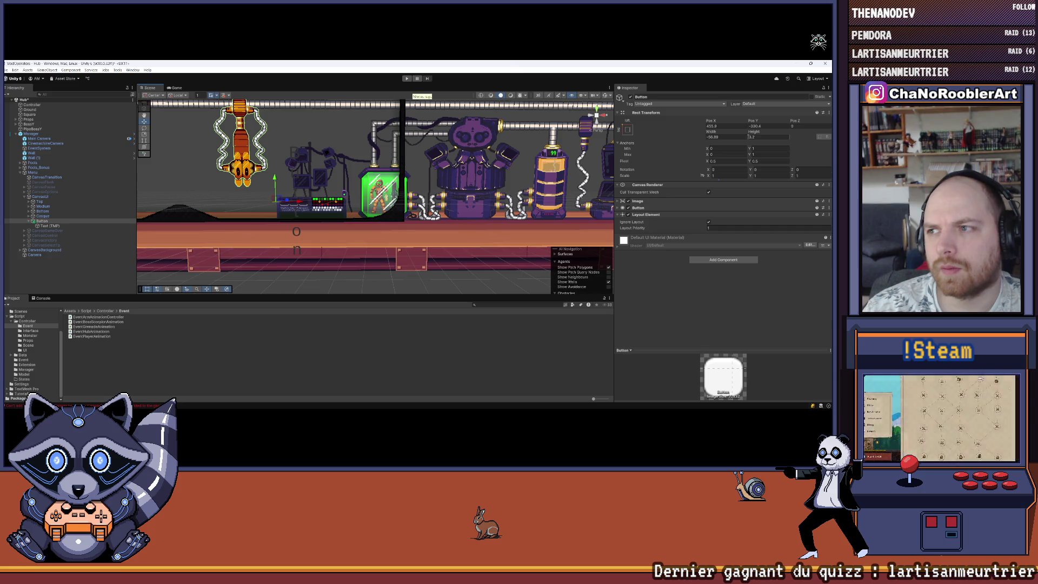
pyautogui.click(753, 135)
pyautogui.write('482.22')
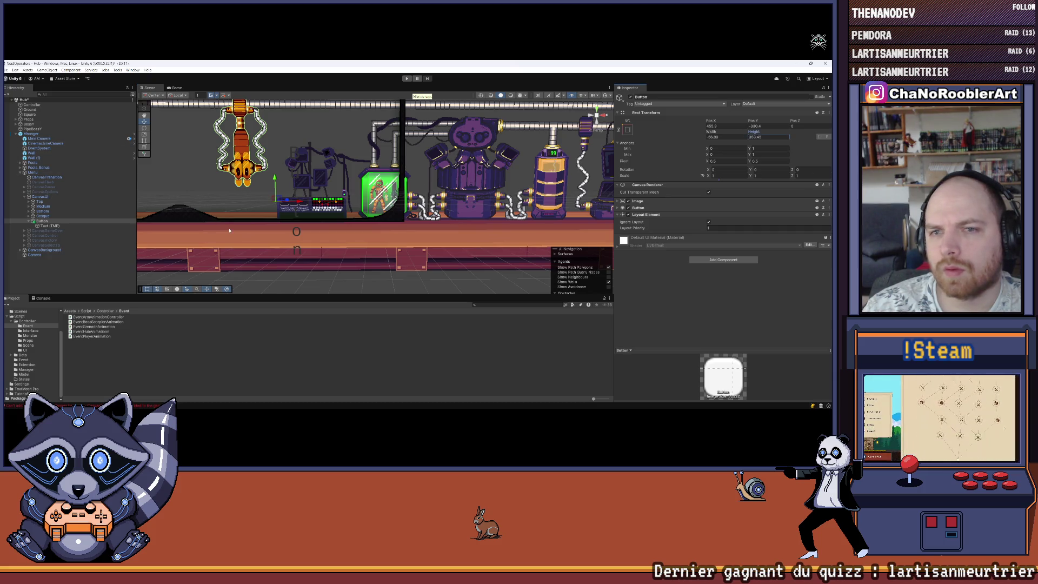
pyautogui.moveTo(125, 231); pyautogui.dragTo(150, 141)
pyautogui.scroll(-1, 321, 204)
pyautogui.moveTo(314, 227); pyautogui.dragTo(368, 227)
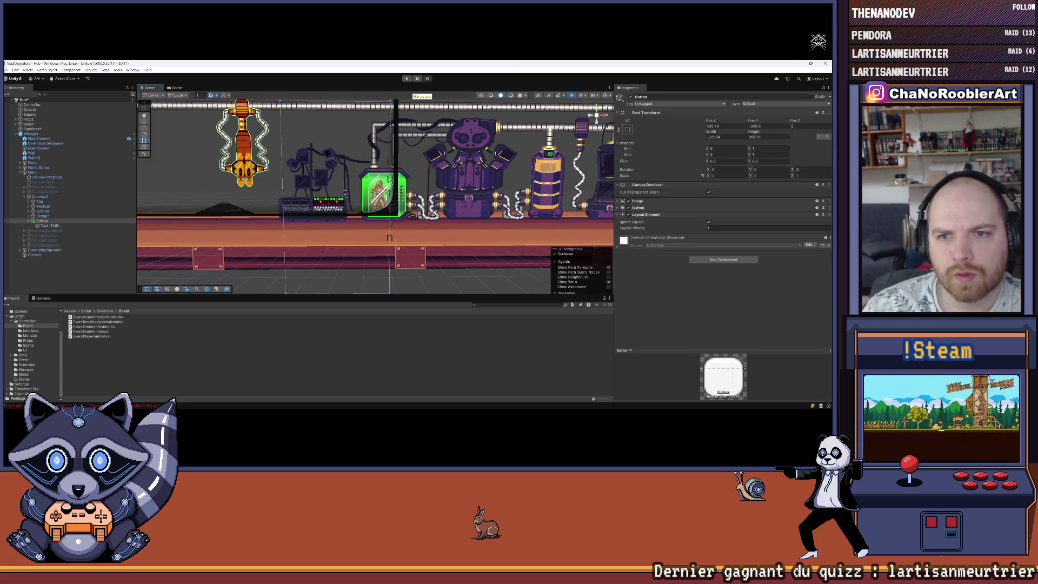
# Inspect the Button's Text (TMP) child, then delete the Button along with its text.
pyautogui.click(50, 226)
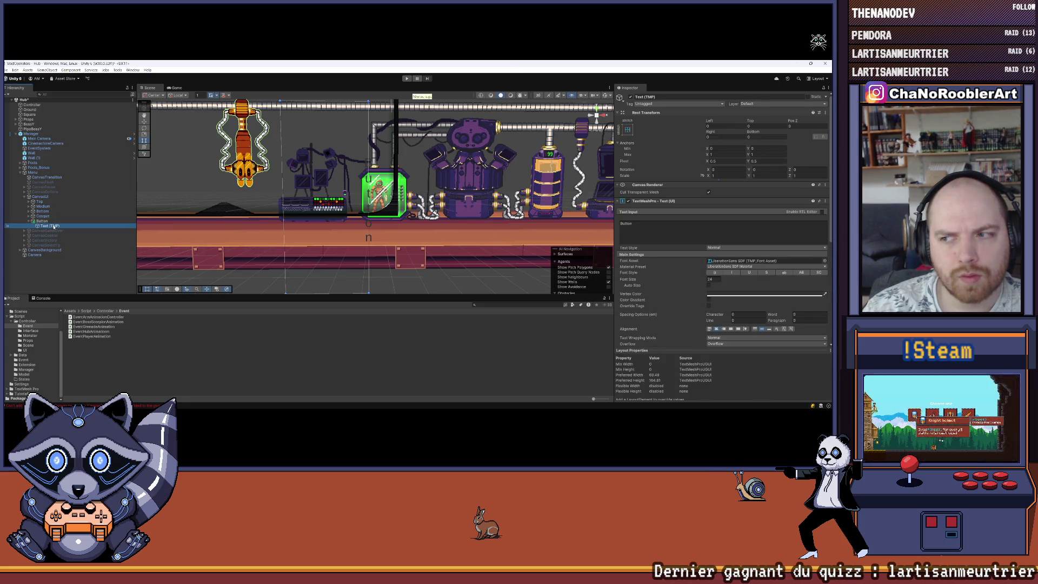
pyautogui.click(52, 221)
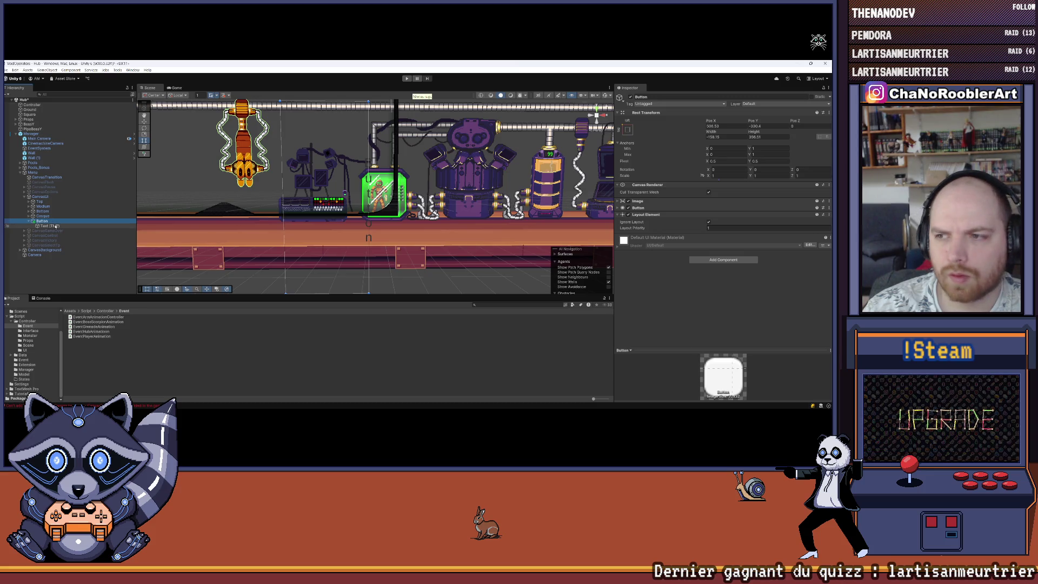
pyautogui.click(55, 226)
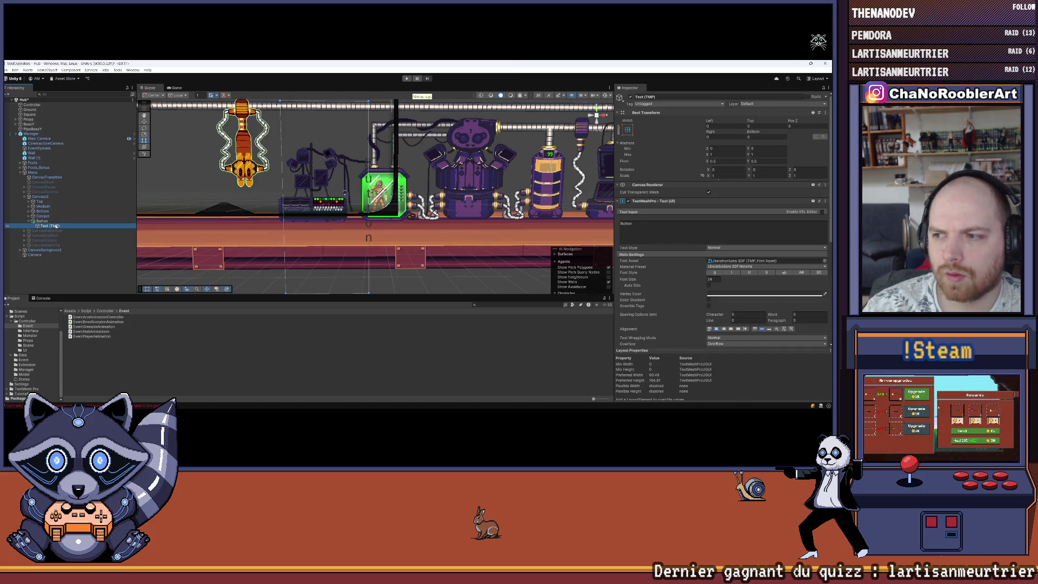
pyautogui.scroll(-1, 169, 165)
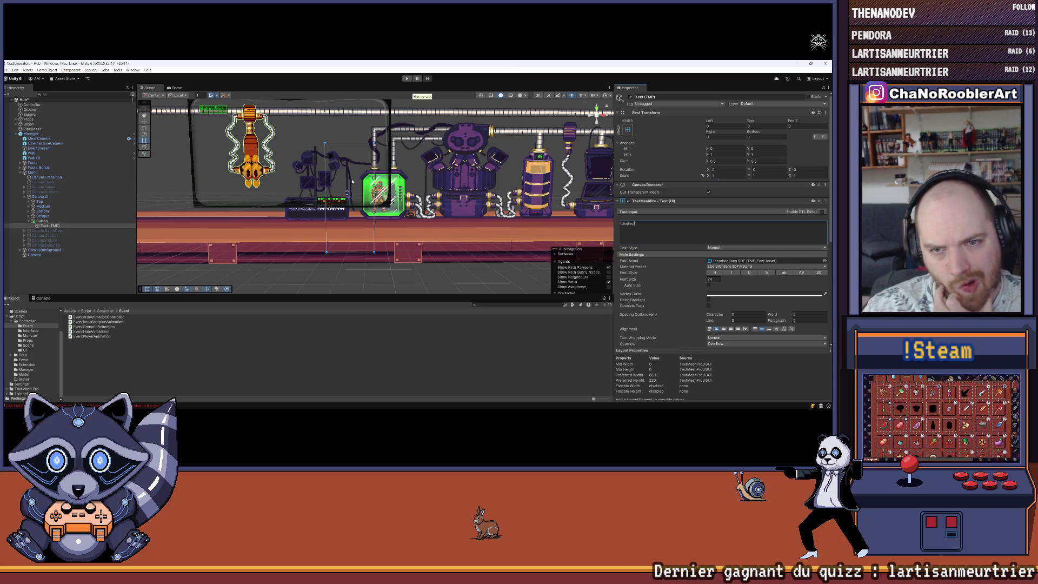
pyautogui.scroll(1, 358, 180)
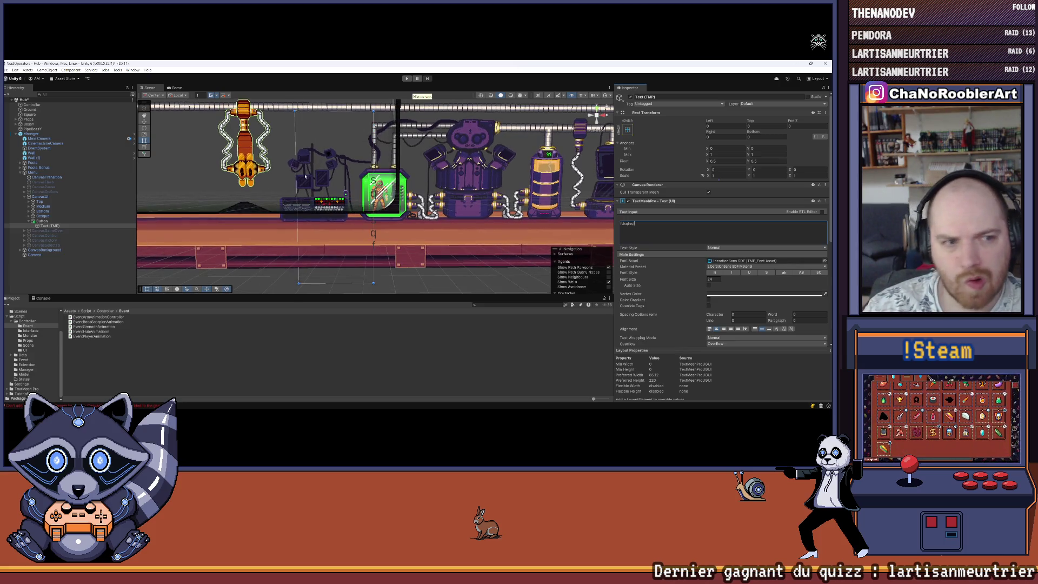
pyautogui.click(43, 221)
pyautogui.press('Delete')
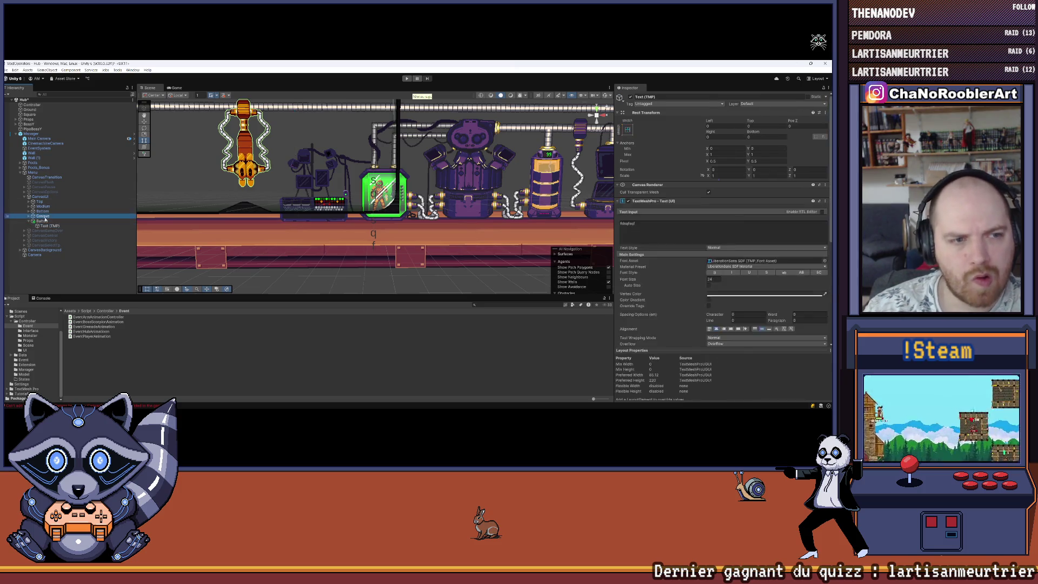
pyautogui.rightClick(45, 196)
pyautogui.click(78, 244)
pyautogui.write('Co')
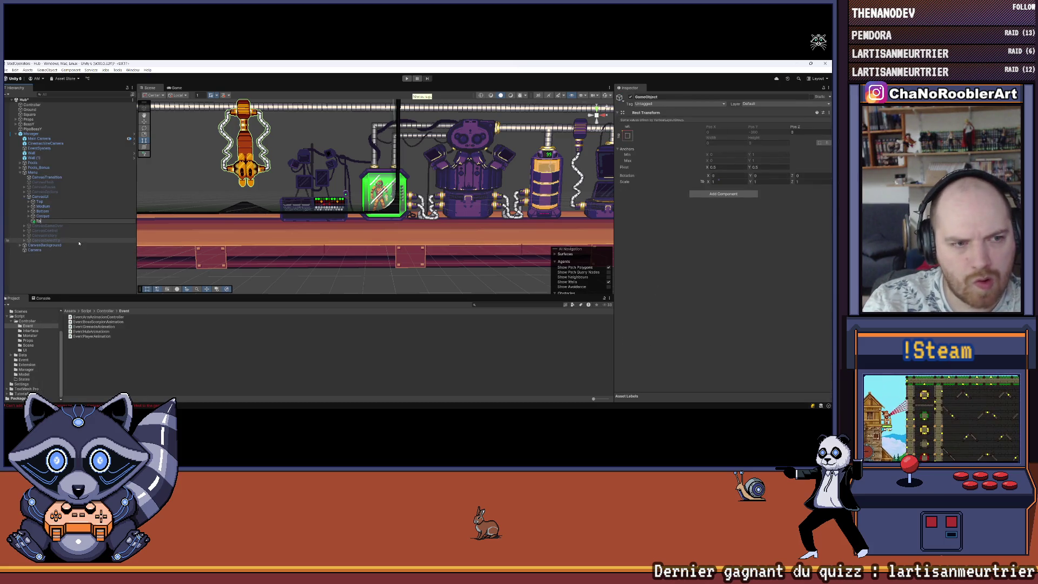
pyautogui.press('Return')
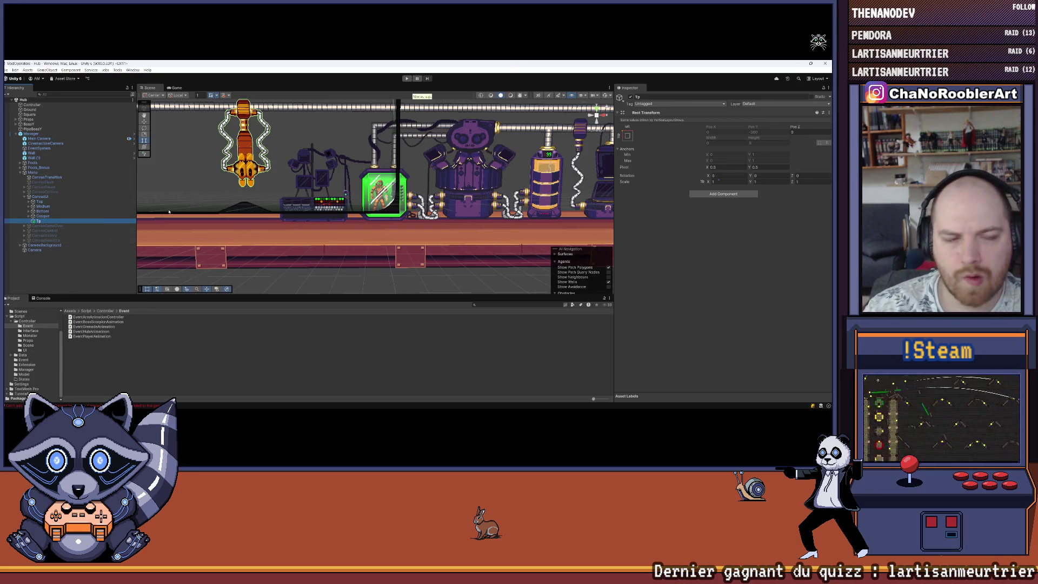
pyautogui.click(719, 193)
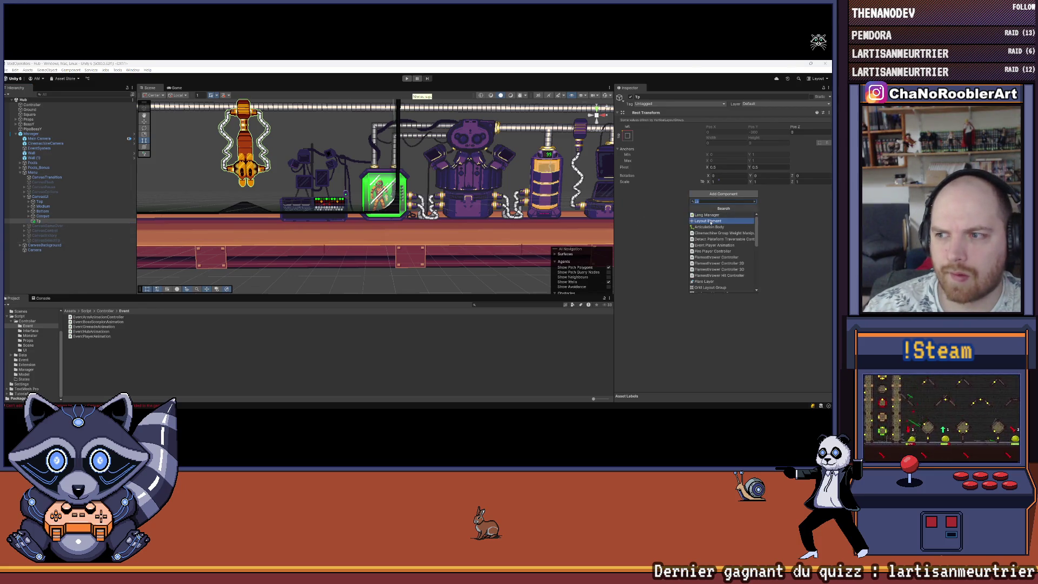
pyautogui.click(710, 222)
pyautogui.click(707, 198)
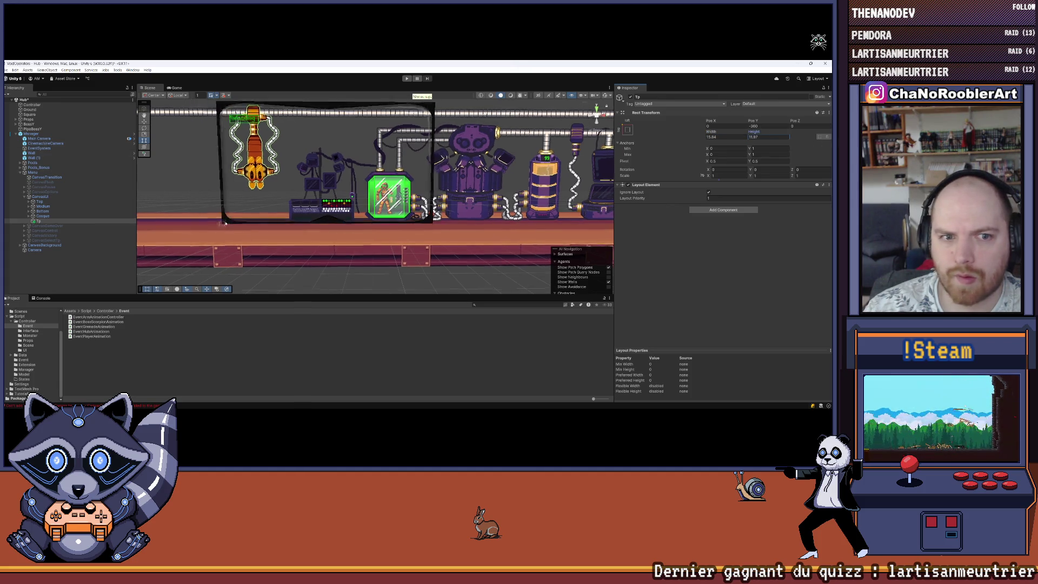
pyautogui.click(59, 216)
pyautogui.click(44, 222)
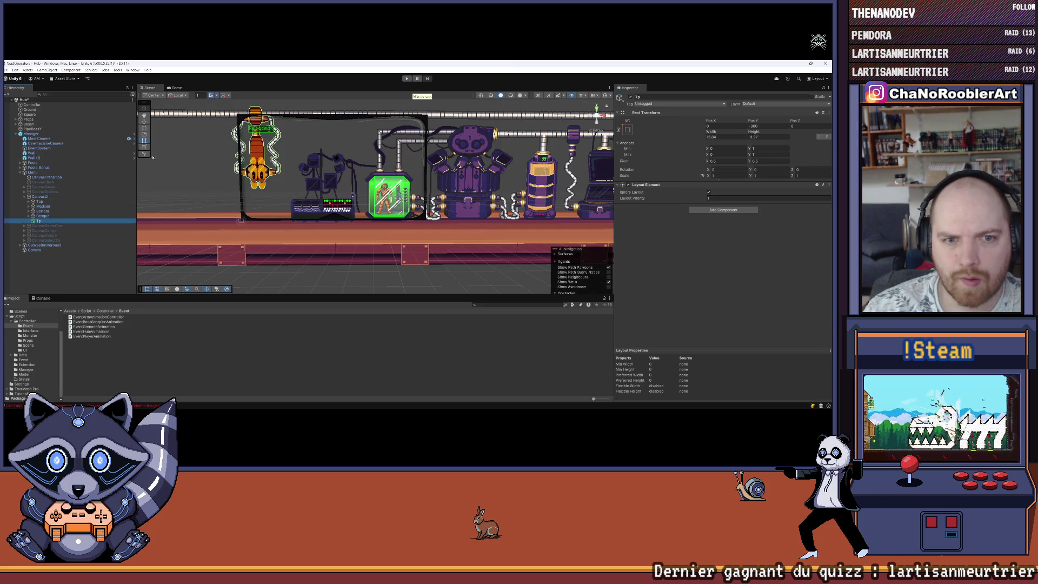
pyautogui.click(144, 122)
pyautogui.moveTo(402, 223); pyautogui.dragTo(432, 226)
pyautogui.scroll(2, 430, 226)
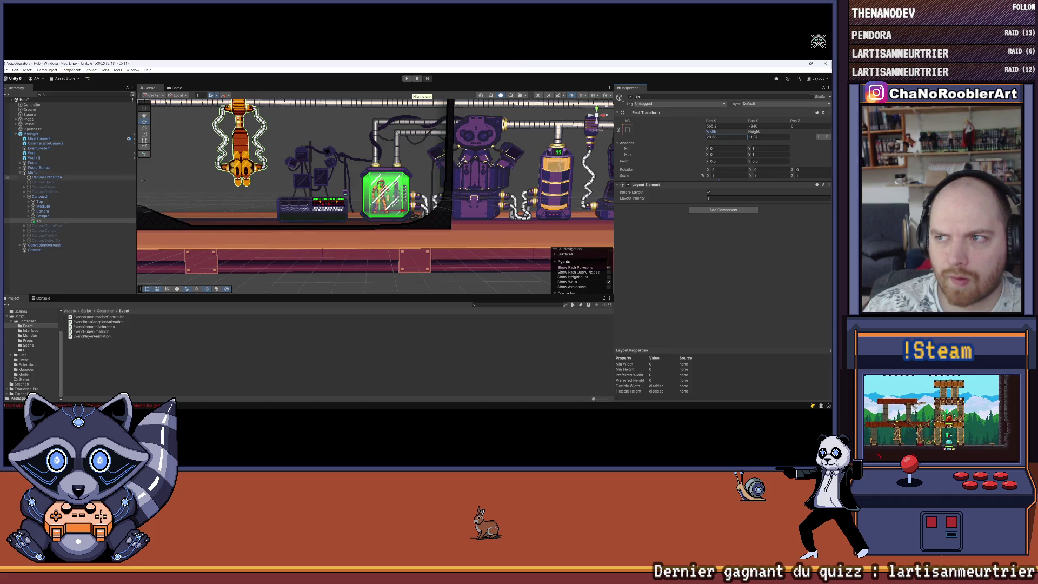
pyautogui.click(144, 140)
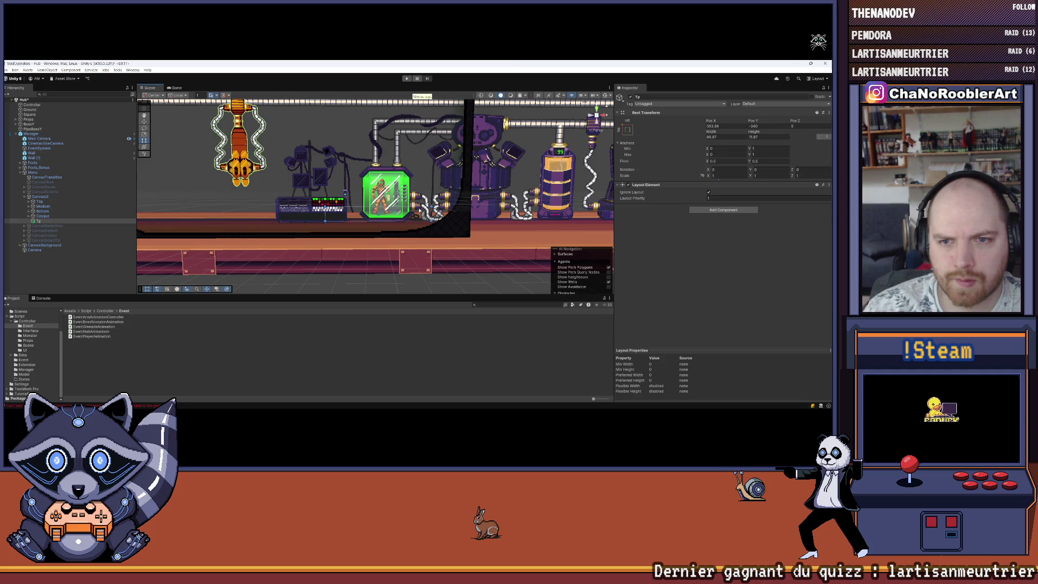
pyautogui.moveTo(441, 217); pyautogui.dragTo(444, 216)
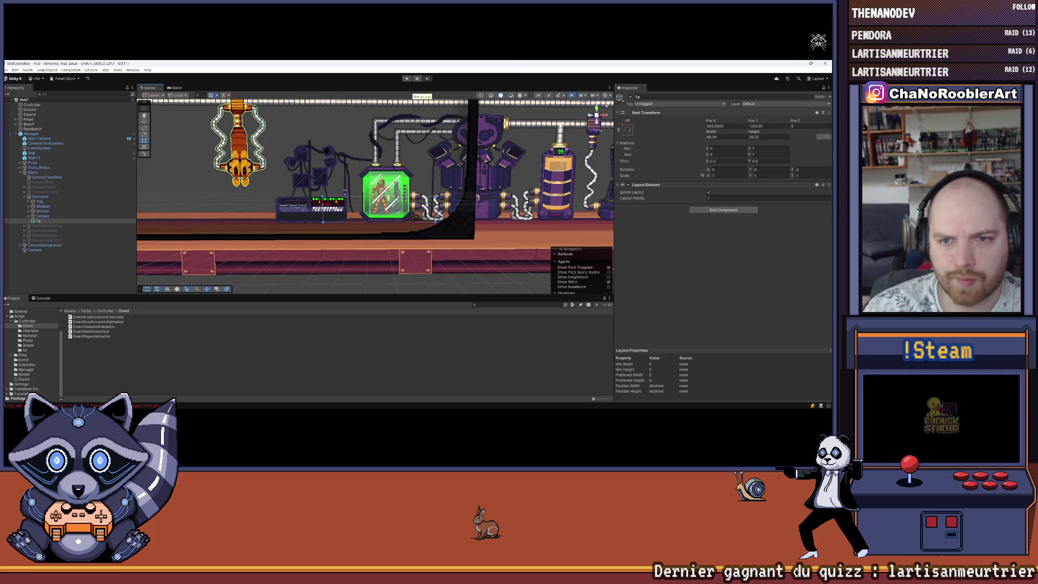
pyautogui.click(53, 260)
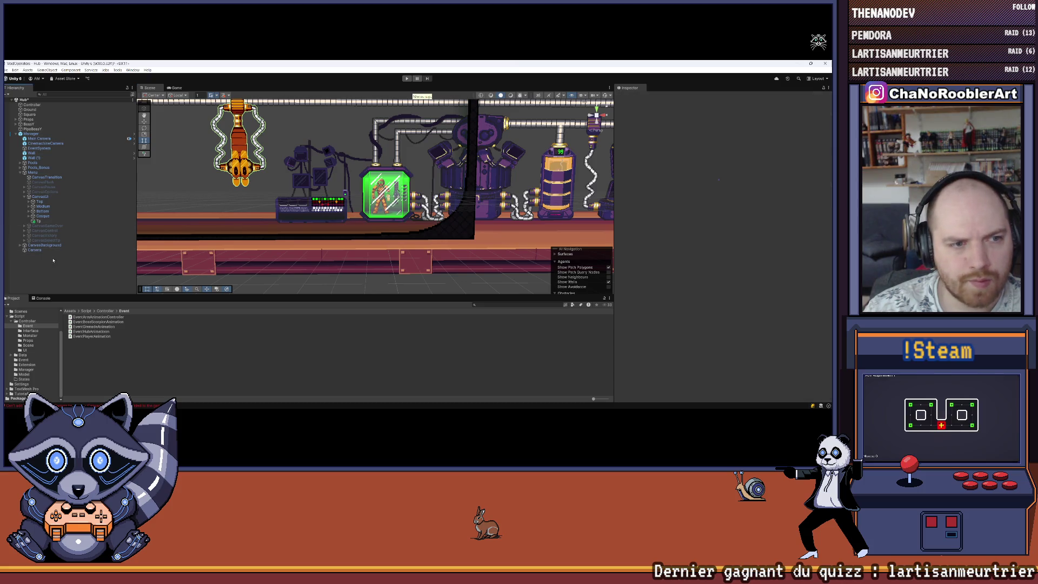
pyautogui.rightClick(42, 221)
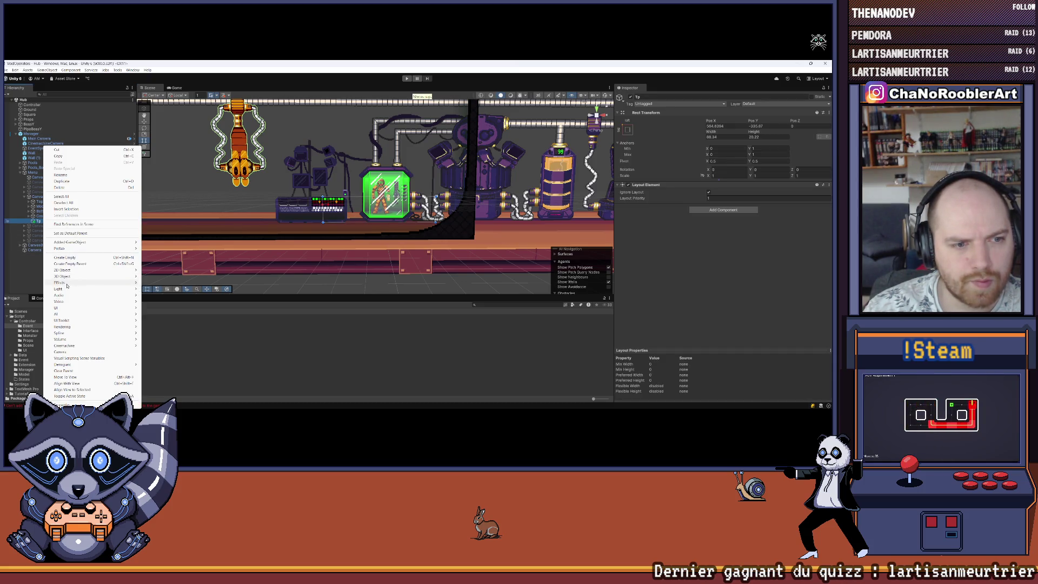
# Dismiss the open context menu, glance at the Console, and reselect Tp.
pyautogui.moveTo(61, 308)
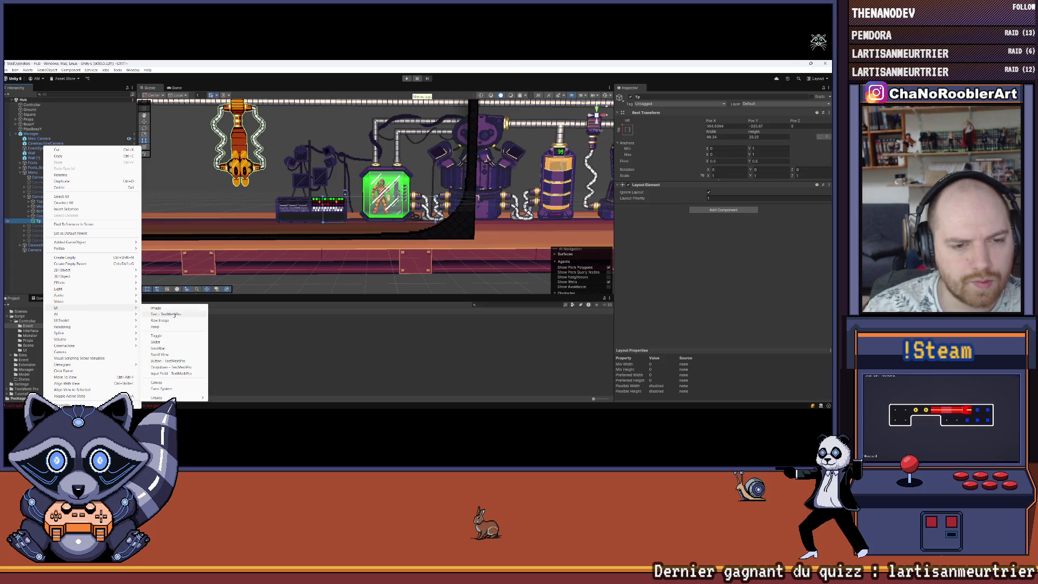
pyautogui.click(249, 337)
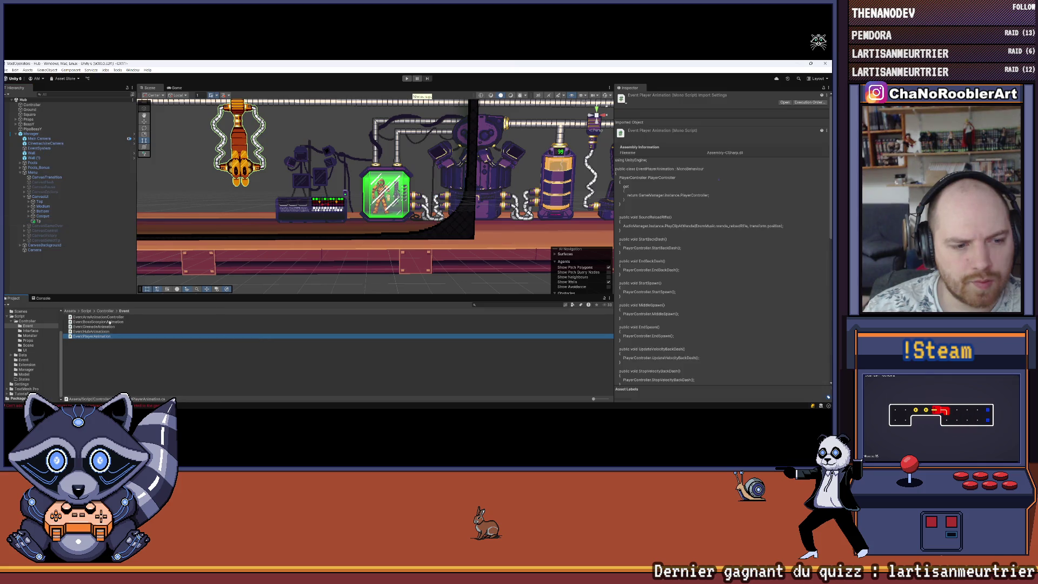
pyautogui.click(43, 298)
pyautogui.click(7, 304)
pyautogui.click(13, 298)
pyautogui.click(38, 220)
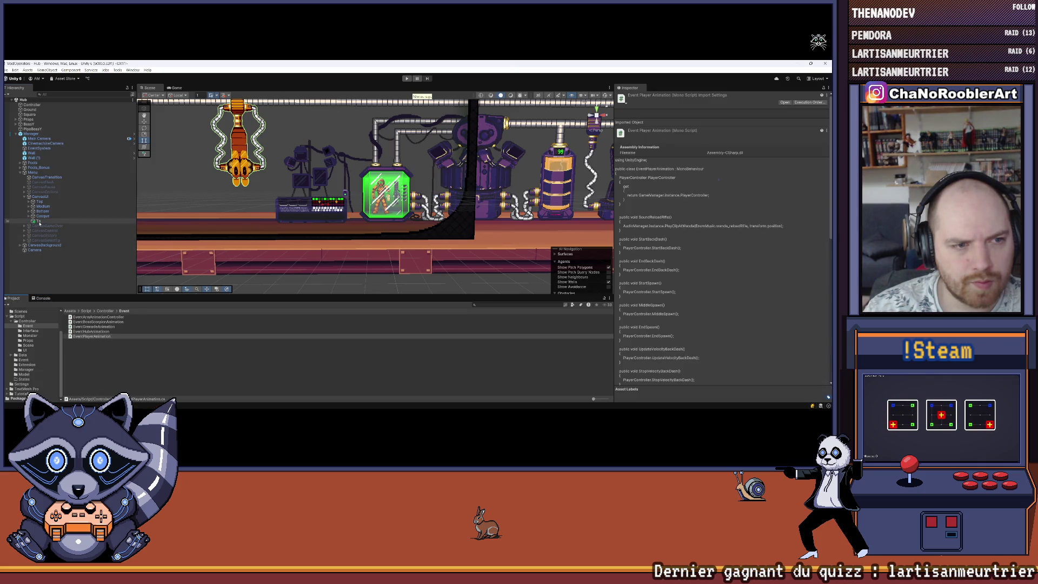
# Create a new UI Button under Tp.
pyautogui.rightClick(39, 221)
pyautogui.moveTo(78, 307)
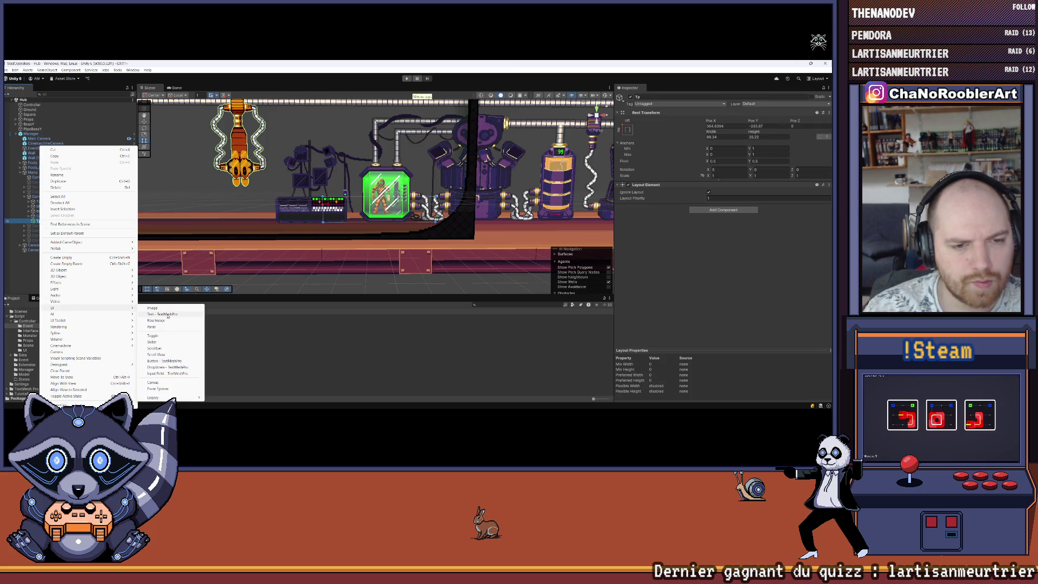
pyautogui.click(163, 360)
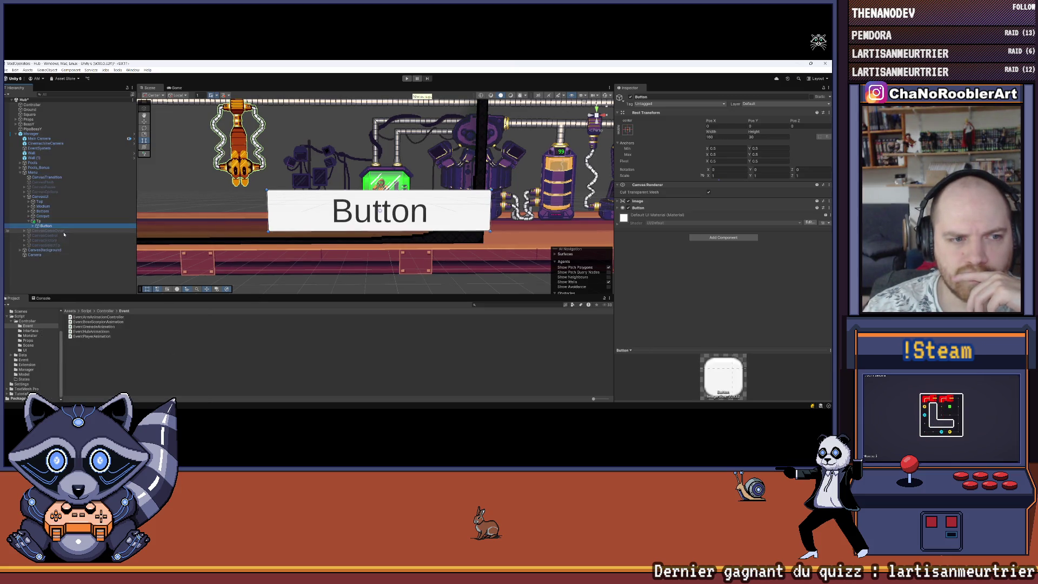
# Anchor the button stretch-stretch with Left, Top, Right and Bottom offsets all 0.
pyautogui.click(627, 130)
pyautogui.click(693, 221)
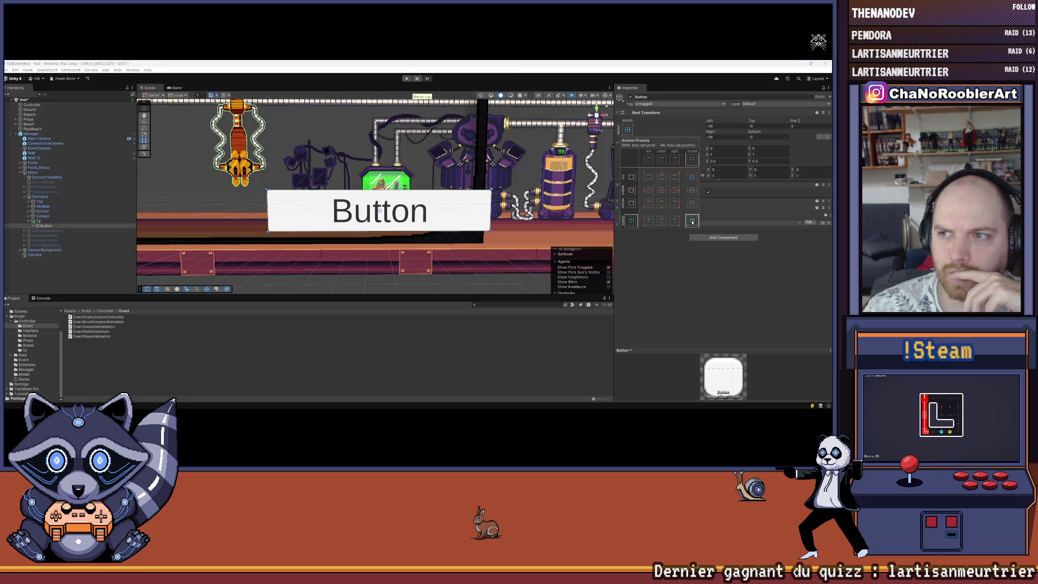
pyautogui.click(721, 126)
pyautogui.write('0')
pyautogui.press('Tab')
pyautogui.write('0')
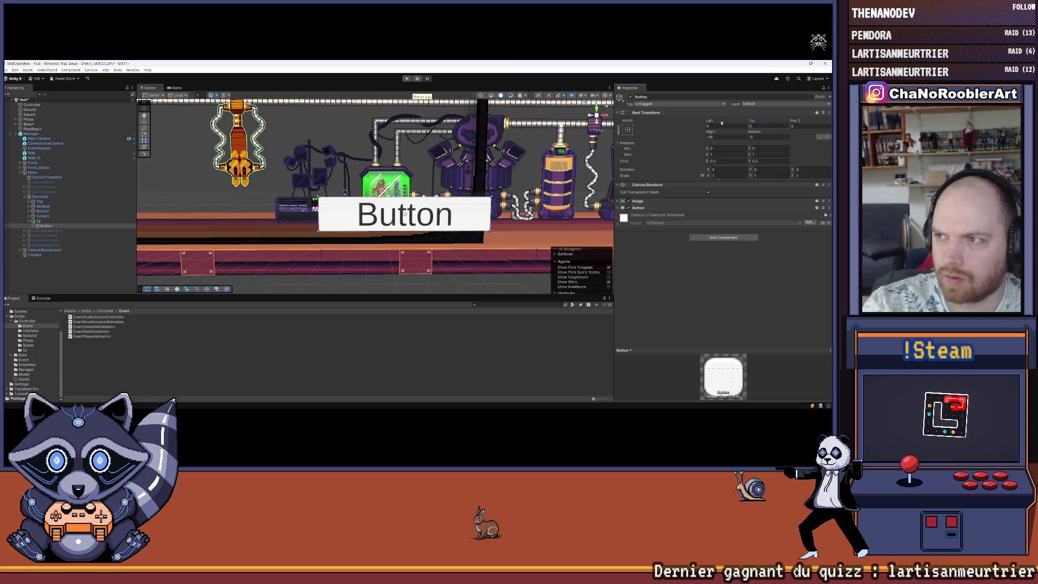
pyautogui.write('0')
pyautogui.press('Tab')
pyautogui.write('0')
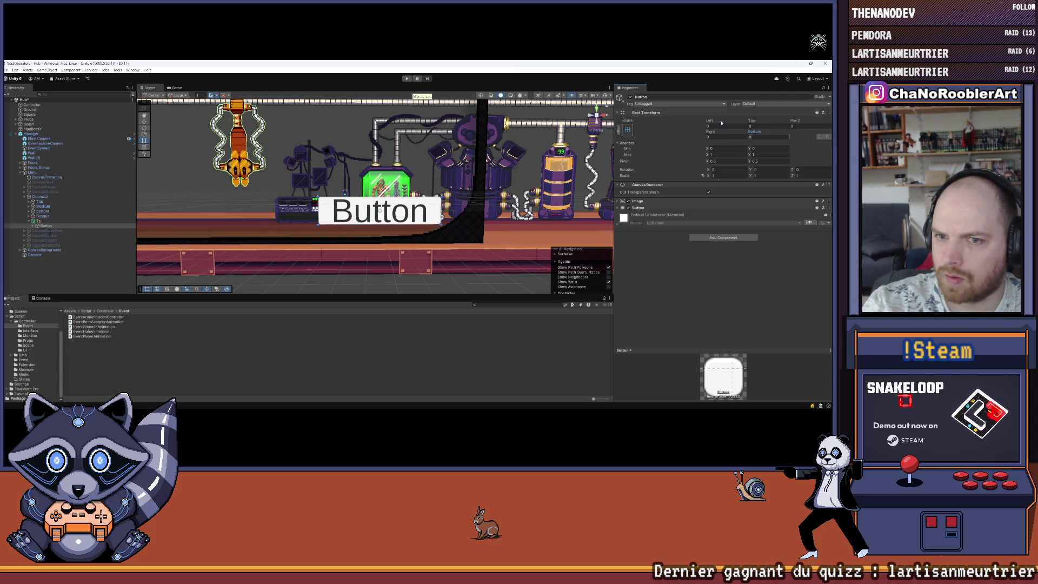
# Move Tp and its button slightly left with the Move tool.
pyautogui.click(515, 374)
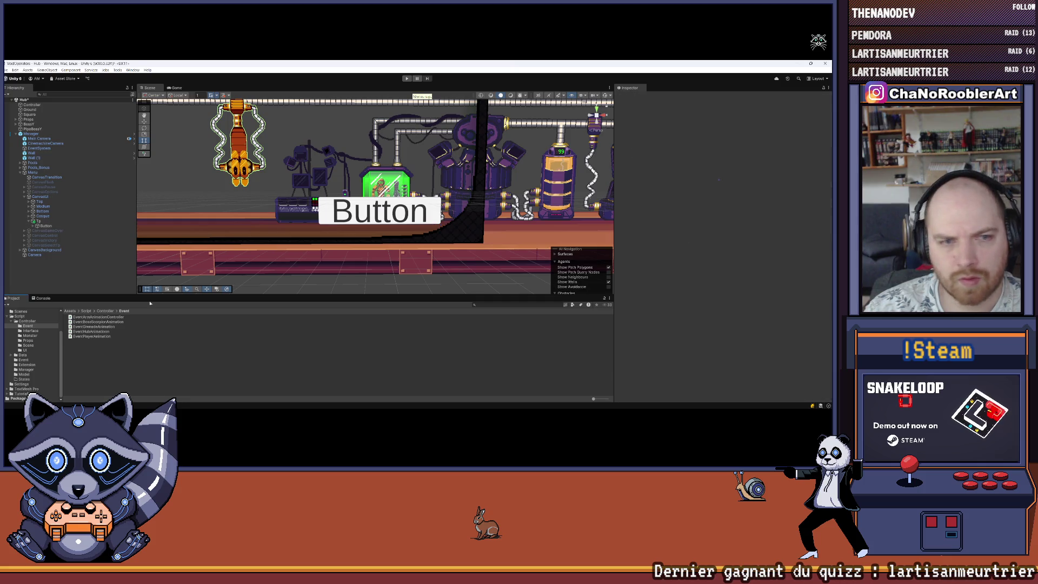
pyautogui.moveTo(372, 207); pyautogui.dragTo(342, 227)
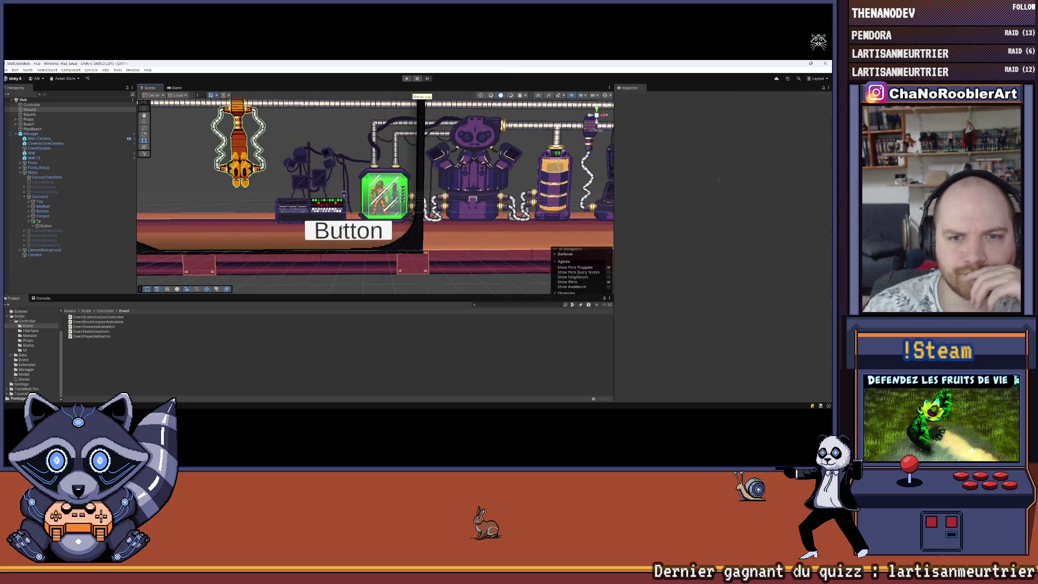
pyautogui.click(49, 221)
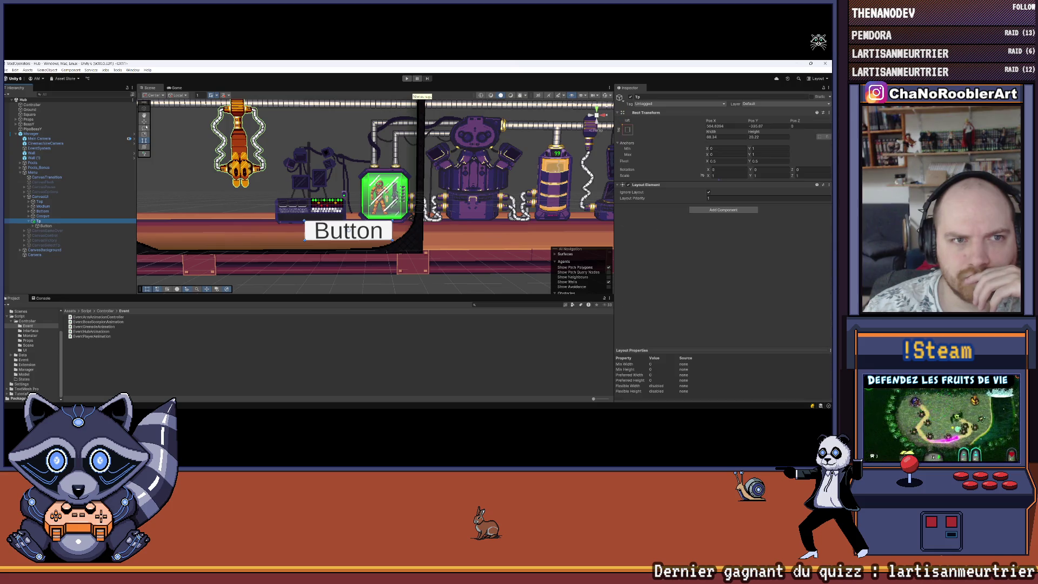
pyautogui.press('w')
pyautogui.moveTo(374, 234); pyautogui.dragTo(365, 234)
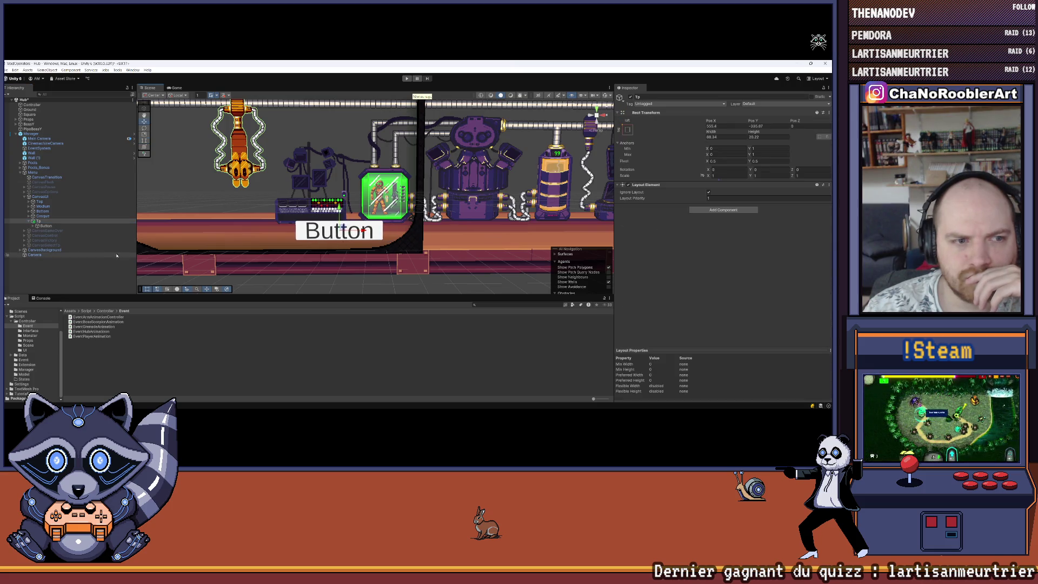
pyautogui.click(34, 254)
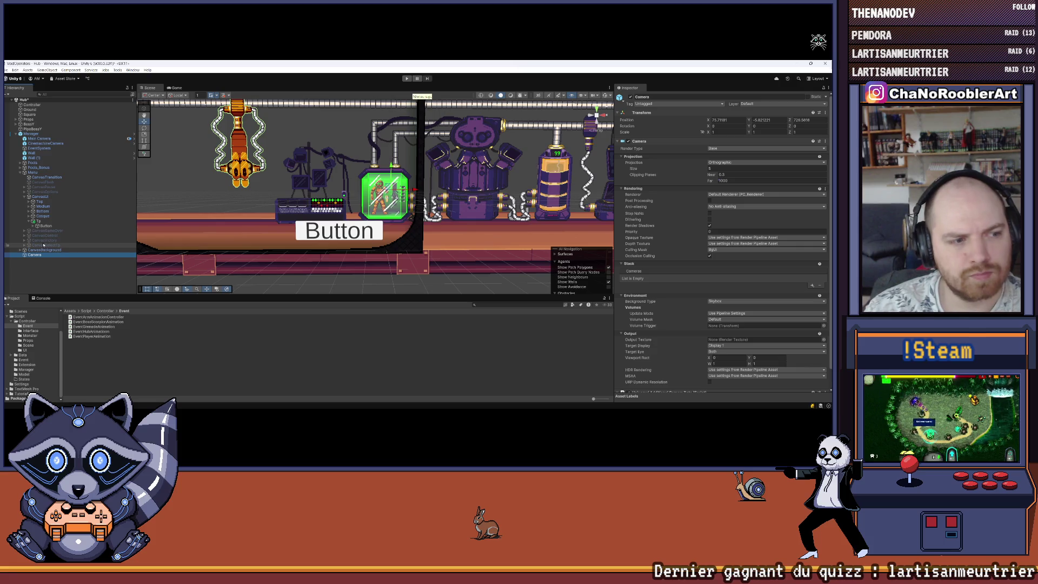
# Select Tp's new Button and expand its Image and Button components.
pyautogui.click(40, 221)
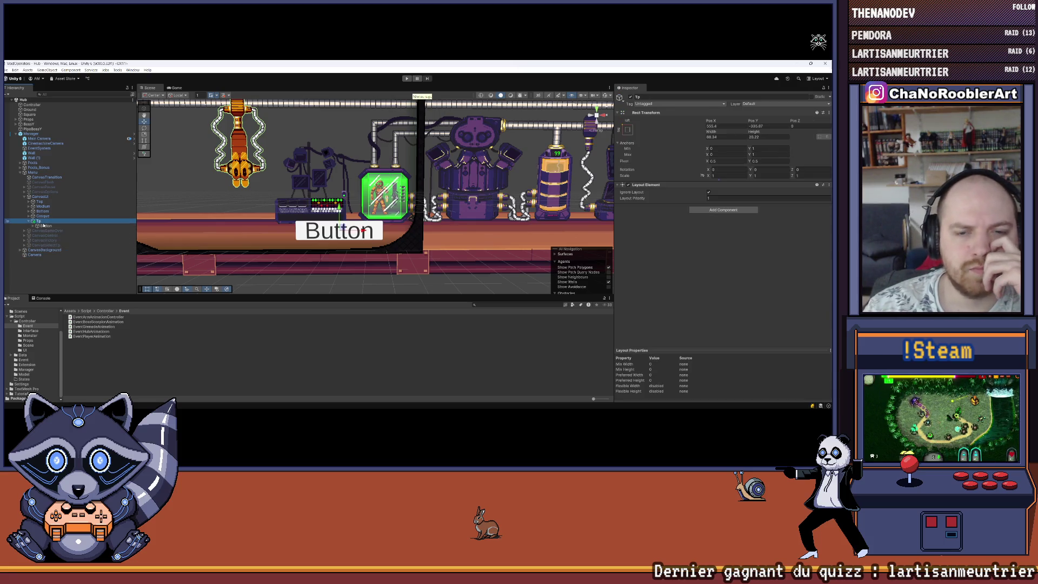
pyautogui.click(45, 227)
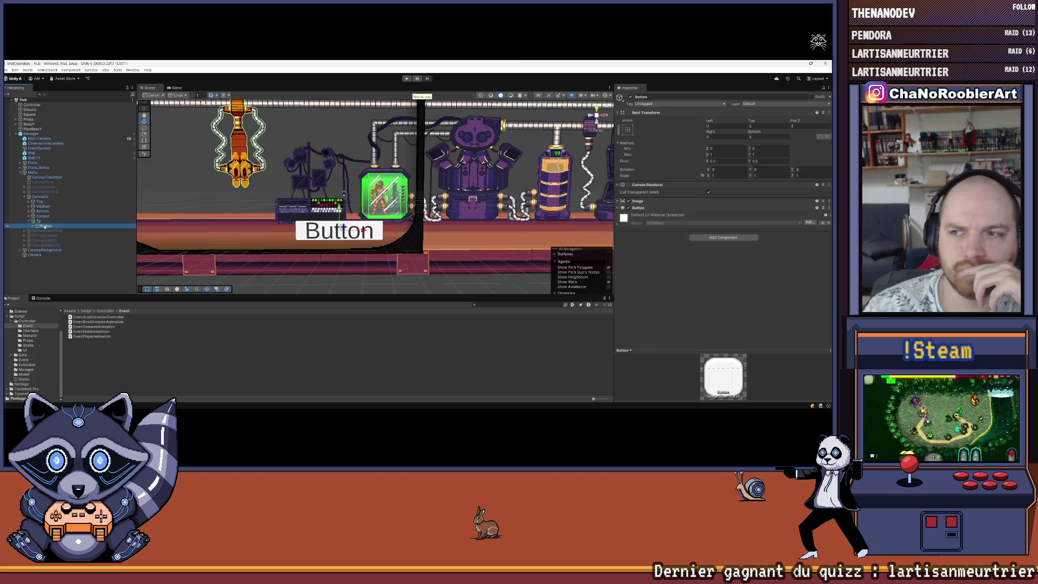
pyautogui.click(34, 226)
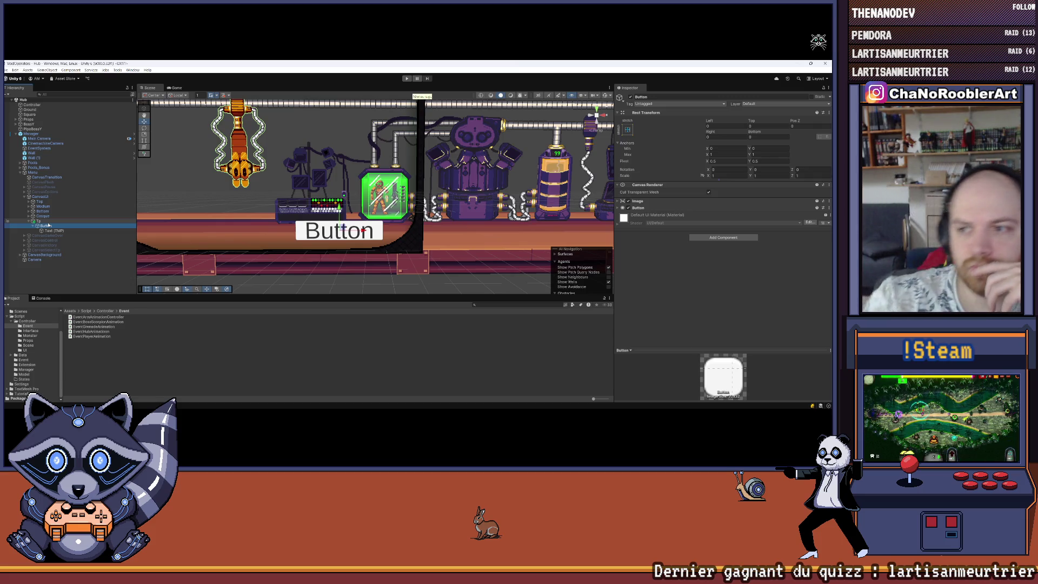
pyautogui.click(619, 201)
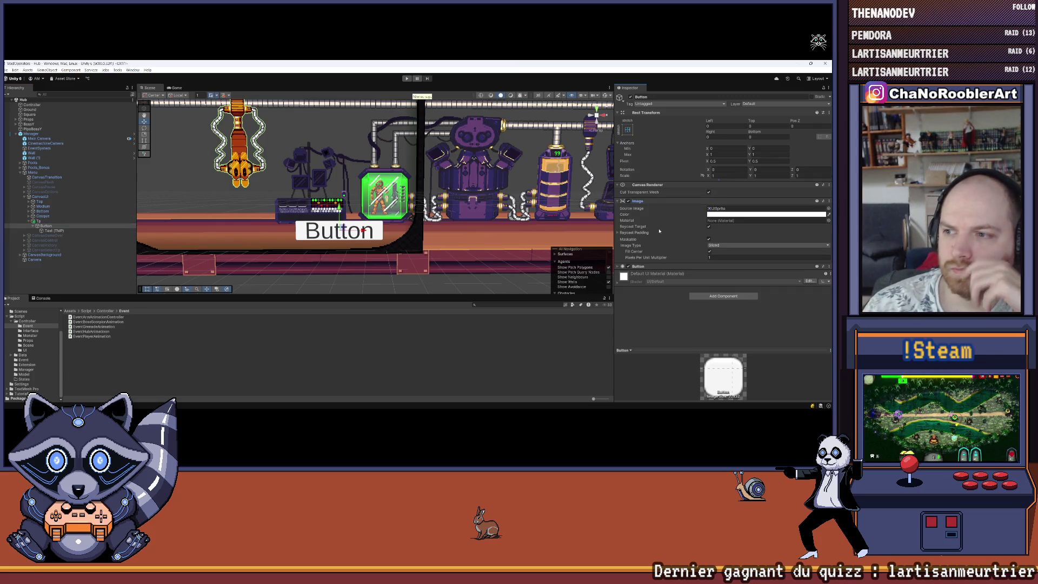
pyautogui.click(619, 266)
pyautogui.scroll(-2, 688, 249)
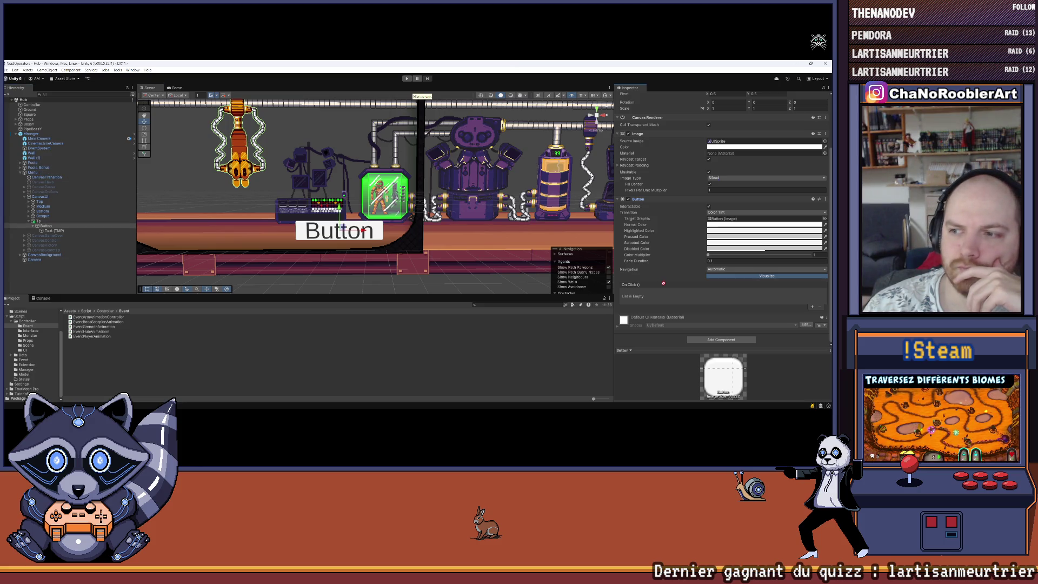
# Add an On Click entry targeting the Menu object and list its MenuManager functions.
pyautogui.click(811, 308)
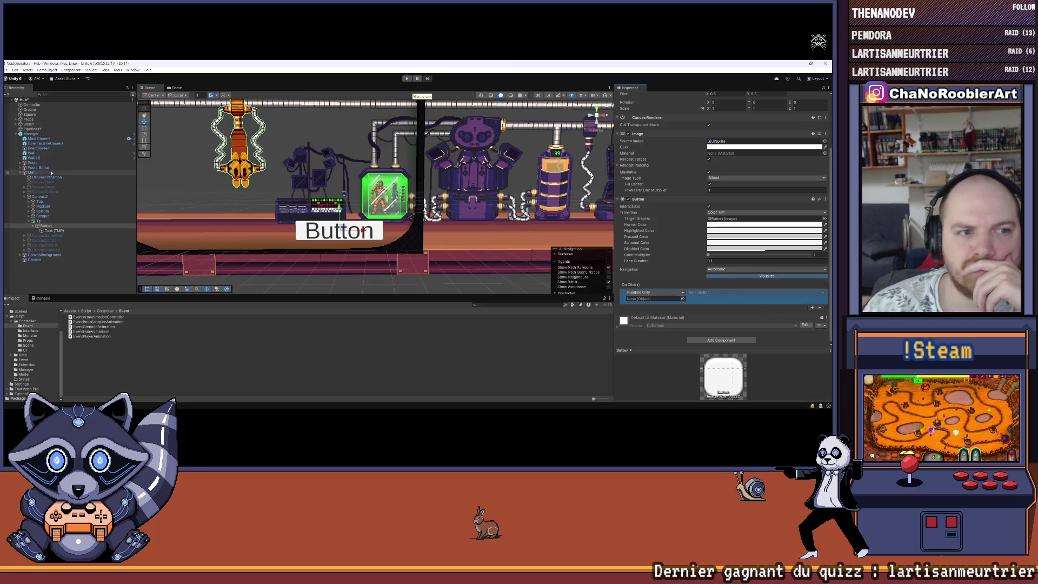
pyautogui.moveTo(29, 172)
pyautogui.mouseDown()
pyautogui.moveTo(43, 226)
pyautogui.moveTo(655, 298)
pyautogui.mouseUp()
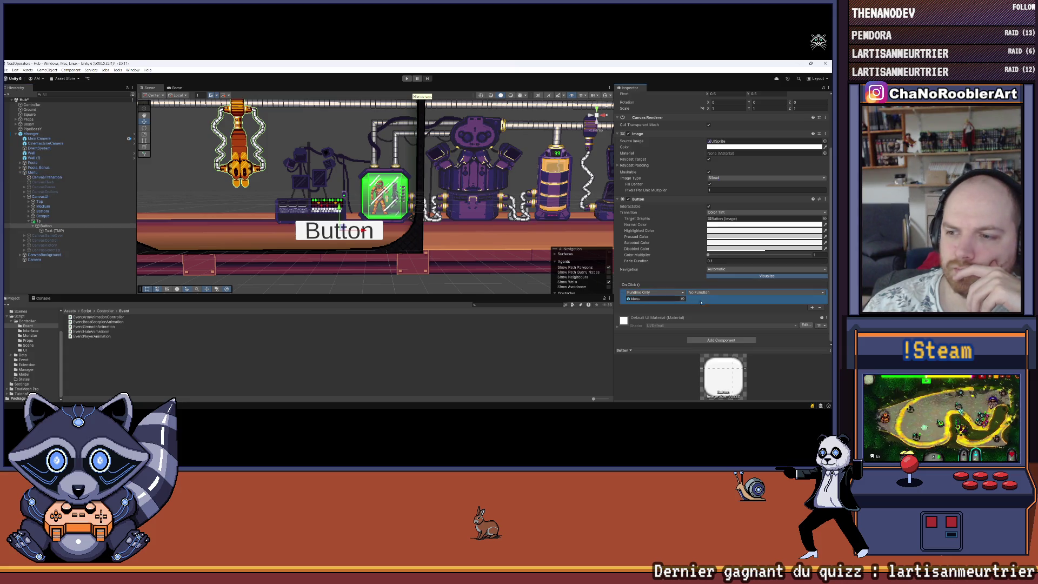
pyautogui.click(711, 293)
pyautogui.moveTo(717, 321)
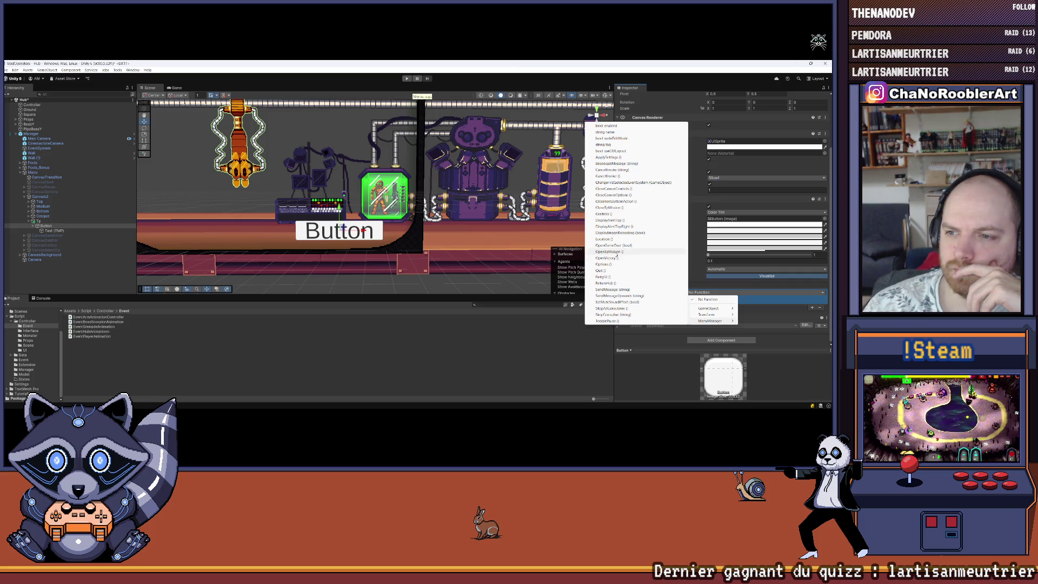
# Assign the MenuManager method to the On Click event and enlarge the Scene view.
pyautogui.click(605, 258)
pyautogui.click(352, 207)
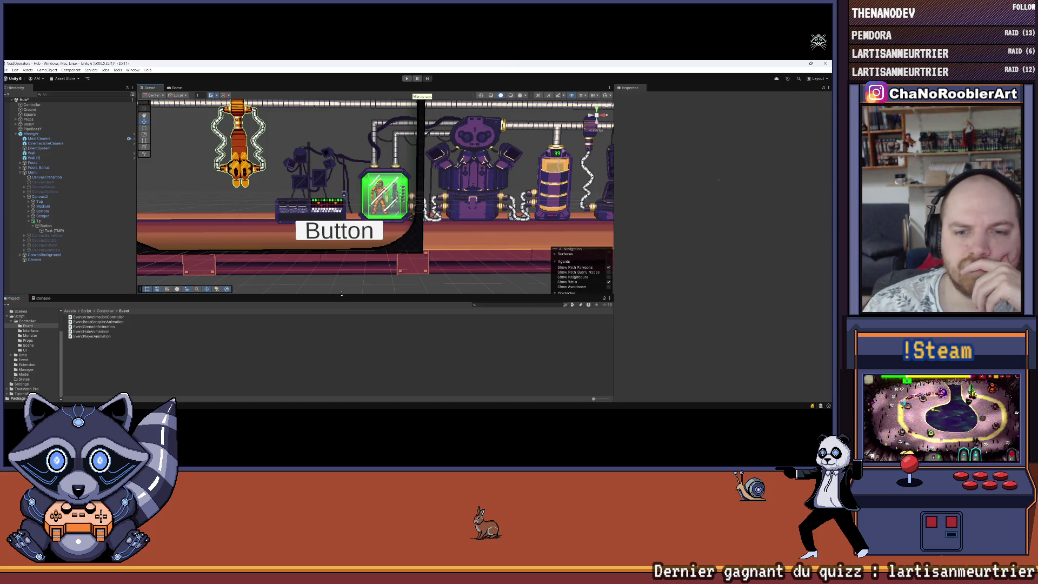
pyautogui.moveTo(341, 294); pyautogui.dragTo(341, 312)
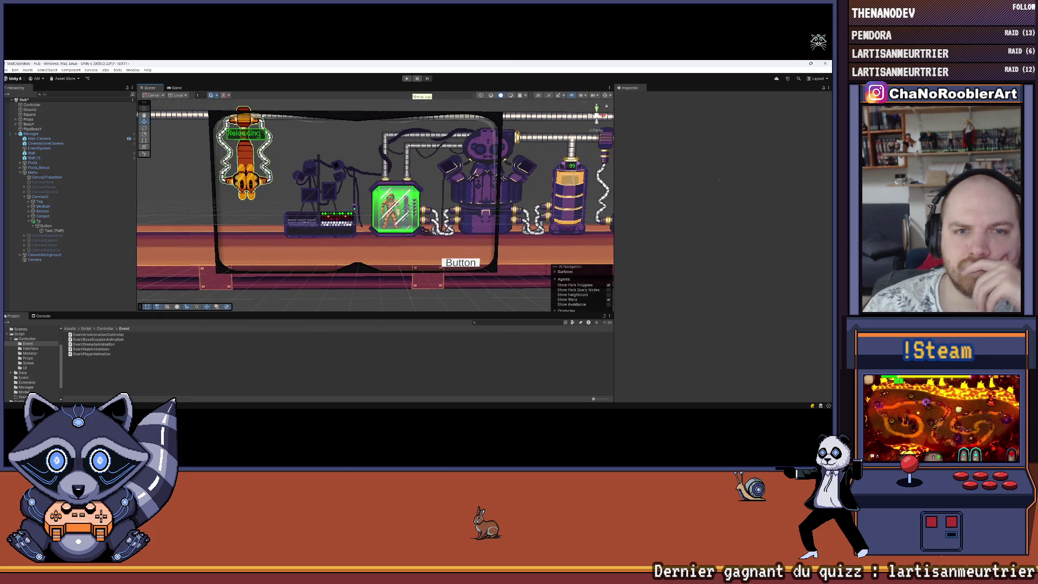
# Save the scene, collapse the canvas objects, and enter Play mode.
pyautogui.click(6, 70)
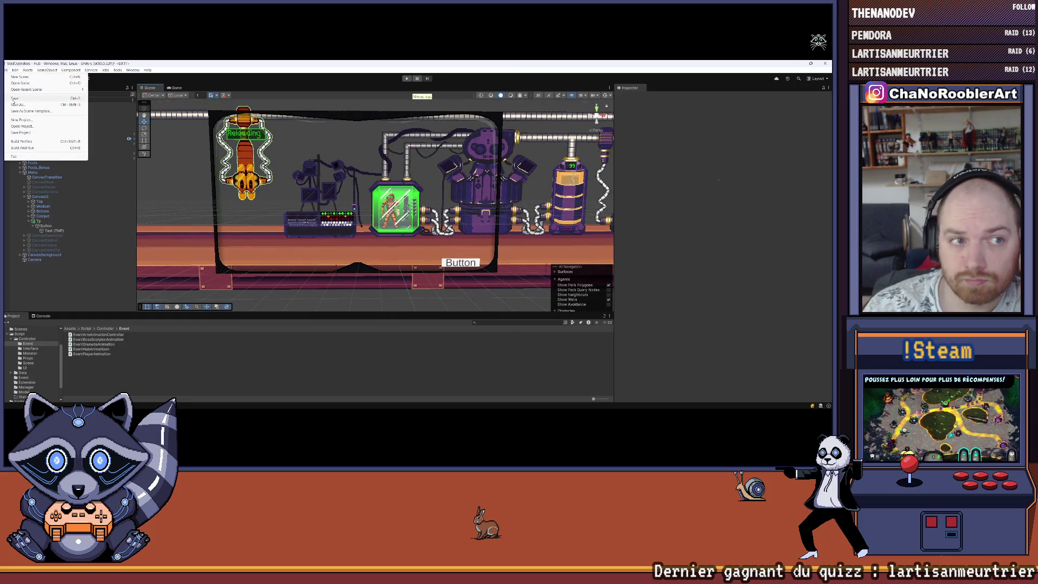
pyautogui.click(14, 99)
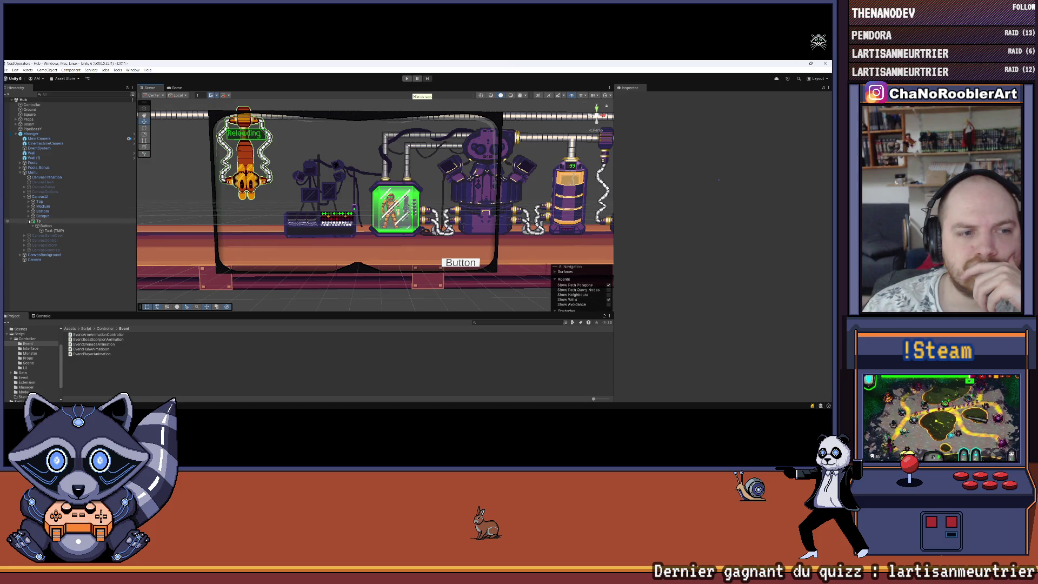
pyautogui.click(25, 197)
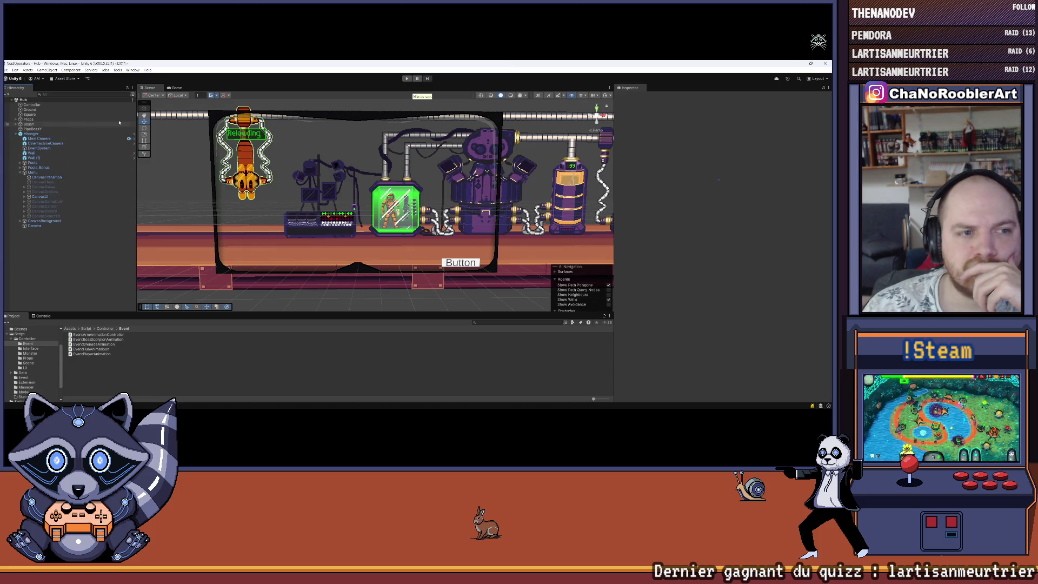
pyautogui.click(407, 78)
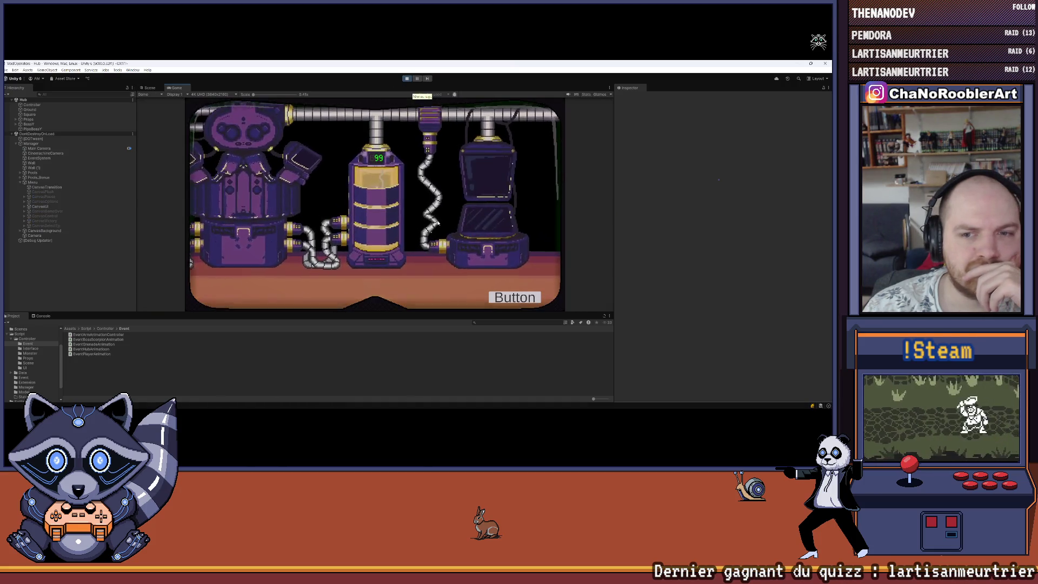
# Walk the player left to the mission menu, briefly flipping to Visual Studio and back.
pyautogui.press('Left')
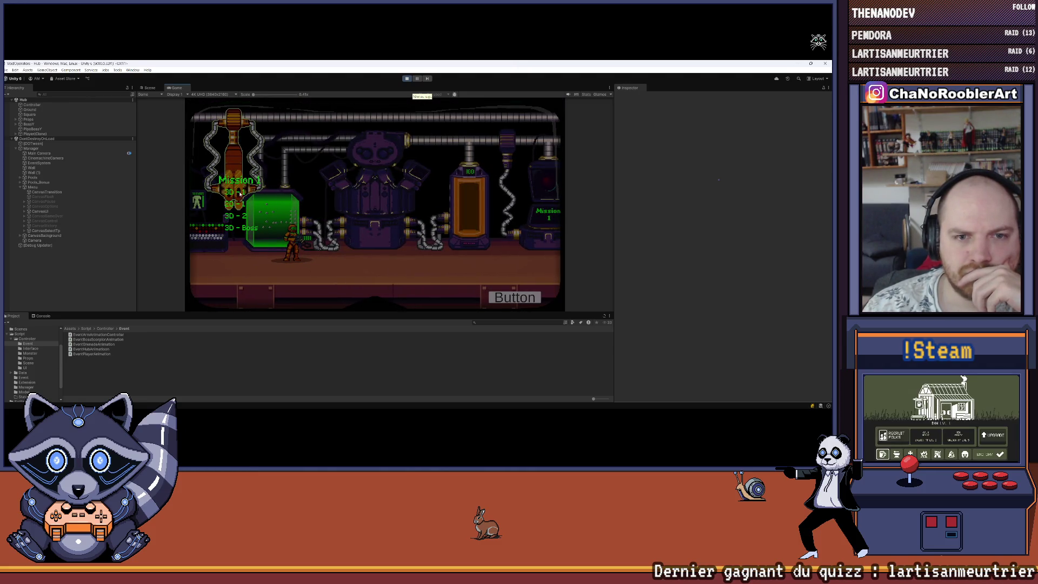
pyautogui.moveTo(227, 408)
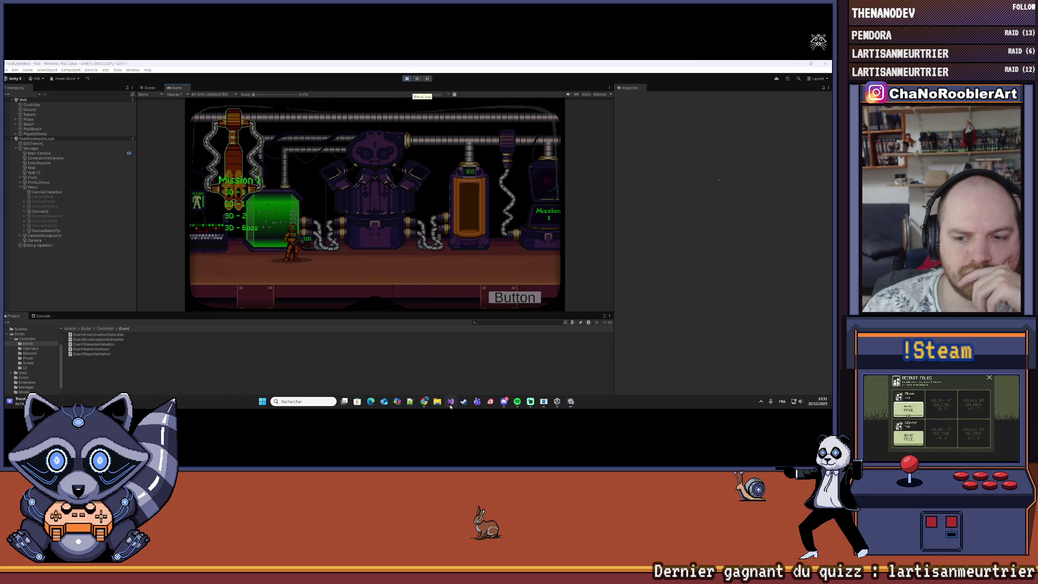
pyautogui.click(450, 406)
pyautogui.click(450, 406)
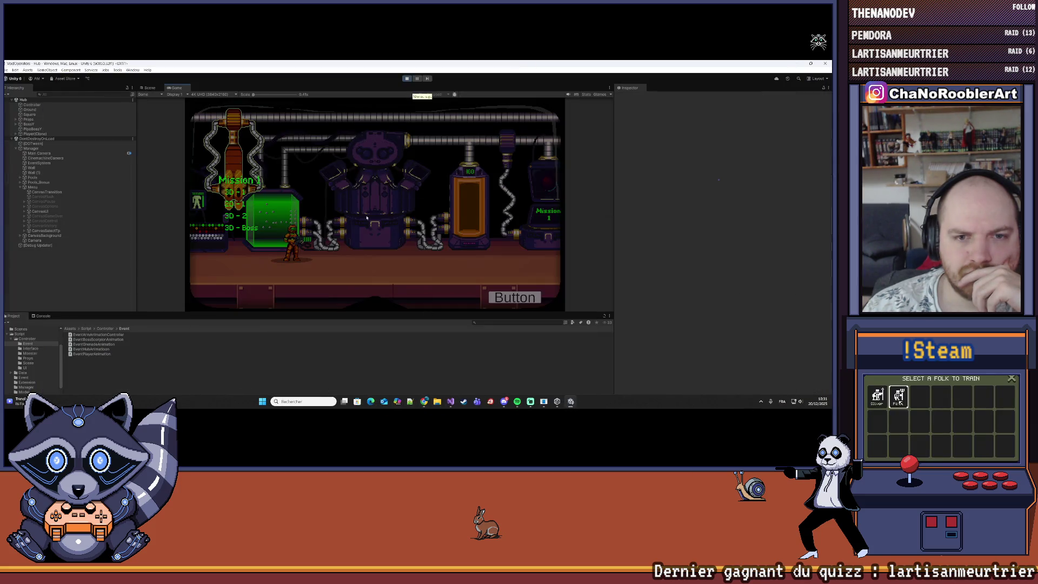
# Inspect CanvasSelectTp's Panel, Btns, Left, Label and first mission Button in the Hierarchy.
pyautogui.click(24, 231)
pyautogui.click(52, 250)
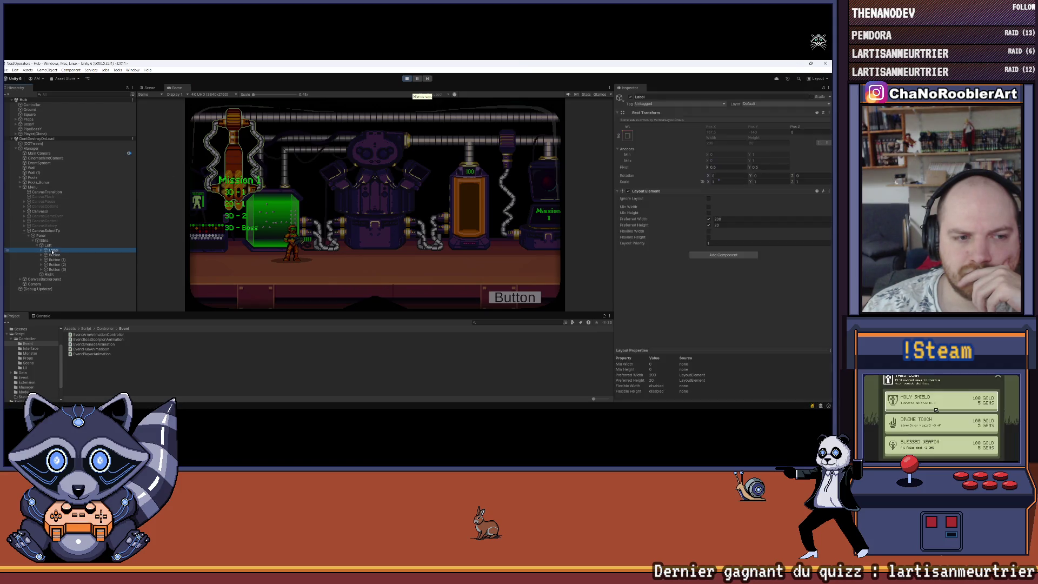
pyautogui.click(41, 251)
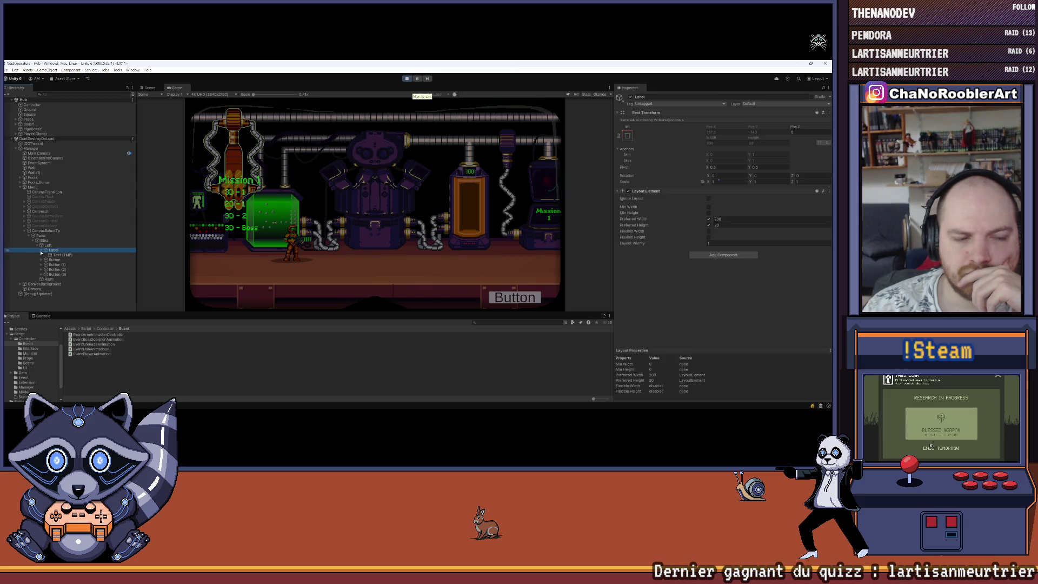
pyautogui.click(55, 255)
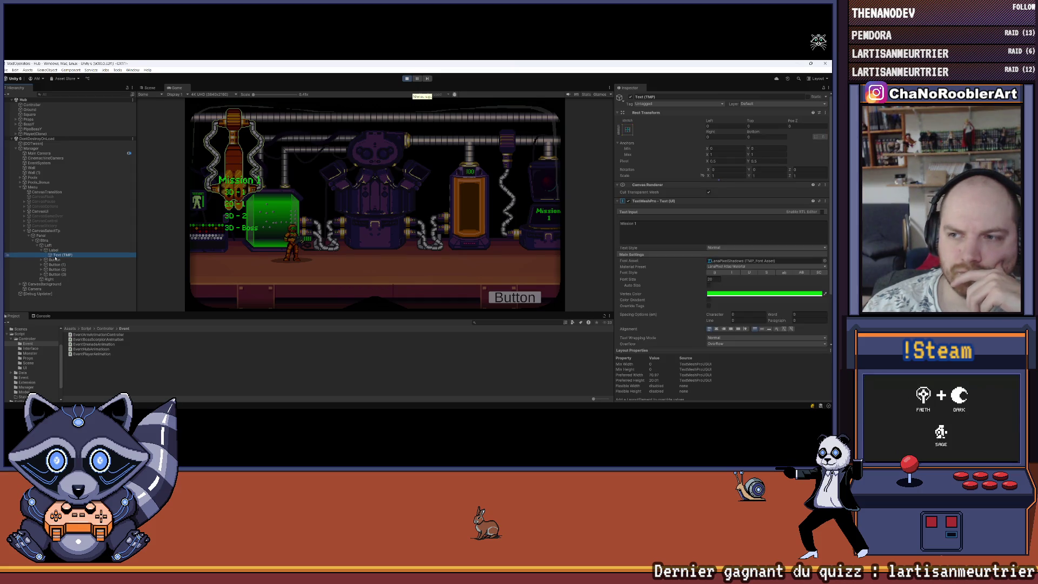
pyautogui.click(48, 245)
pyautogui.click(47, 241)
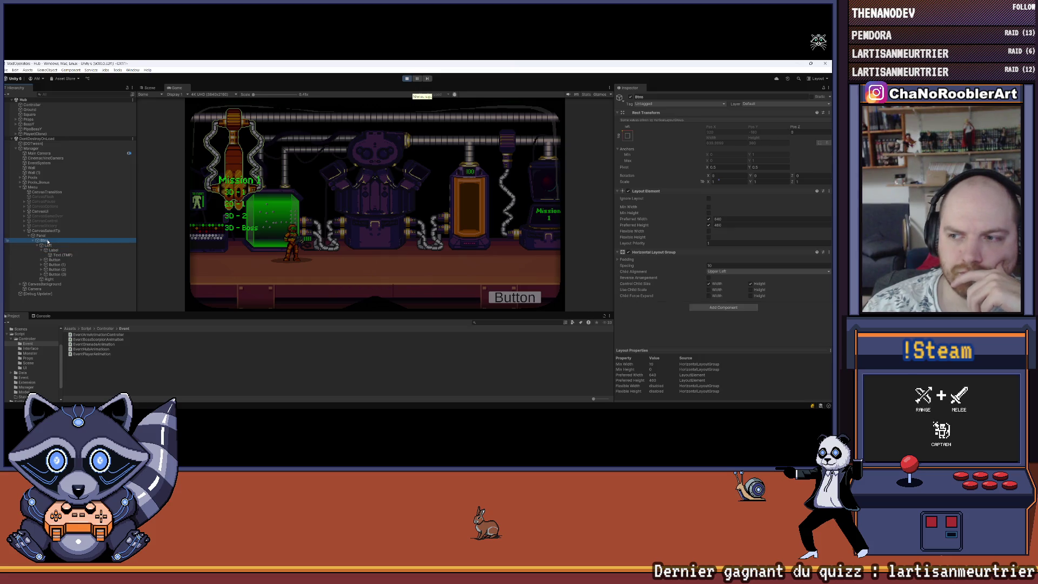
pyautogui.click(54, 259)
pyautogui.scroll(-5, 726, 268)
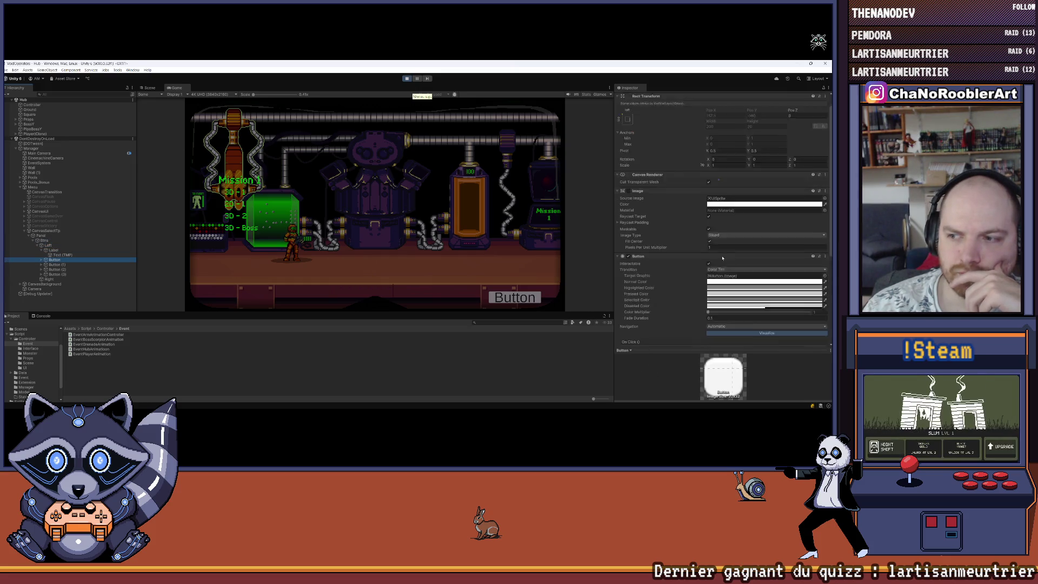
pyautogui.scroll(2, 681, 194)
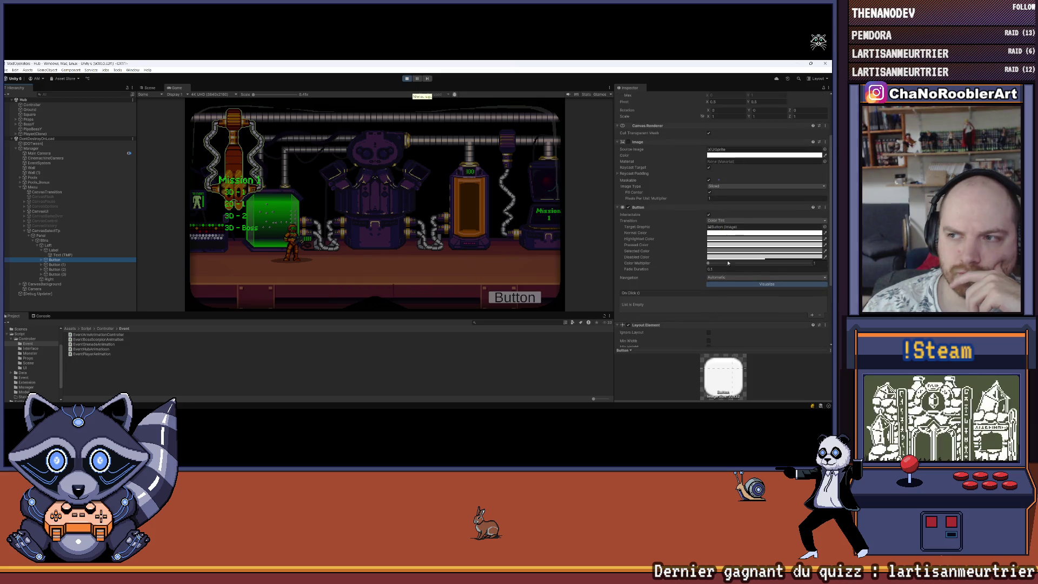
pyautogui.scroll(-5, 688, 255)
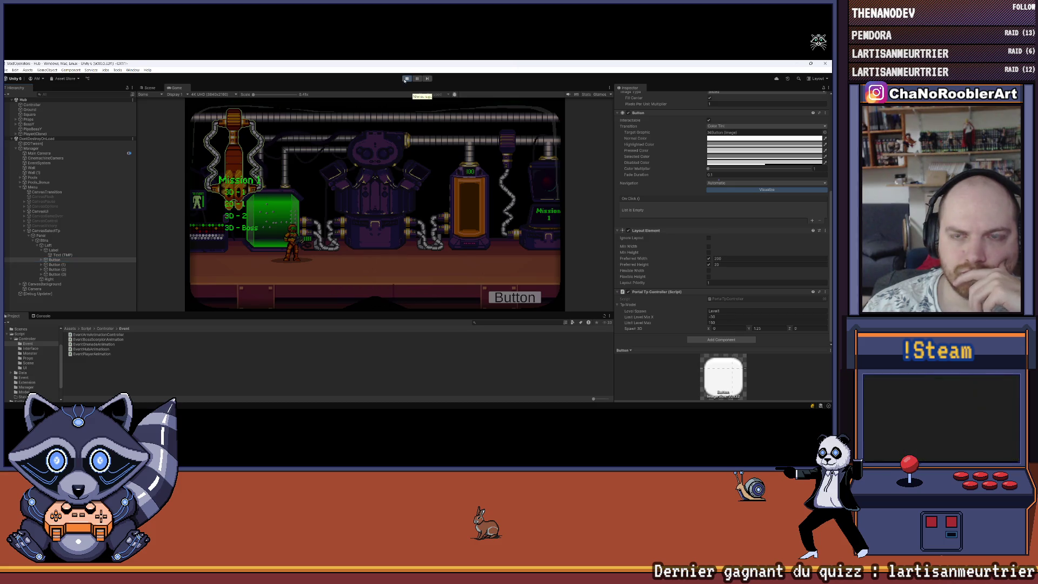
# Stop Play mode, dismiss the changes prompt, and switch to Visual Studio.
pyautogui.hotkey('ctrl', 'p')
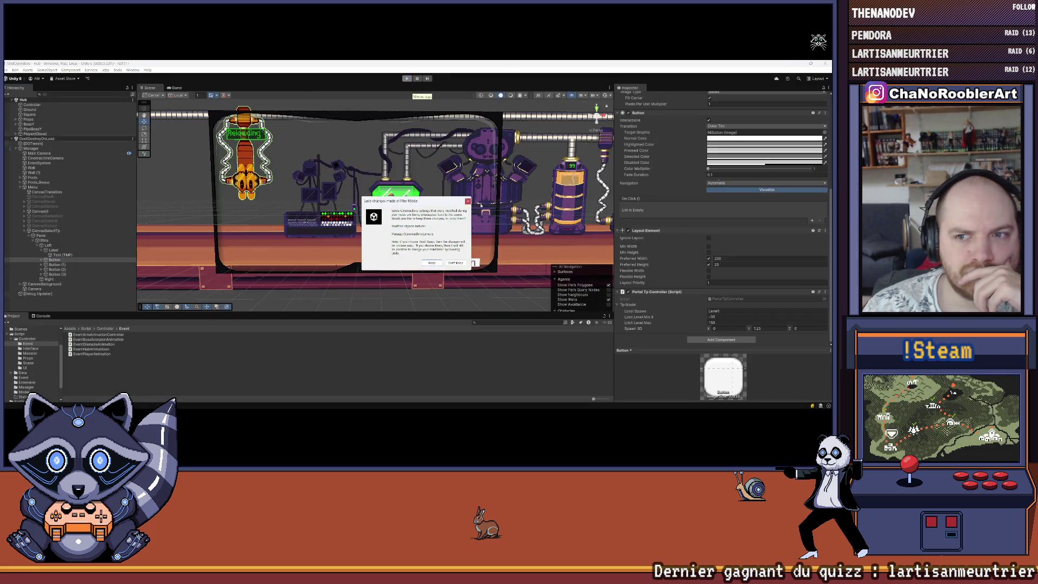
pyautogui.click(468, 201)
pyautogui.click(7, 70)
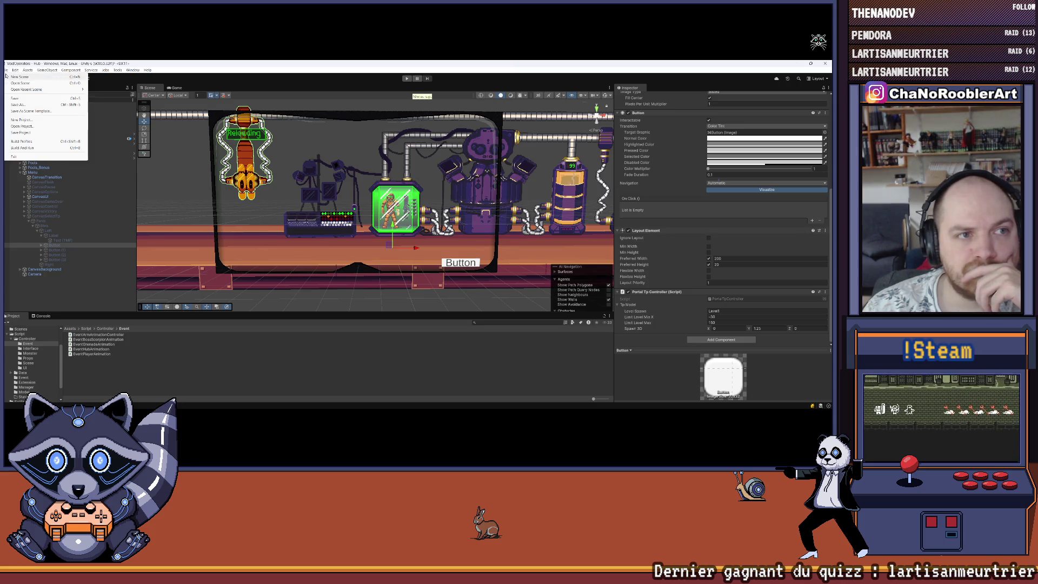
pyautogui.press('Escape')
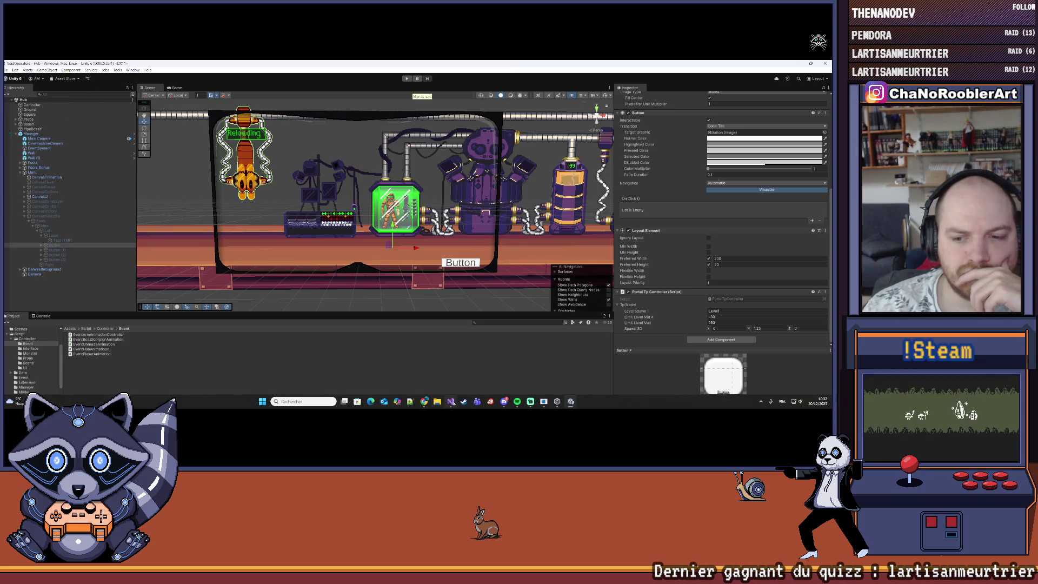
pyautogui.click(451, 401)
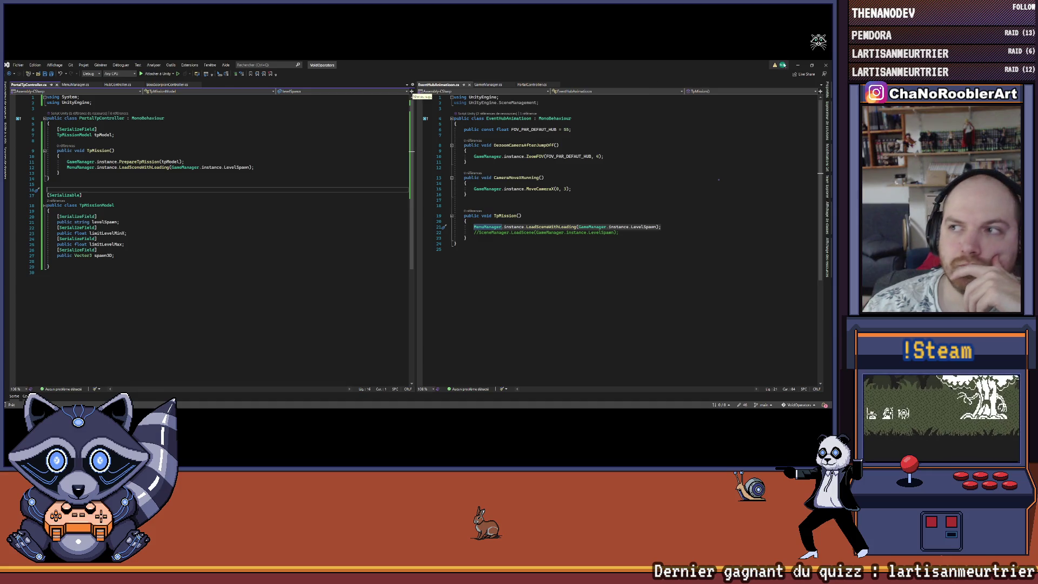
# Return to Unity with Alt+Tab and start Play mode with Ctrl+P.
pyautogui.hotkey('alt', 'Tab')
pyautogui.hotkey('ctrl', 'p')
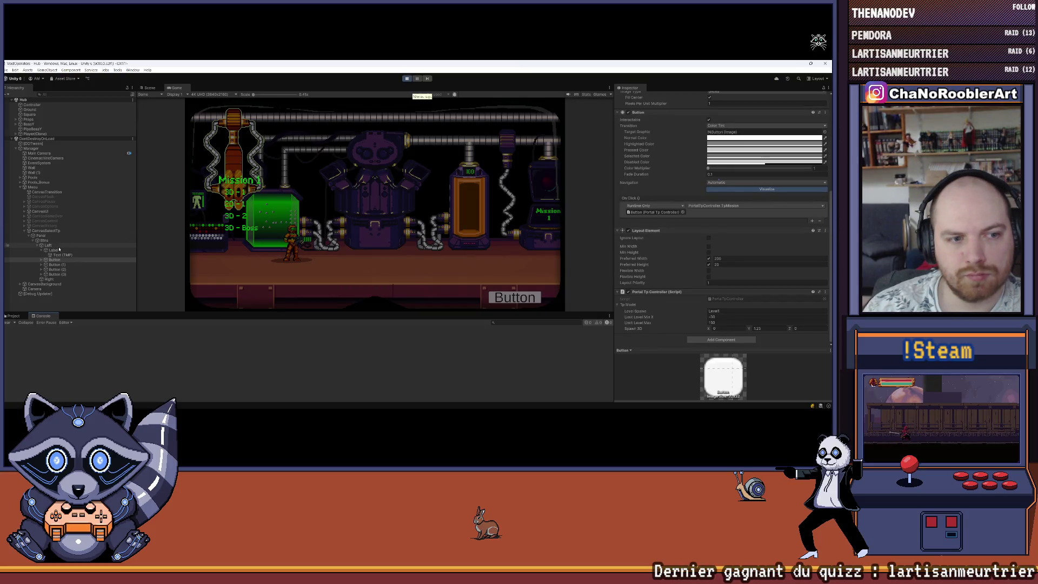
# Enable the first mission Button's Image so a white background shows behind '3D - 1'.
pyautogui.click(50, 235)
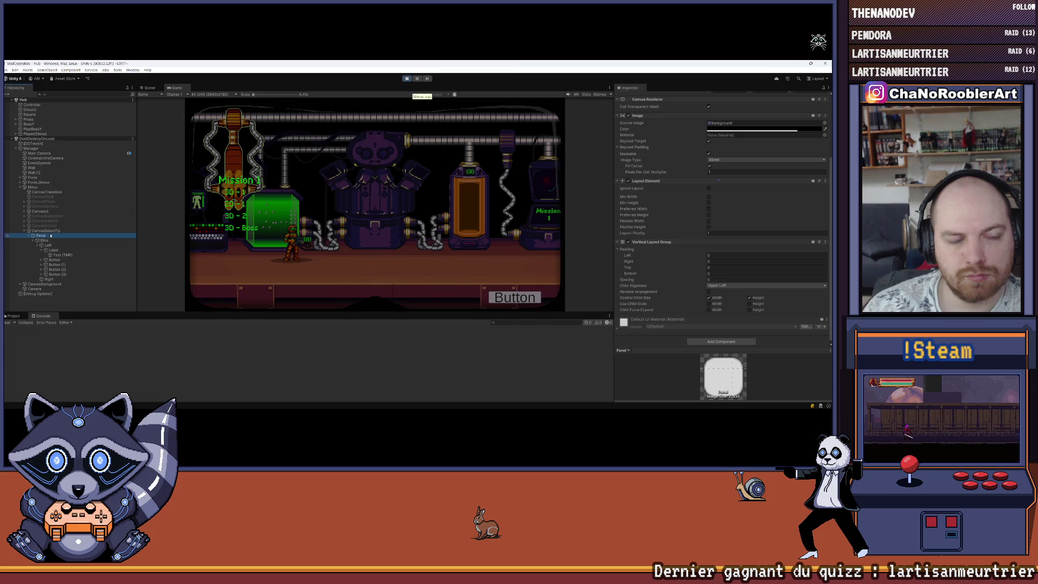
pyautogui.press('Down')
pyautogui.press('Down')
pyautogui.press('Down')
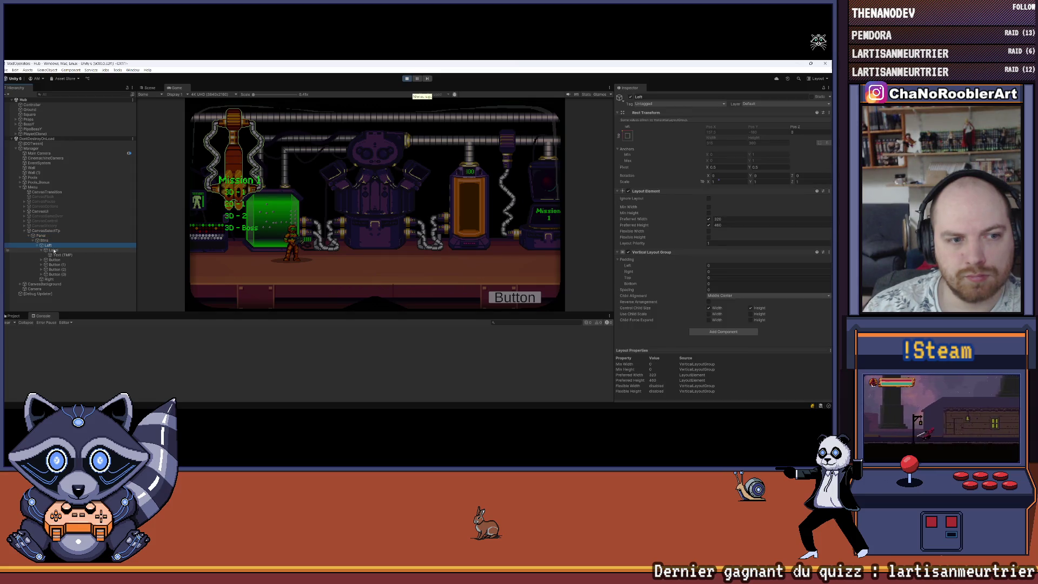
pyautogui.click(54, 260)
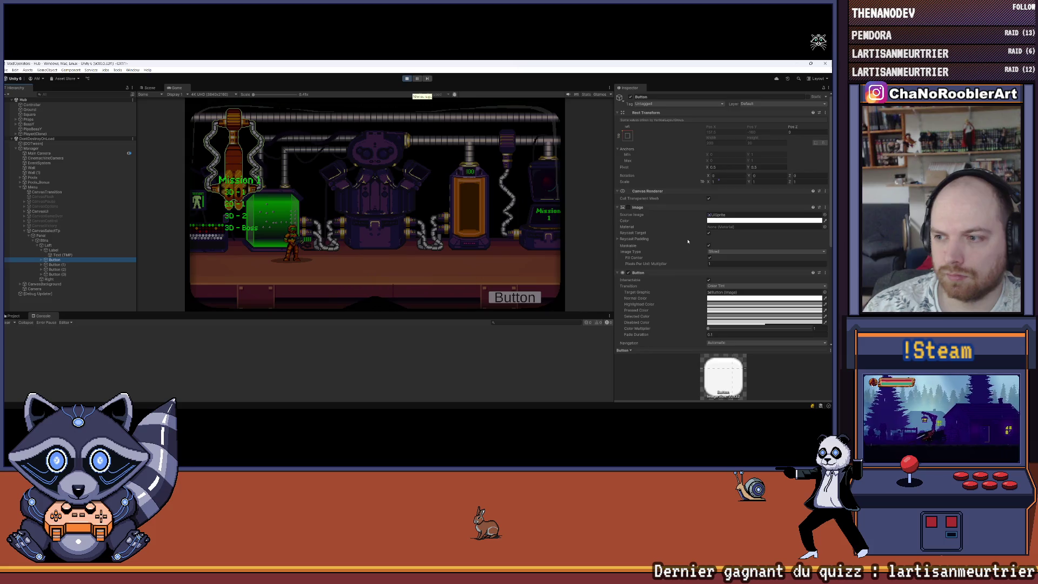
pyautogui.scroll(-5, 685, 241)
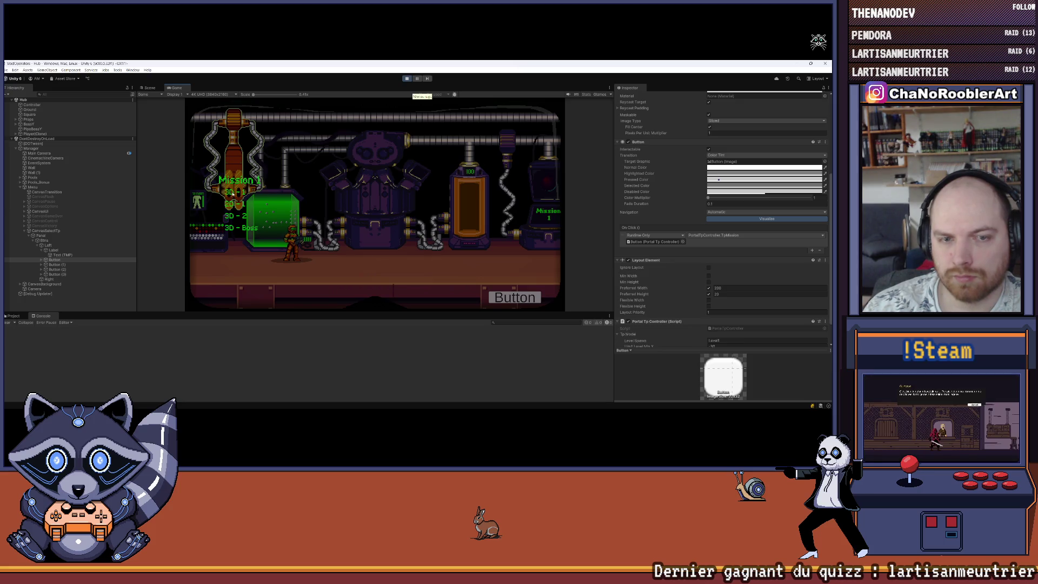
pyautogui.scroll(5, 767, 284)
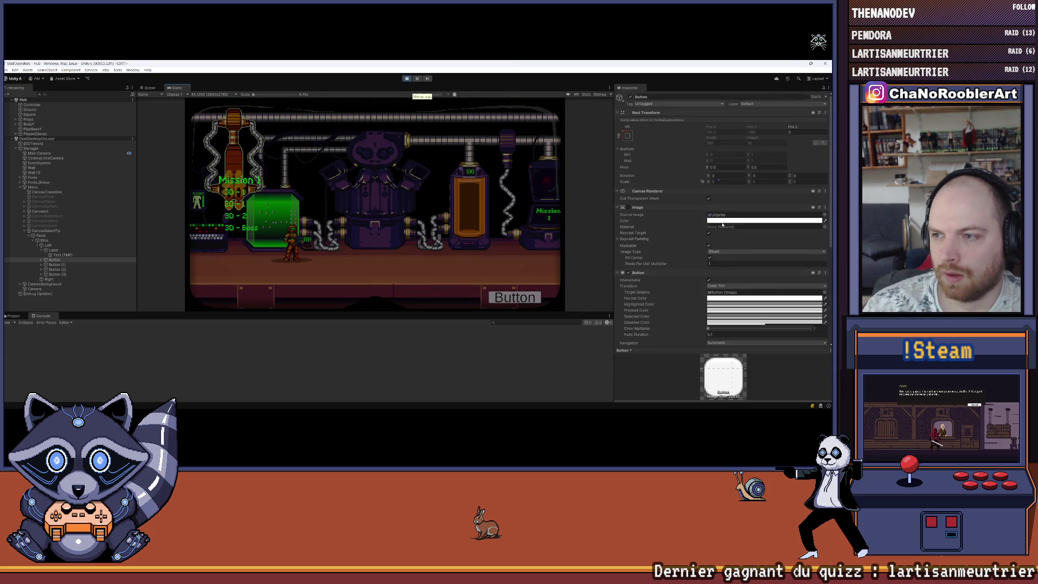
pyautogui.click(627, 207)
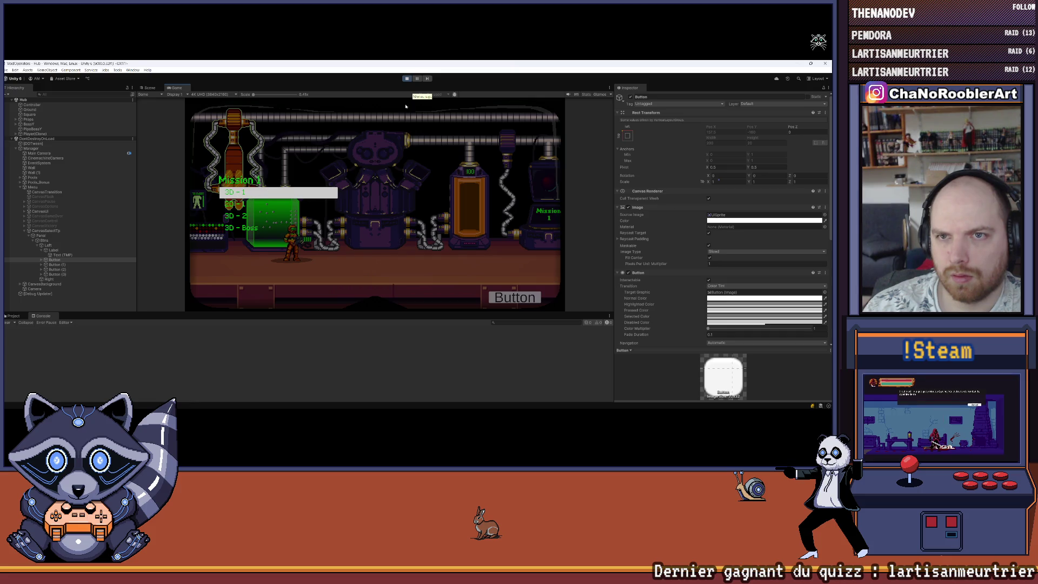
# Stop Play mode, switching between the Project and Console panels.
pyautogui.click(14, 316)
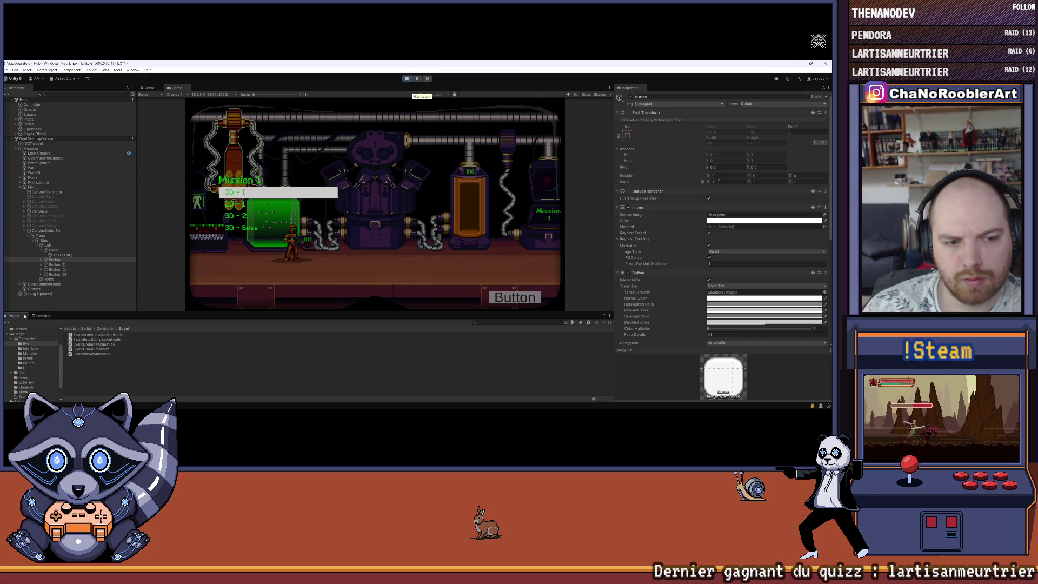
pyautogui.click(42, 316)
pyautogui.click(406, 78)
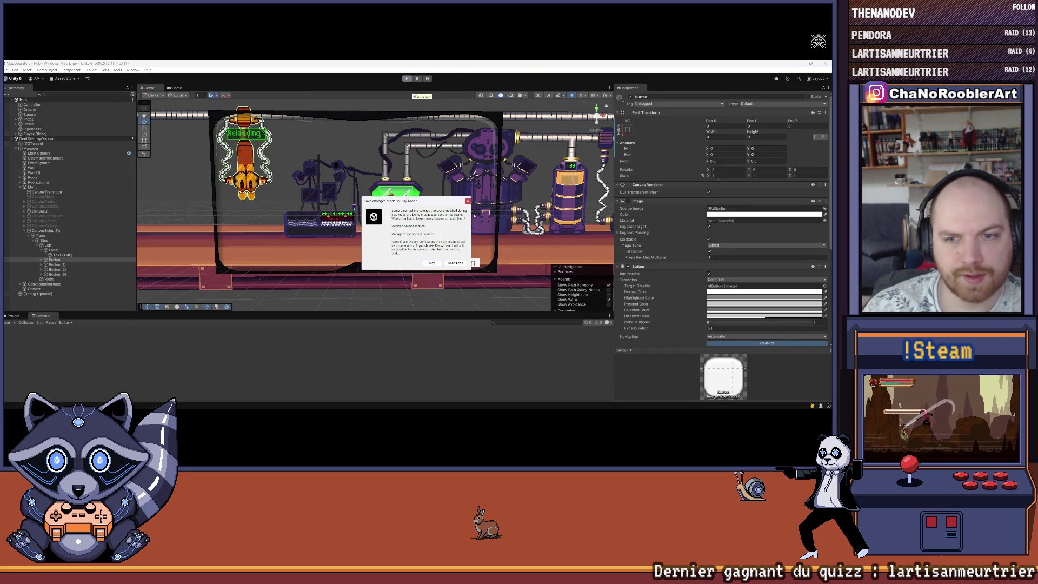
# Dismiss the play-mode changes prompt, select CanvasSelectTp and try dragging it higher in the hierarchy.
pyautogui.click(455, 263)
pyautogui.click(53, 249)
pyautogui.press('Up')
pyautogui.click(29, 221)
pyautogui.click(36, 217)
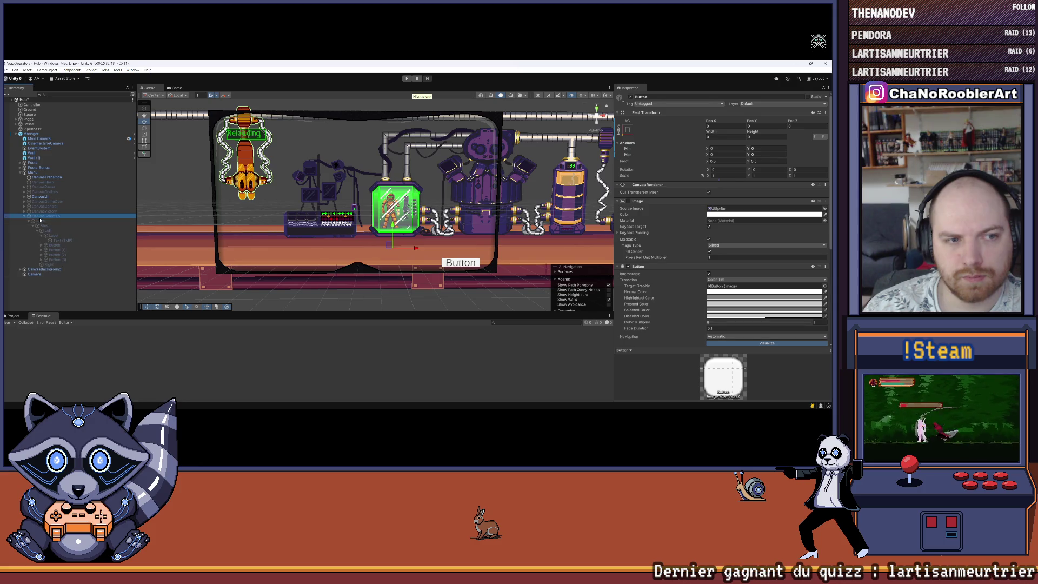
pyautogui.moveTo(41, 217); pyautogui.dragTo(41, 180)
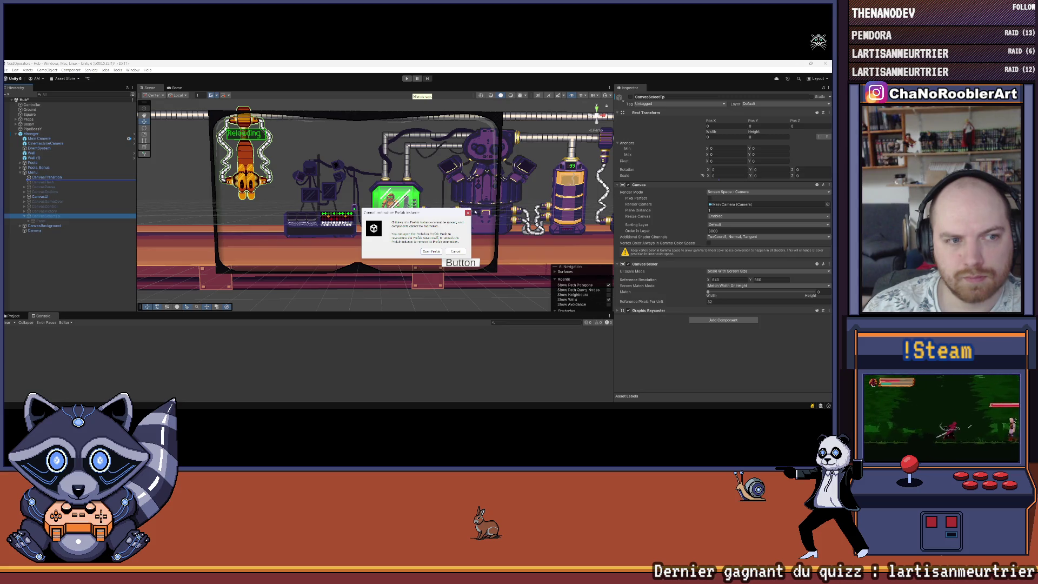
# In the Manager prefab, move CanvasSelectTp under CanvasTransition, save, and start play mode.
pyautogui.click(437, 252)
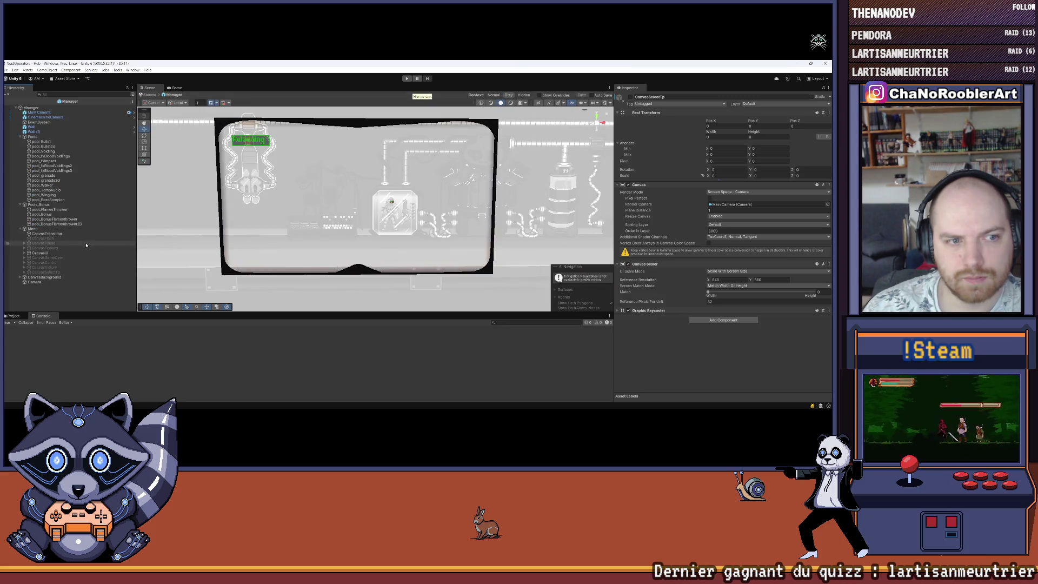
pyautogui.click(21, 137)
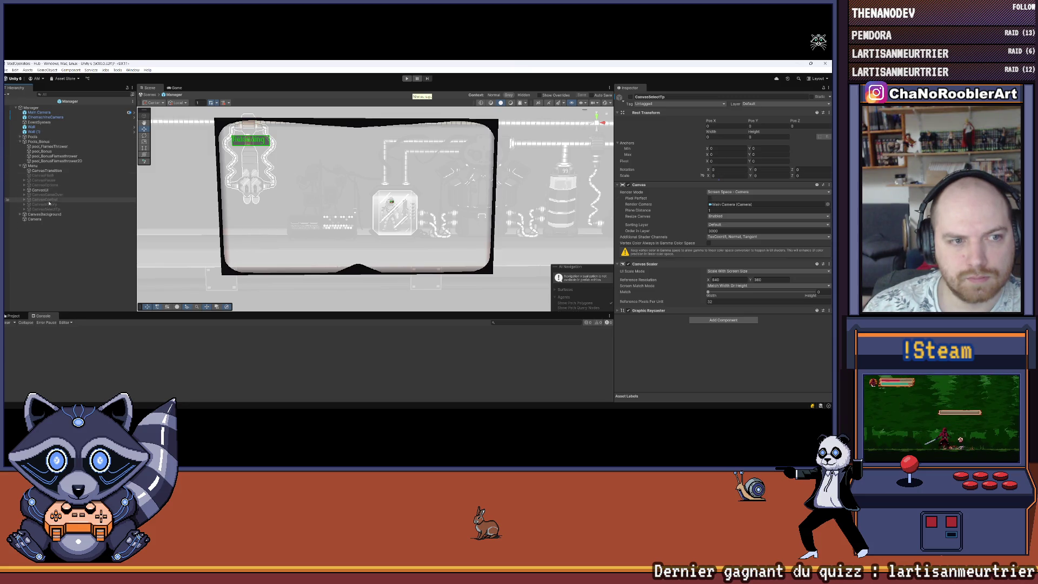
pyautogui.moveTo(39, 212); pyautogui.dragTo(41, 174)
pyautogui.click(58, 251)
pyautogui.hotkey('ctrl', 's')
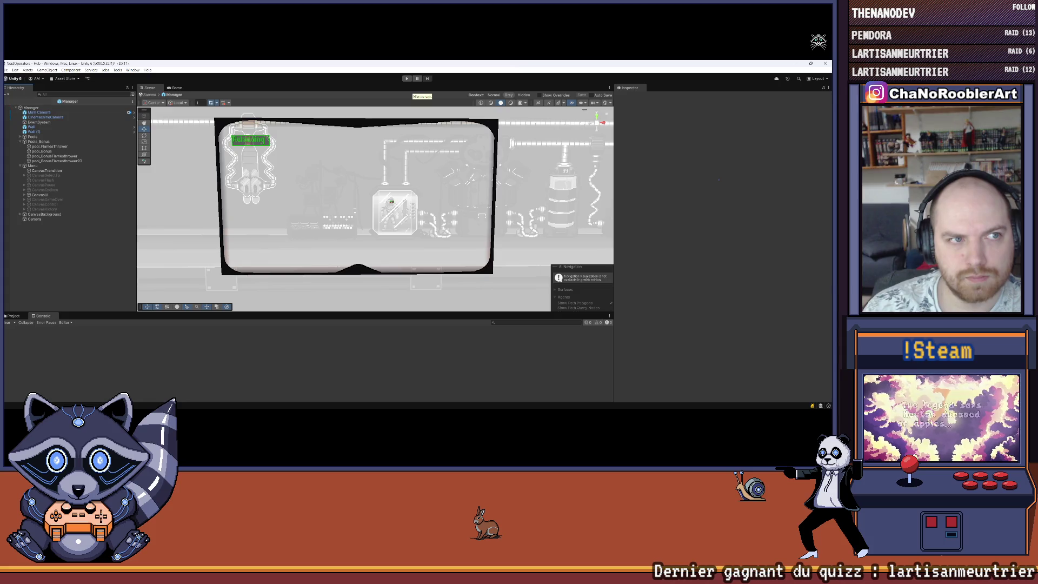
pyautogui.click(408, 78)
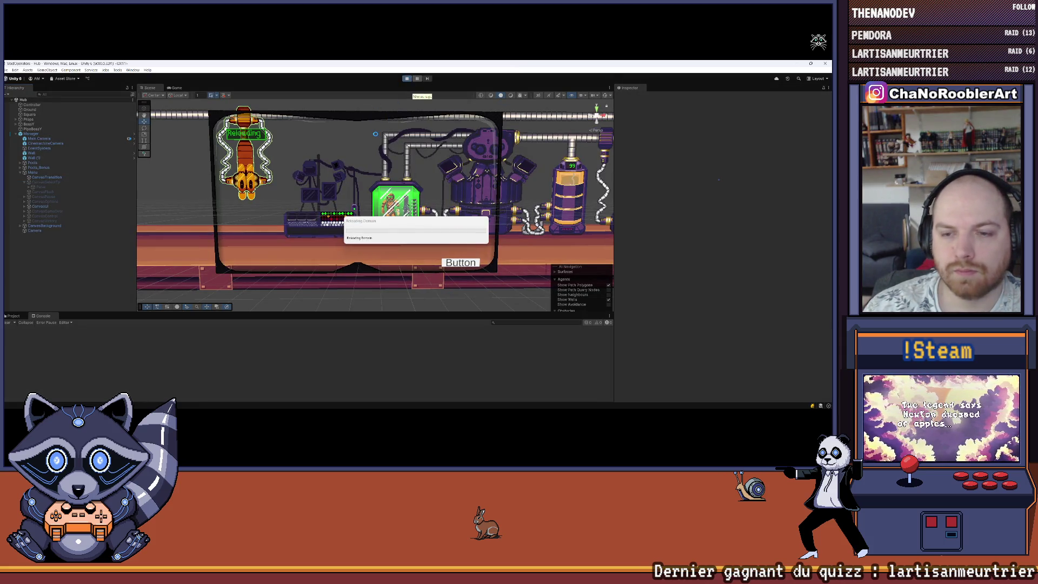
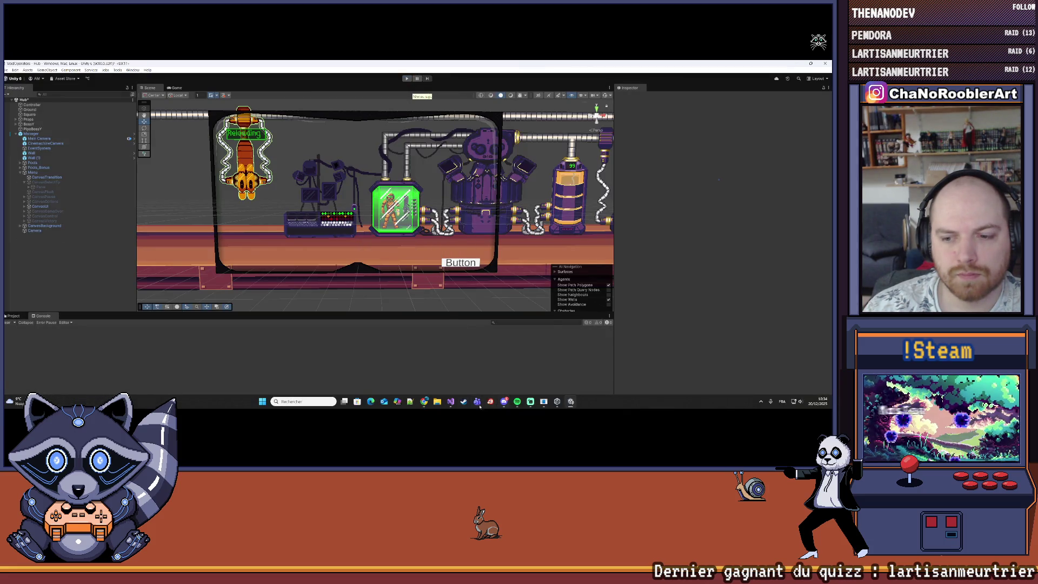
# Insert a Debug.Log call at the top of TpMission in Visual Studio, then return to Unity.
pyautogui.hotkey('alt', 'Tab')
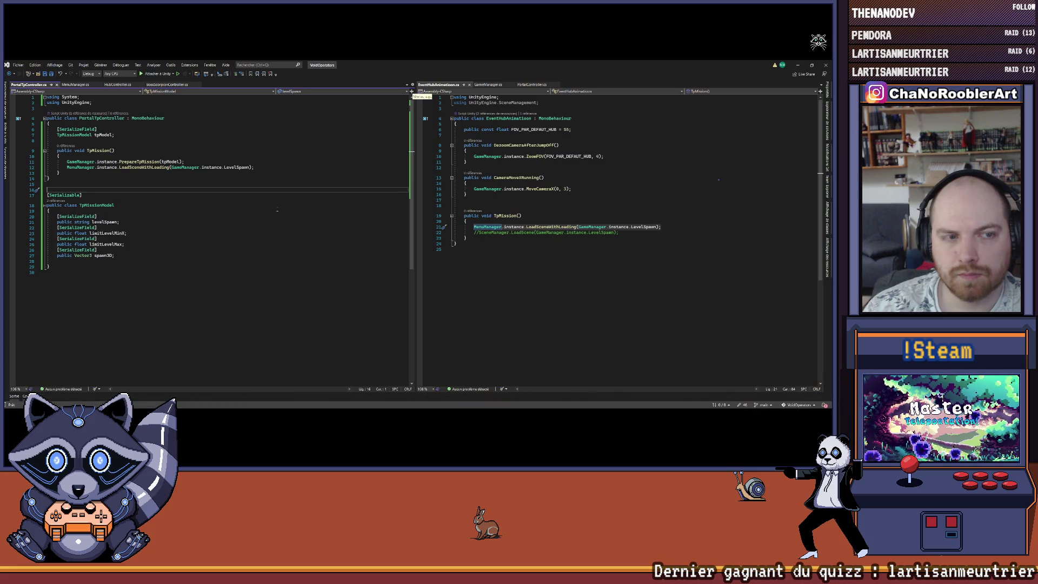
pyautogui.click(96, 156)
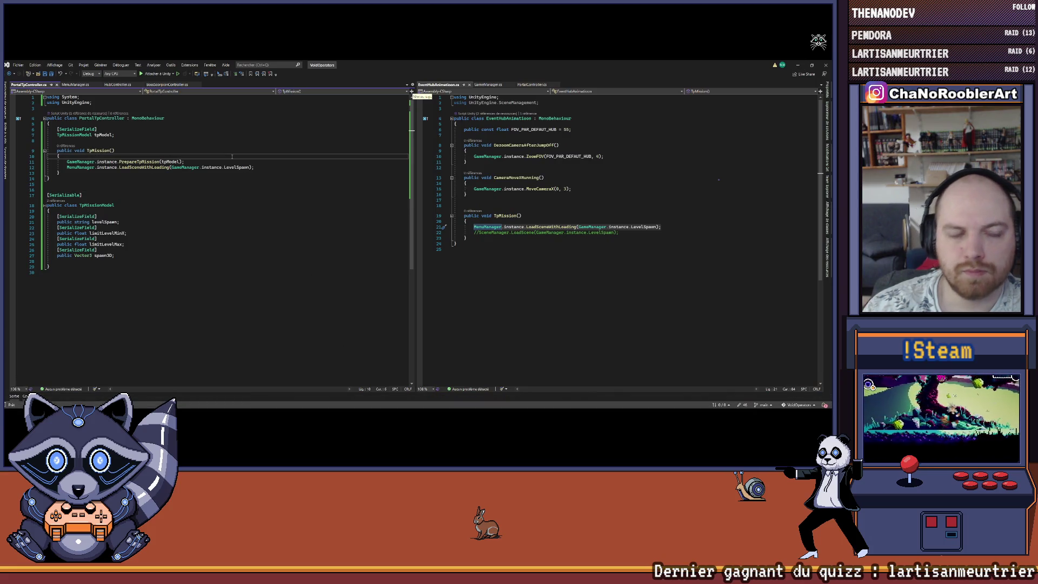
pyautogui.press('Return')
pyautogui.write('Debug.Lo')
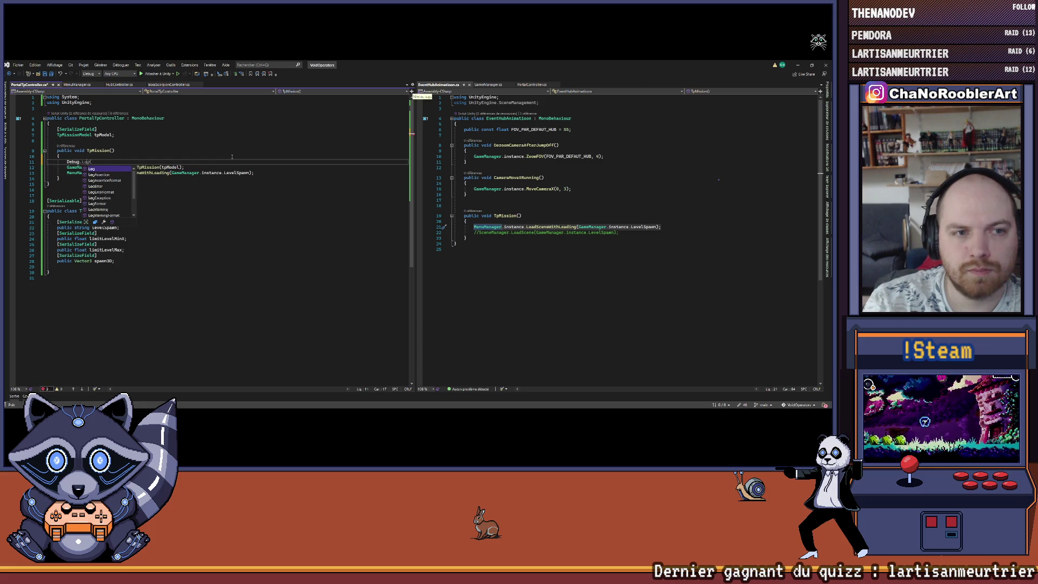
pyautogui.write('g')
pyautogui.press('Escape')
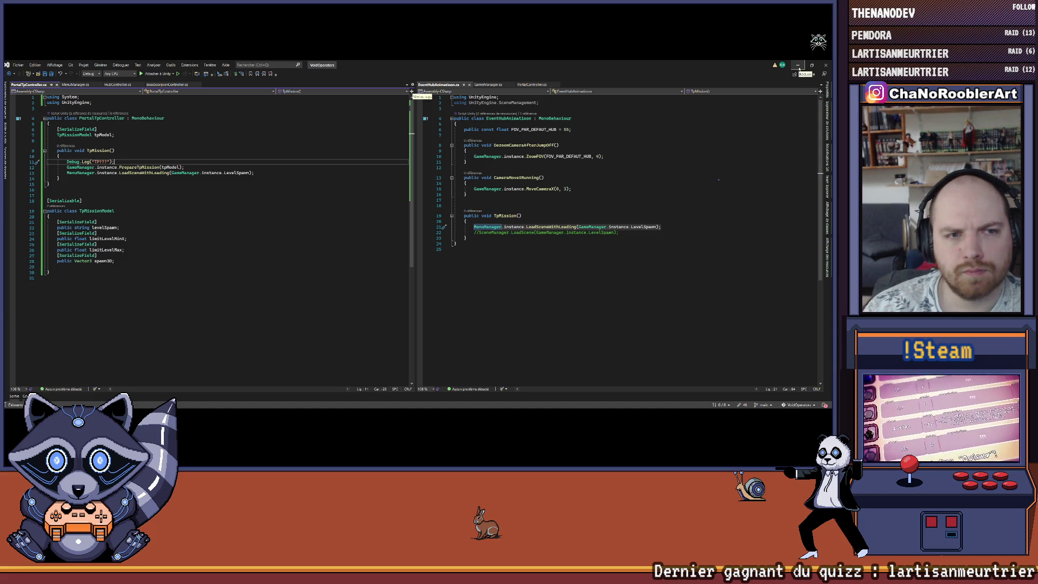
pyautogui.click(798, 66)
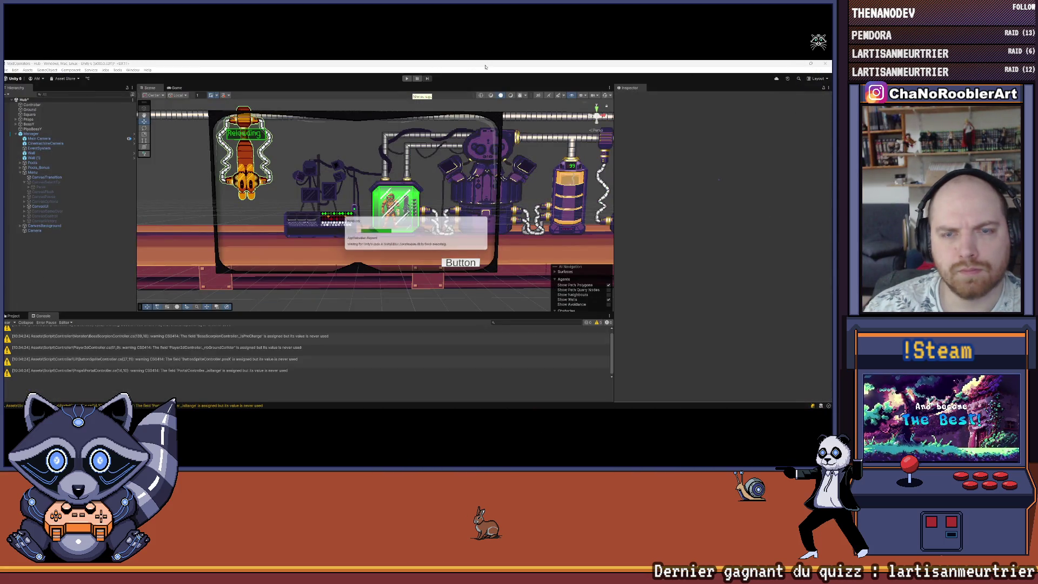
# Clear the Console, enter Play mode, open the Mission 1 panel and expand Panel in the Hierarchy.
pyautogui.click(8, 322)
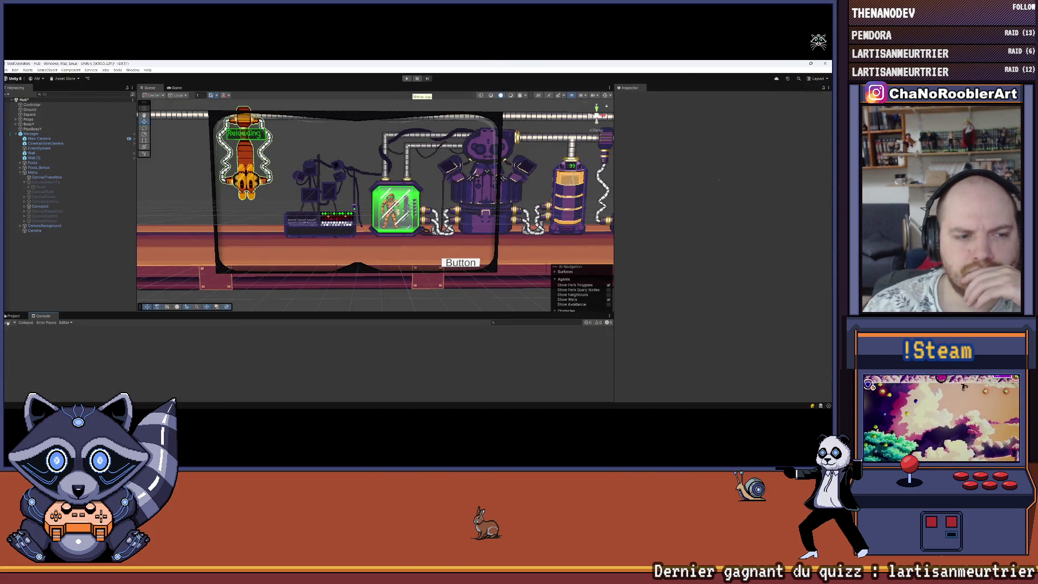
pyautogui.click(407, 78)
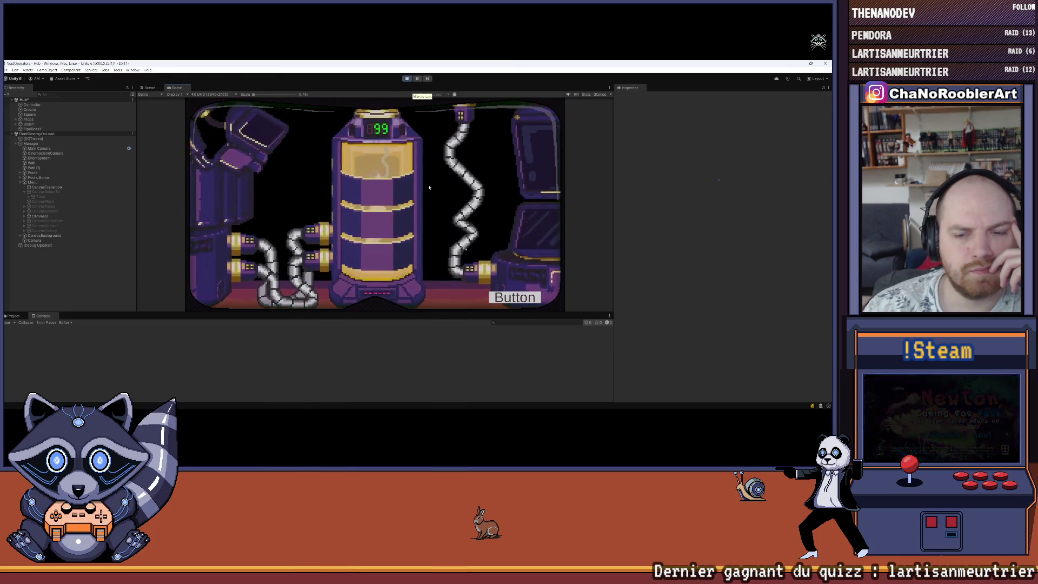
pyautogui.click(498, 299)
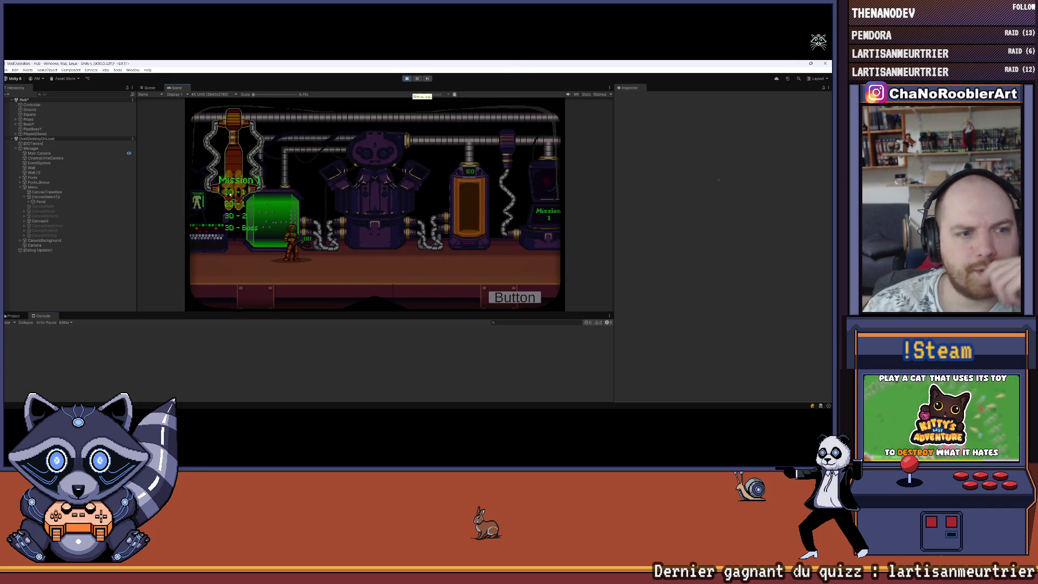
pyautogui.click(39, 199)
pyautogui.press('Right')
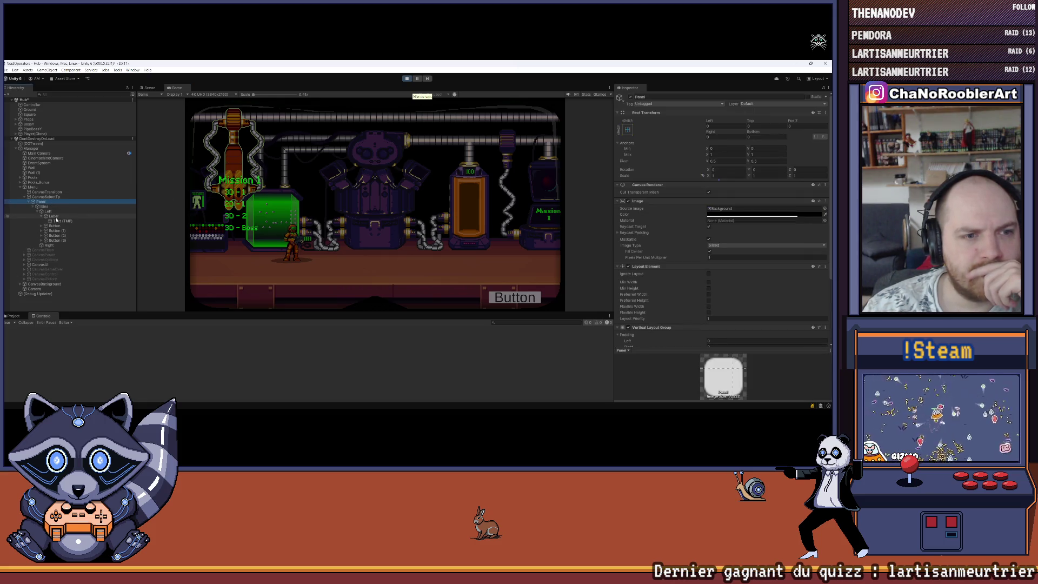
# Inspect the first mission Button's On Click wiring to PortalTpController.TpMission.
pyautogui.click(42, 216)
pyautogui.click(55, 221)
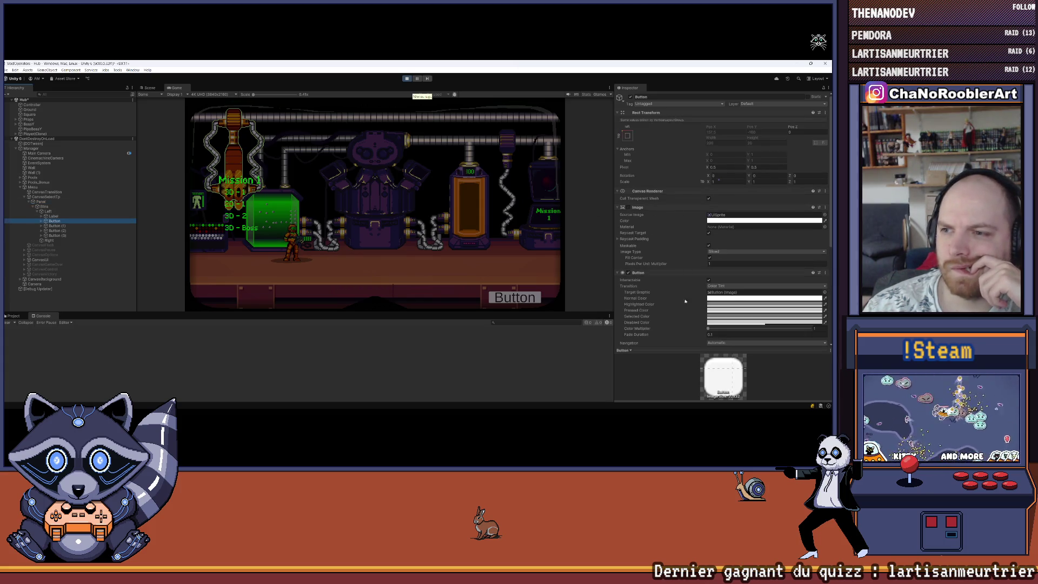
pyautogui.scroll(-3, 682, 310)
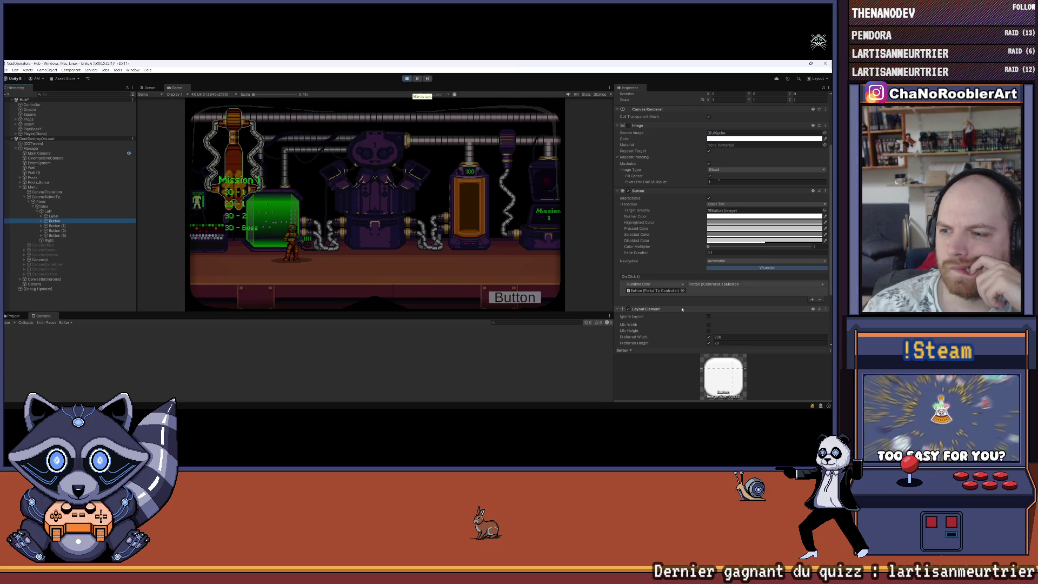
pyautogui.scroll(-3, 682, 310)
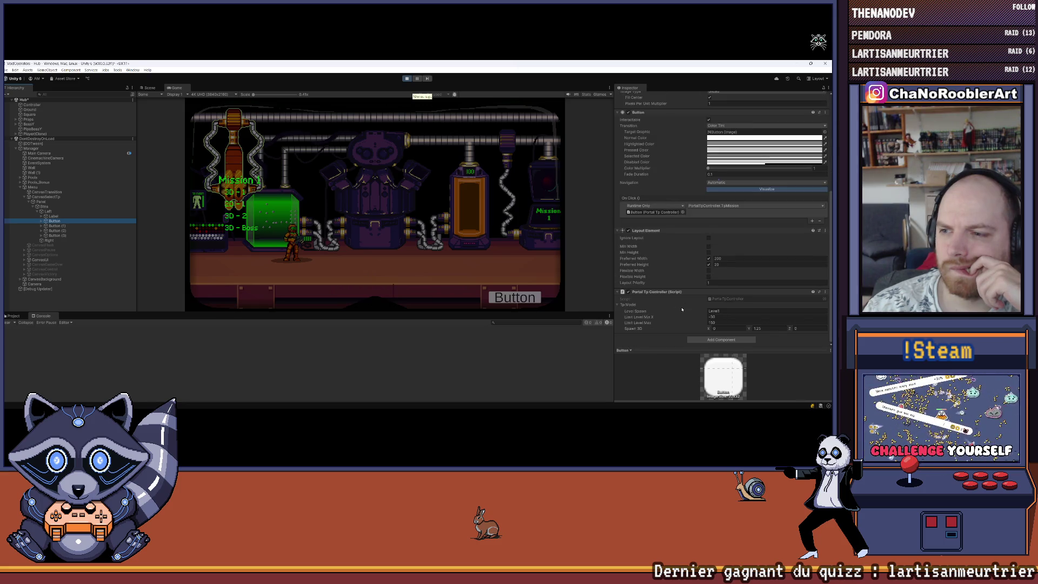
pyautogui.scroll(6, 682, 309)
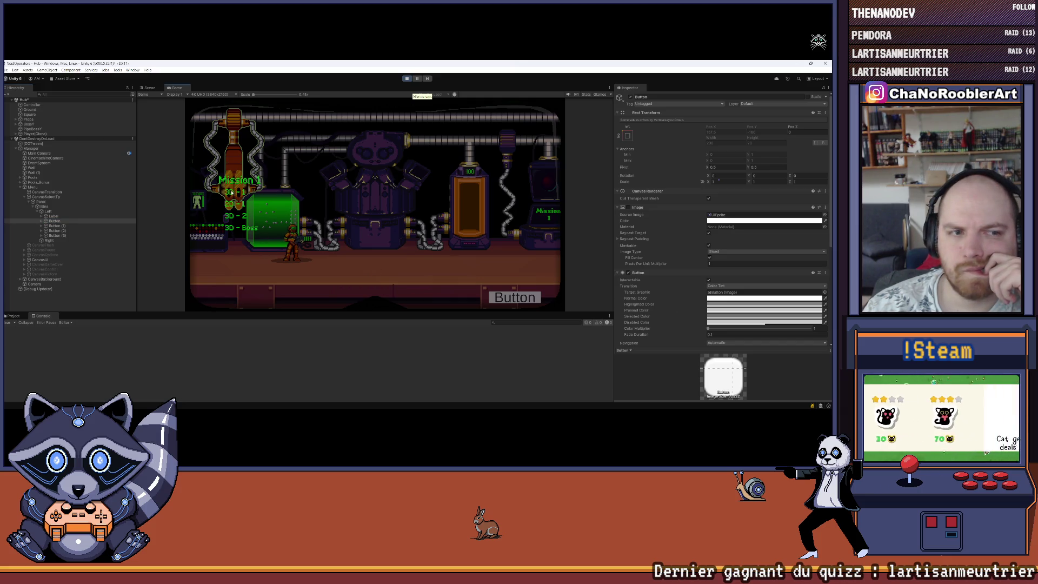
# Check the Left column's layout settings, reselect the mission Button and switch to the Scene view.
pyautogui.click(67, 211)
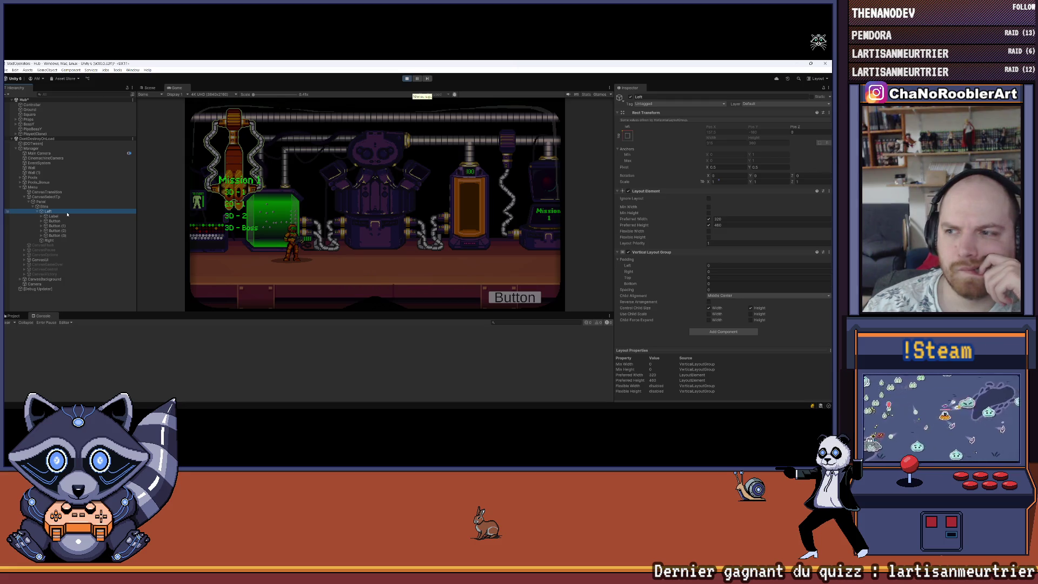
pyautogui.press('Down')
pyautogui.press('Down')
pyautogui.click(231, 192)
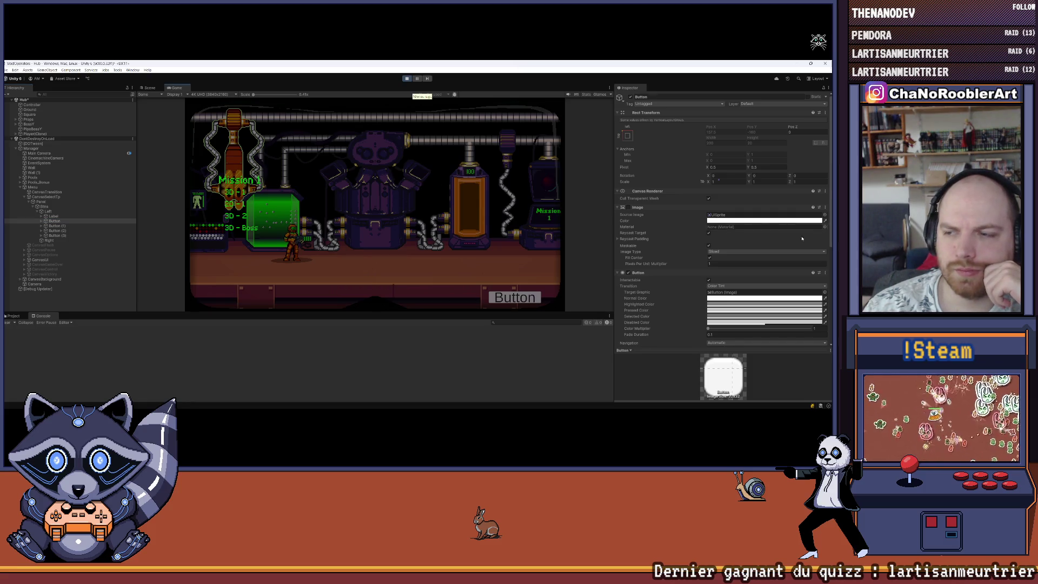
pyautogui.scroll(-5, 792, 241)
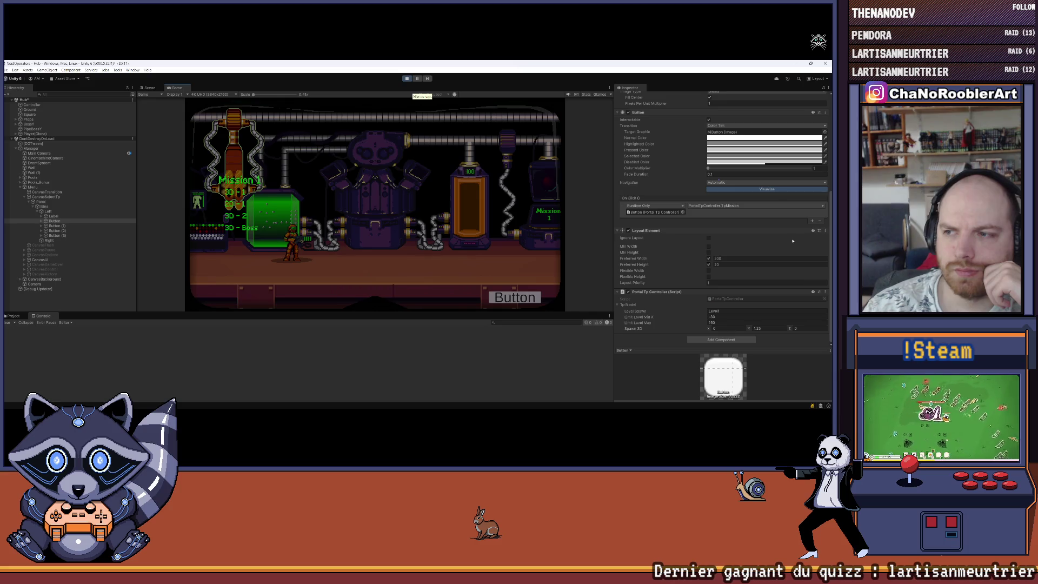
pyautogui.scroll(2, 791, 240)
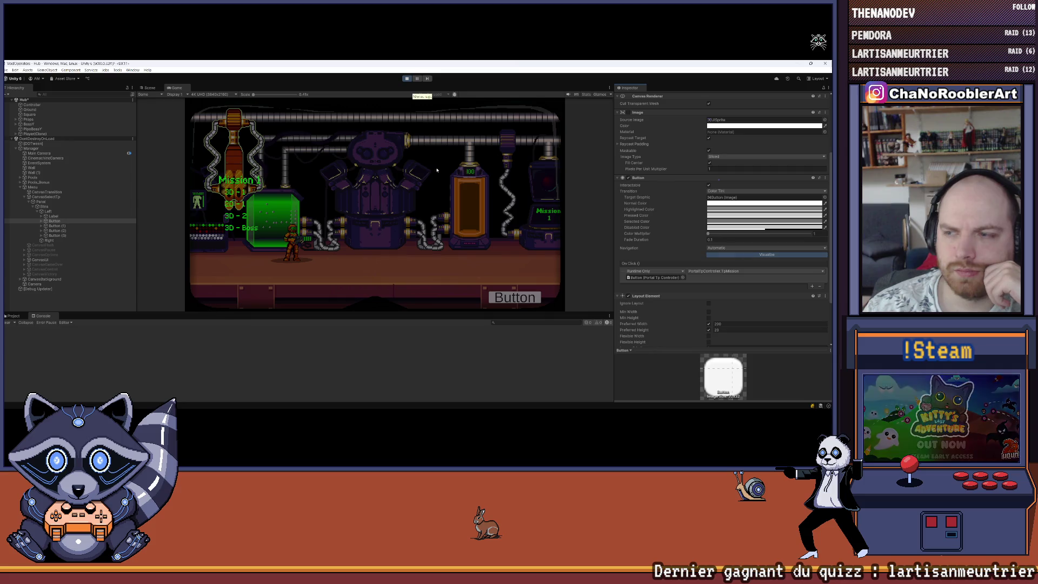
pyautogui.click(766, 255)
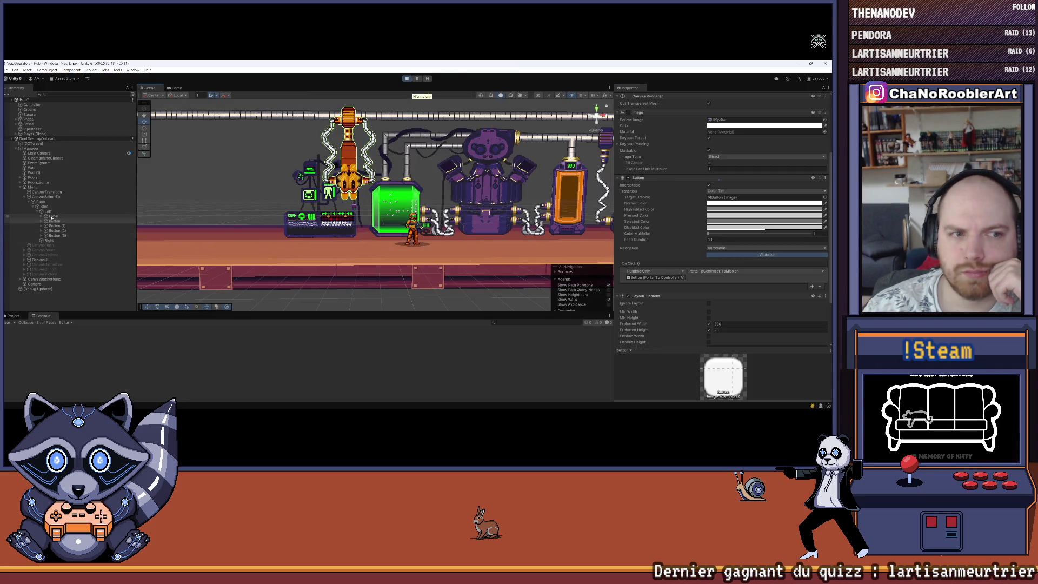
# Frame the mission button in the Scene view and pan and zoom across the Mission 1 canvas.
pyautogui.doubleClick(54, 221)
pyautogui.moveTo(397, 243); pyautogui.dragTo(324, 197)
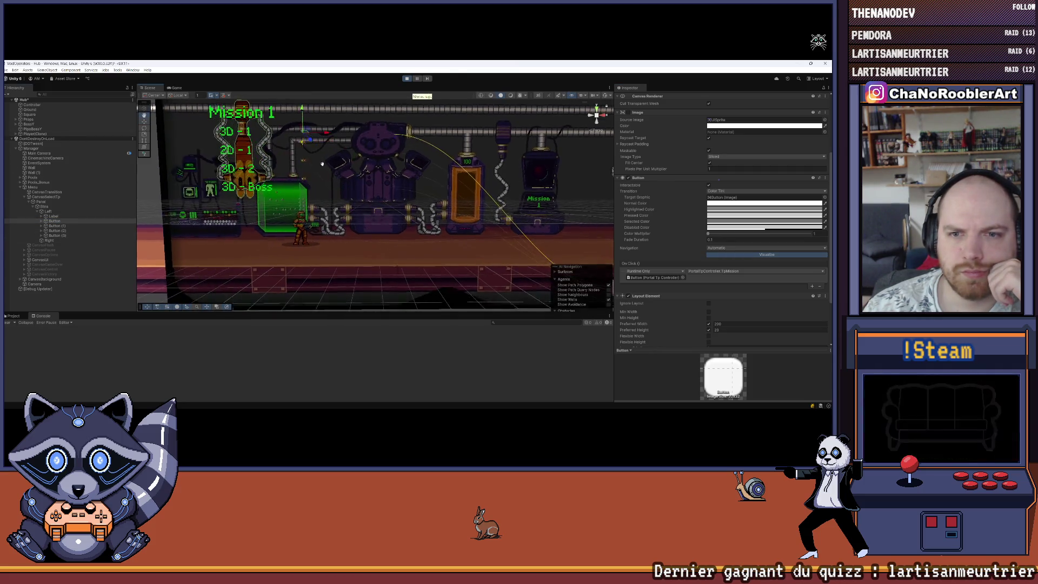
pyautogui.scroll(3, 323, 198)
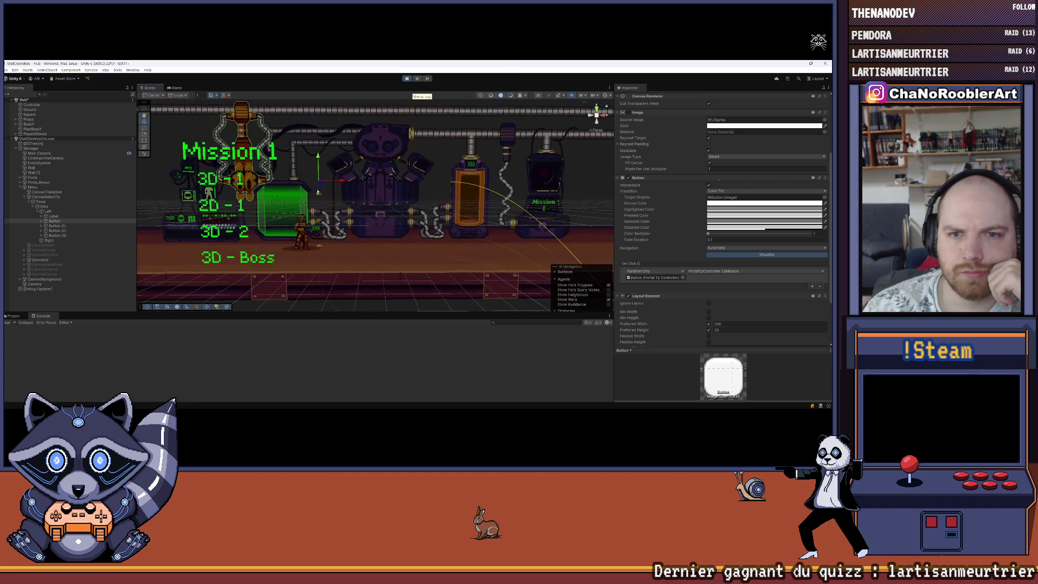
pyautogui.scroll(-5, 310, 194)
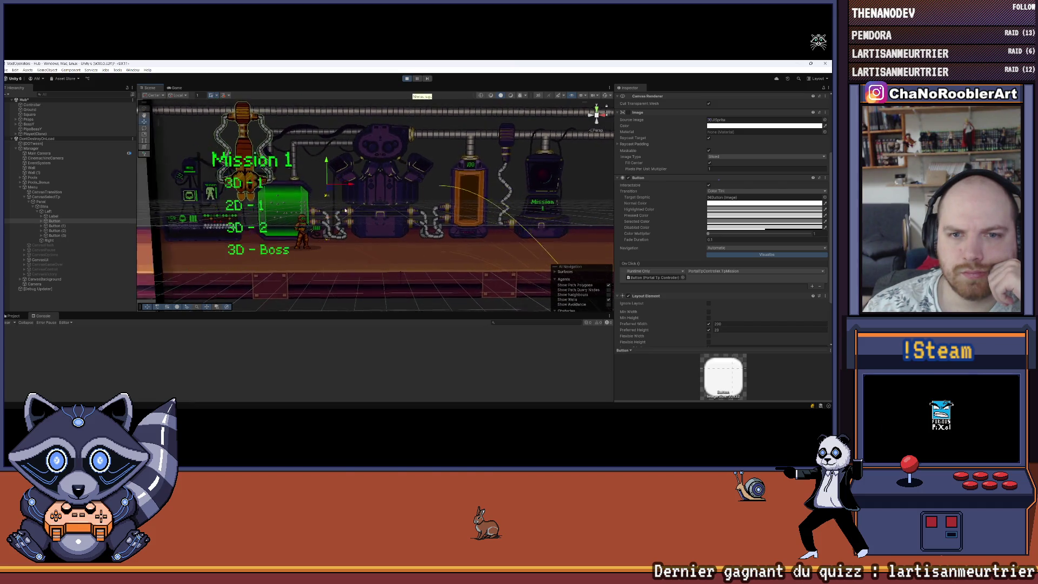
pyautogui.moveTo(370, 182)
pyautogui.mouseDown()
pyautogui.moveTo(476, 197)
pyautogui.moveTo(443, 201)
pyautogui.mouseUp()
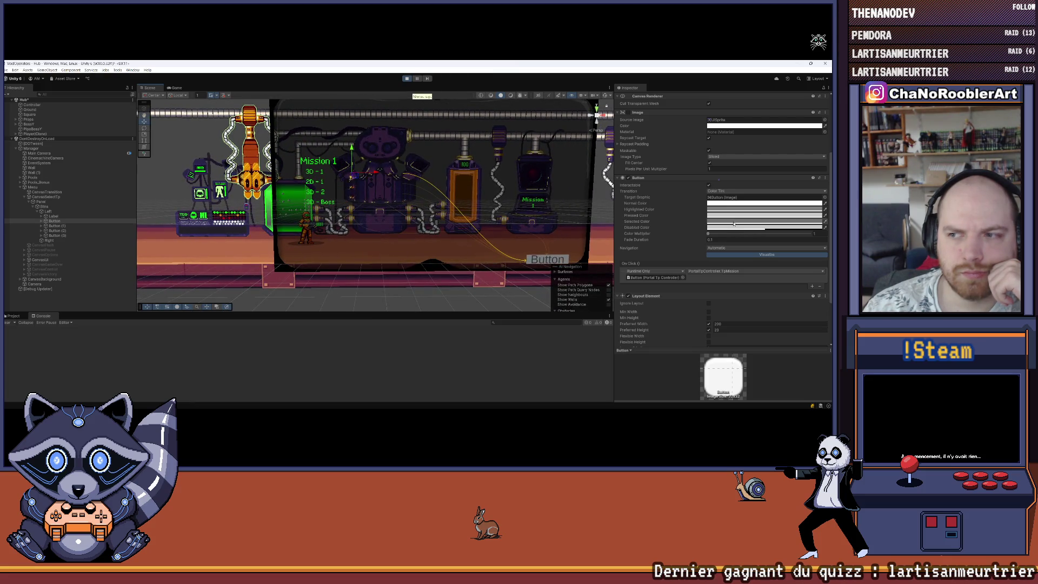
# Toggle between Game and Scene views, showing the button's resize handles, and end on Game.
pyautogui.click(173, 88)
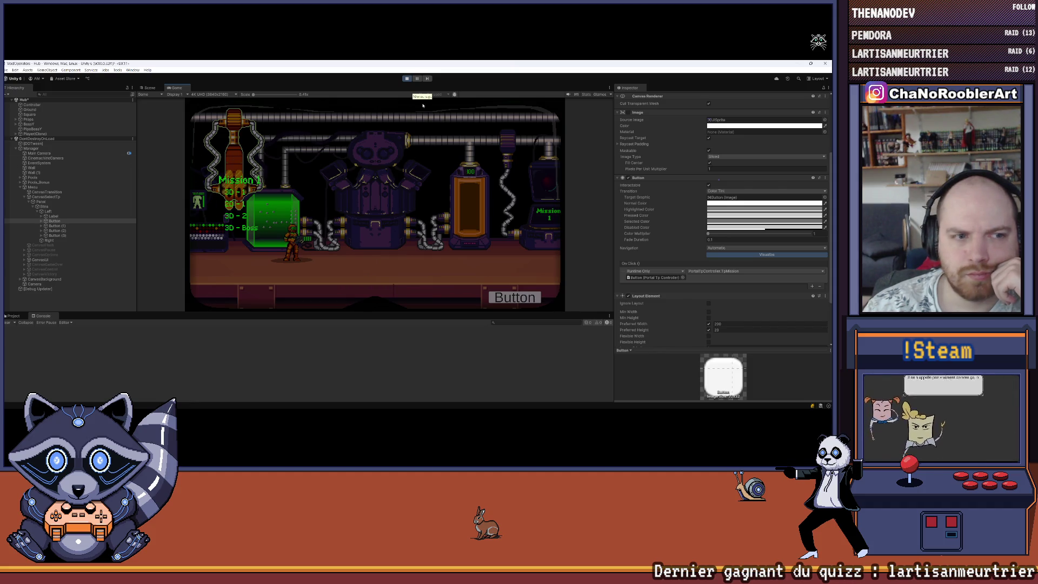
pyautogui.click(147, 89)
pyautogui.scroll(2, 162, 135)
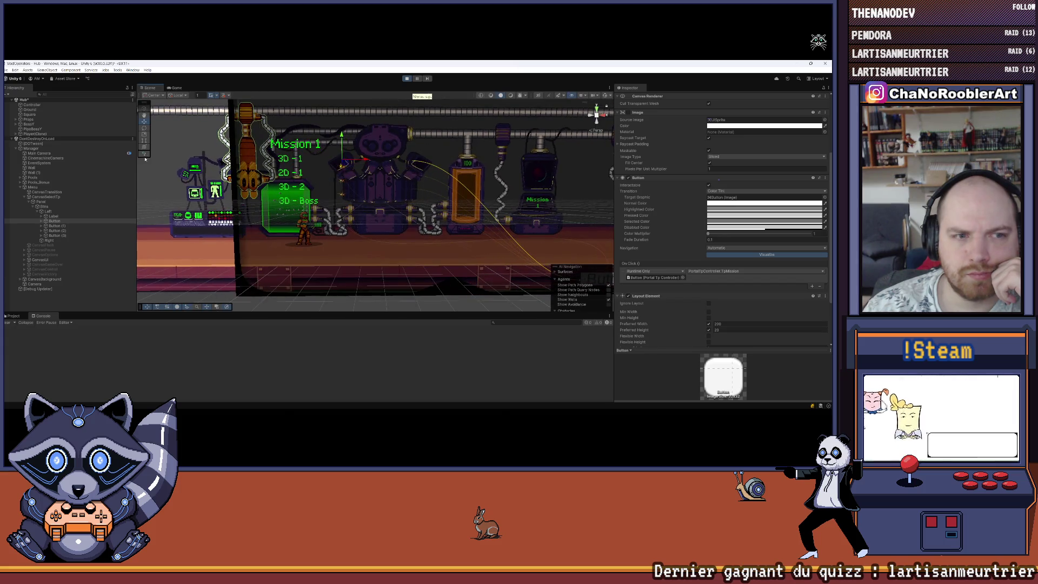
pyautogui.click(143, 141)
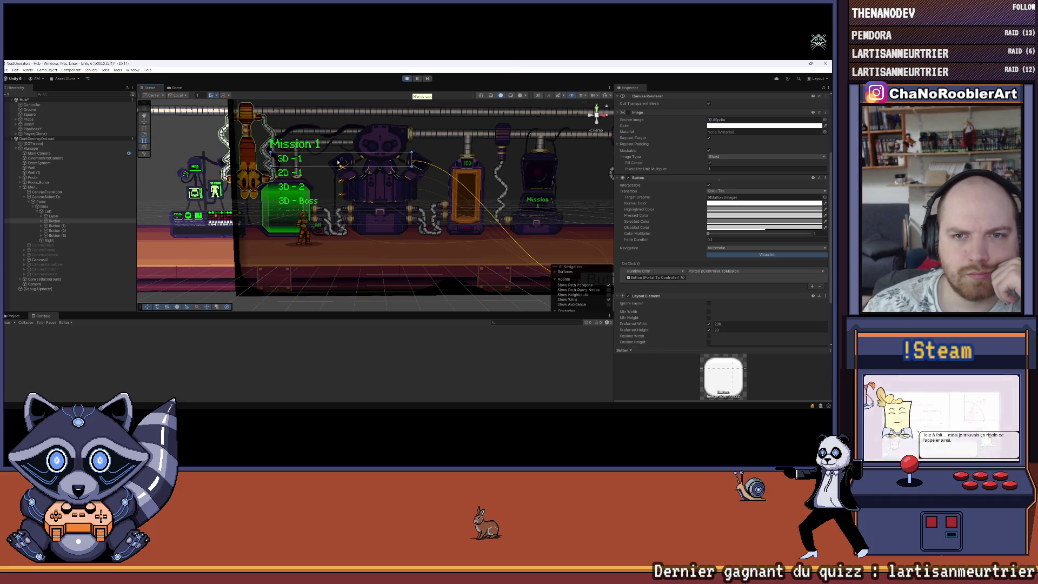
pyautogui.click(595, 109)
pyautogui.click(174, 88)
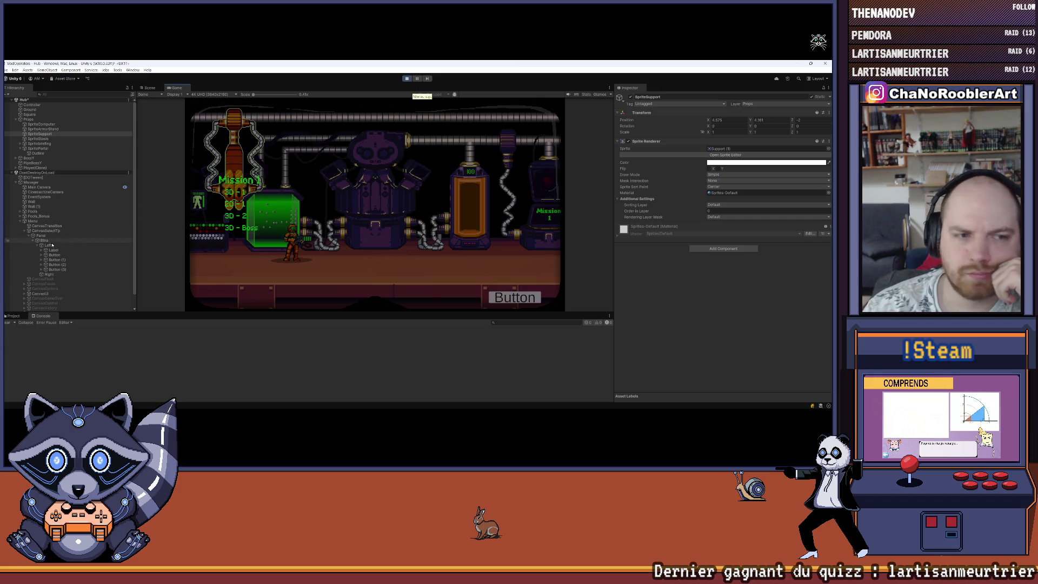
# Reselect the first mission Button and enable its background Image.
pyautogui.click(202, 220)
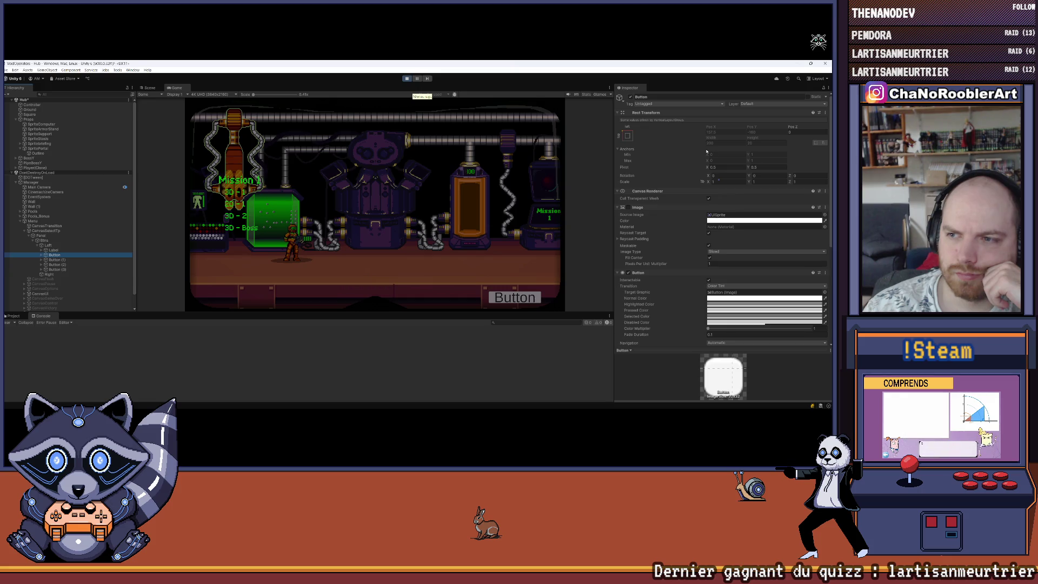
pyautogui.click(628, 207)
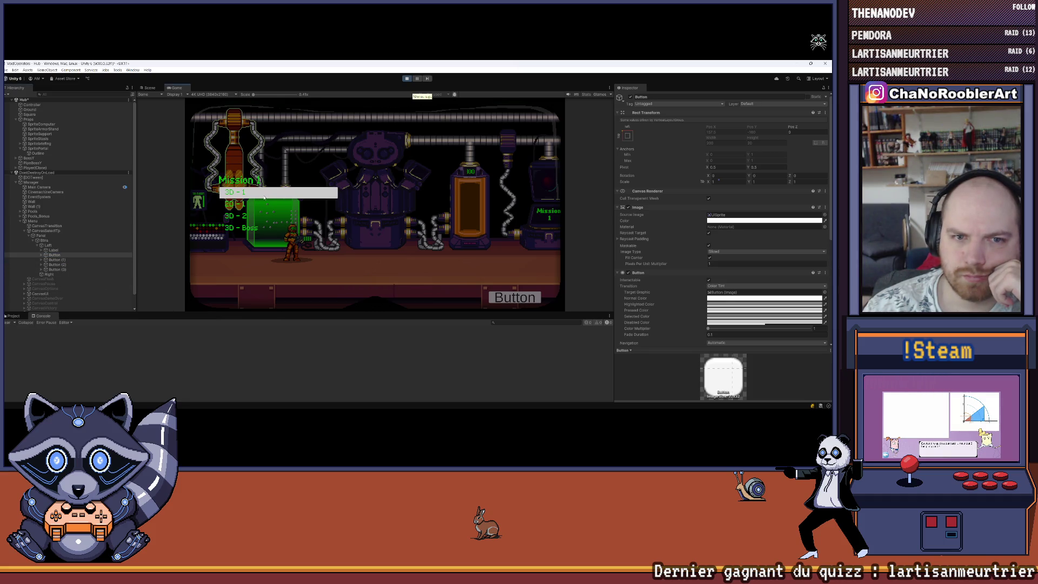
pyautogui.scroll(-1, 58, 212)
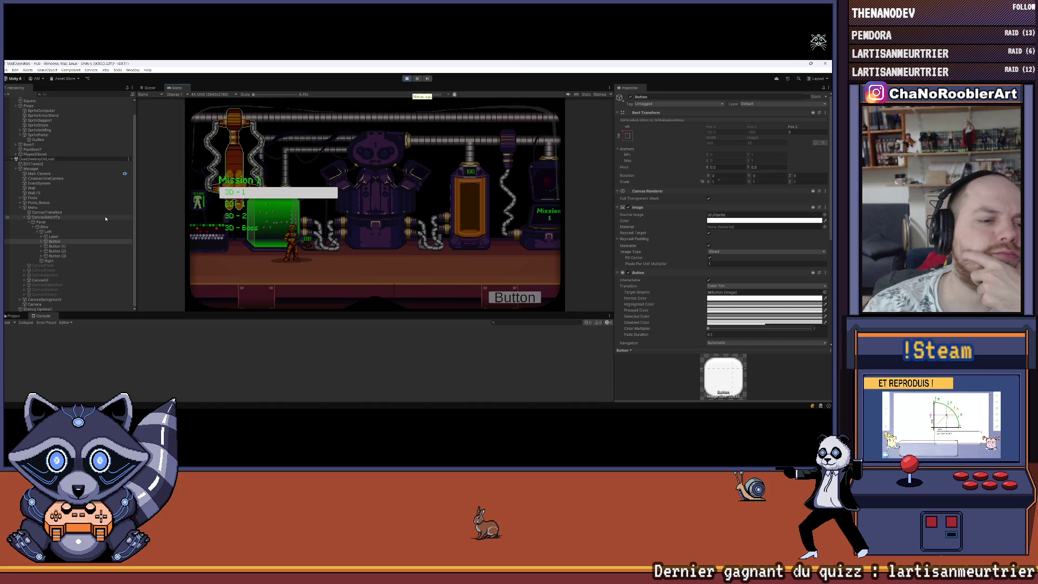
# Inspect CanvasBackground, CanvasSelectTp, Label and the Button's On Click, then switch to Visual Studio.
pyautogui.click(30, 298)
pyautogui.click(20, 300)
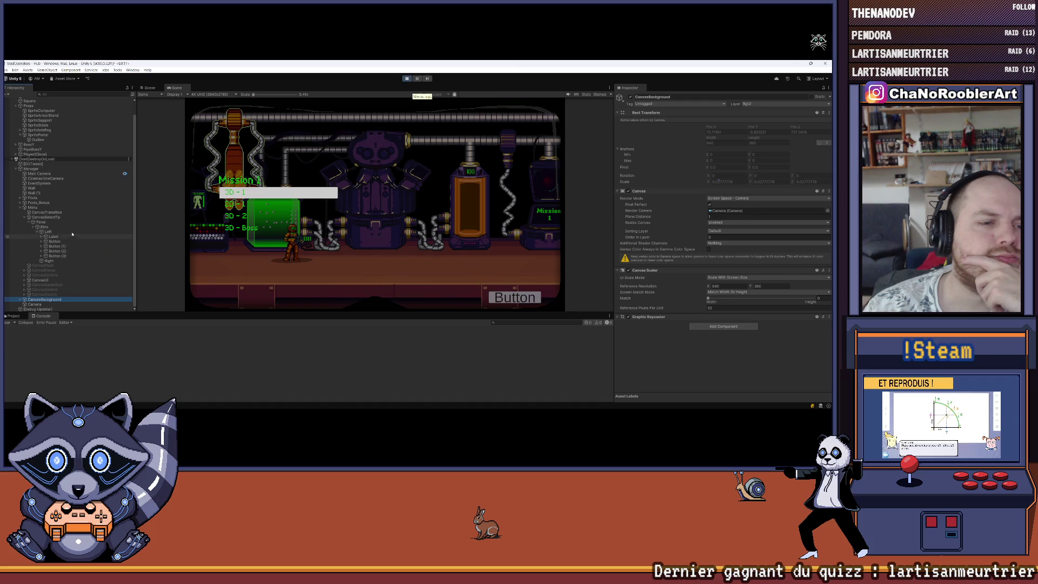
pyautogui.click(64, 216)
pyautogui.click(66, 236)
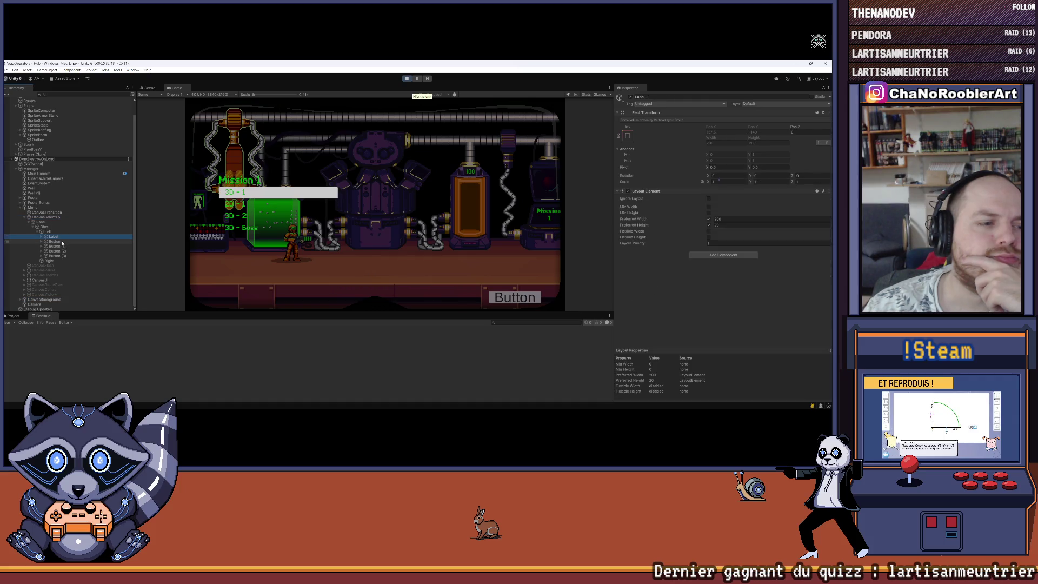
pyautogui.click(62, 241)
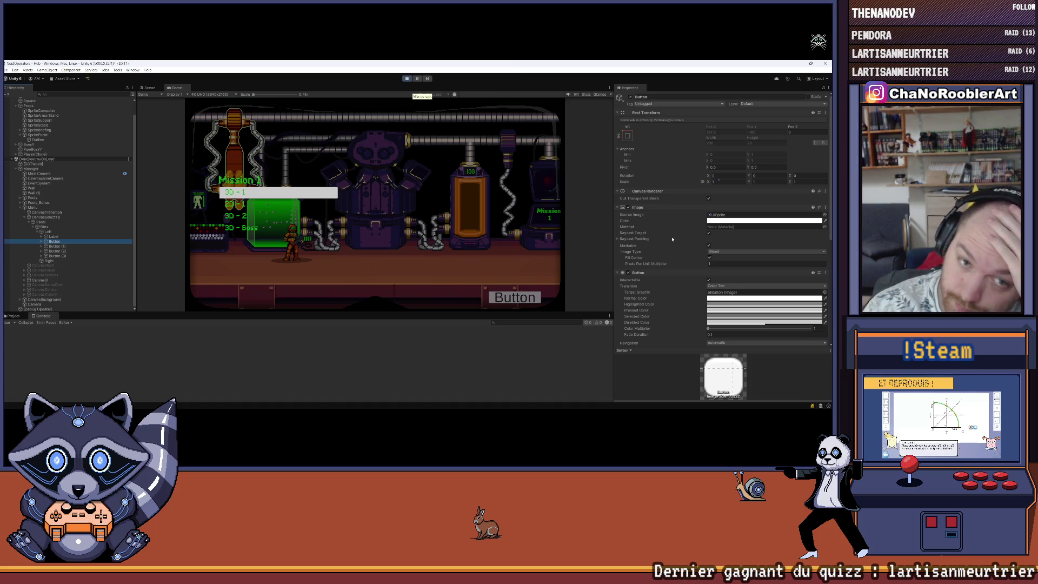
pyautogui.scroll(-5, 672, 239)
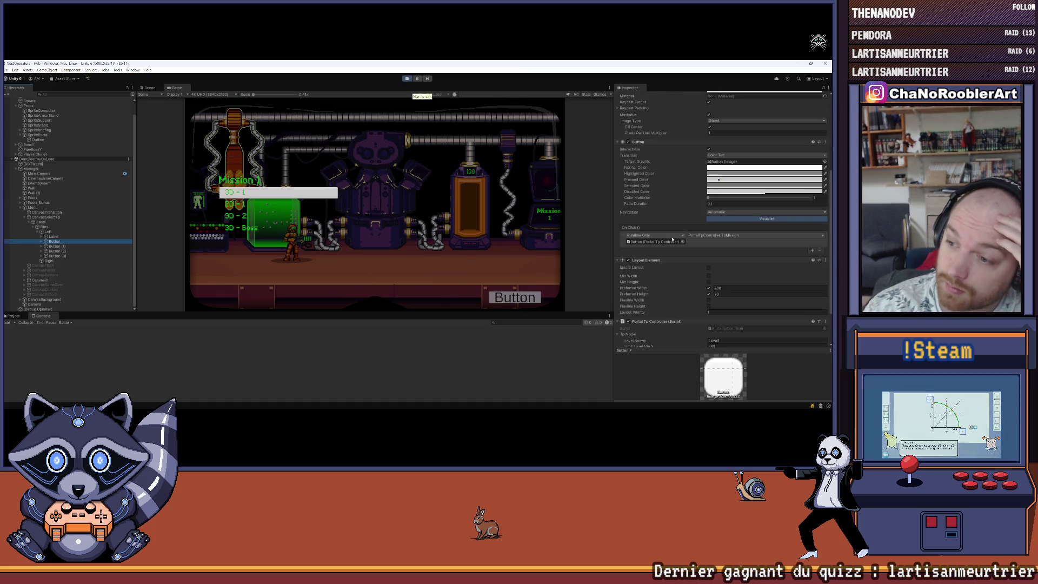
pyautogui.scroll(-1, 714, 243)
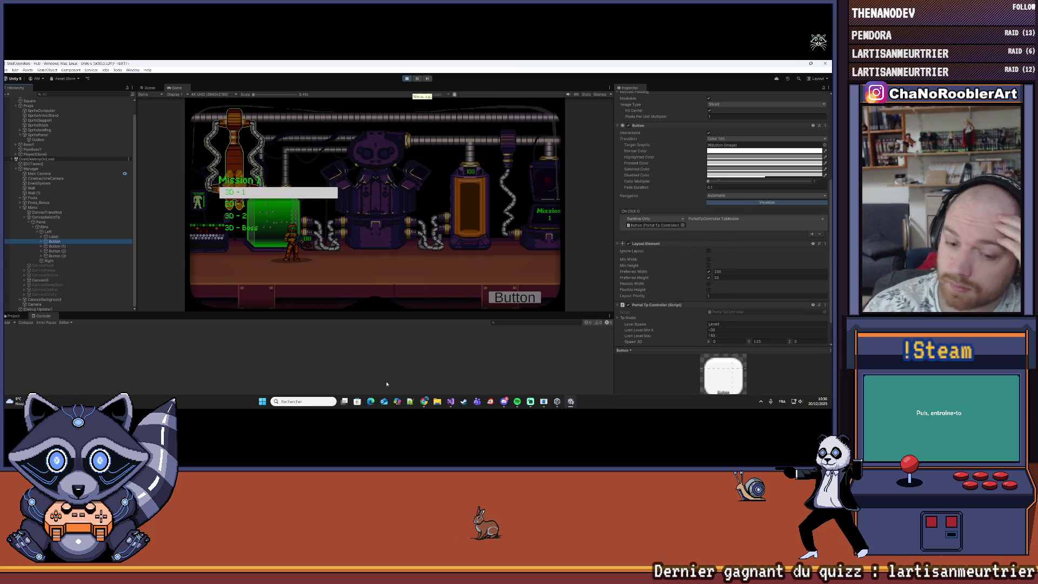
pyautogui.click(450, 402)
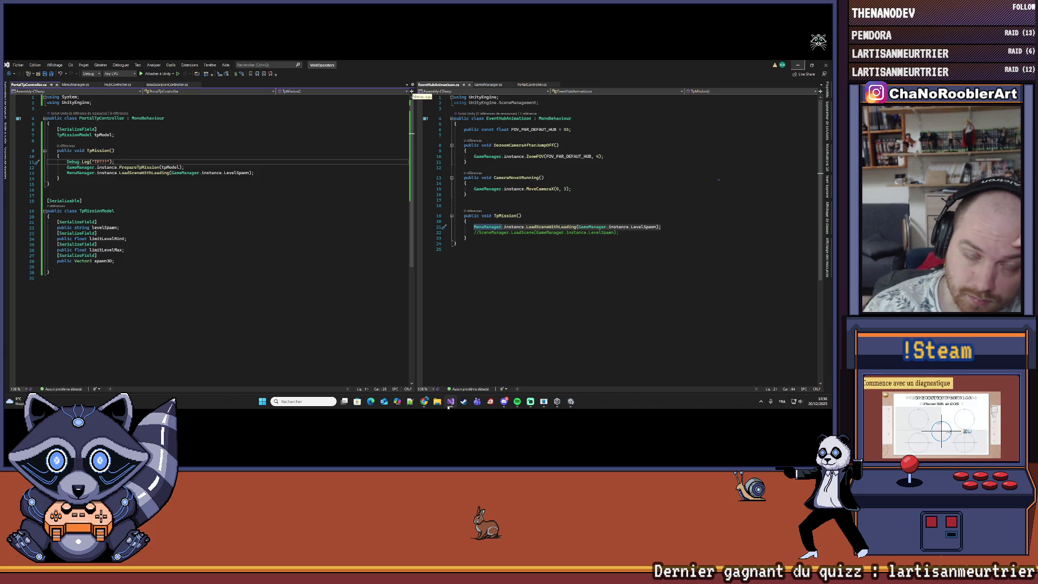
# Back in Unity, inspect the Left, Label and mission Button objects in the running game.
pyautogui.hotkey('alt', 'Tab')
pyautogui.click(313, 261)
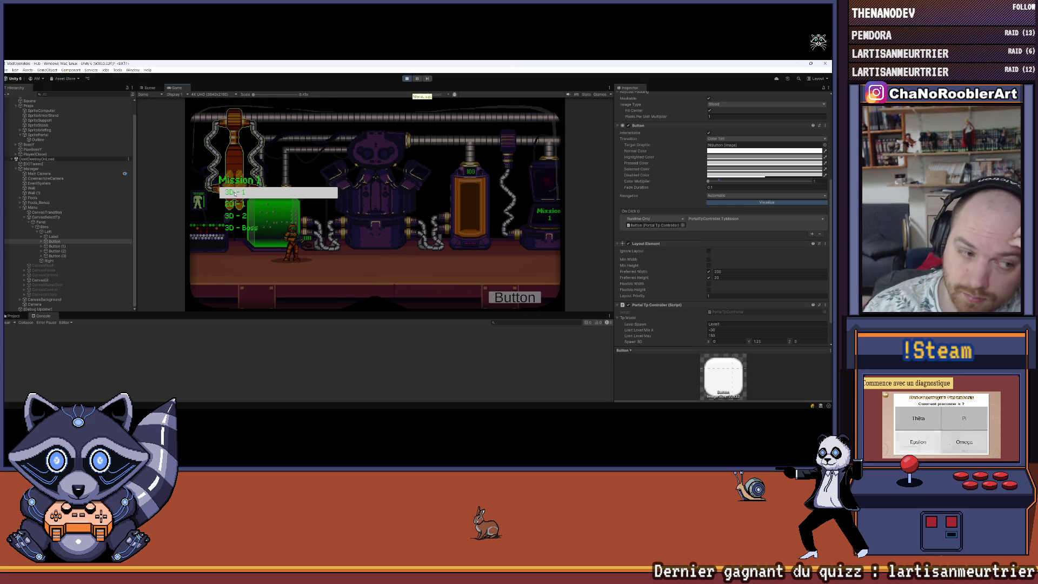
pyautogui.click(57, 232)
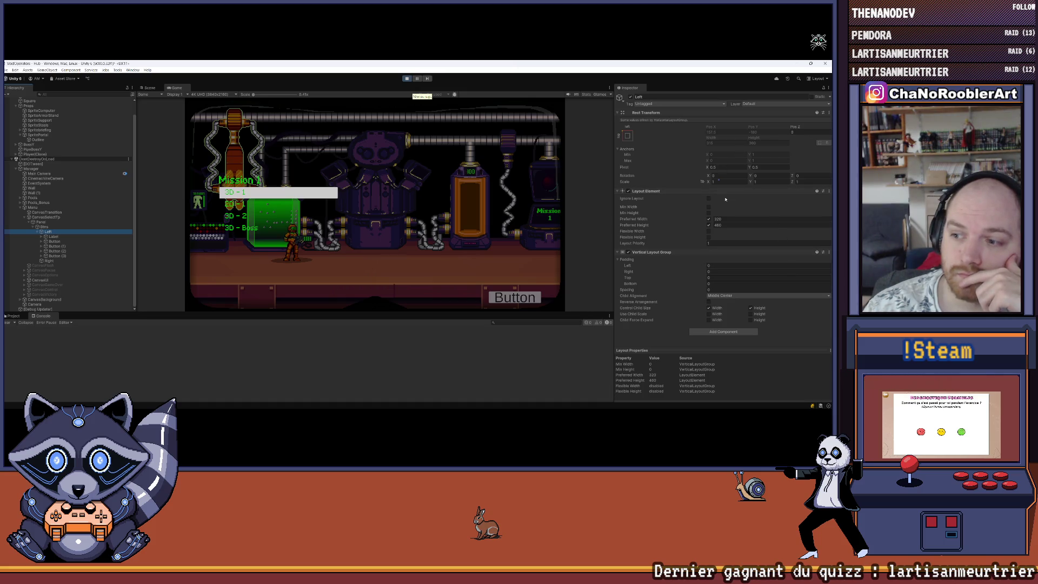
pyautogui.click(53, 237)
pyautogui.click(56, 241)
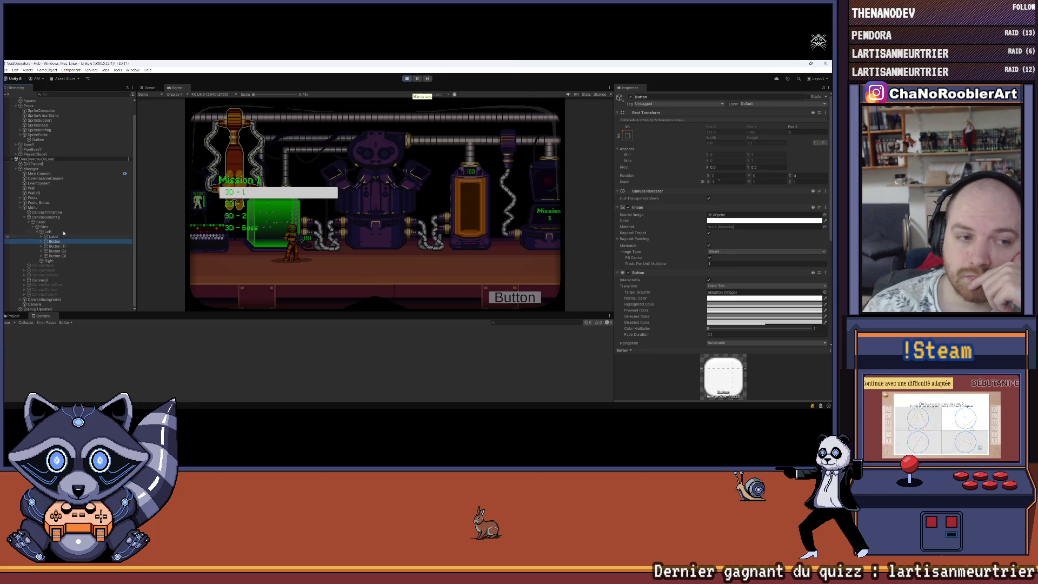
# Move CanvasSelectTp below CanvasUI in the Hierarchy and reinspect the mission button.
pyautogui.click(47, 216)
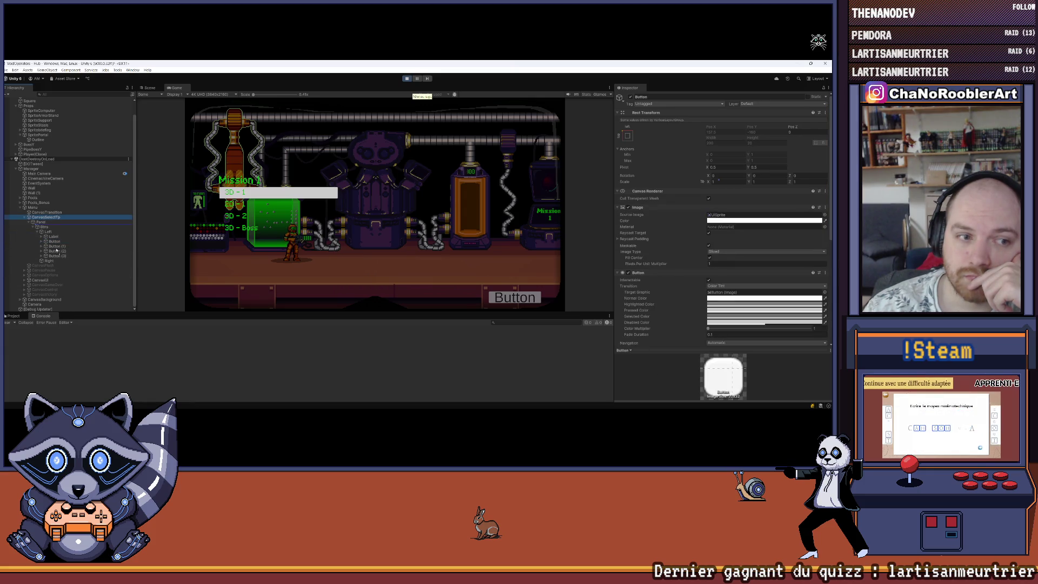
pyautogui.moveTo(43, 286); pyautogui.dragTo(43, 286)
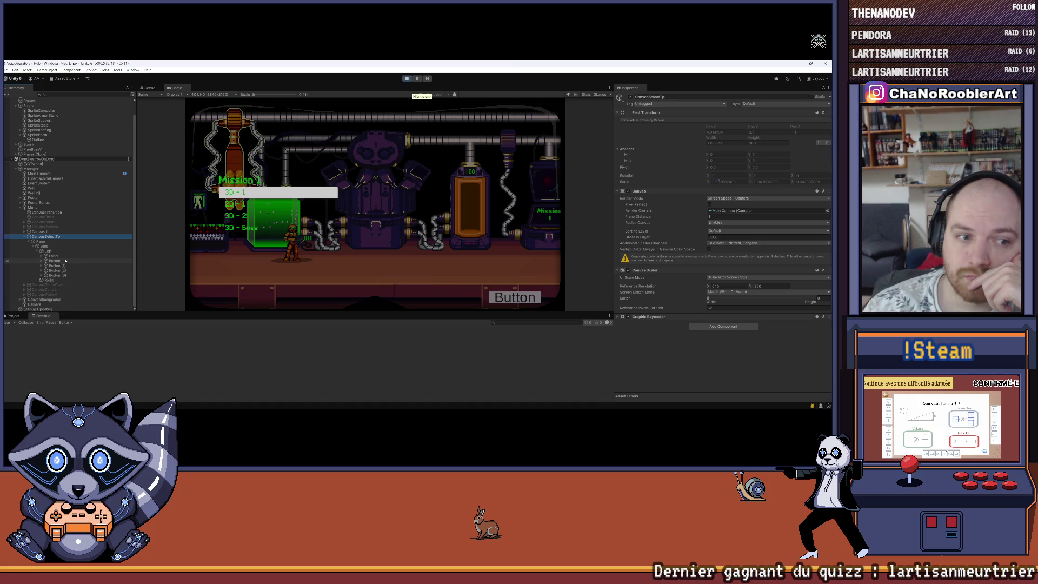
pyautogui.click(264, 194)
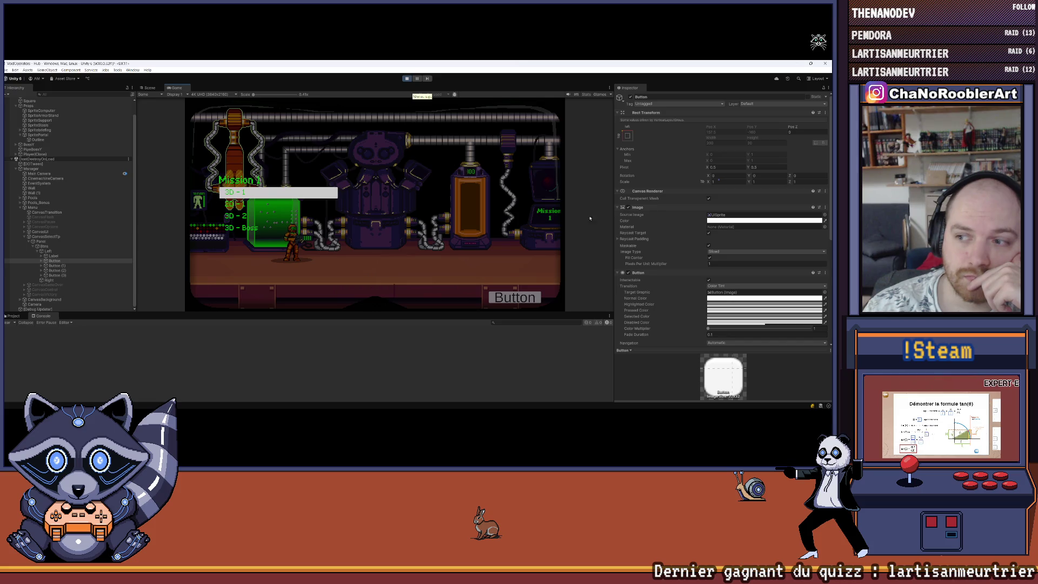
pyautogui.scroll(-5, 722, 243)
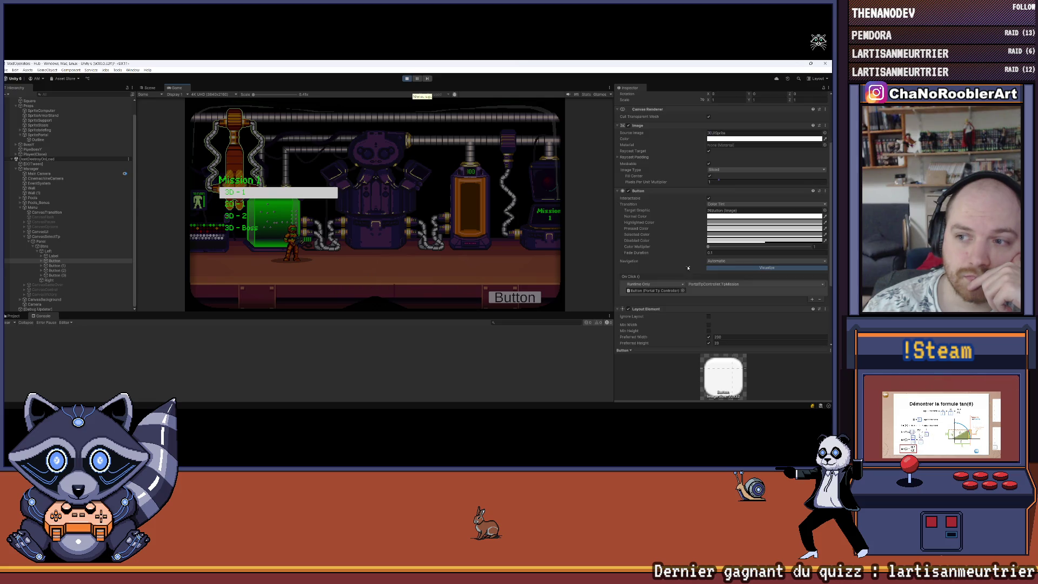
# Stop Play mode and add a UI Button named 'test' under CanvasSelectTp, expanding its Text (TMP) child.
pyautogui.click(407, 80)
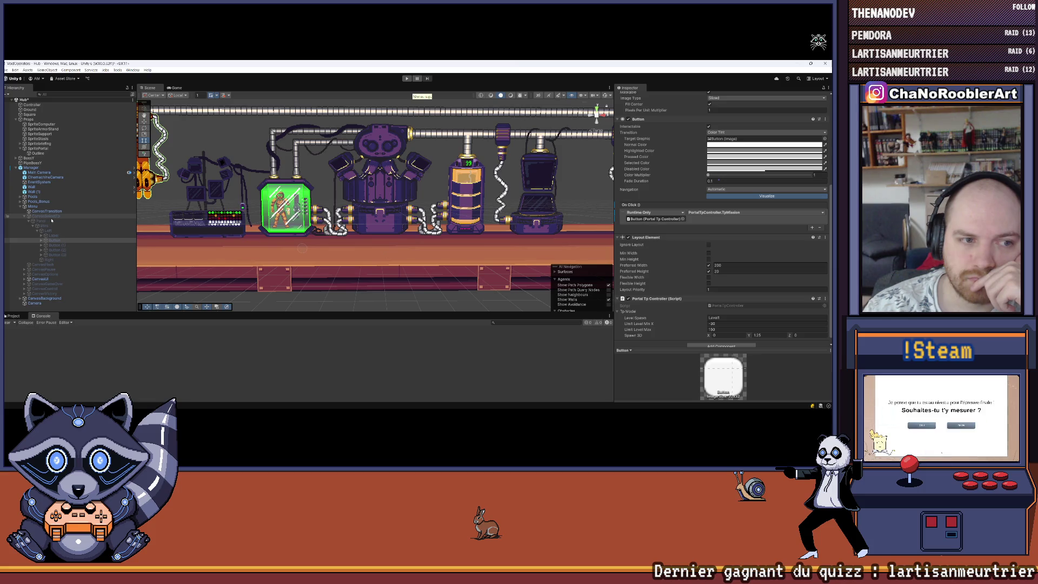
pyautogui.click(29, 221)
pyautogui.rightClick(46, 215)
pyautogui.moveTo(97, 308)
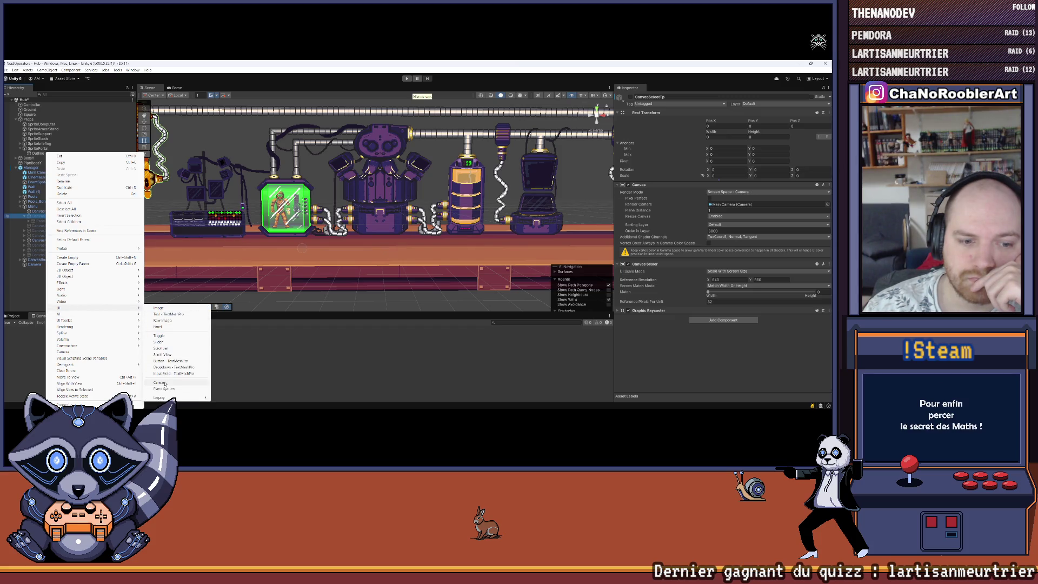
pyautogui.click(166, 361)
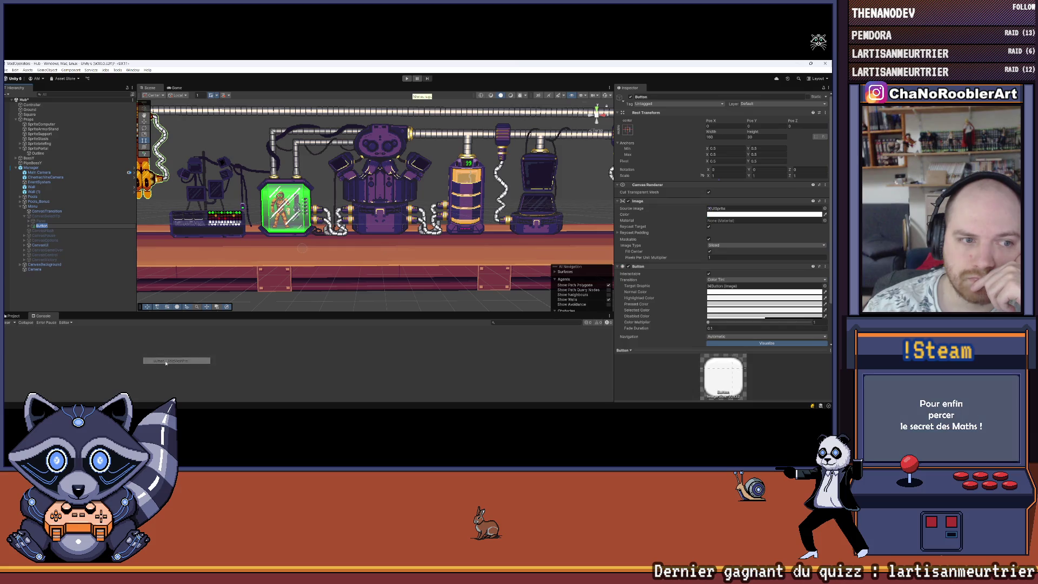
pyautogui.write('test')
pyautogui.press('Return')
pyautogui.click(30, 226)
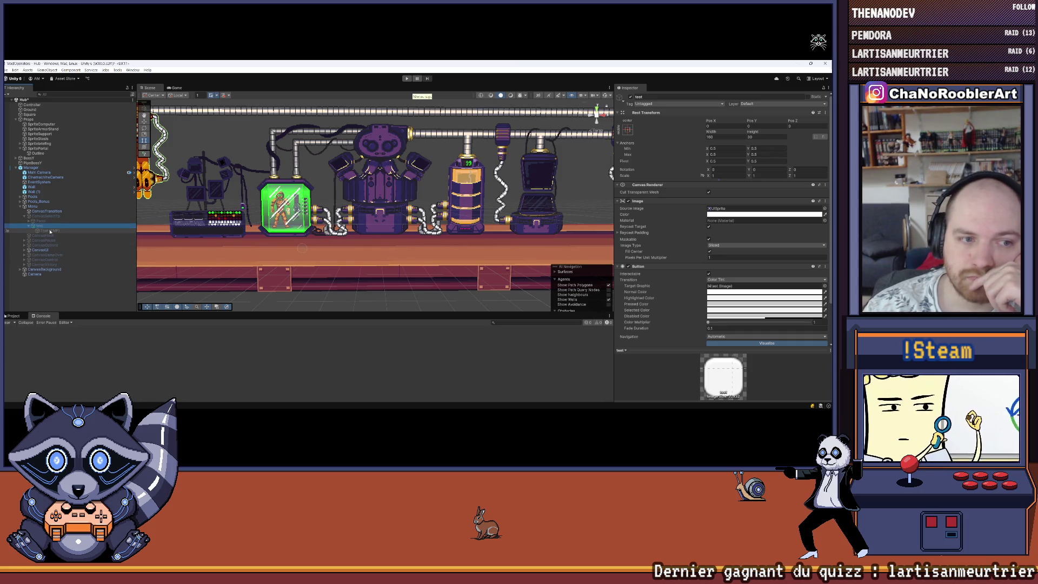
pyautogui.scroll(-3, 708, 324)
# Browse the Project tab to the Assets/Script/Controller/Props folder.
pyautogui.click(13, 316)
pyautogui.click(107, 329)
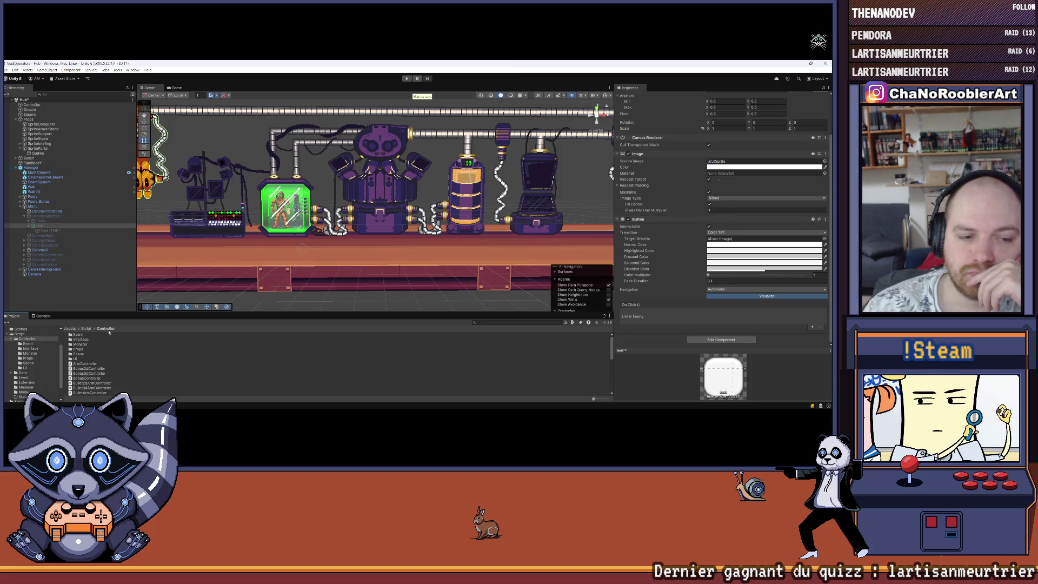
pyautogui.scroll(-6, 103, 351)
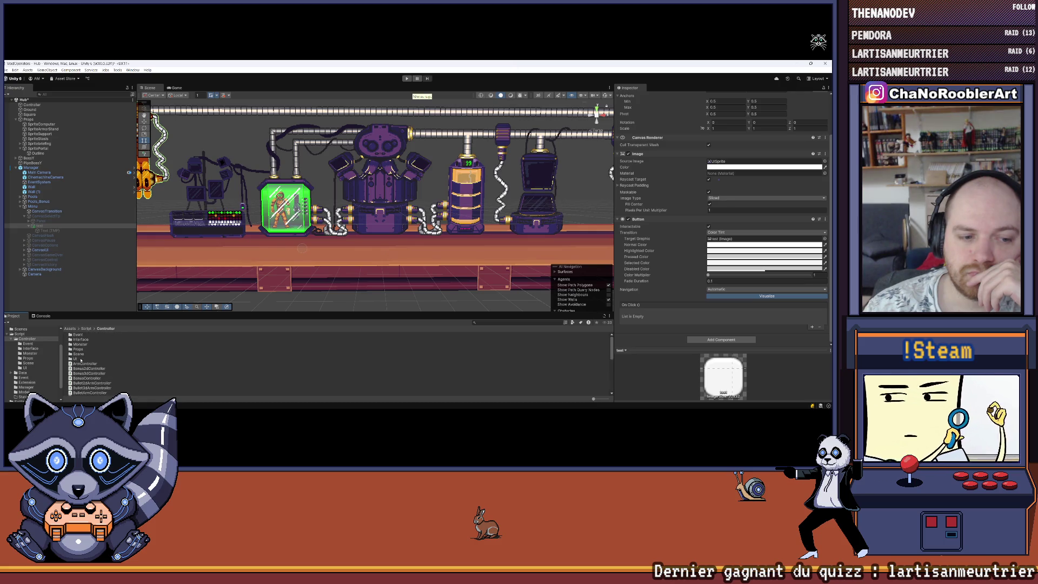
pyautogui.scroll(5, 102, 355)
pyautogui.doubleClick(80, 353)
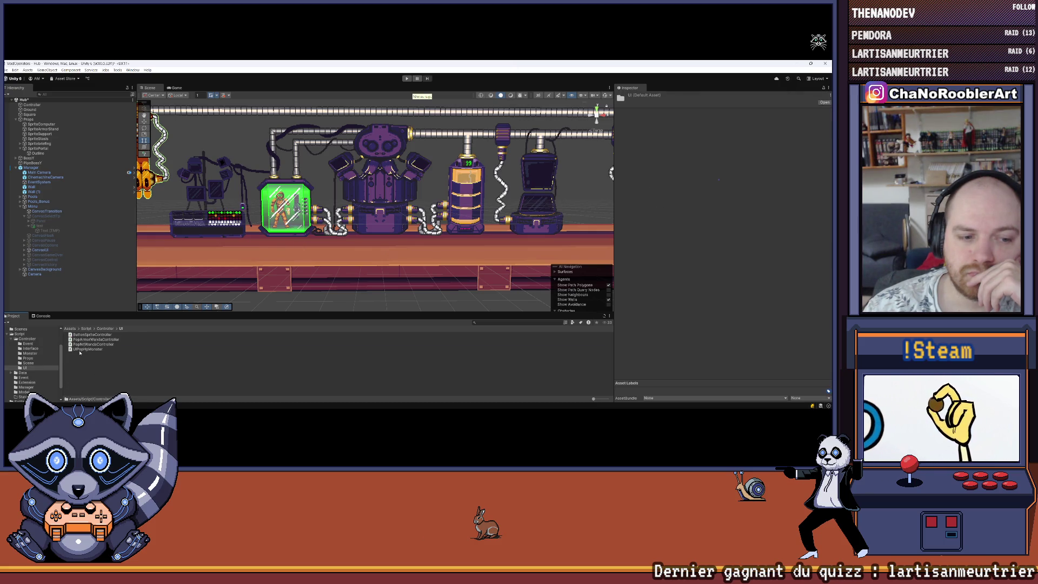
pyautogui.click(105, 328)
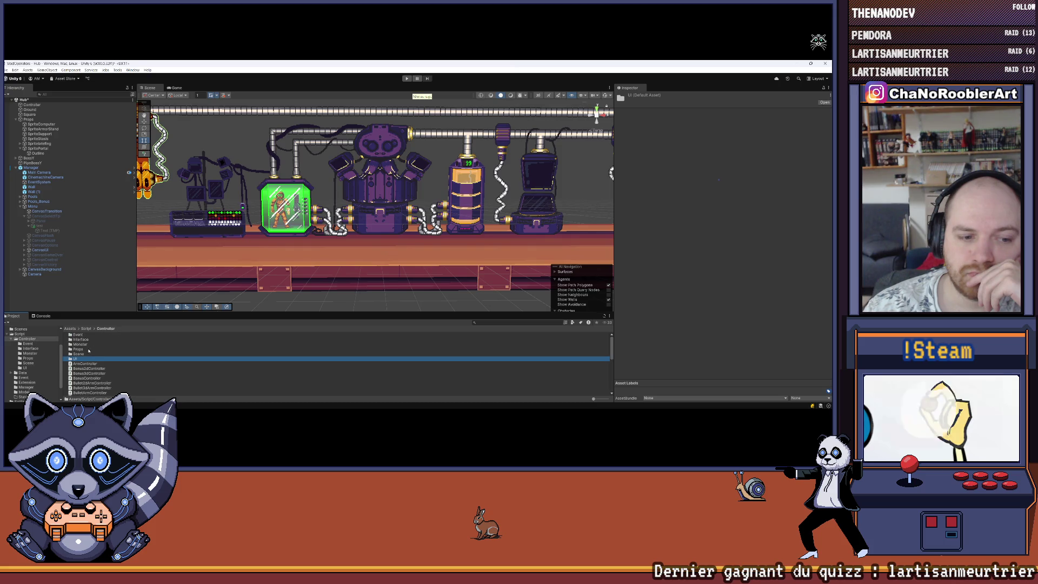
pyautogui.click(90, 341)
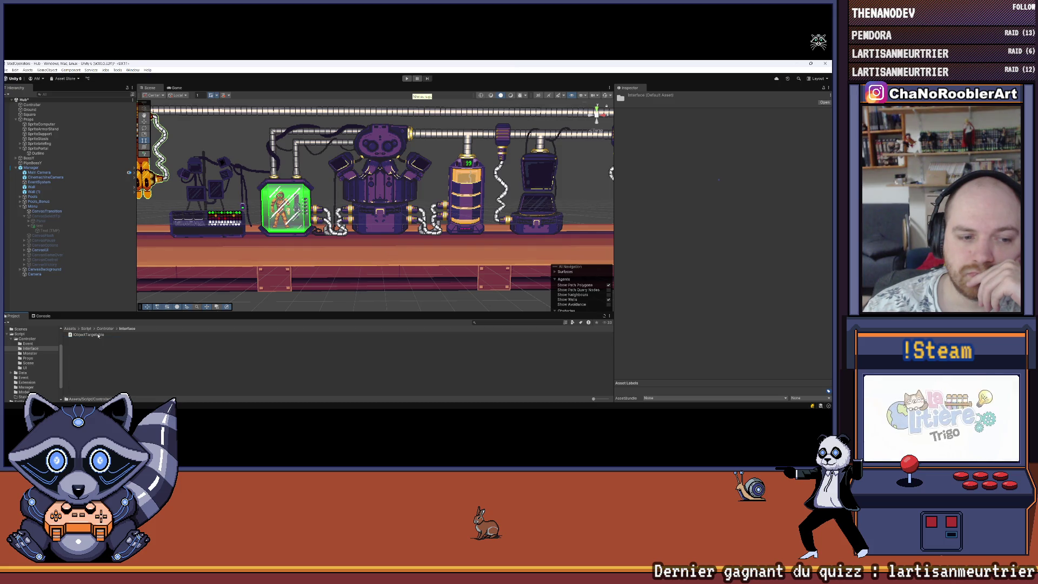
pyautogui.doubleClick(85, 350)
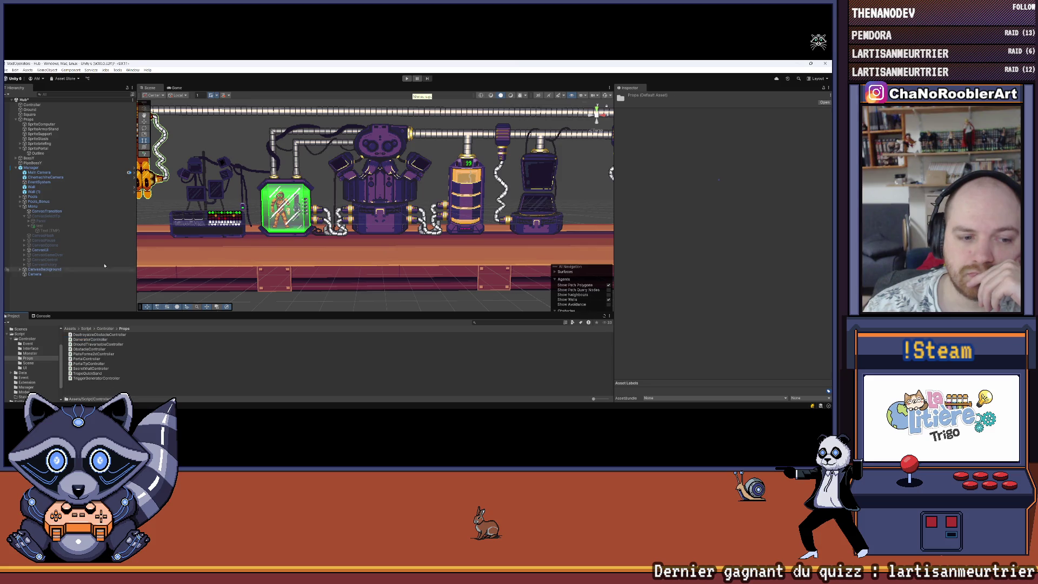
# Select test and drag PortalTpController.cs into its Inspector as a component.
pyautogui.click(54, 226)
pyautogui.scroll(-3, 694, 261)
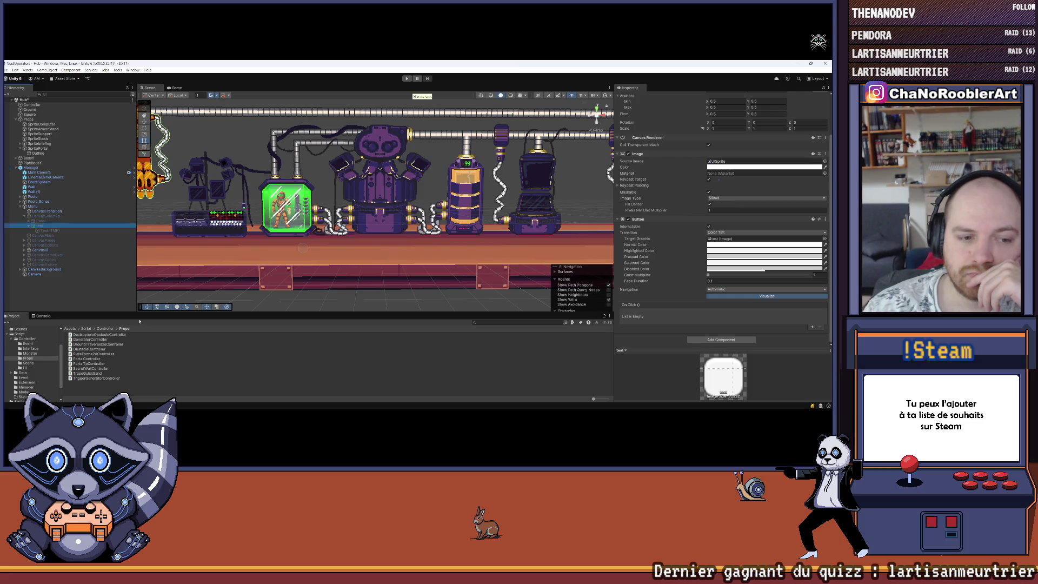
pyautogui.moveTo(82, 363)
pyautogui.mouseDown()
pyautogui.moveTo(703, 334)
pyautogui.moveTo(654, 319)
pyautogui.mouseUp()
pyautogui.scroll(-3, 652, 312)
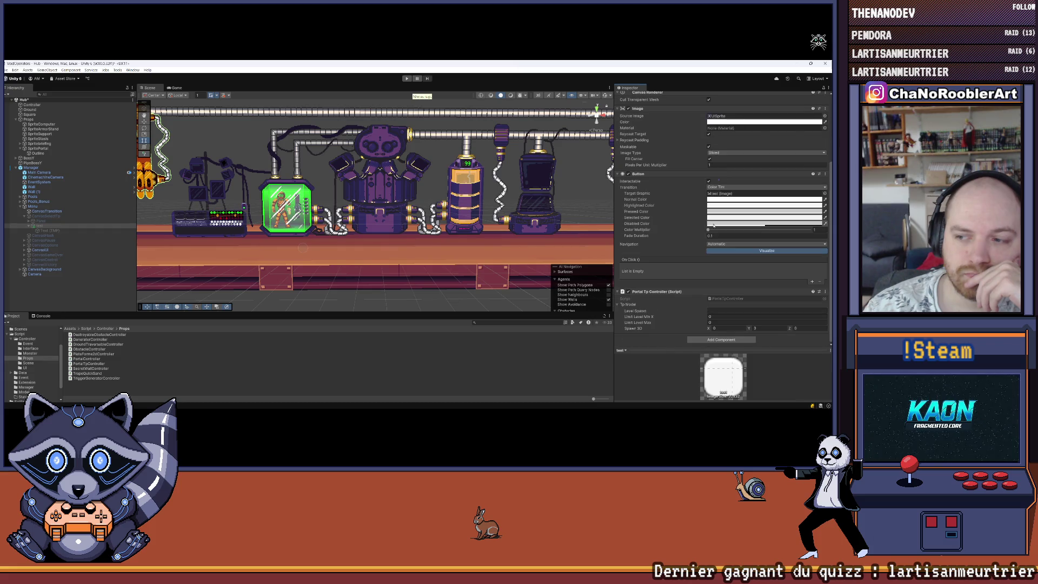
# Add an On Click entry on test targeting itself and calling PortalTpController.TpMission().
pyautogui.click(811, 281)
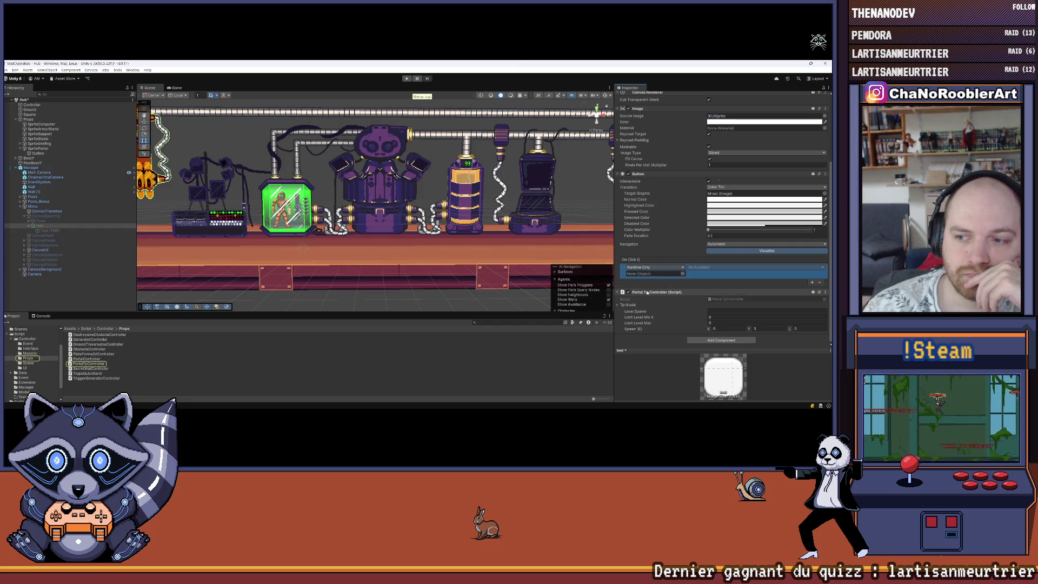
pyautogui.moveTo(647, 292); pyautogui.dragTo(654, 274)
pyautogui.click(698, 267)
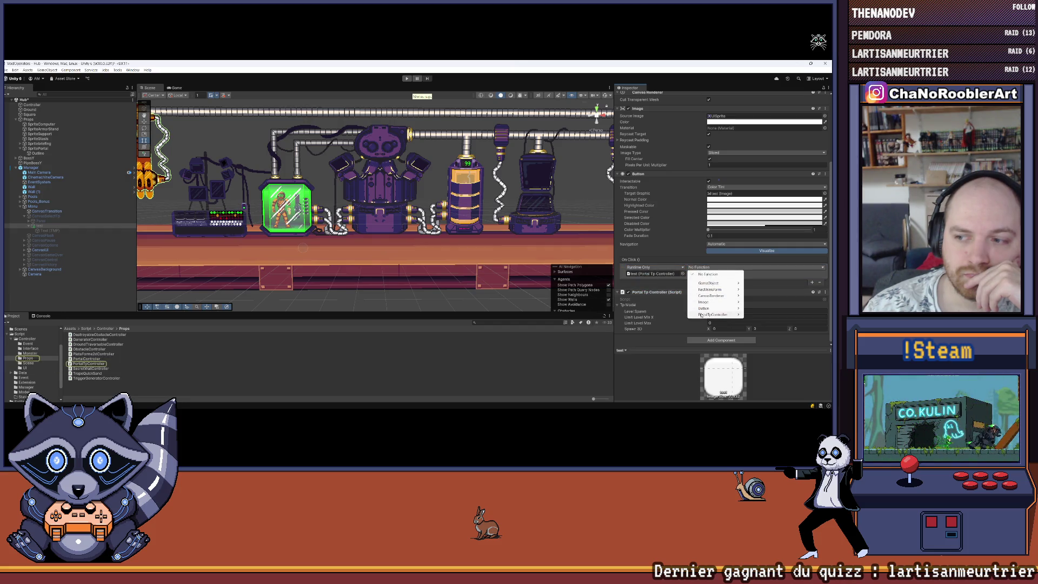
pyautogui.moveTo(705, 308)
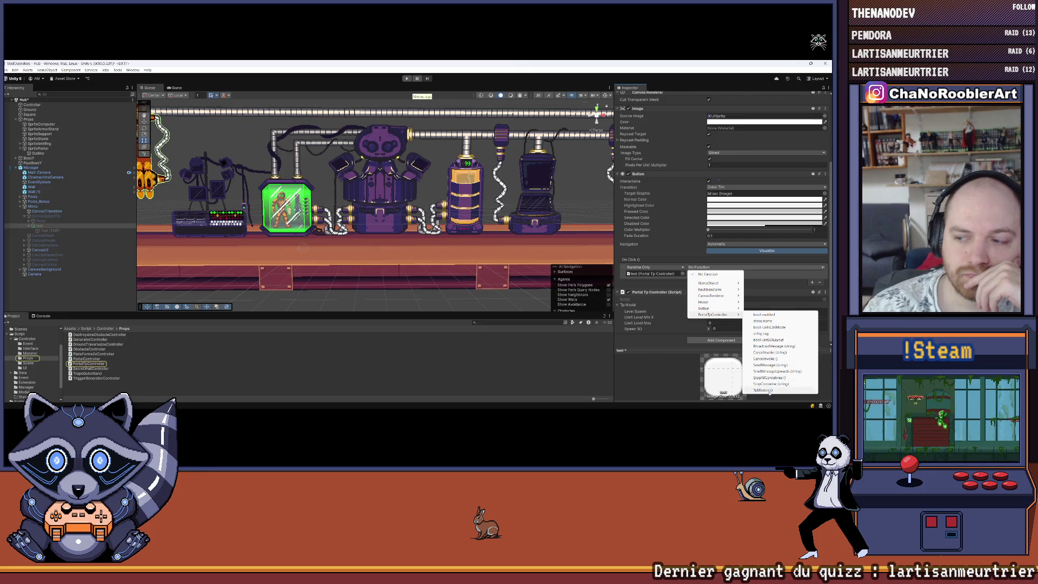
pyautogui.click(763, 390)
pyautogui.moveTo(360, 311); pyautogui.dragTo(360, 344)
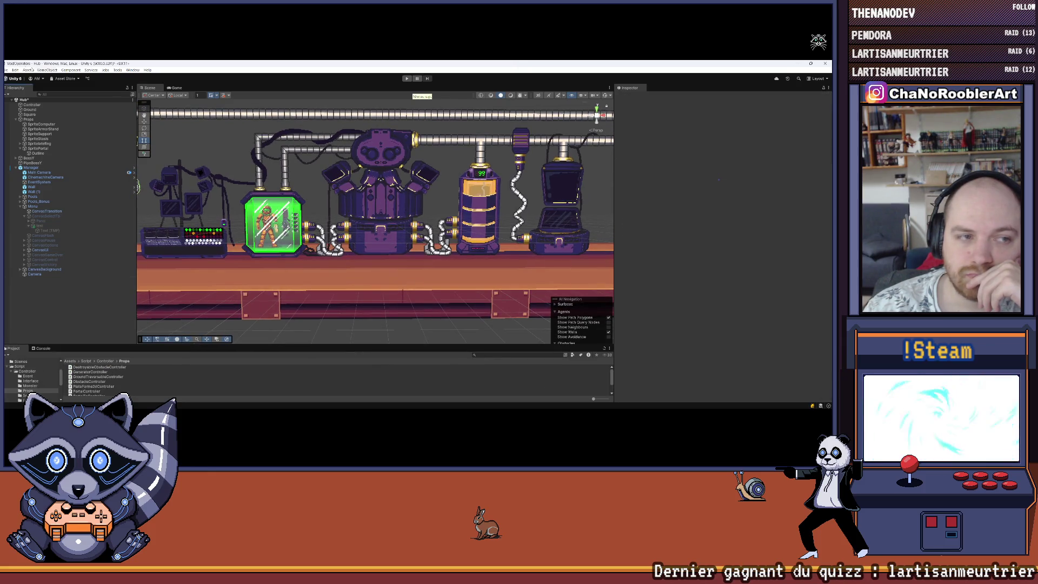
pyautogui.click(7, 69)
# Dismiss the File menu, run the game in Play mode and show the Console.
pyautogui.click(292, 87)
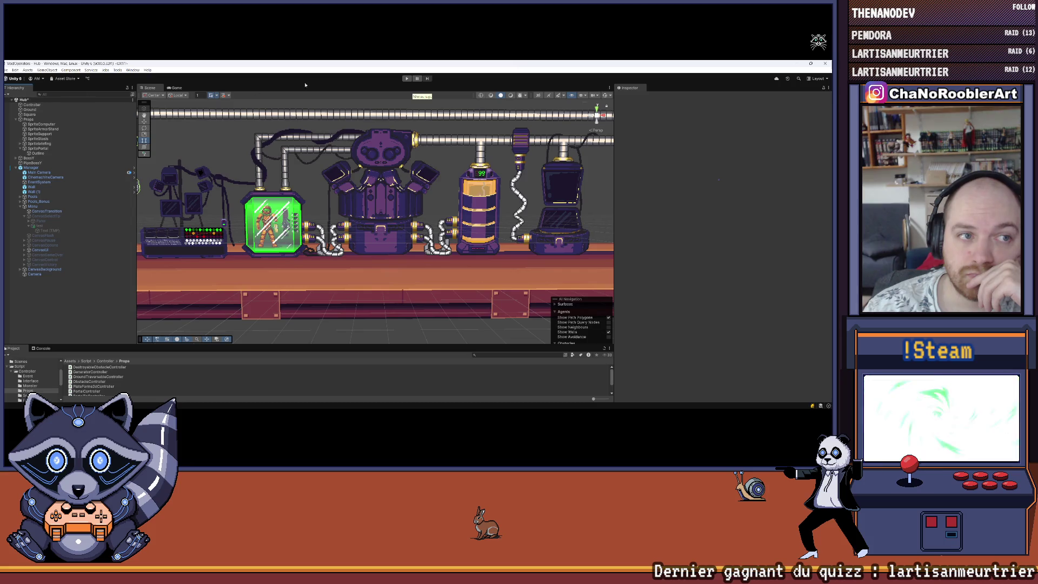
pyautogui.click(406, 79)
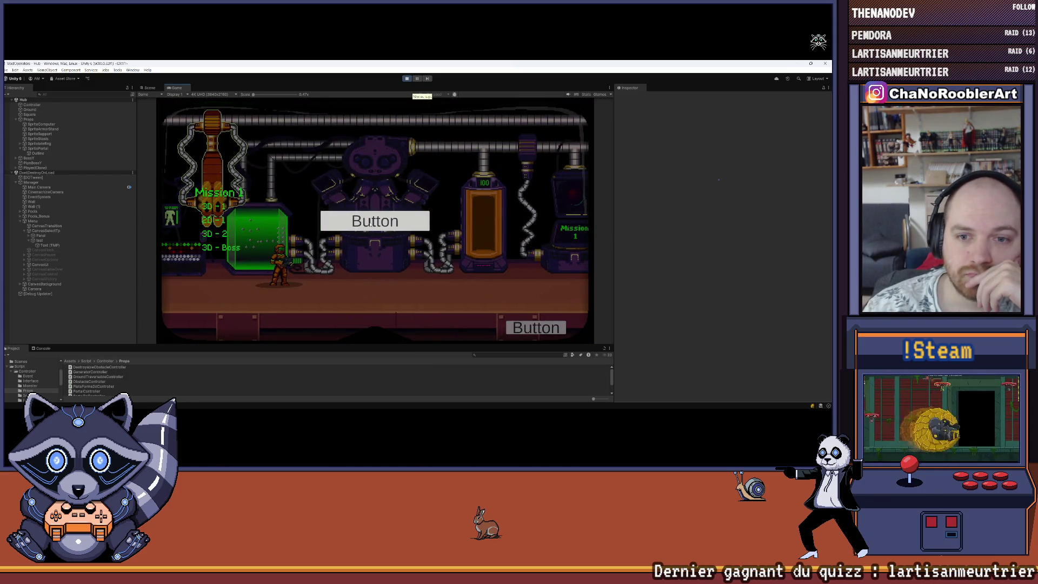
pyautogui.hotkey('ctrl', 'shift', 'c')
# Disable the Panel's dark background image.
pyautogui.click(40, 235)
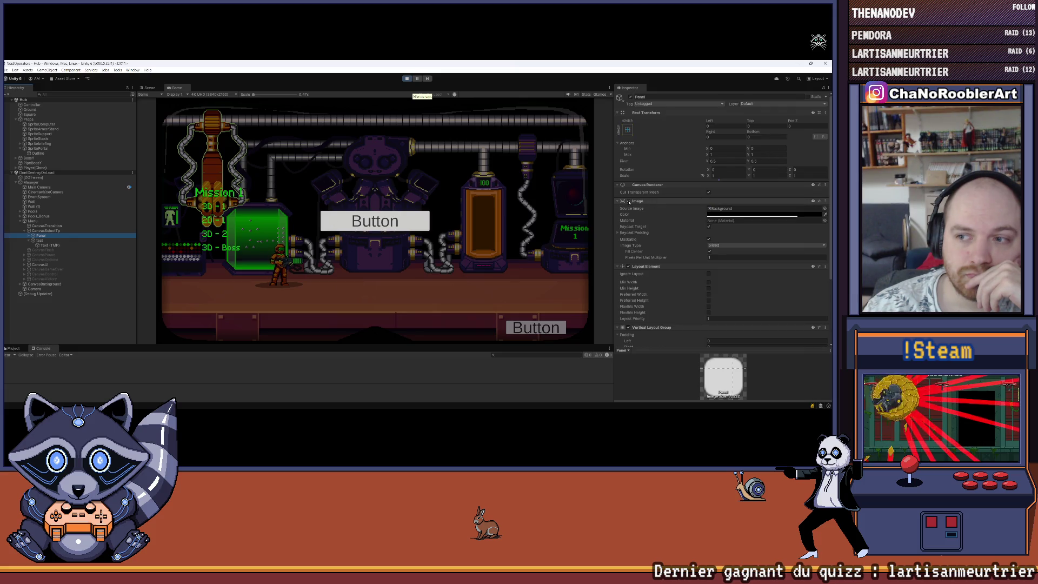
pyautogui.click(627, 201)
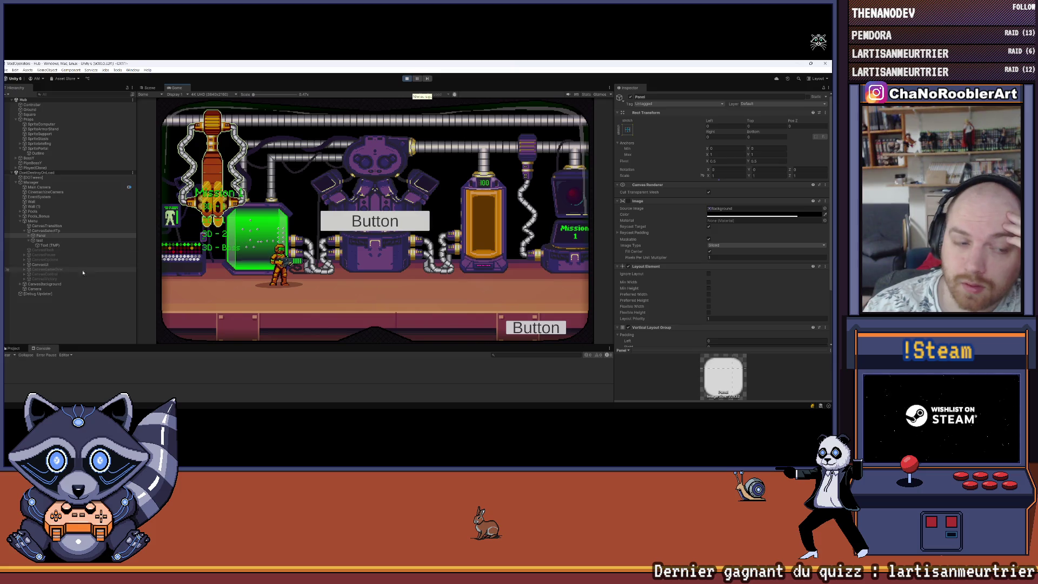
pyautogui.click(41, 236)
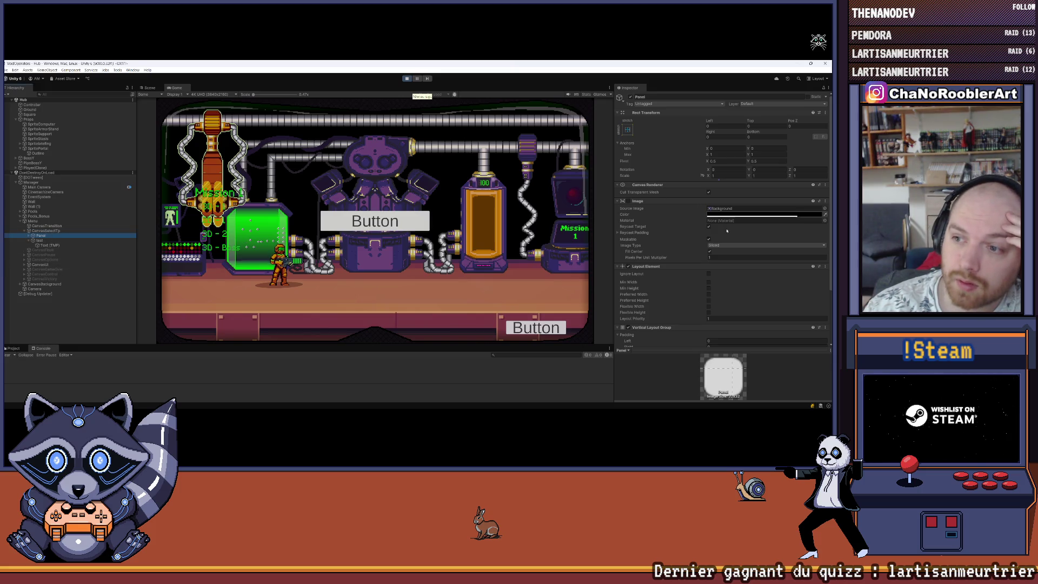
pyautogui.scroll(-3, 766, 249)
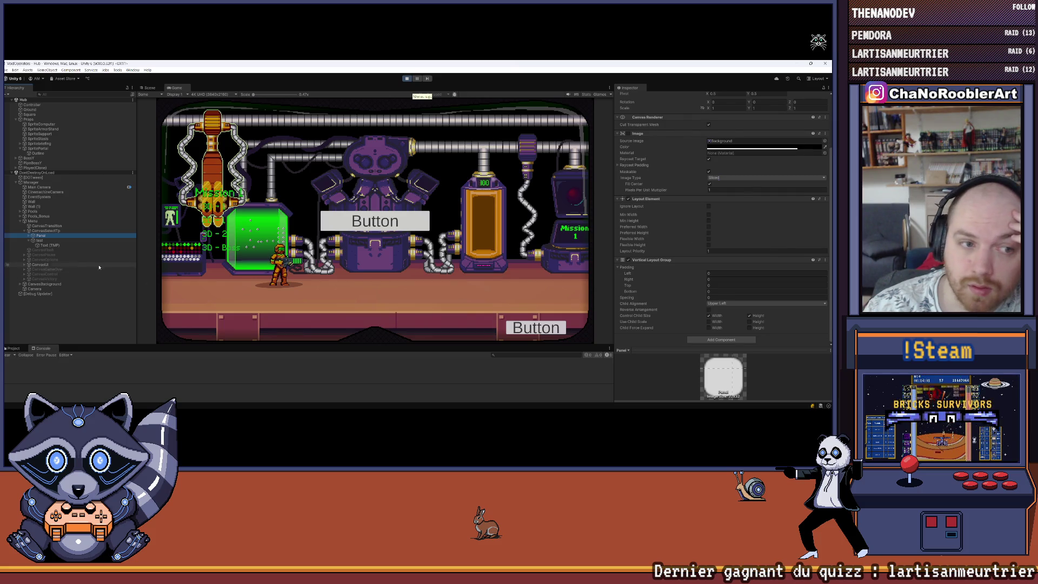
# Inspect Panel's Btns, Left and Right children and move Right to the top of CanvasSelectTp.
pyautogui.click(30, 236)
pyautogui.click(47, 241)
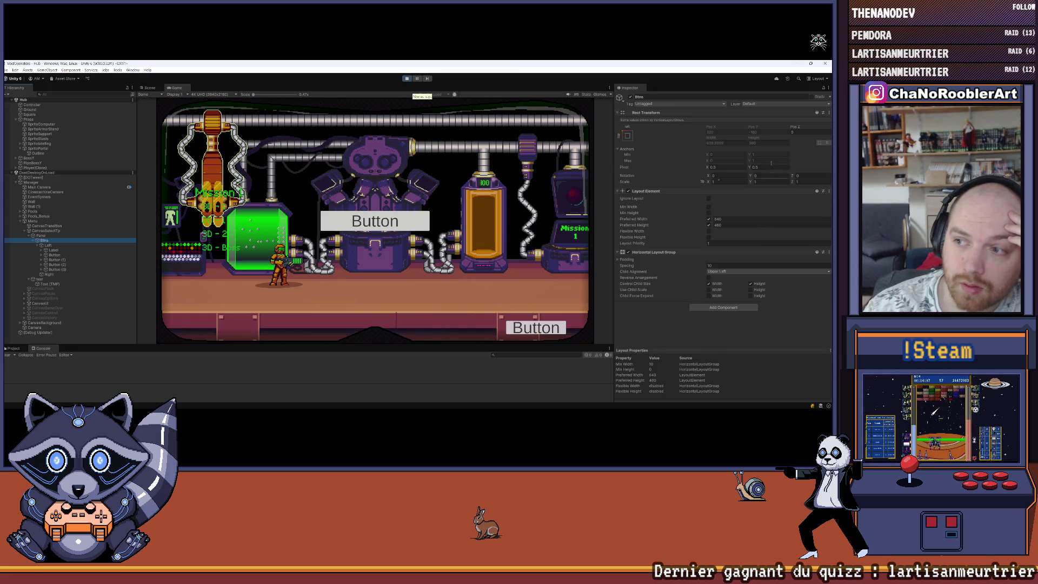
pyautogui.press('Down')
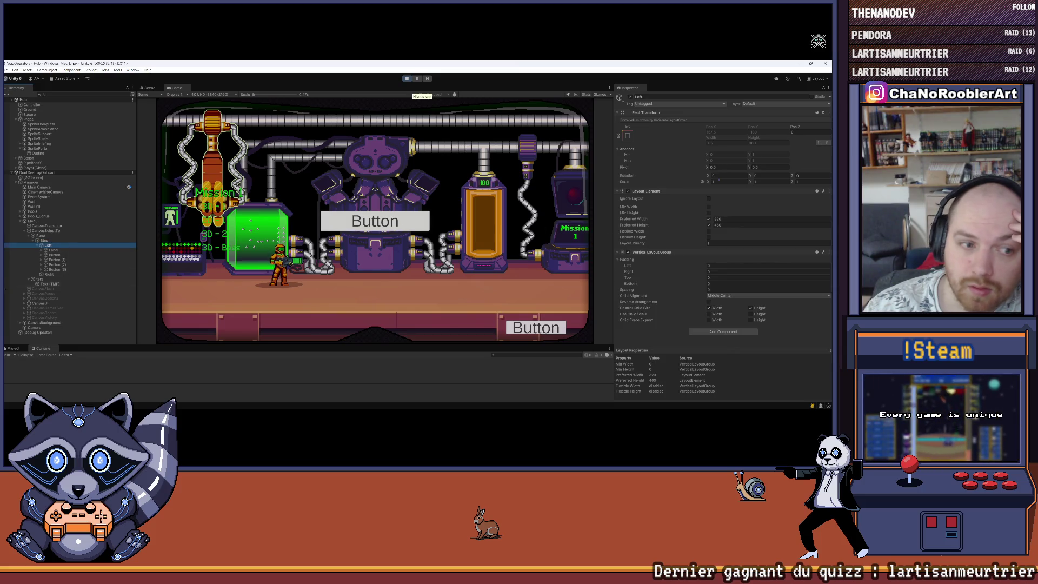
pyautogui.click(50, 274)
pyautogui.moveTo(57, 255)
pyautogui.mouseDown()
pyautogui.moveTo(47, 238)
pyautogui.moveTo(47, 278)
pyautogui.mouseUp()
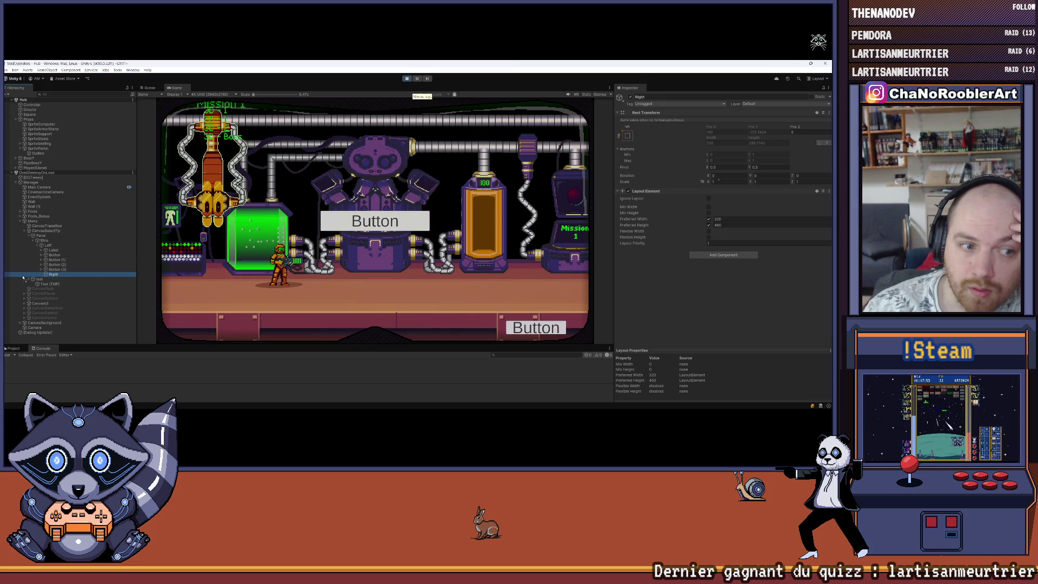
# Move the test button into CanvasUI directly below Tp.
pyautogui.click(29, 235)
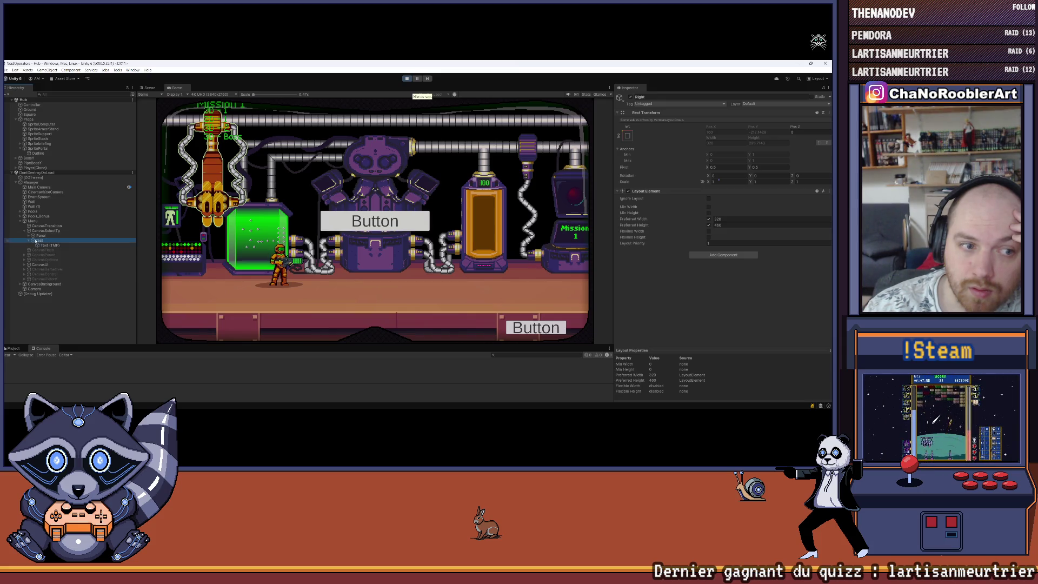
pyautogui.click(40, 241)
pyautogui.moveTo(40, 240); pyautogui.dragTo(41, 231)
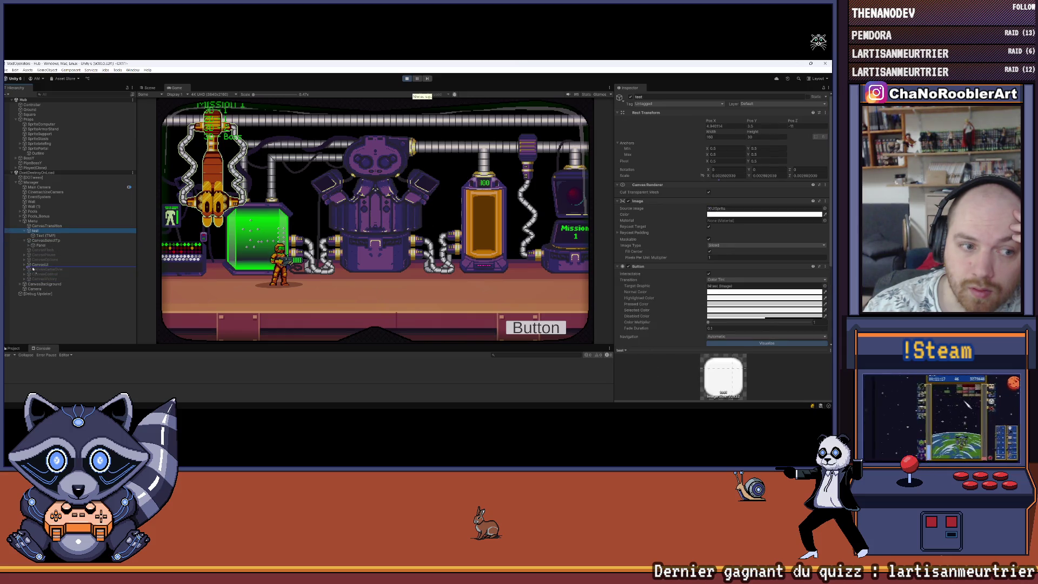
pyautogui.moveTo(35, 265); pyautogui.dragTo(40, 285)
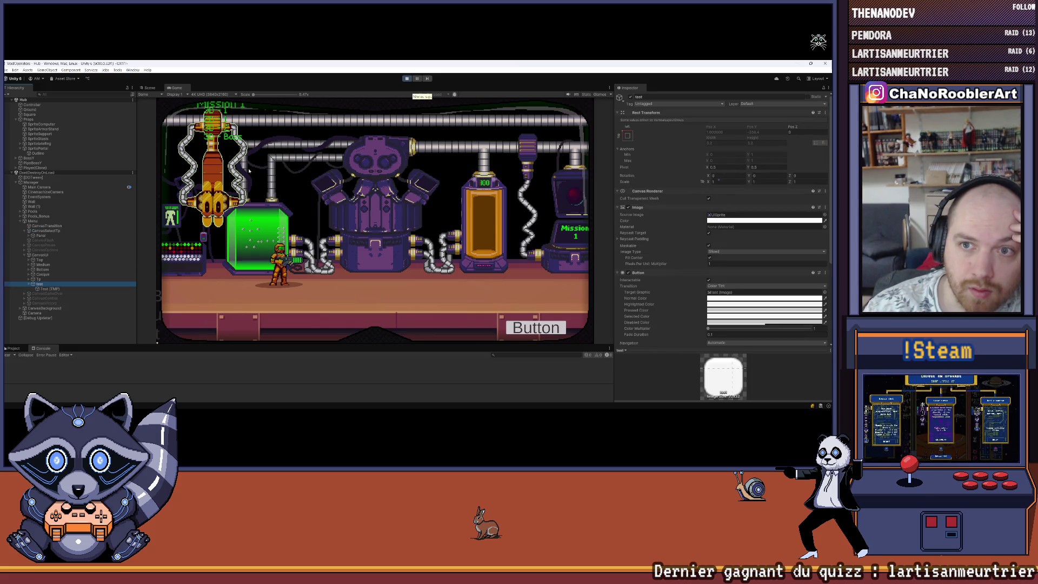
# Frame test in the Scene view, drag it under Medium in CanvasUI, then stop Play mode.
pyautogui.click(147, 88)
pyautogui.doubleClick(42, 284)
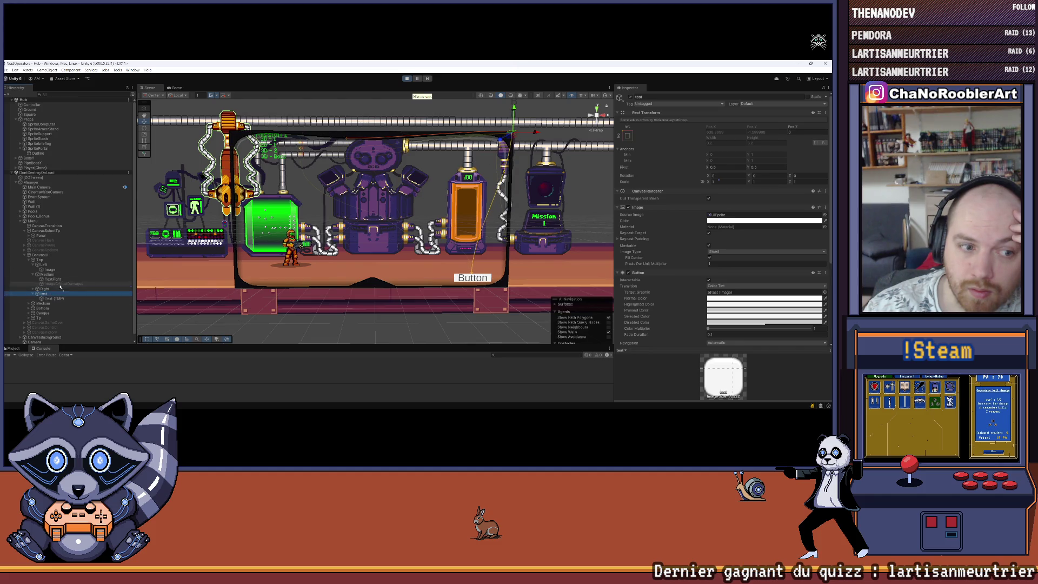
pyautogui.moveTo(43, 293); pyautogui.dragTo(60, 286)
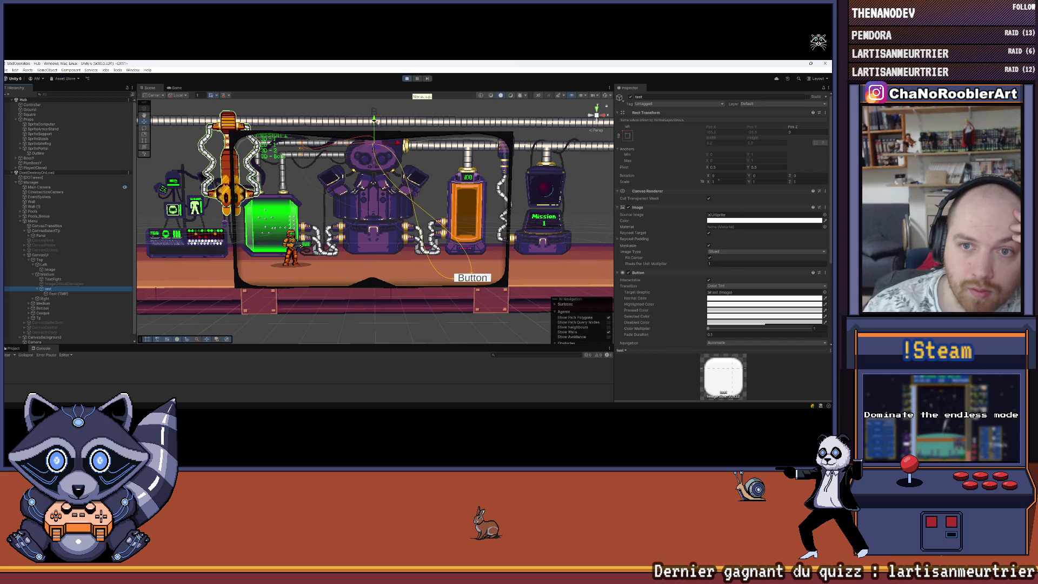
pyautogui.click(176, 88)
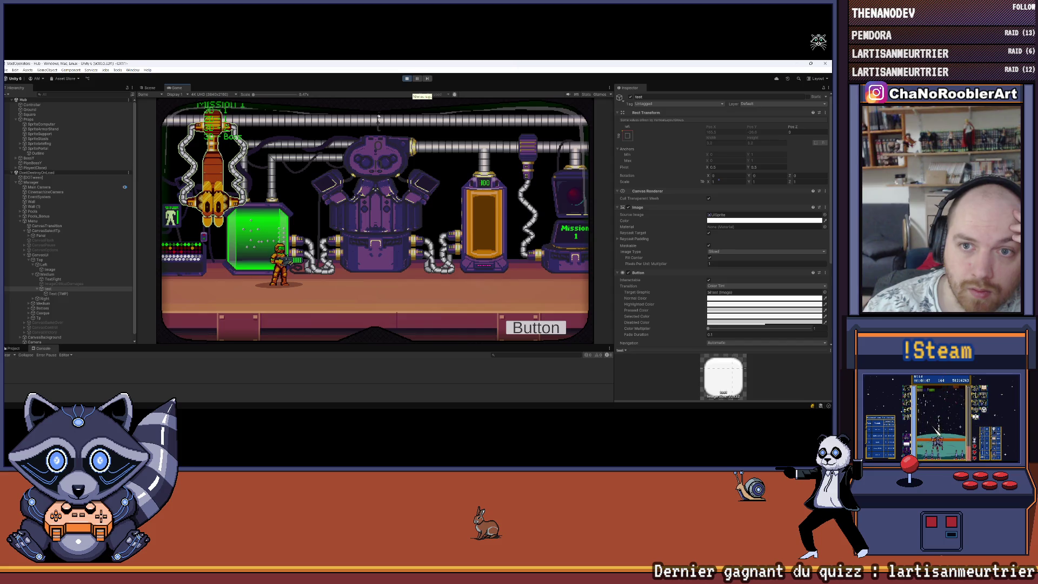
pyautogui.click(407, 79)
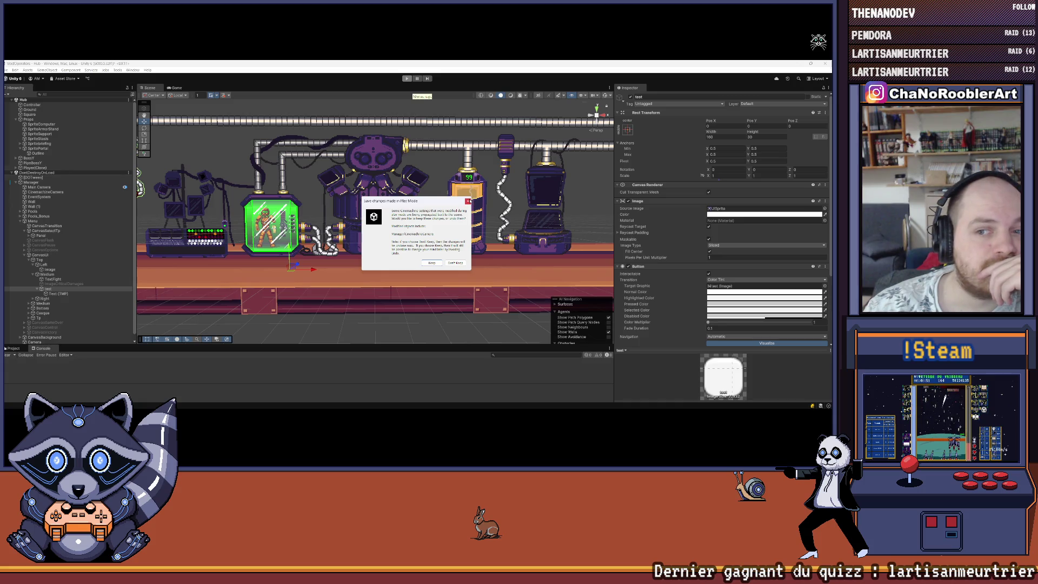
# Dismiss the play-mode changes warning, then select test and expand Tp in the Hierarchy.
pyautogui.click(455, 263)
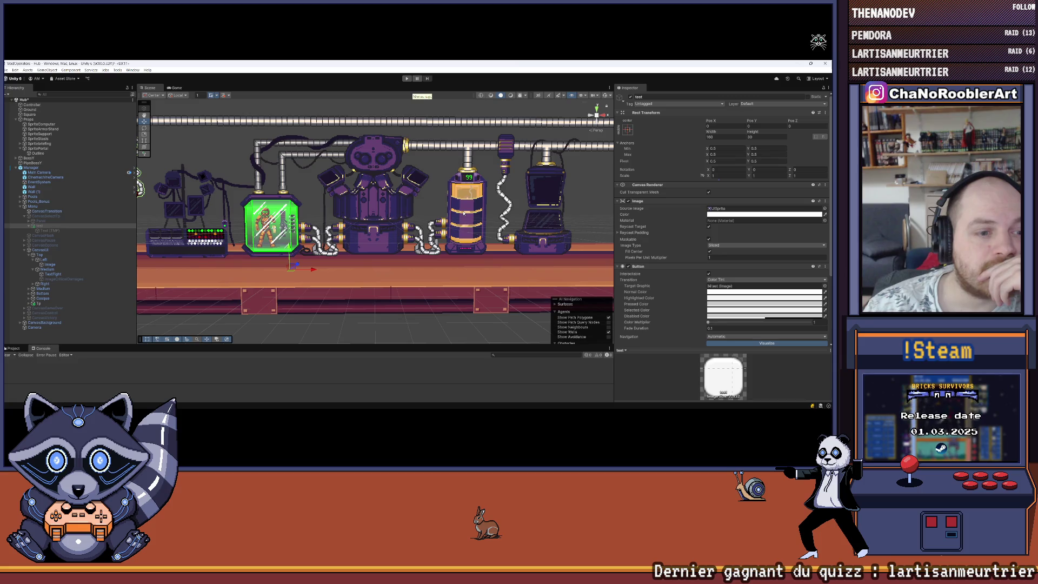
pyautogui.click(32, 254)
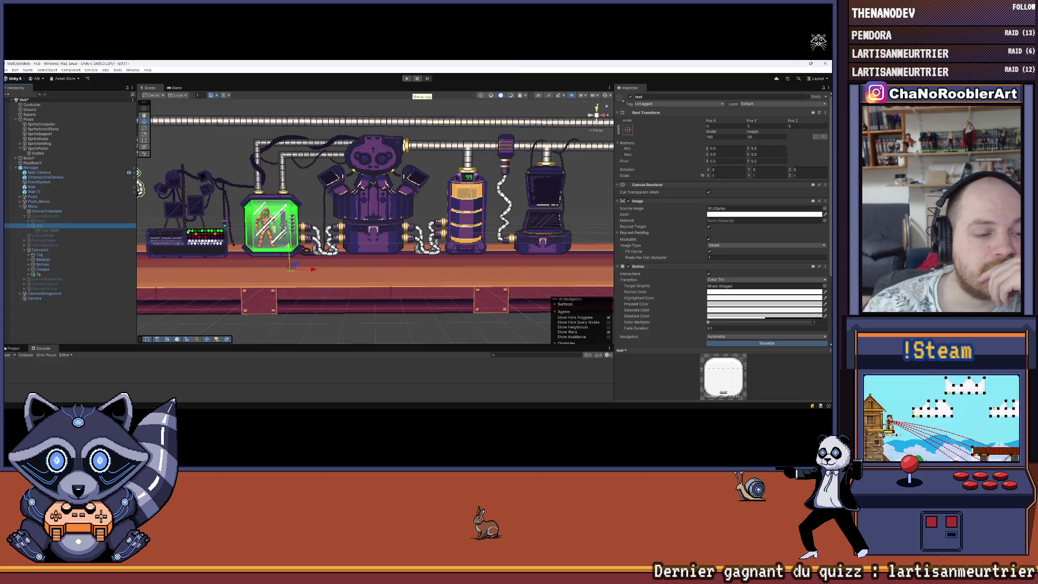
pyautogui.click(30, 274)
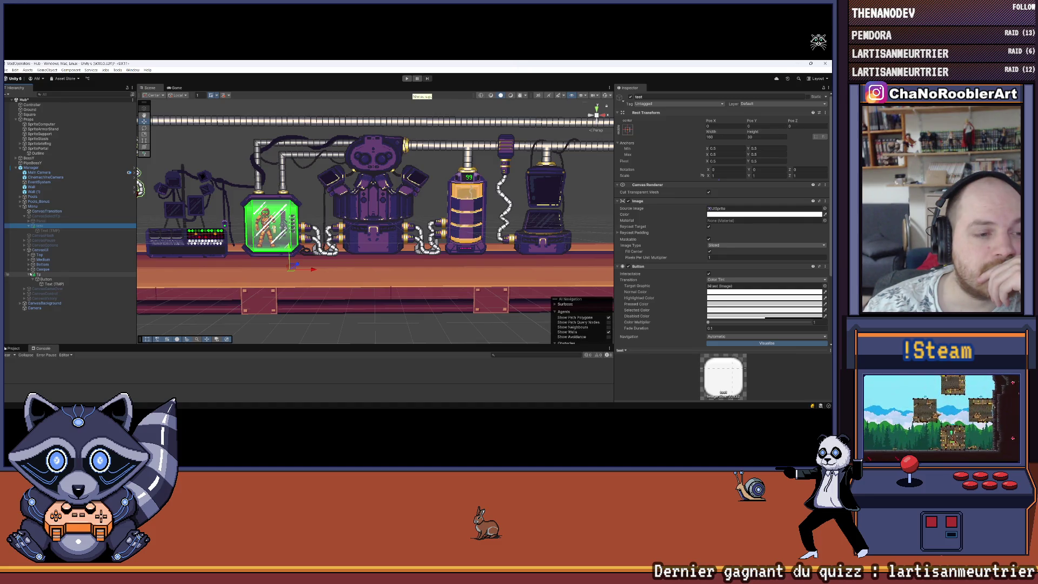
# Check CanvasSelectTp's Graphic Raycaster and the test button, then start Play and open the mission menu.
pyautogui.click(30, 275)
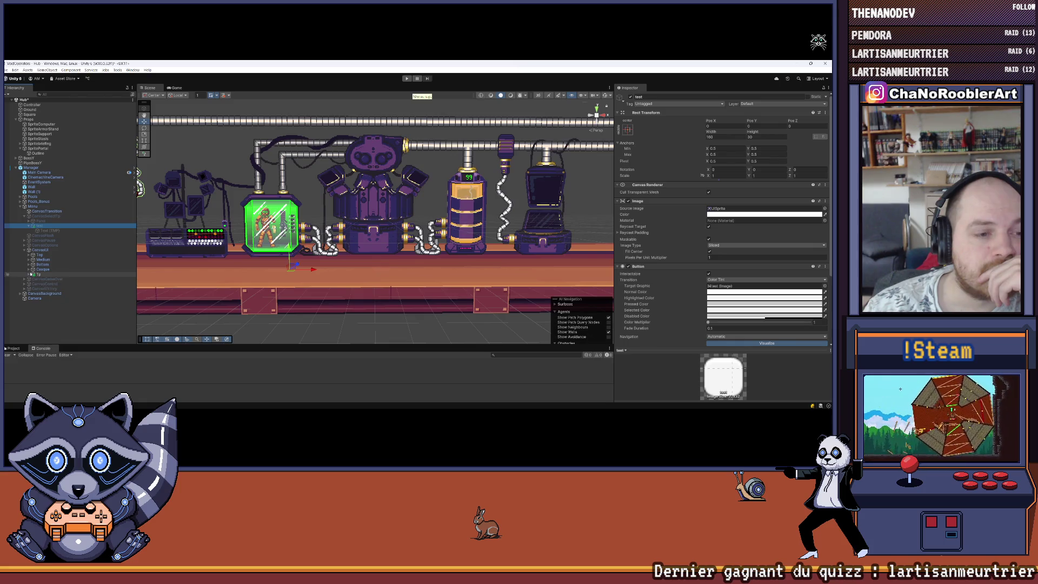
pyautogui.click(51, 216)
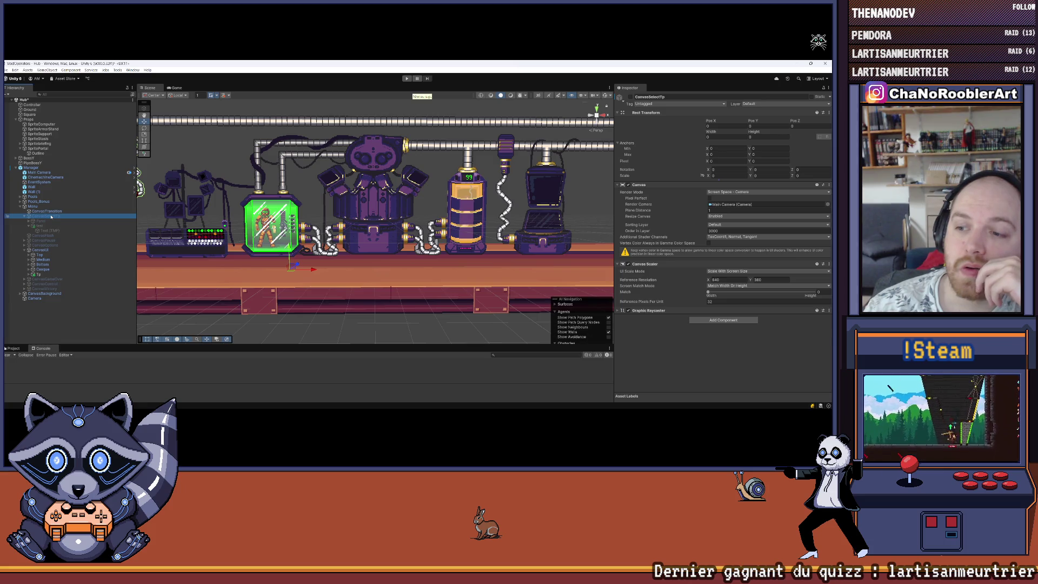
pyautogui.click(648, 310)
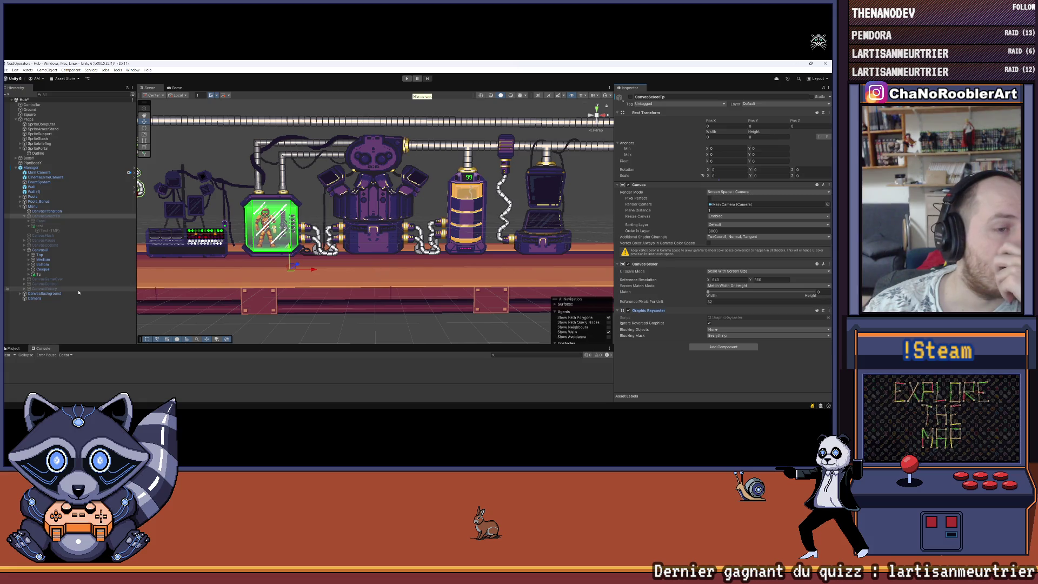
pyautogui.click(68, 226)
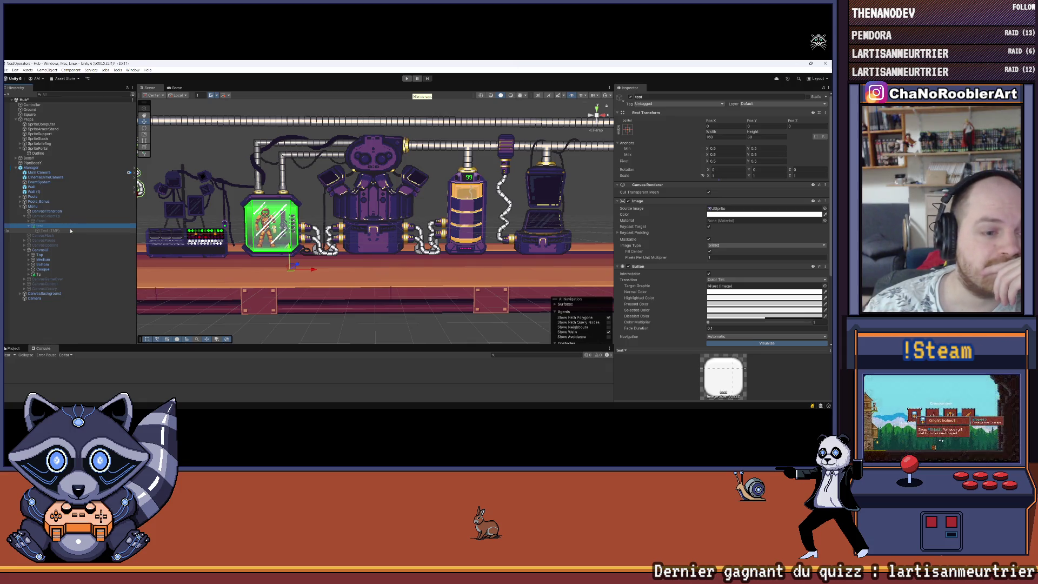
pyautogui.click(406, 78)
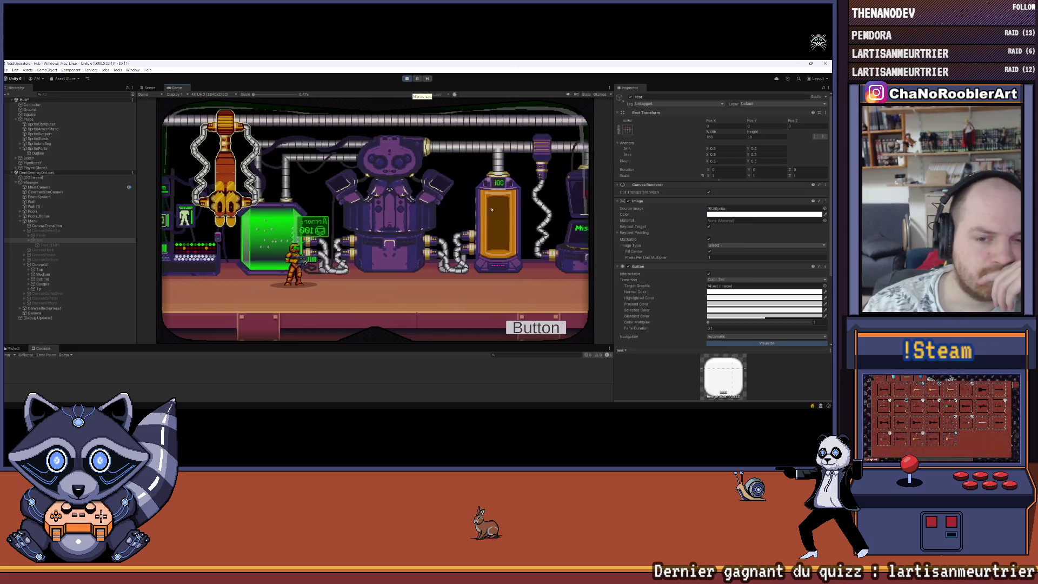
pyautogui.click(527, 330)
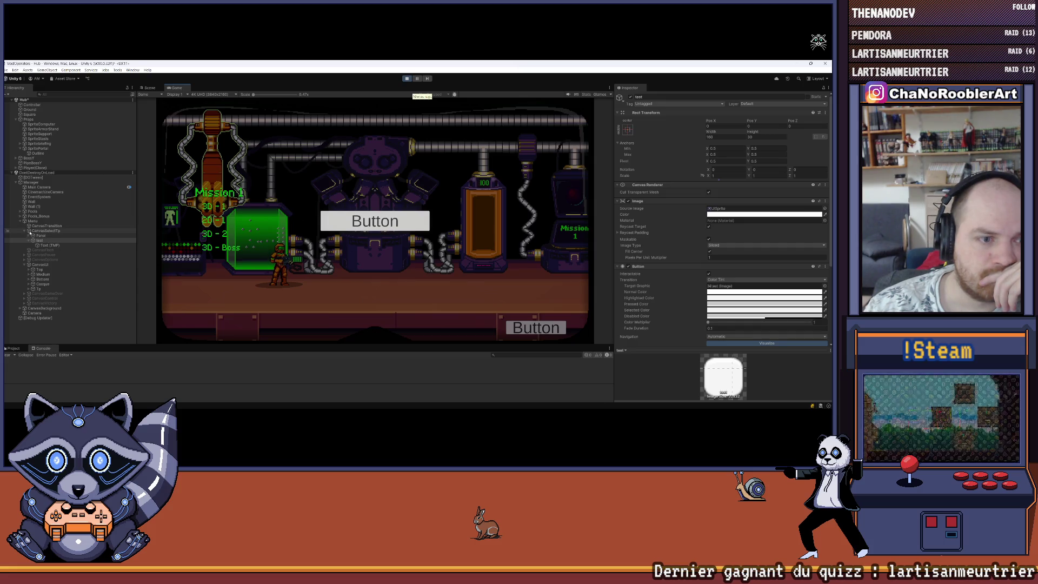
# Move CanvasSelectTp below CanvasVictory, then first under Menu, then into CanvasUI.
pyautogui.click(28, 231)
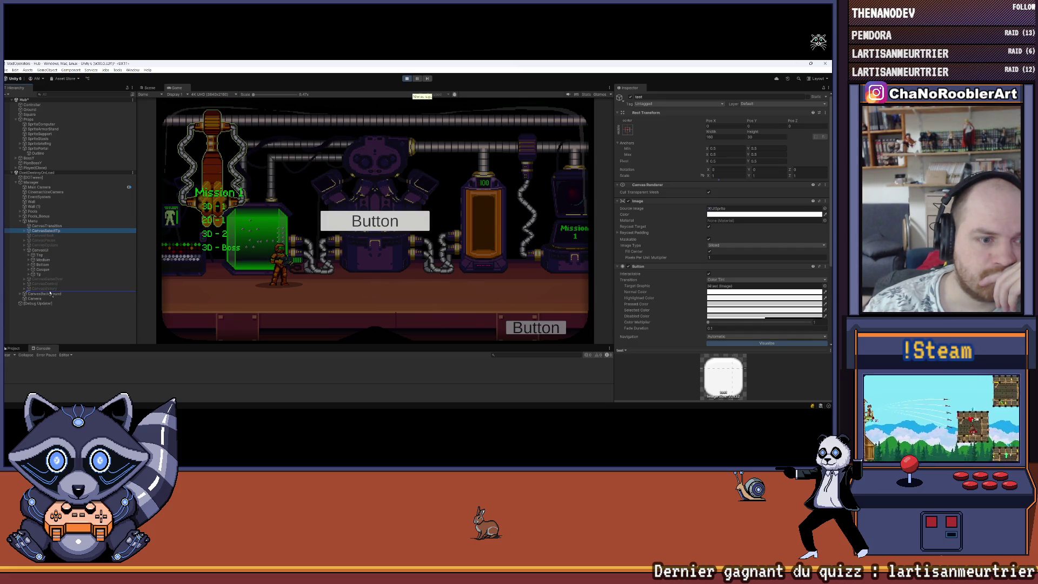
pyautogui.moveTo(50, 294); pyautogui.dragTo(50, 291)
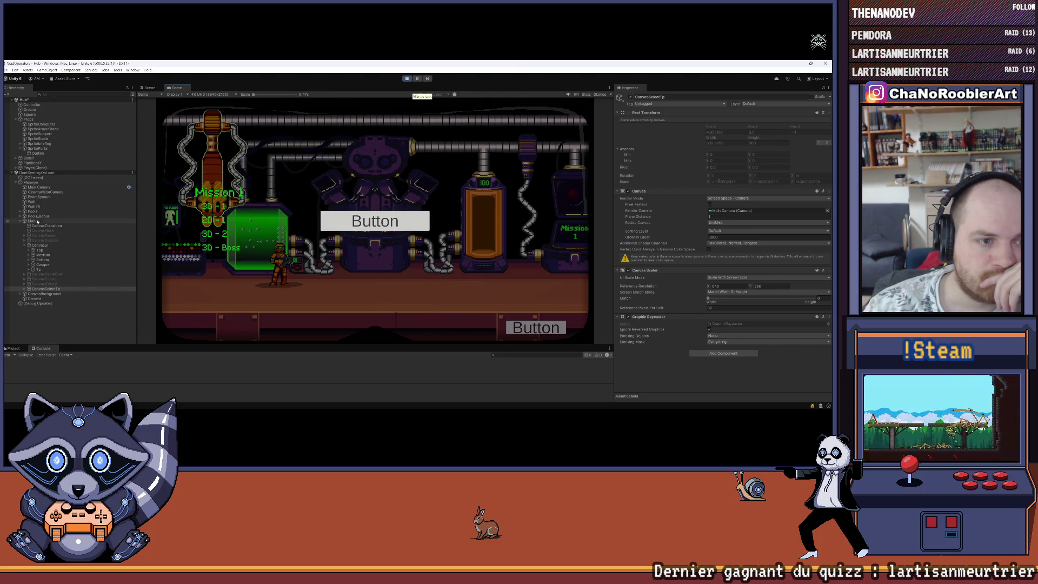
pyautogui.click(18, 221)
pyautogui.click(20, 222)
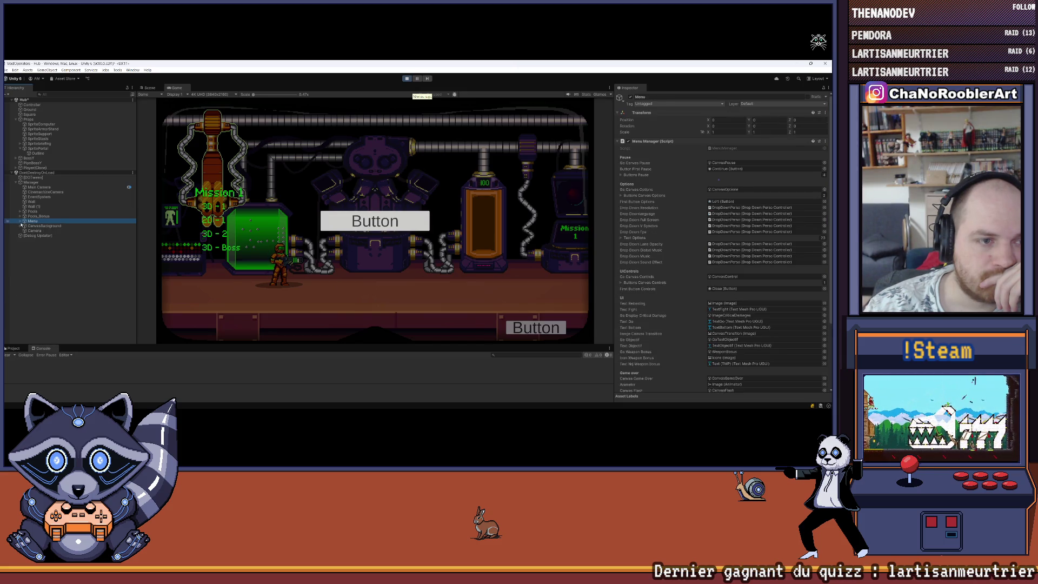
pyautogui.click(21, 221)
pyautogui.click(47, 289)
pyautogui.moveTo(58, 225); pyautogui.dragTo(64, 225)
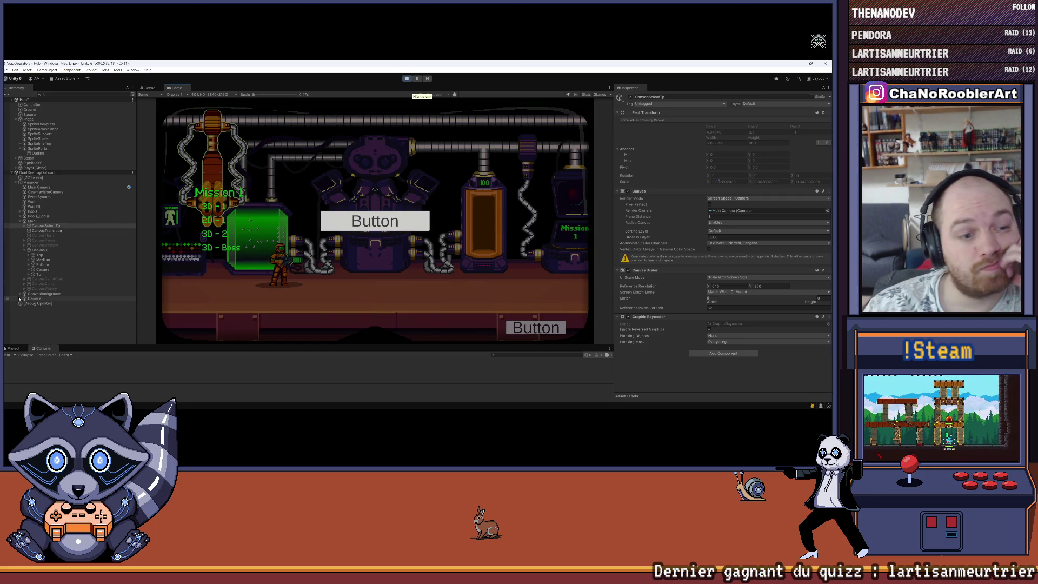
pyautogui.click(39, 274)
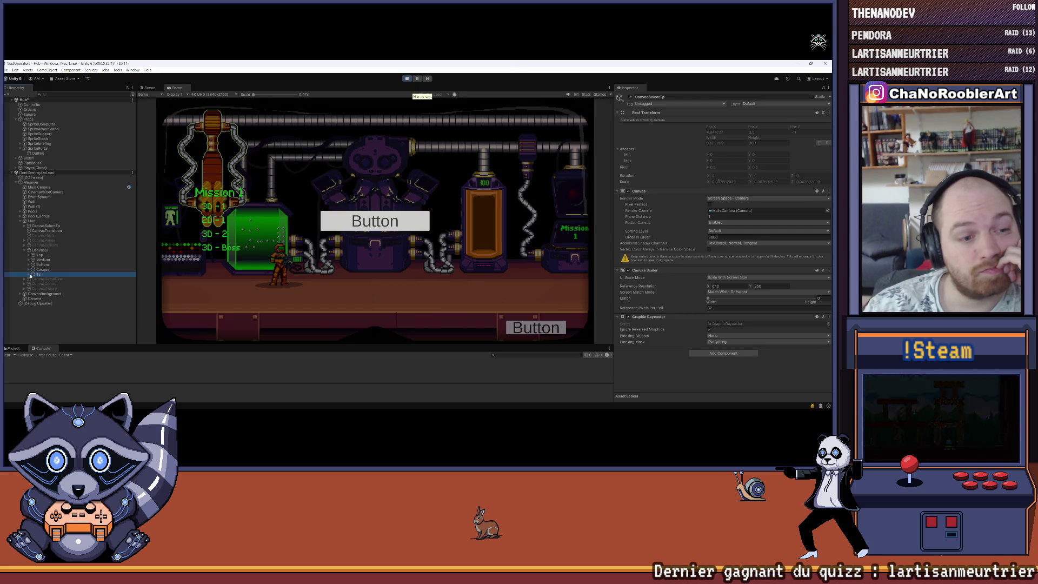
pyautogui.press('Right')
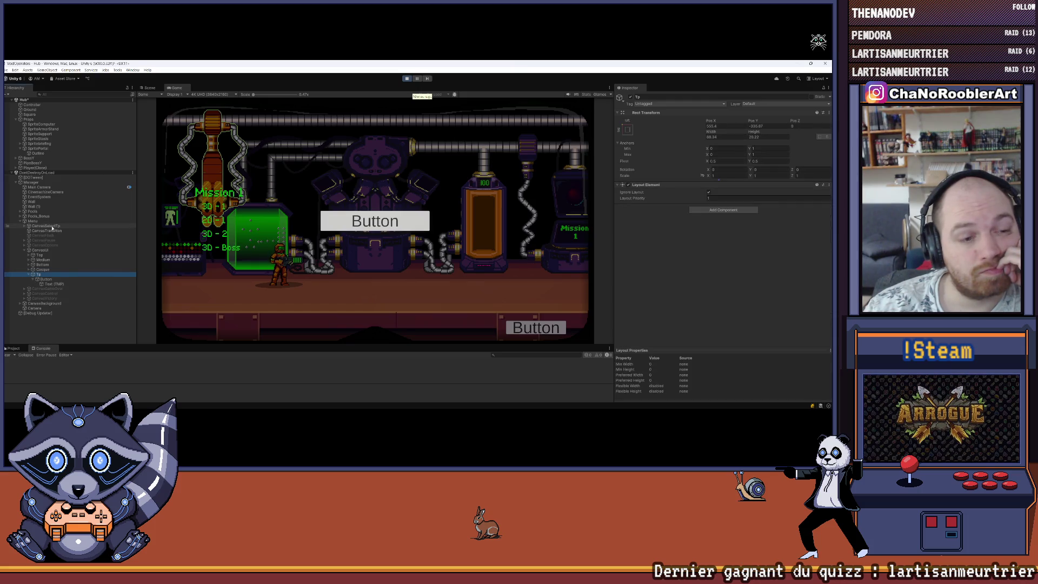
pyautogui.moveTo(35, 226); pyautogui.dragTo(52, 274)
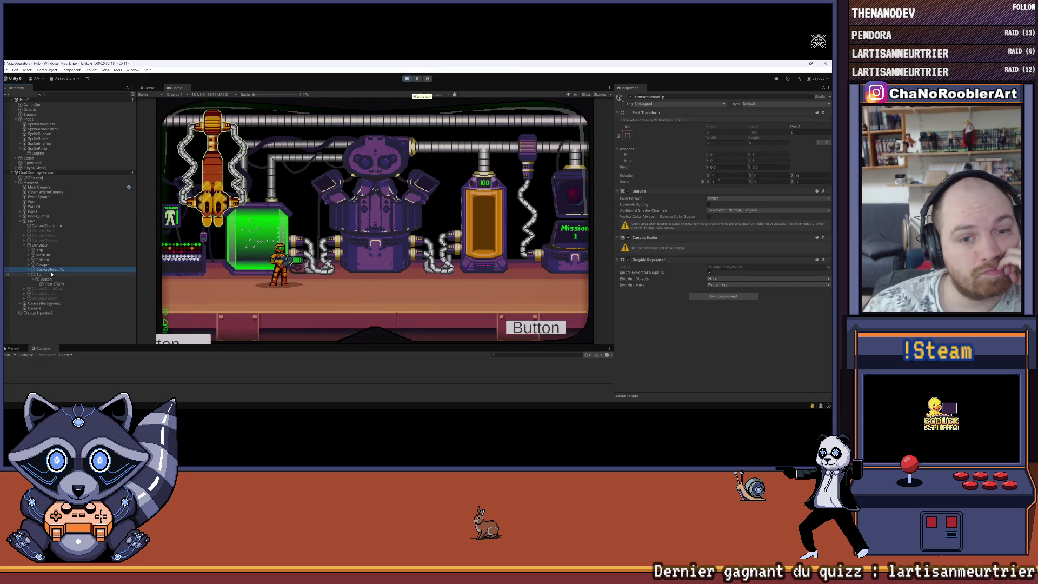
# Test the teleport button in the Game view, then stop Play mode and dismiss the save prompt.
pyautogui.click(187, 339)
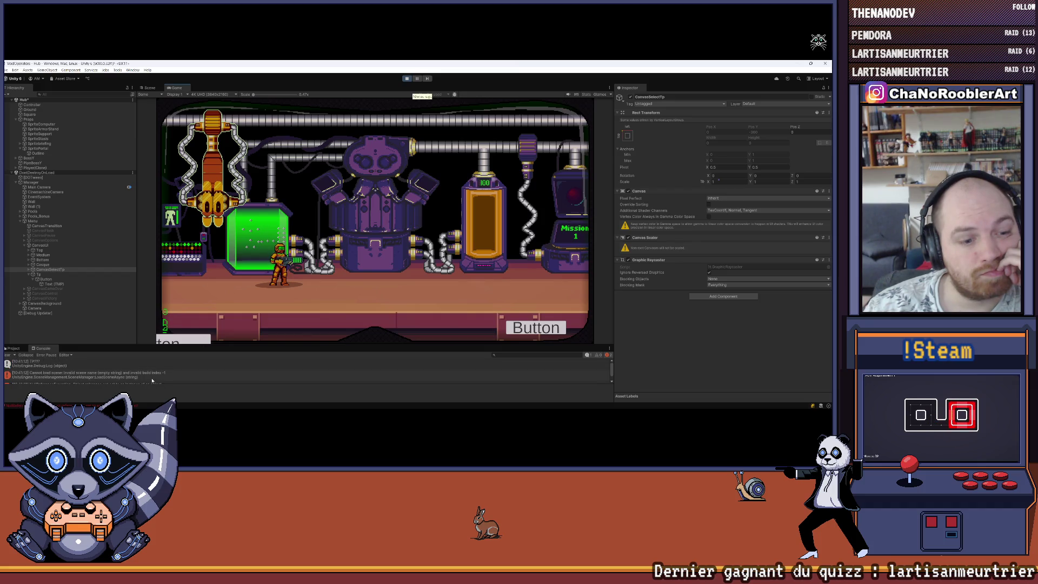
pyautogui.hotkey('ctrl', 'p')
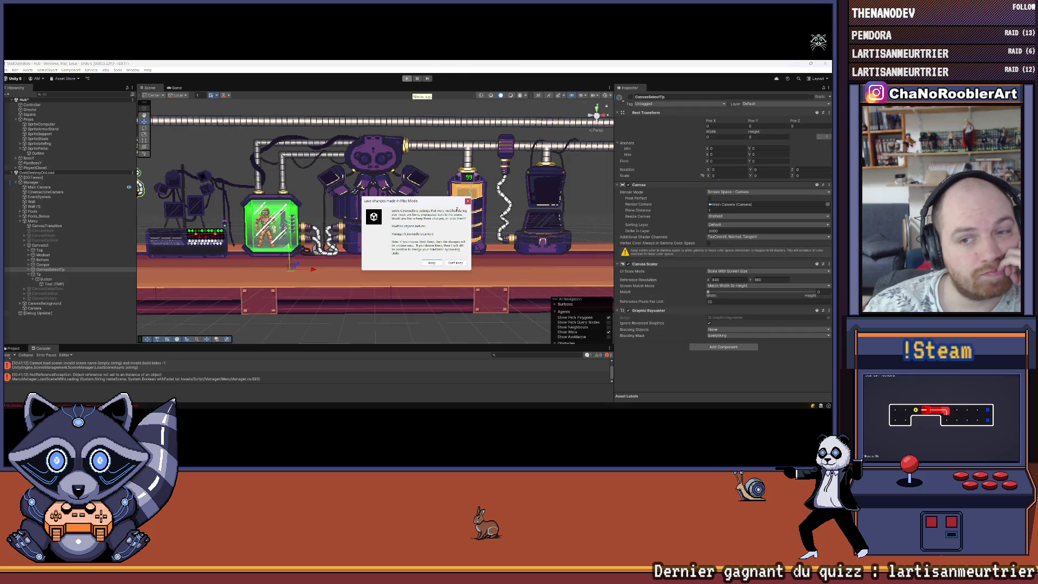
pyautogui.press('Return')
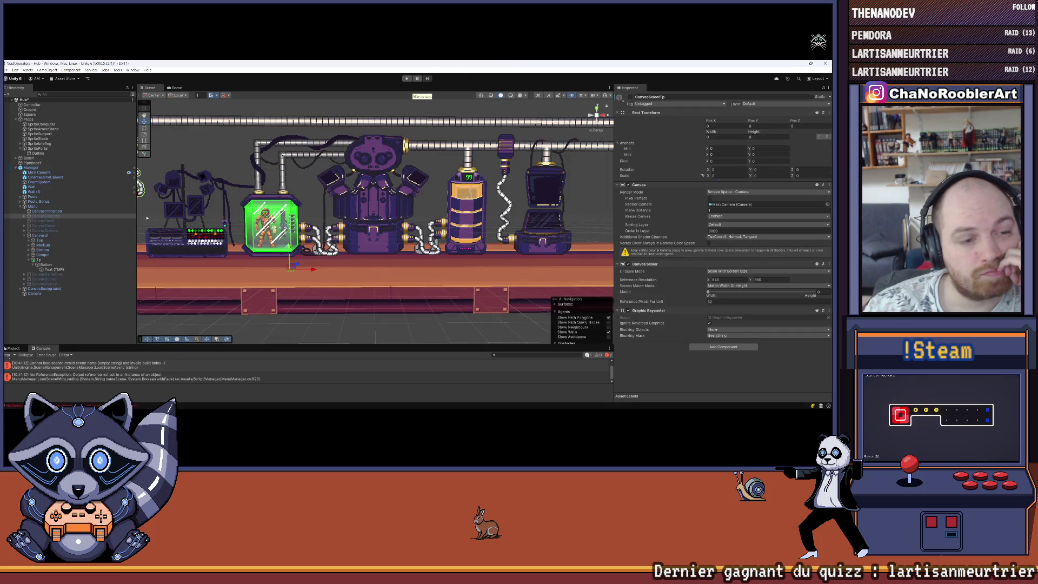
# Compare the CanvasSelectTp and CanvasUI canvas settings in the Inspector.
pyautogui.click(62, 236)
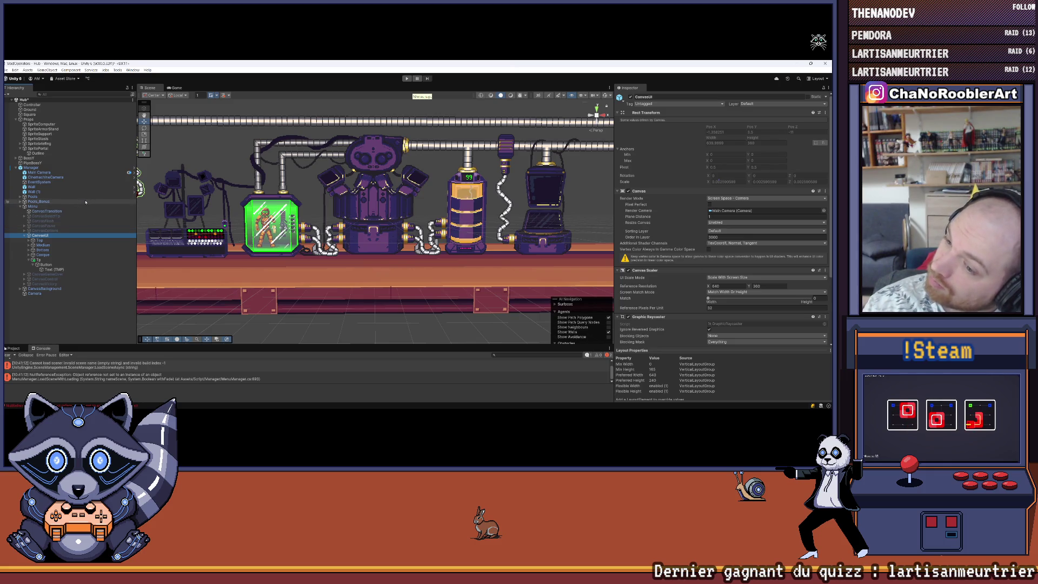
pyautogui.scroll(-5, 684, 229)
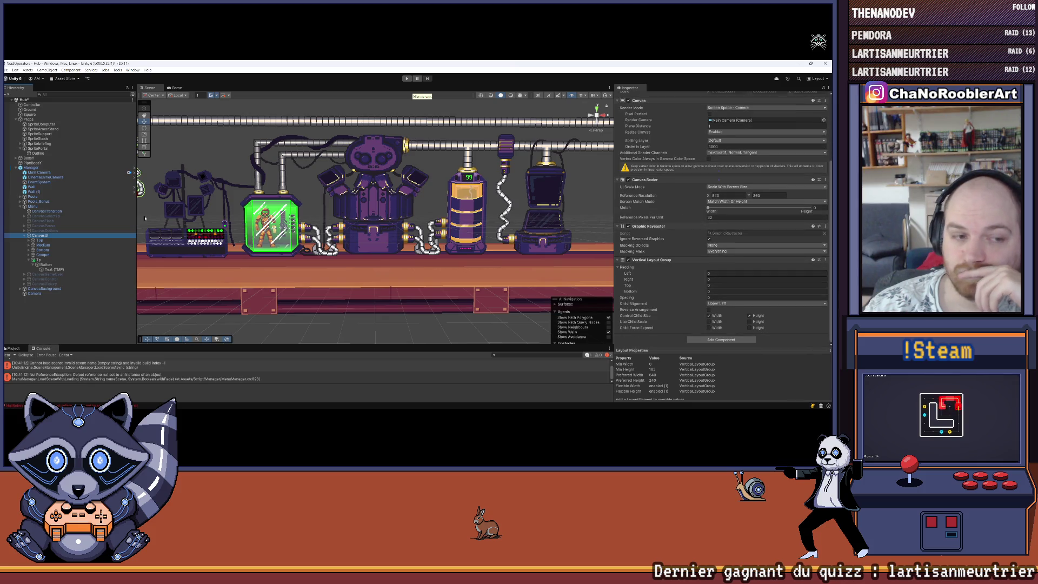
pyautogui.click(41, 217)
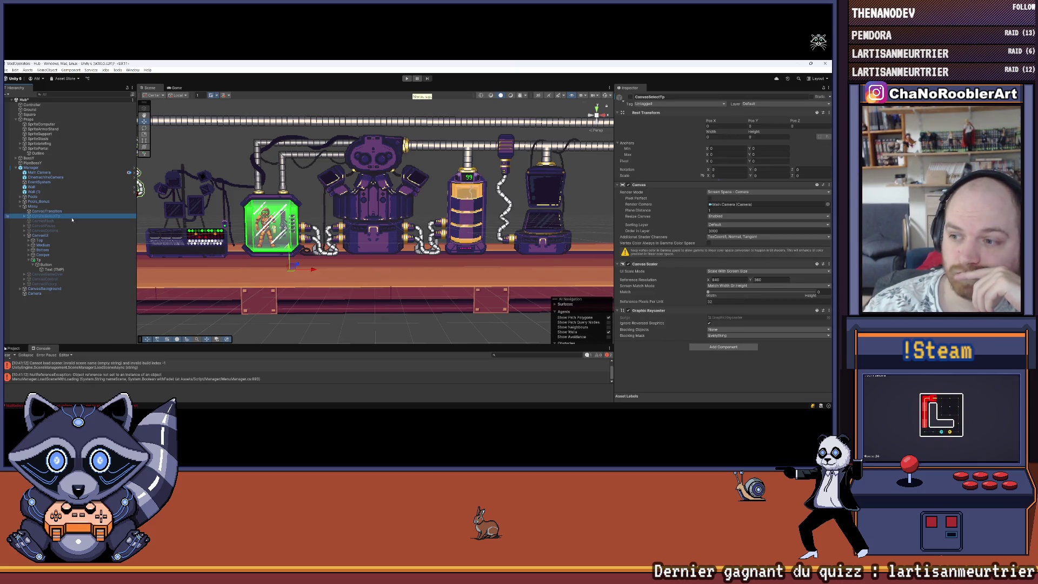
pyautogui.click(35, 235)
pyautogui.scroll(-3, 724, 297)
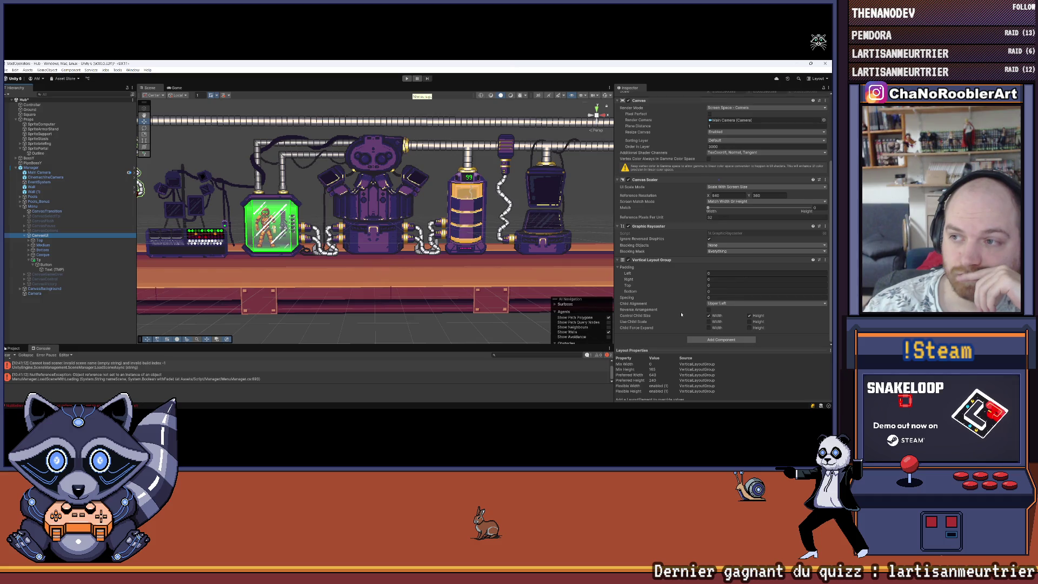
pyautogui.scroll(3, 681, 314)
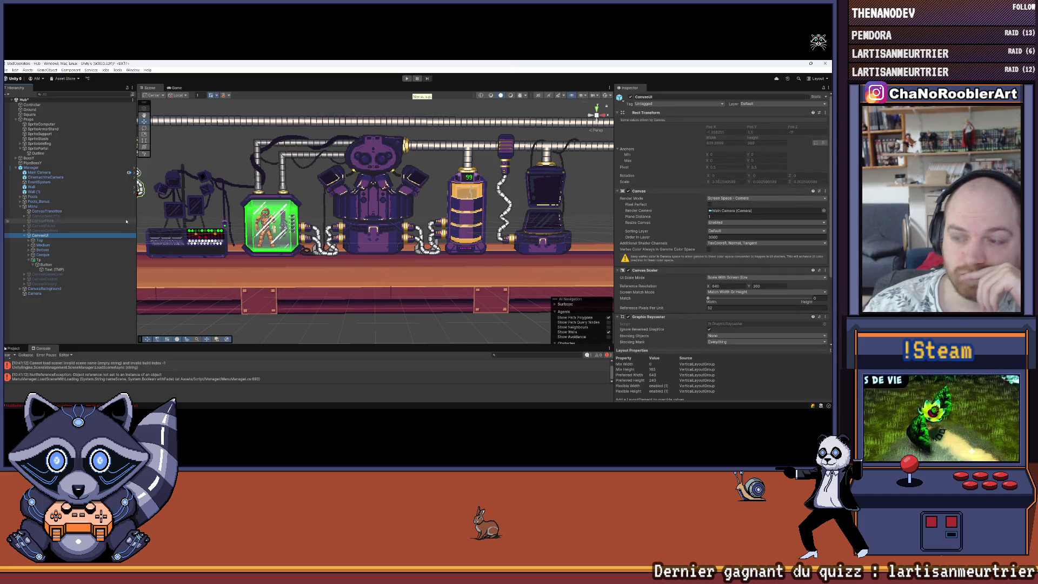
pyautogui.click(55, 216)
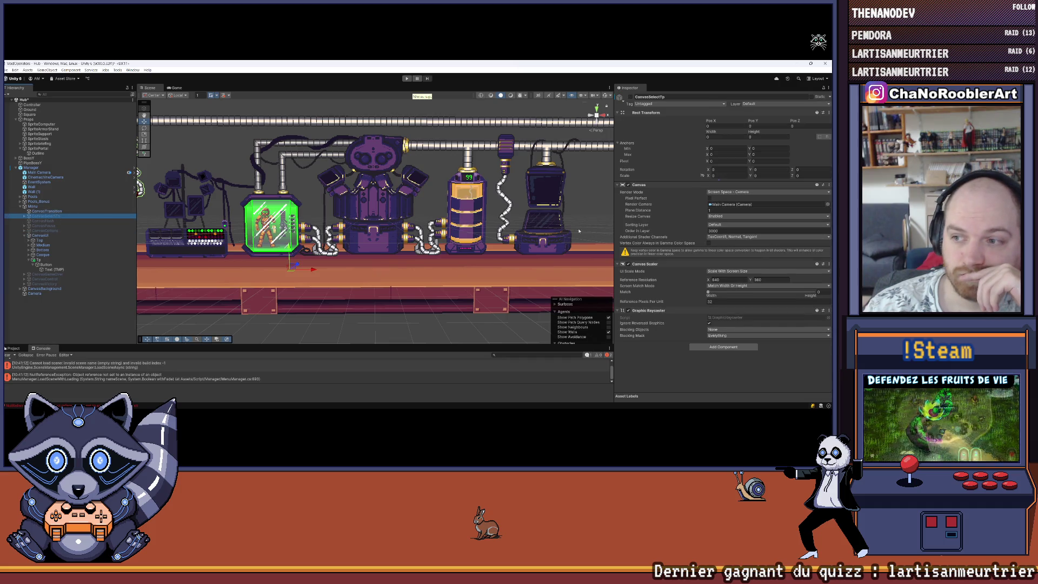
pyautogui.click(40, 236)
# Check the sorting settings of CanvasGameOver, CanvasBackground, CanvasOptions and CanvasTransition.
pyautogui.click(43, 275)
pyautogui.click(41, 283)
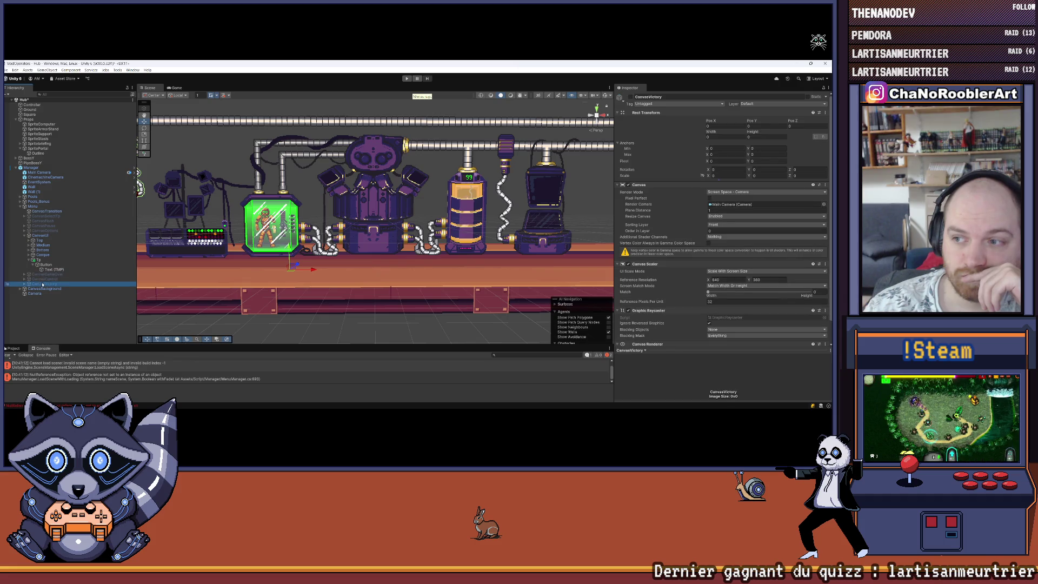
pyautogui.click(42, 286)
pyautogui.click(43, 274)
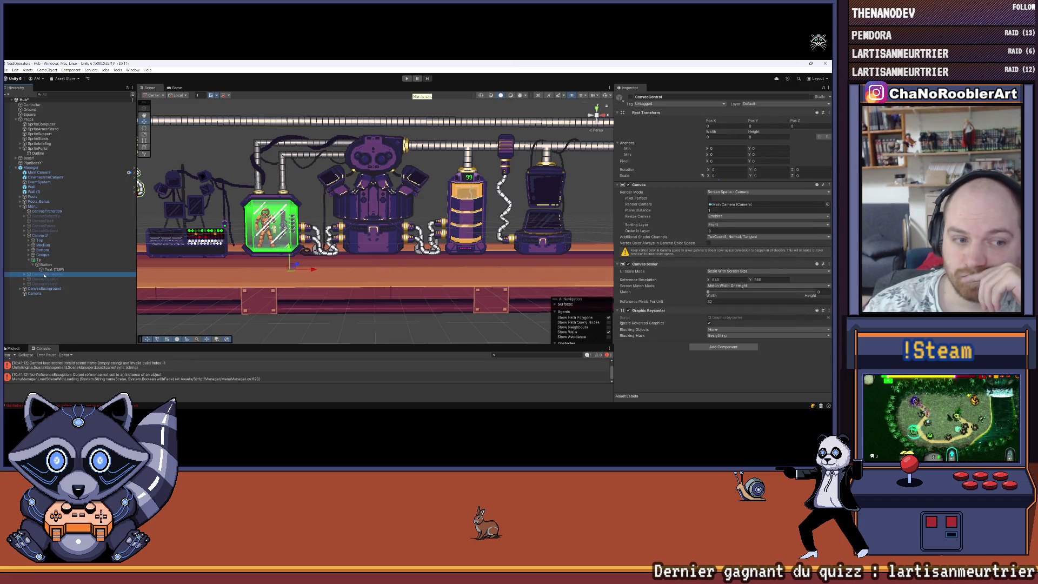
pyautogui.click(56, 237)
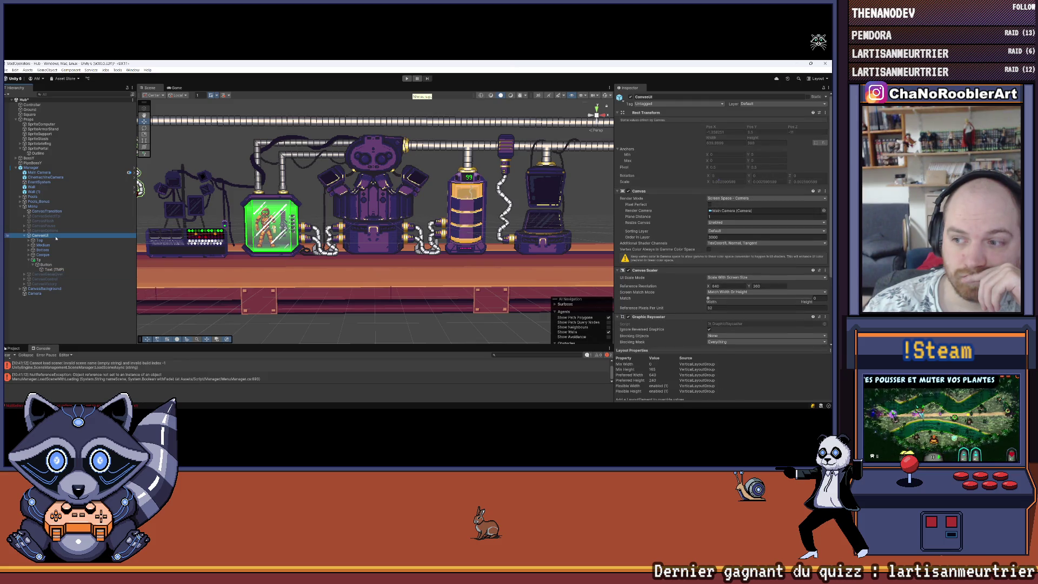
pyautogui.scroll(-3, 690, 204)
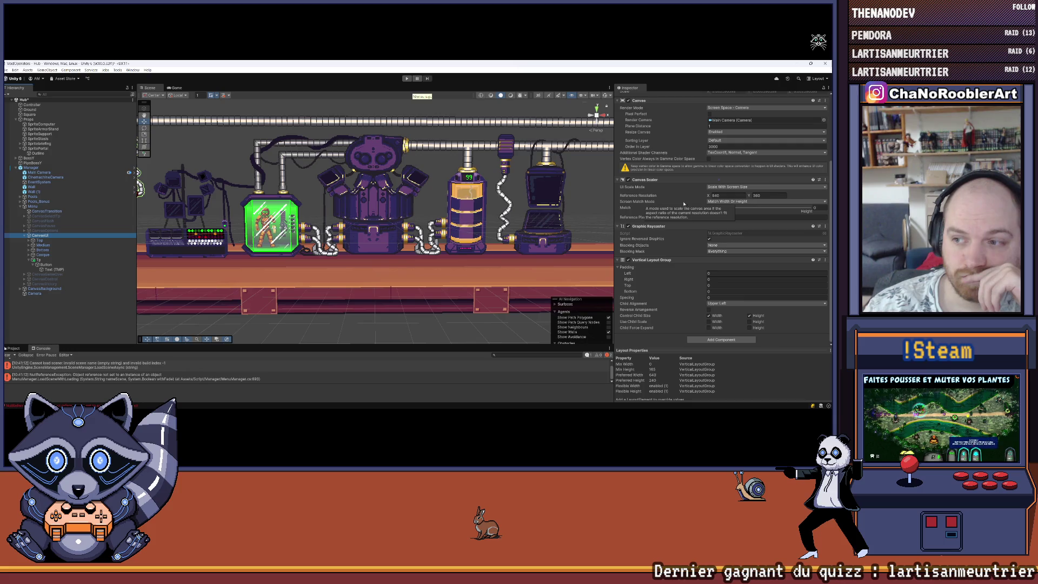
pyautogui.scroll(3, 670, 287)
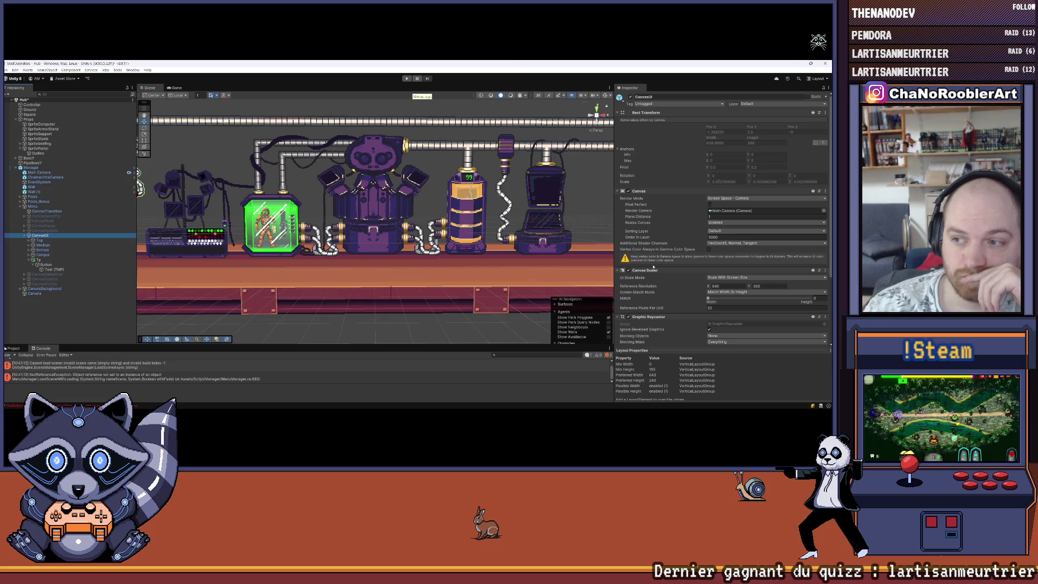
pyautogui.click(65, 230)
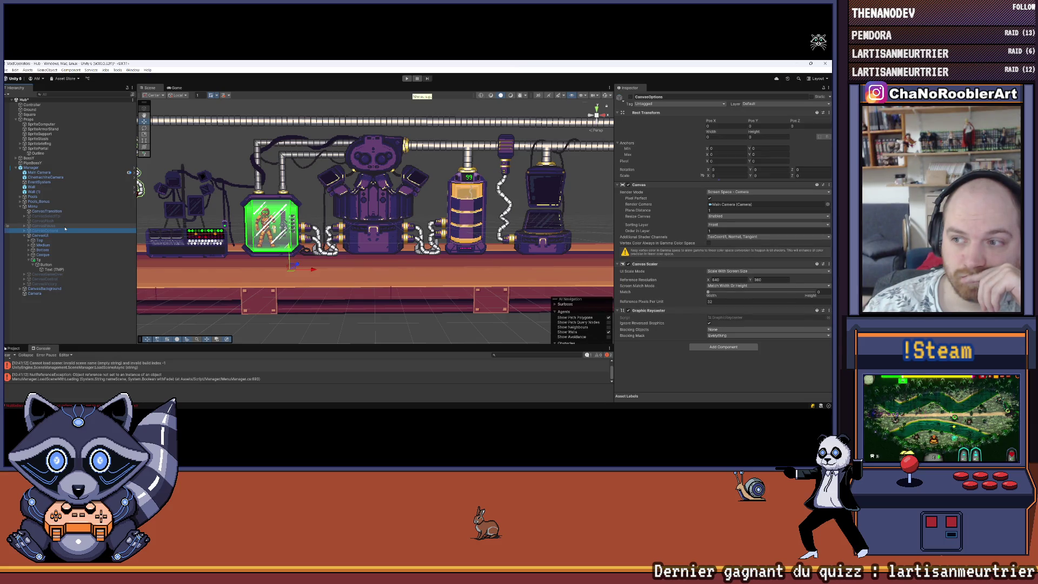
pyautogui.click(68, 214)
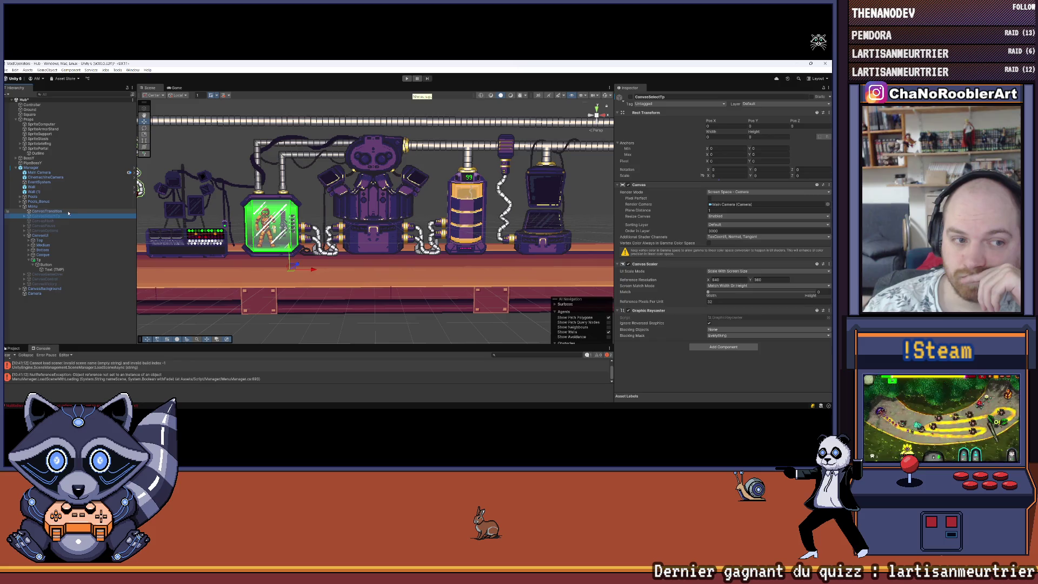
pyautogui.click(68, 212)
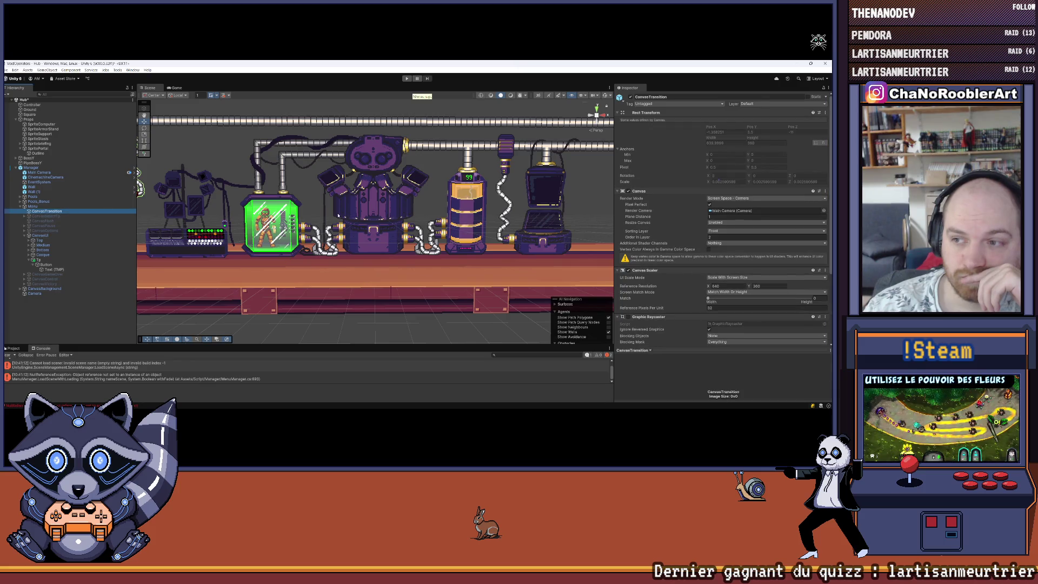
# Set CanvasSelectTp's Sorting Layer to Front and start Play mode.
pyautogui.click(34, 216)
pyautogui.click(735, 224)
pyautogui.click(724, 245)
pyautogui.click(729, 230)
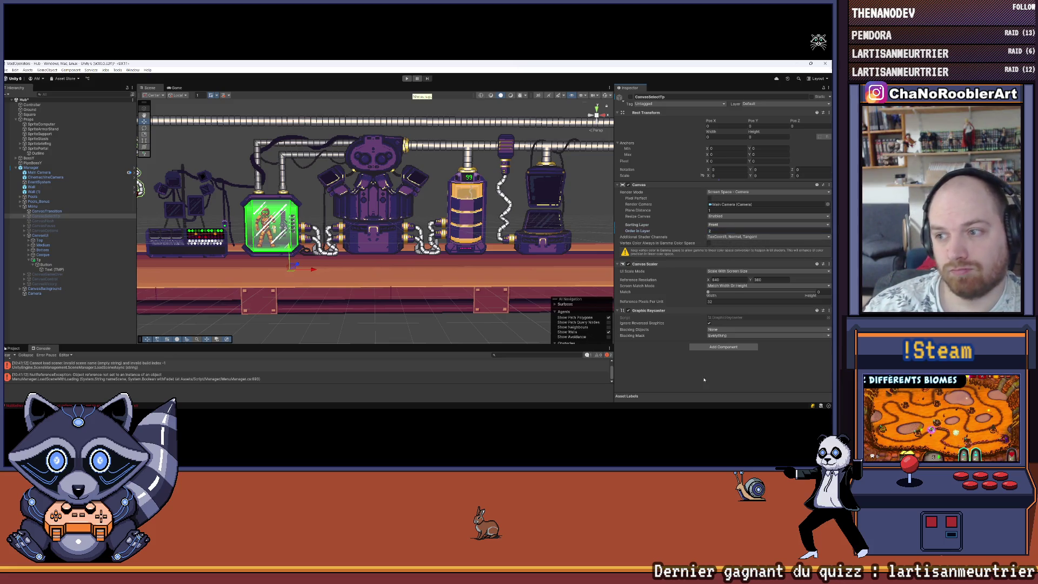
pyautogui.click(406, 79)
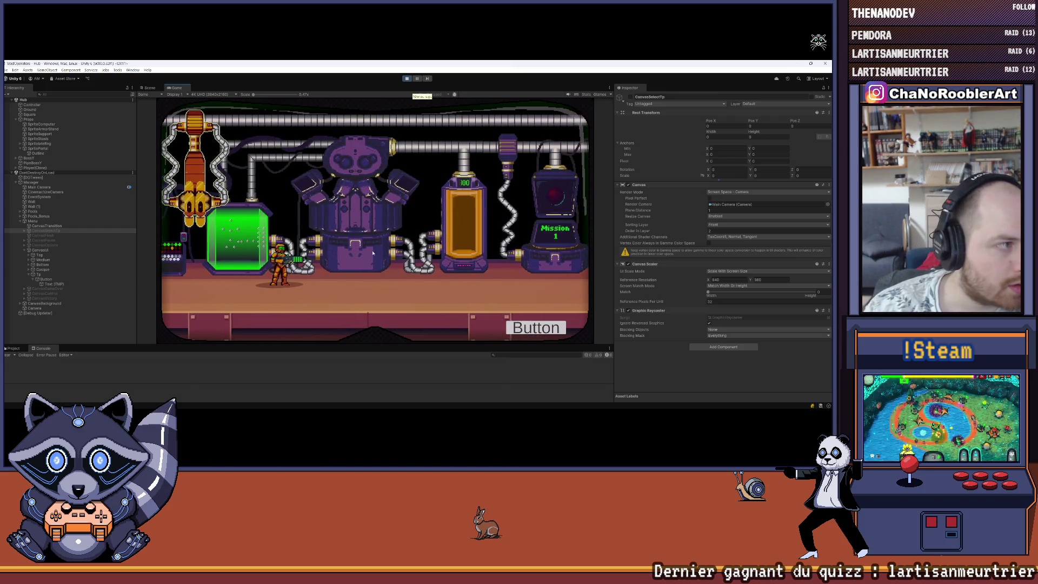
# Open the mission menu, teleport to Level1 with TP, clear the Console and stop Play.
pyautogui.click(534, 333)
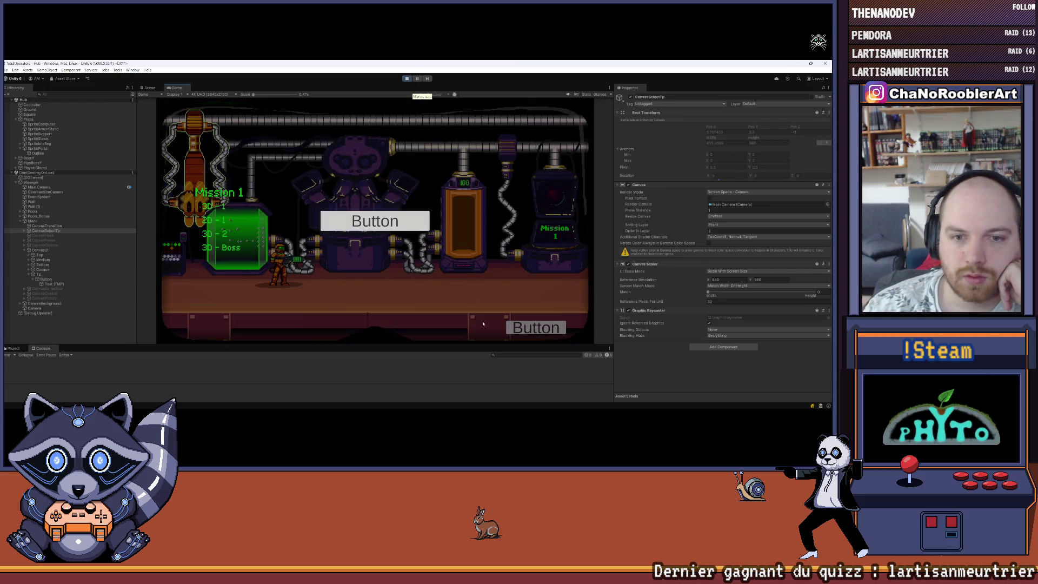
pyautogui.click(223, 208)
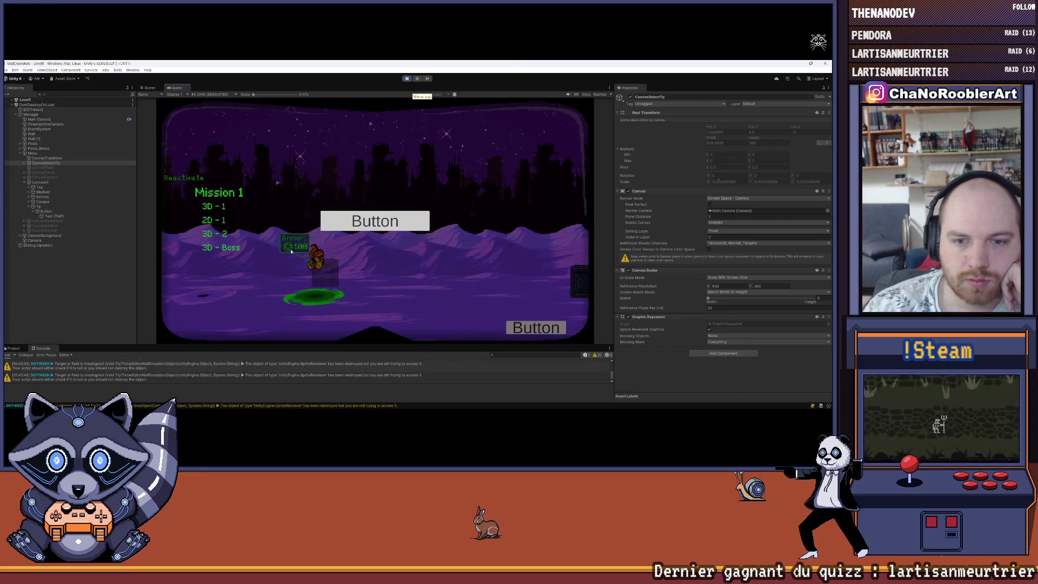
pyautogui.click(18, 354)
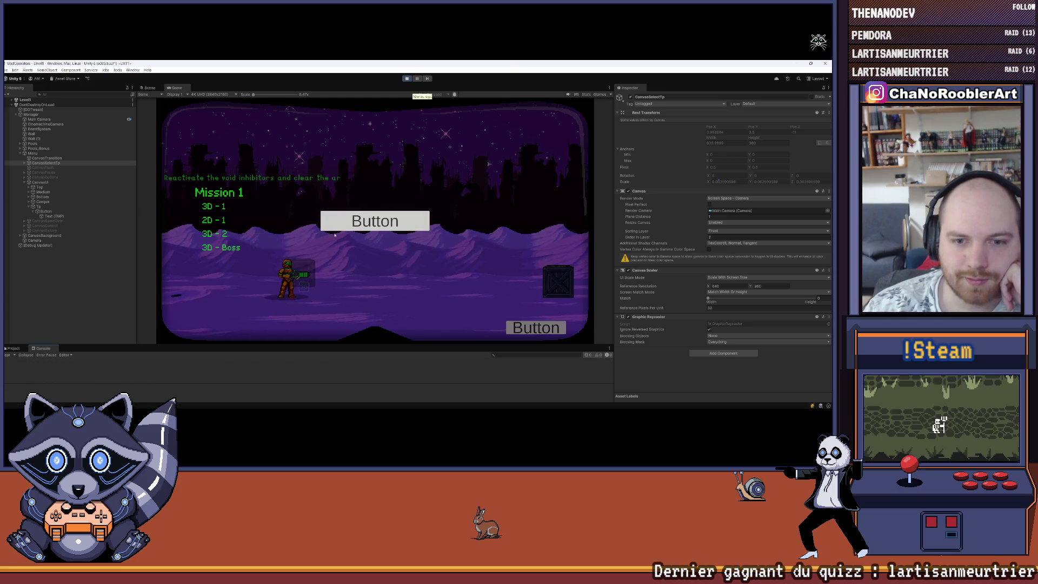
pyautogui.hotkey('ctrl', 'p')
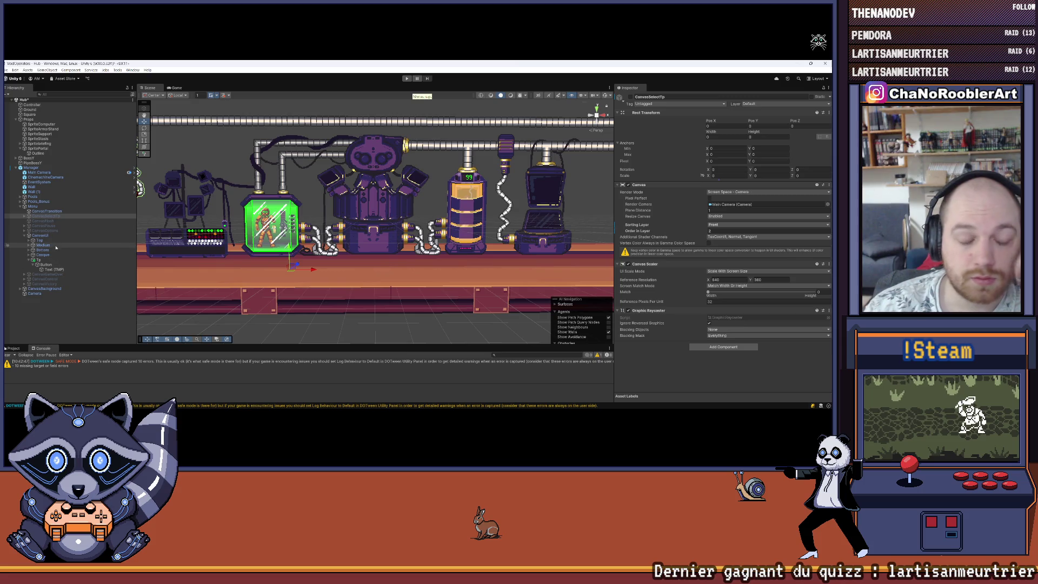
# Select and expand CanvasSelectTp, then save the Hub scene via File > Save.
pyautogui.click(38, 217)
pyautogui.press('Right')
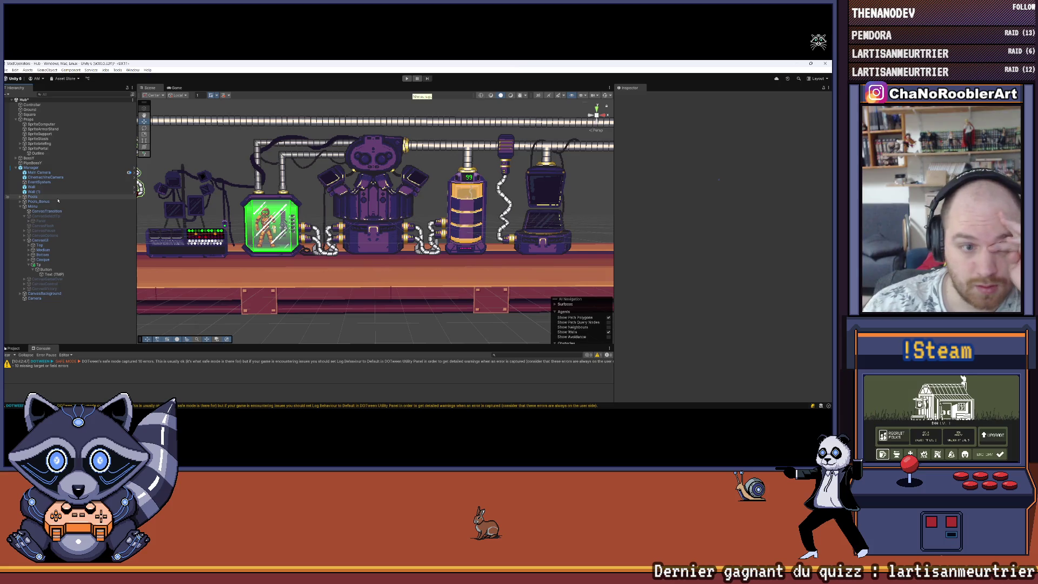
pyautogui.click(7, 70)
pyautogui.click(33, 98)
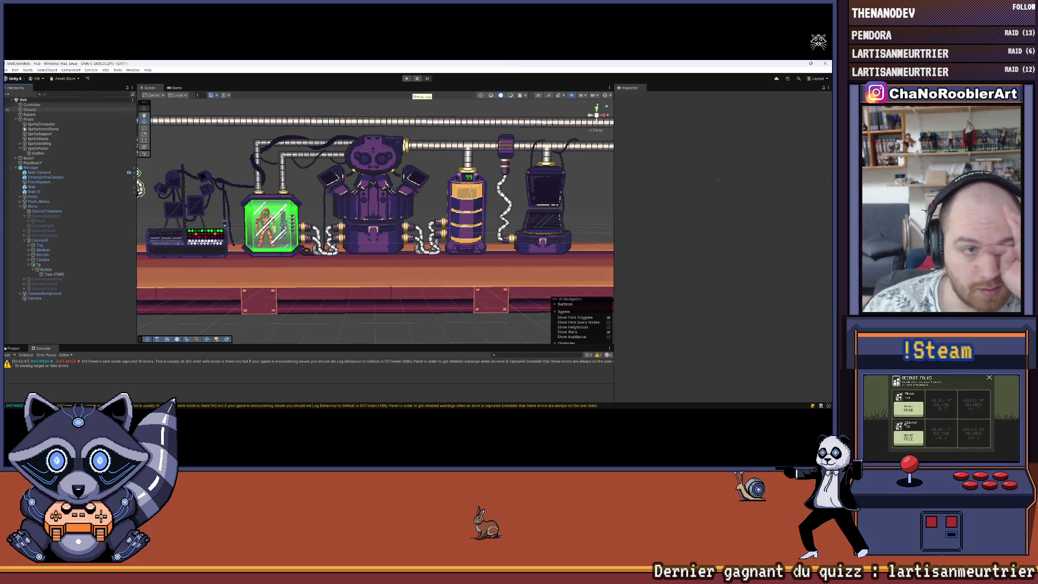
# Select Panel and retest the teleport to Level1 in Play mode.
pyautogui.click(34, 220)
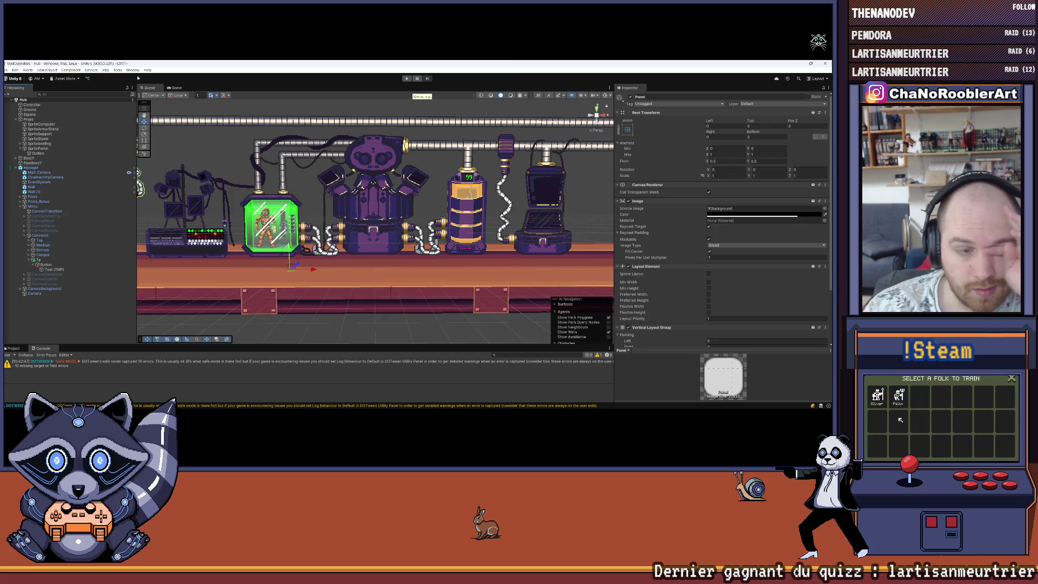
pyautogui.click(7, 70)
pyautogui.click(406, 79)
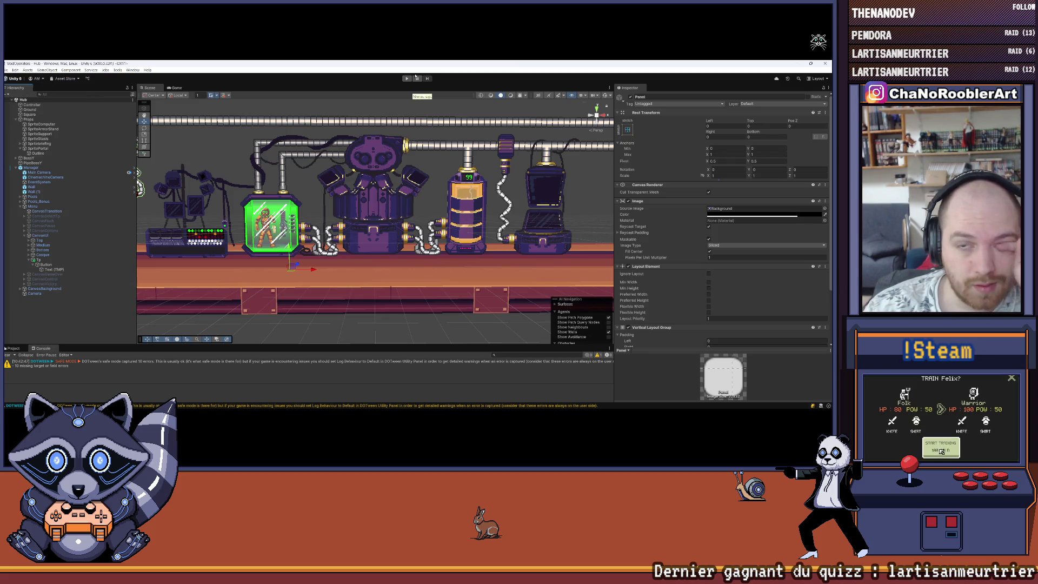
pyautogui.click(406, 79)
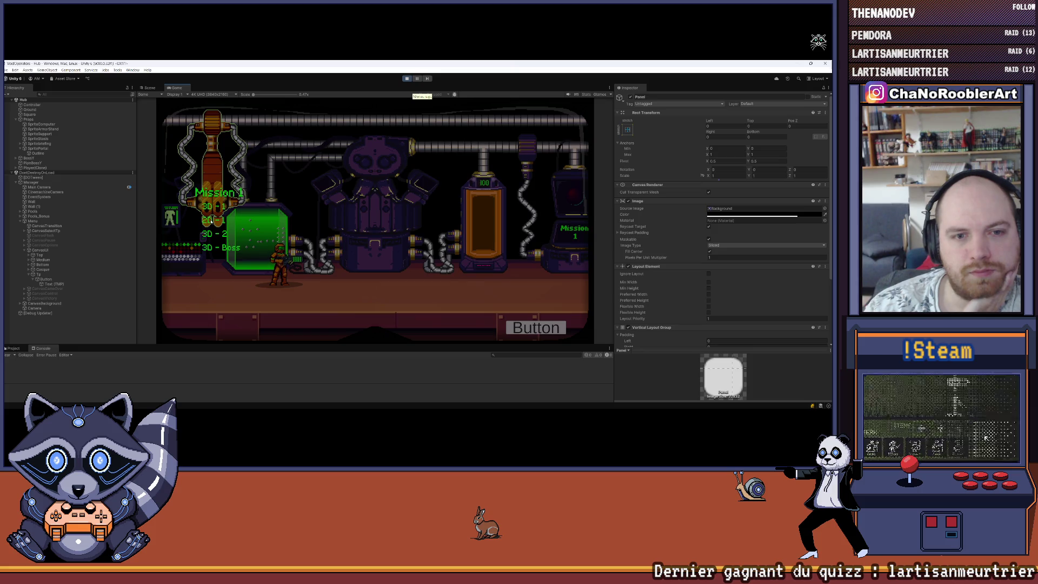
pyautogui.click(216, 208)
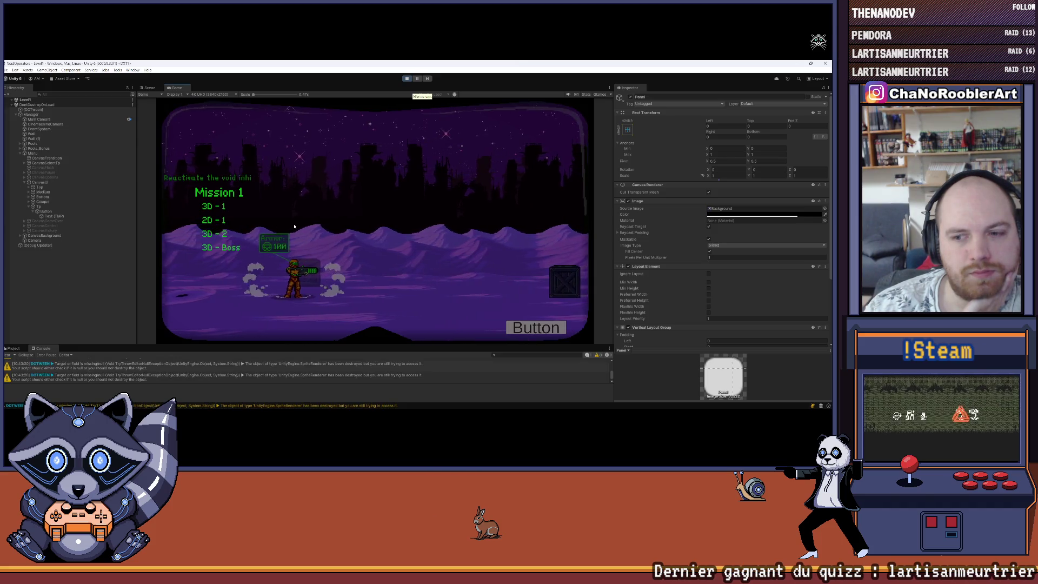
# Deactivate CanvasSelectTp during play, walk the player right, and stop Play mode.
pyautogui.click(54, 164)
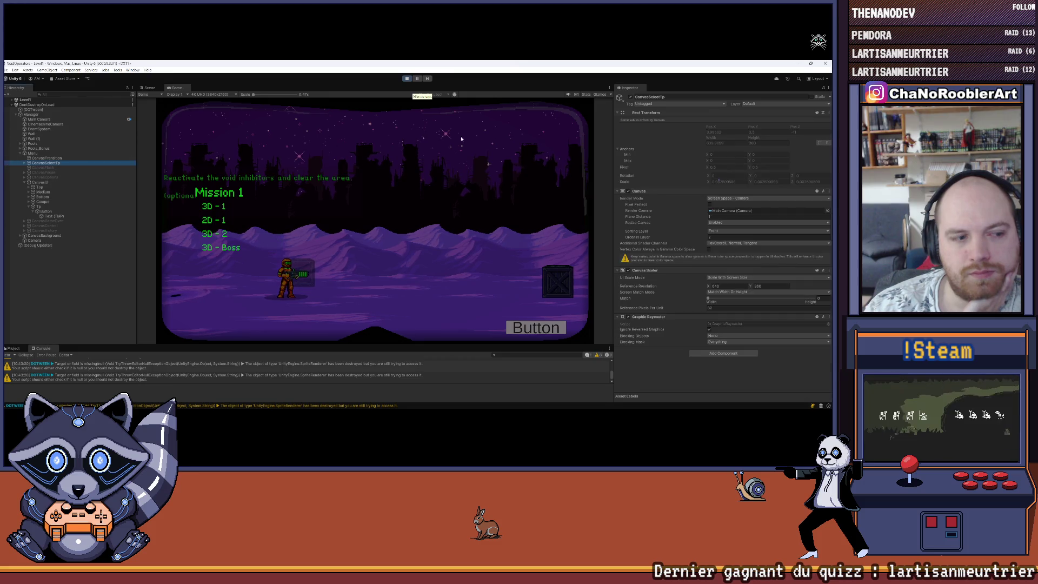
pyautogui.click(630, 97)
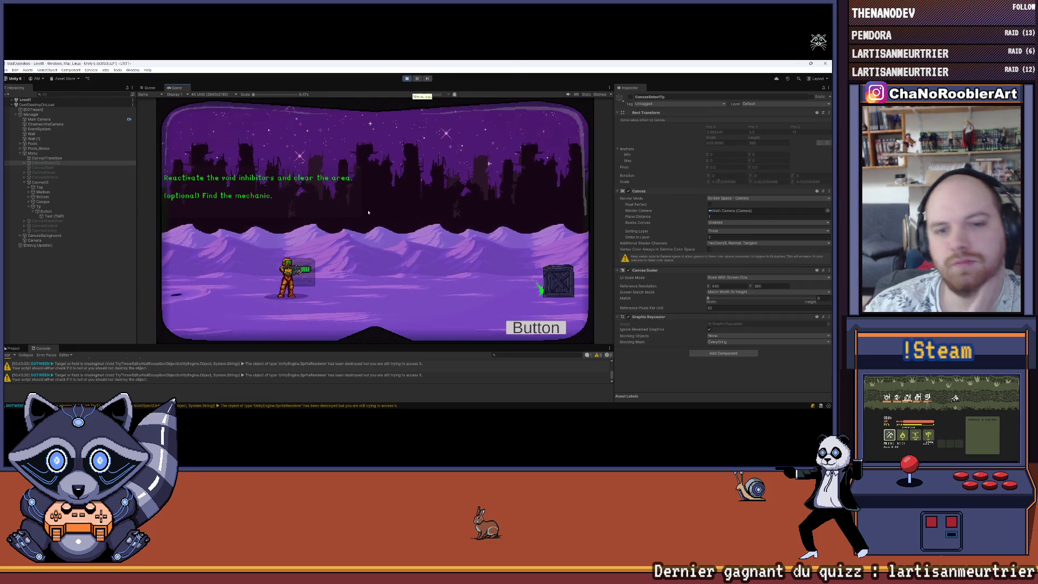
pyautogui.press('d')
pyautogui.click(407, 78)
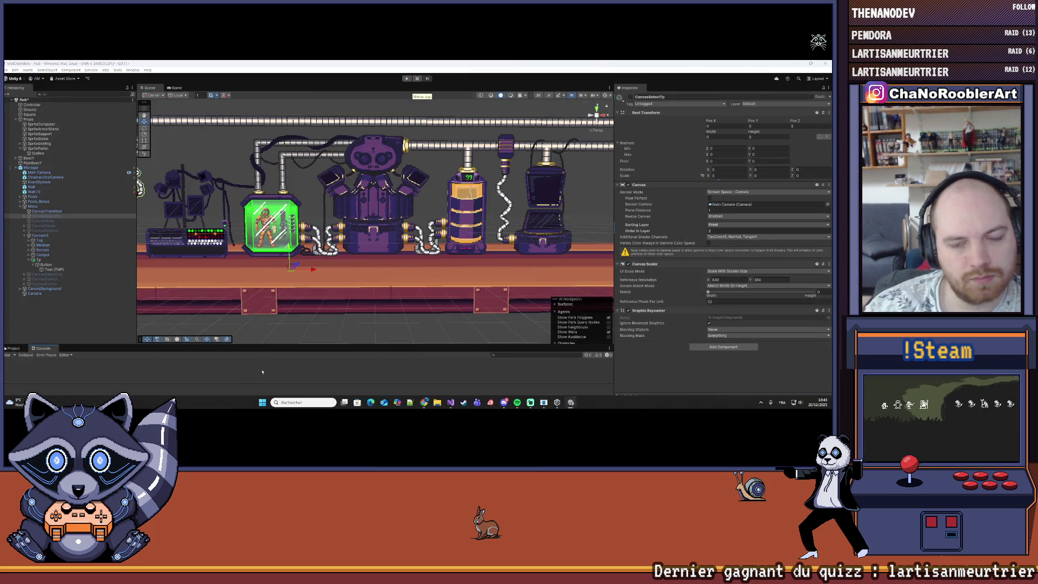
# Delete the 'TP???' Debug.Log line from TpMission in Visual Studio and return to Unity.
pyautogui.hotkey('alt', 'Tab')
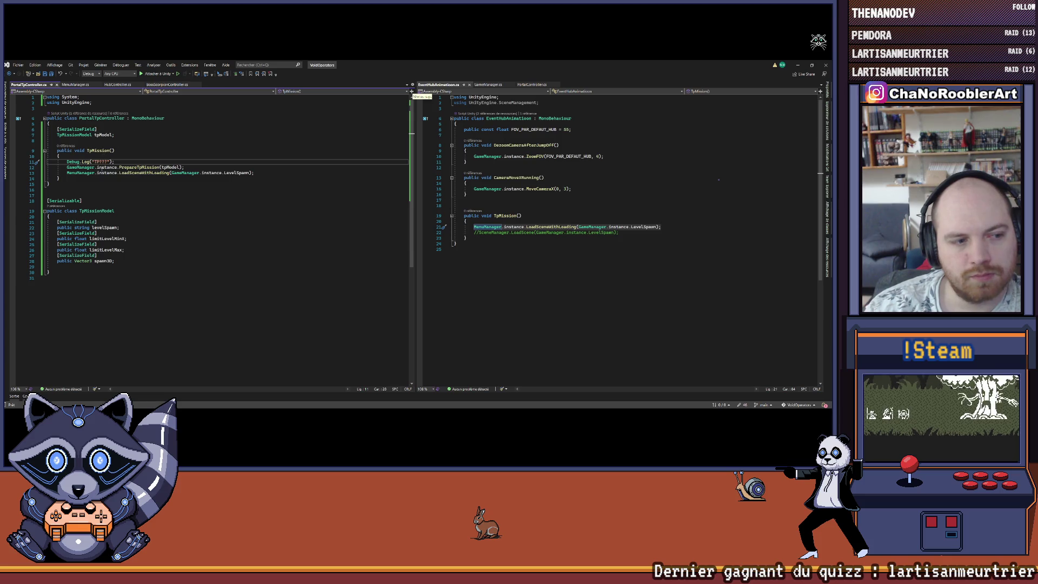
pyautogui.tripleClick(136, 162)
pyautogui.press('Delete')
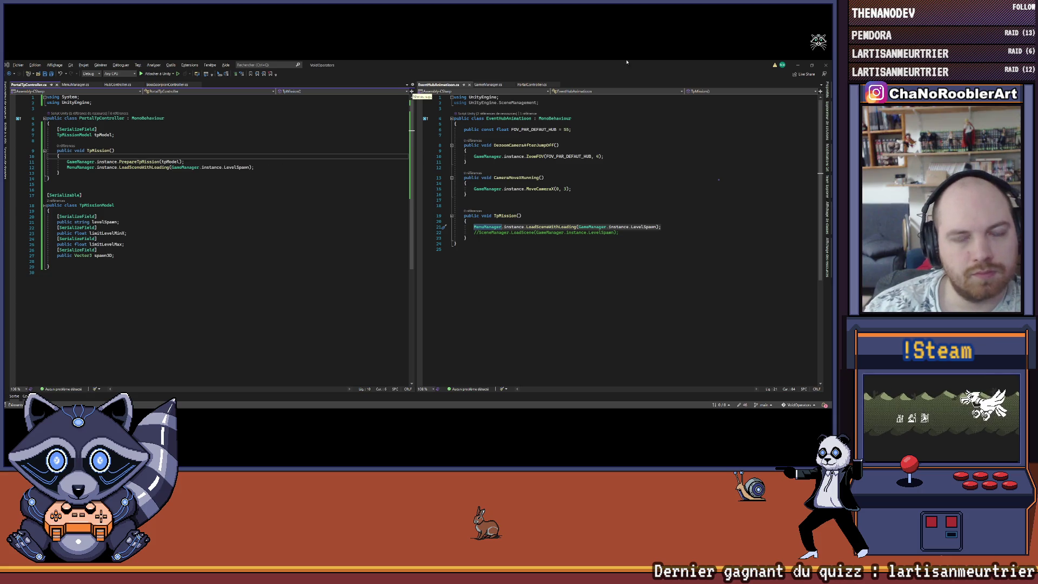
pyautogui.hotkey('alt', 'Tab')
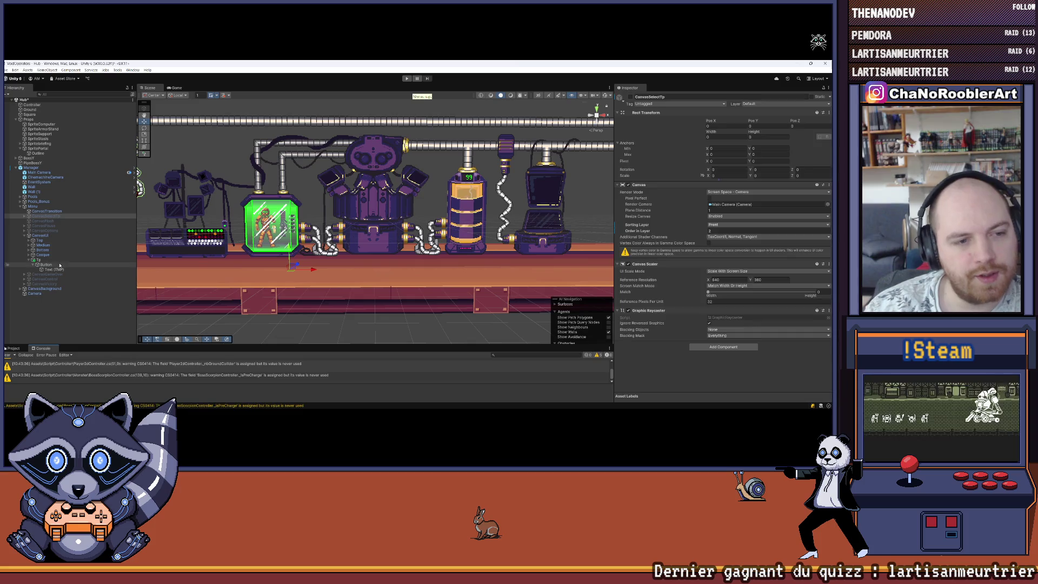
# Apply the GameObject added under Tp to the Manager prefab, then Apply All overrides.
pyautogui.click(7, 355)
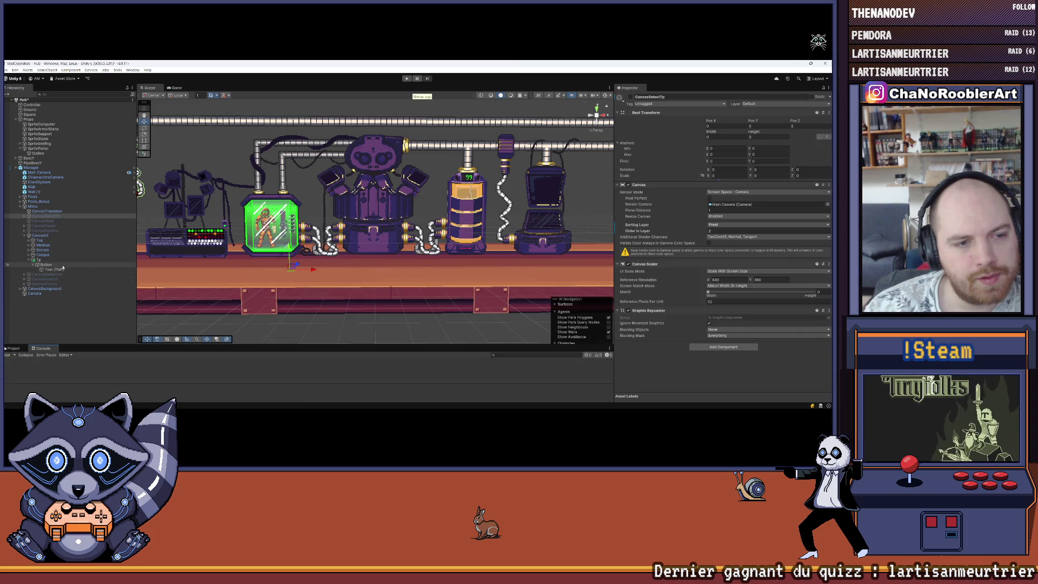
pyautogui.click(40, 261)
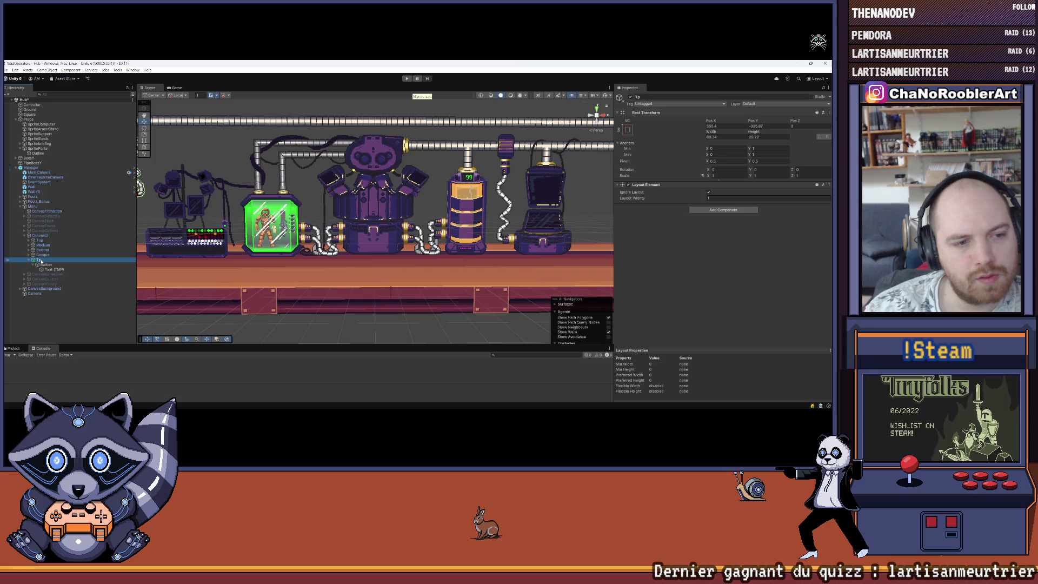
pyautogui.rightClick(43, 260)
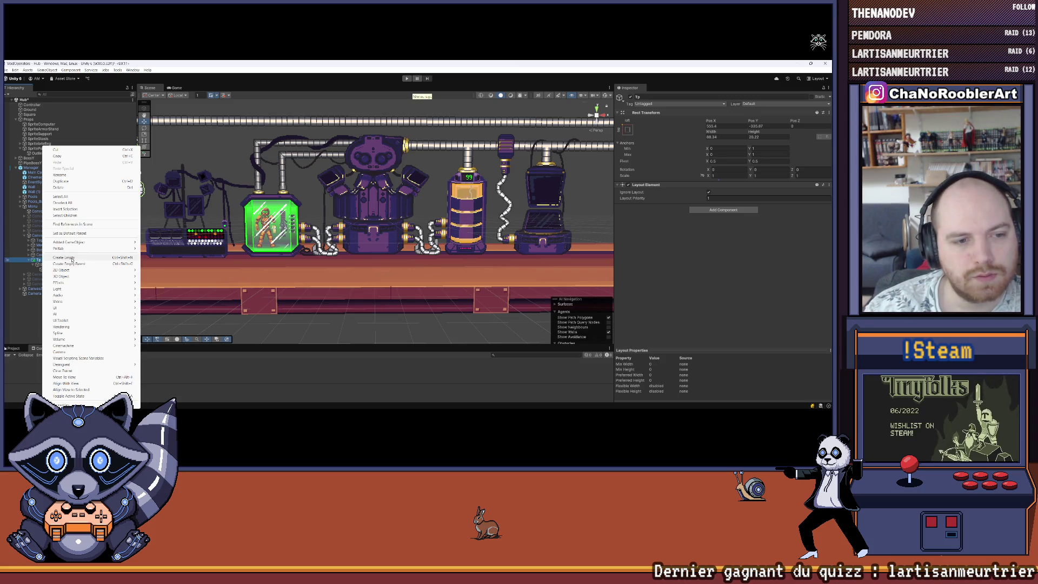
pyautogui.moveTo(76, 242)
pyautogui.click(162, 242)
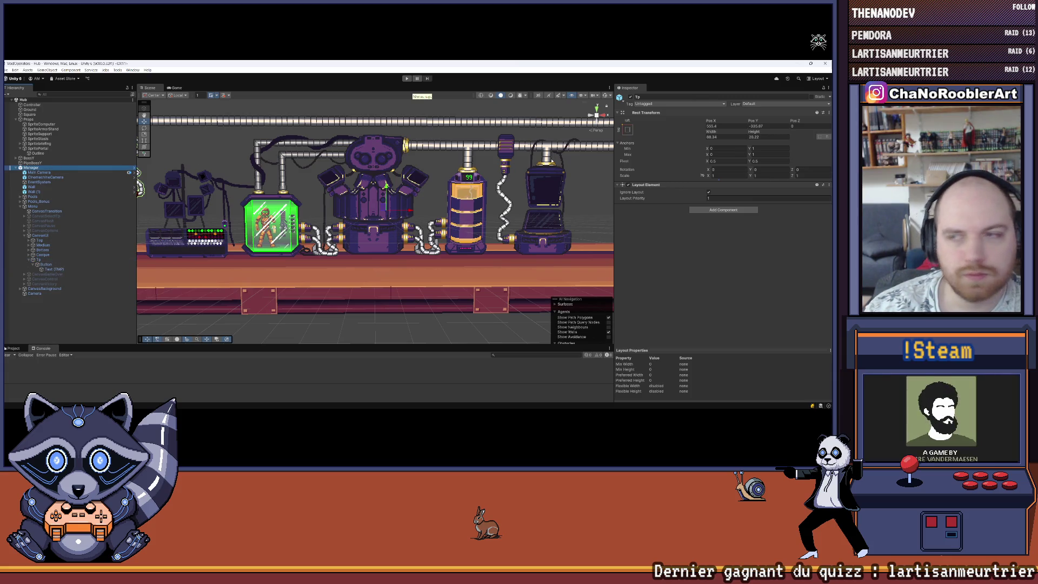
pyautogui.click(665, 120)
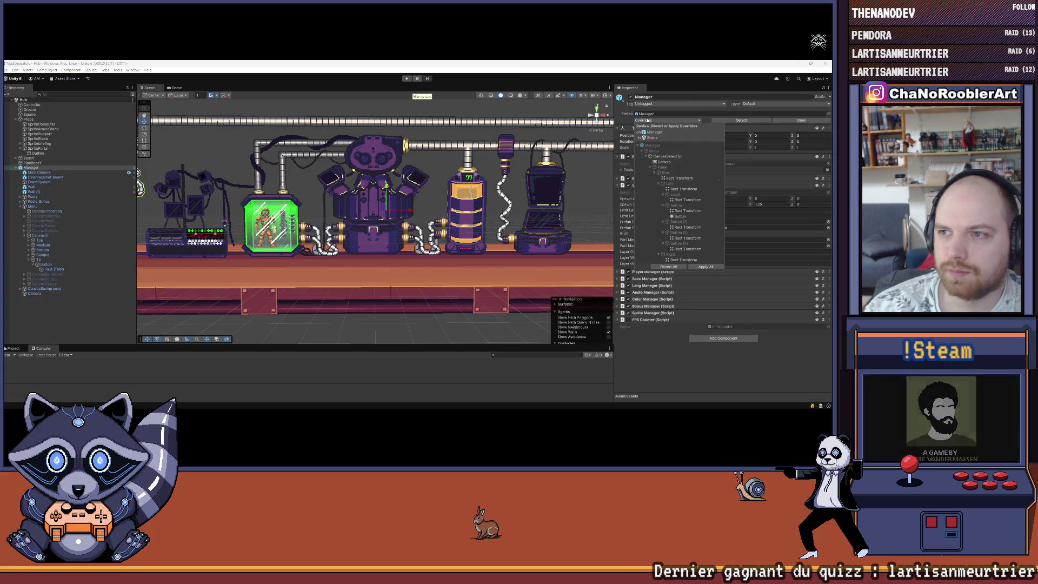
pyautogui.click(690, 267)
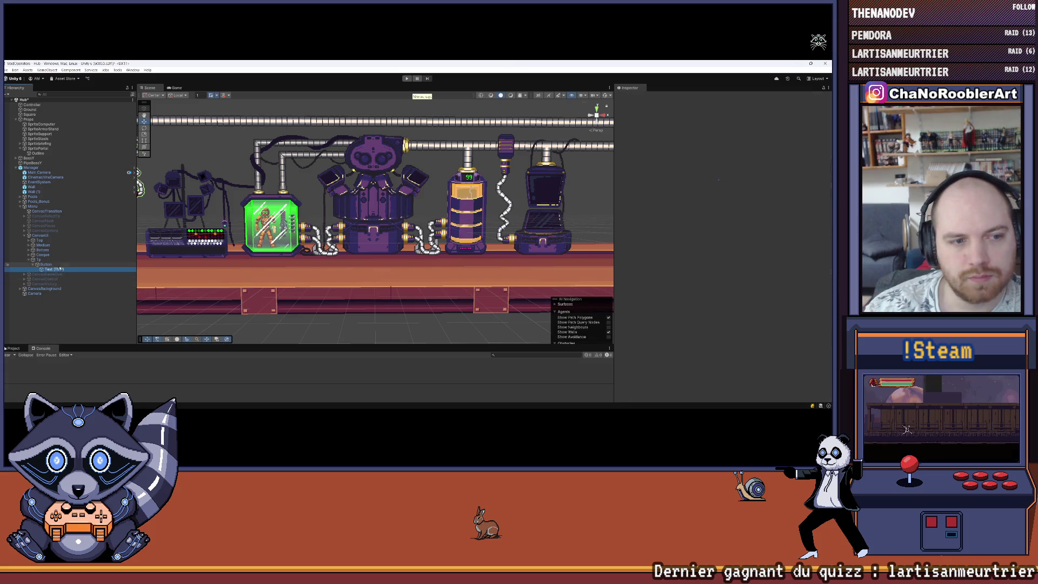
# Select the button's label text, check the File menu, and switch to Visual Studio.
pyautogui.click(676, 227)
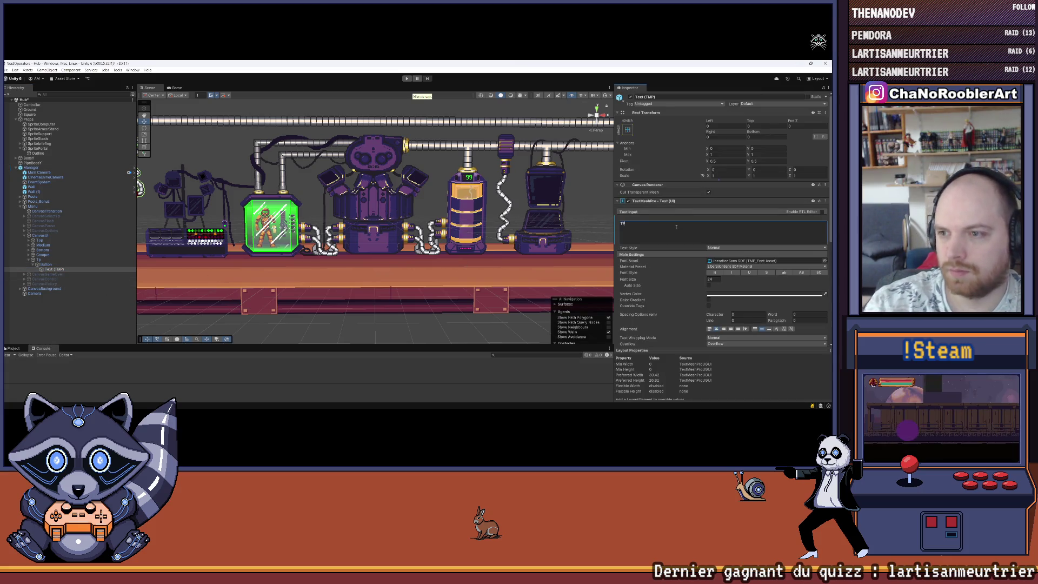
pyautogui.click(66, 325)
pyautogui.scroll(-5, 242, 218)
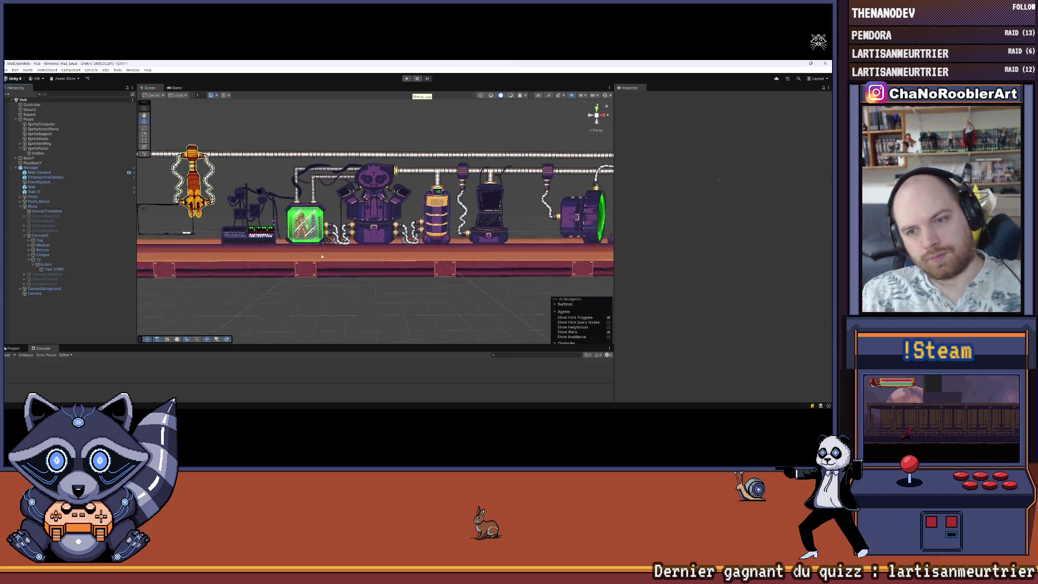
pyautogui.click(5, 69)
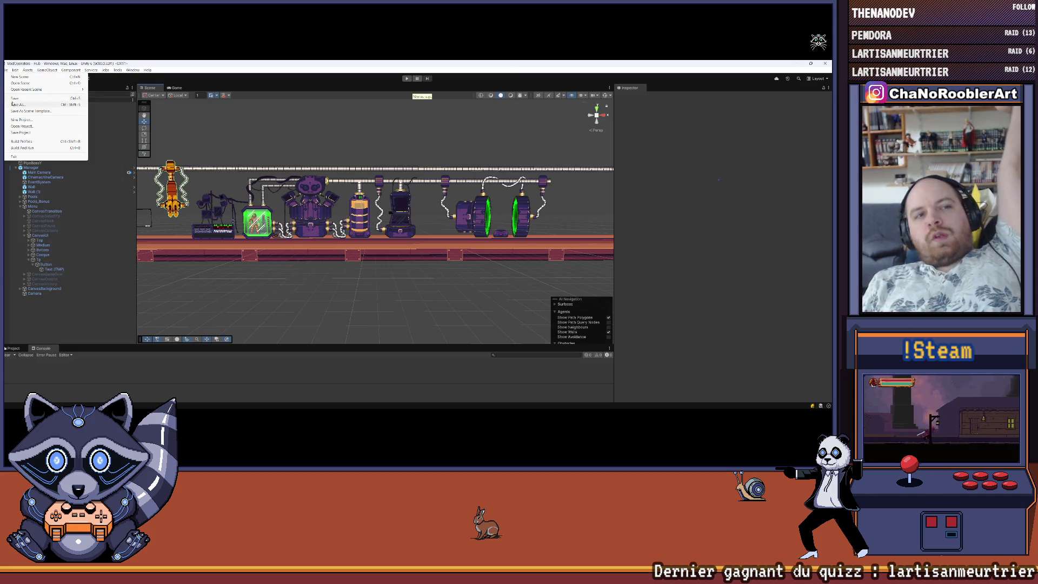
pyautogui.click(94, 315)
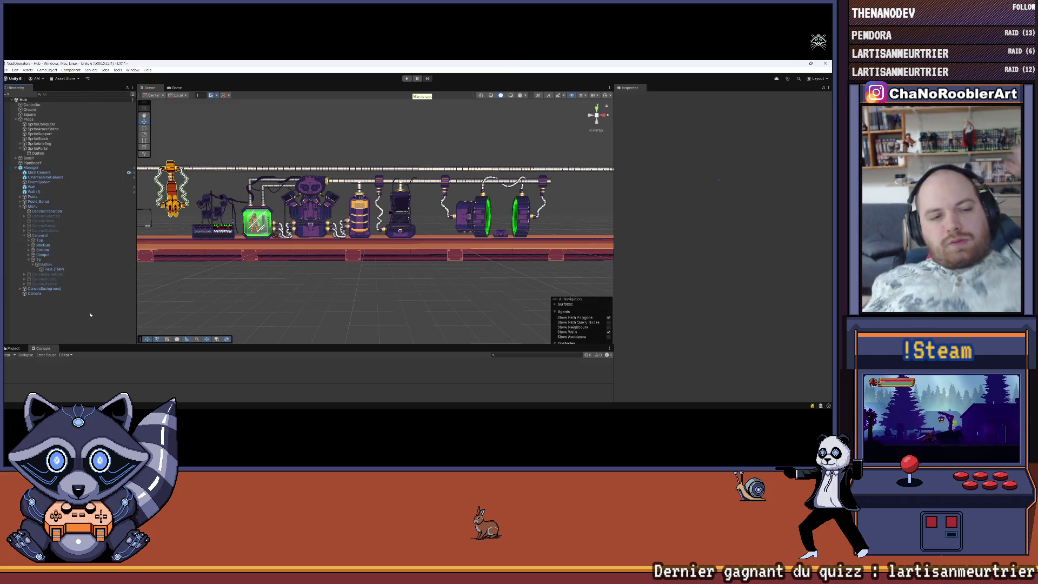
pyautogui.click(451, 402)
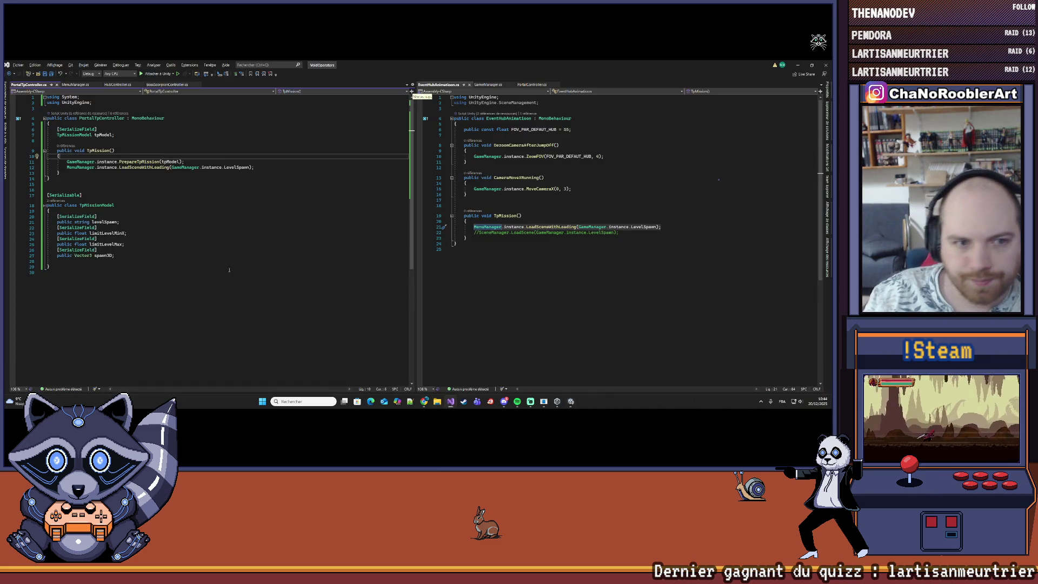
# Append MenuManager.instance.CloseTpMission(); after the level-loading line in TpMission, then return to Unity to recompile.
pyautogui.click(273, 168)
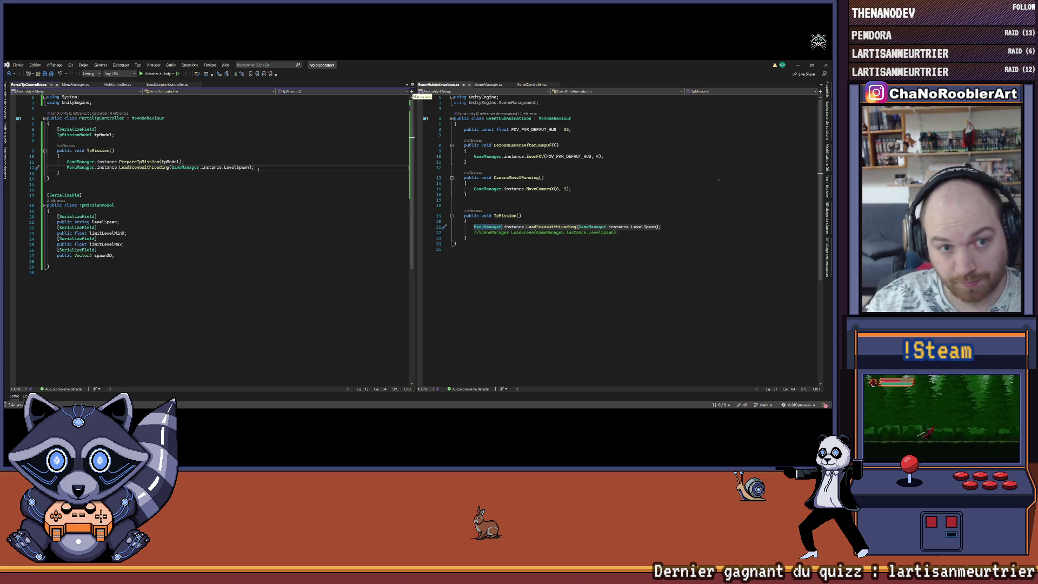
pyautogui.press('Return')
pyautogui.write('Menu')
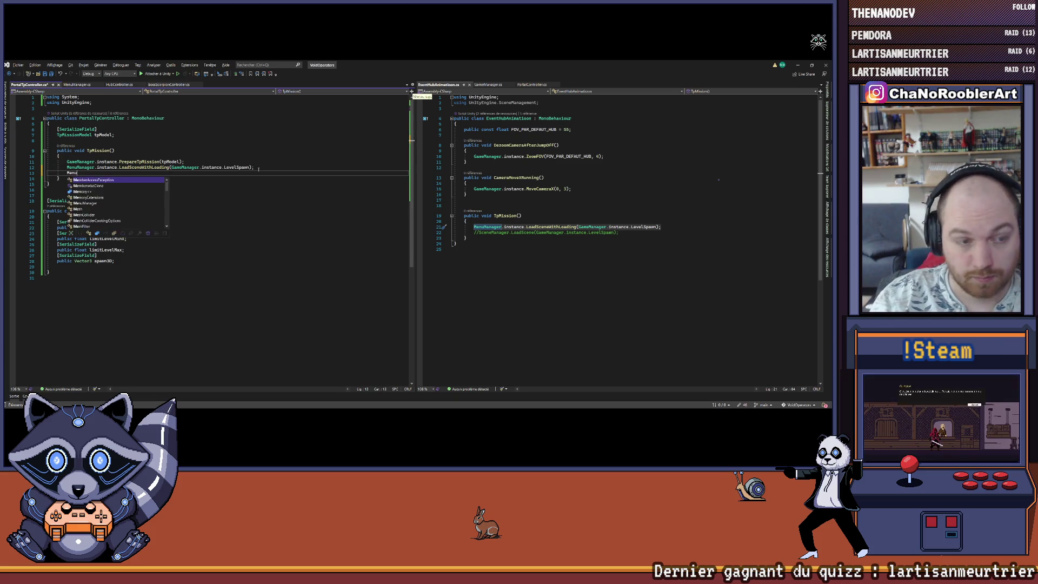
pyautogui.write('Manager.instance.Clo')
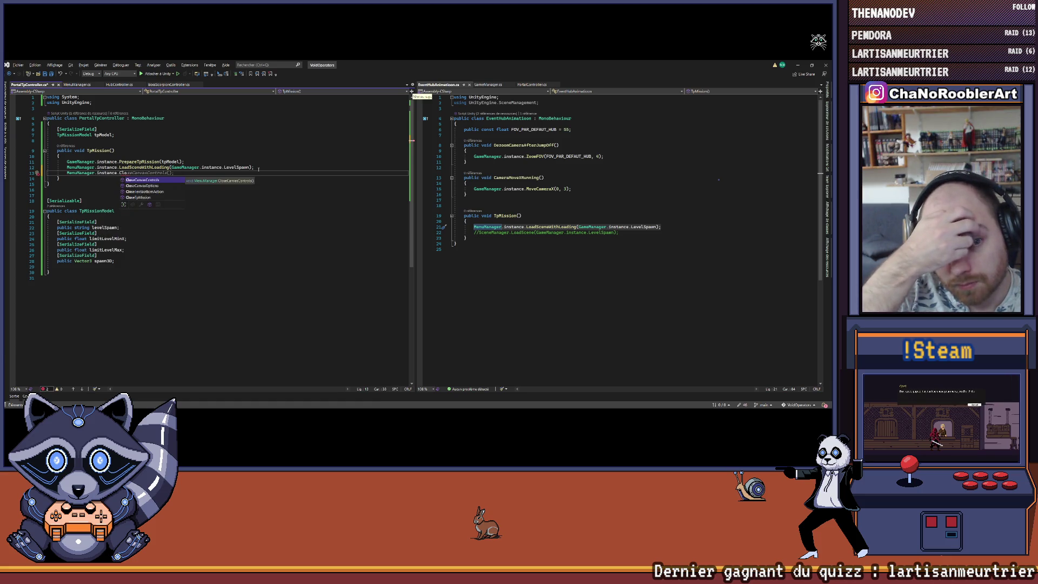
pyautogui.write('seTp')
pyautogui.press('Tab')
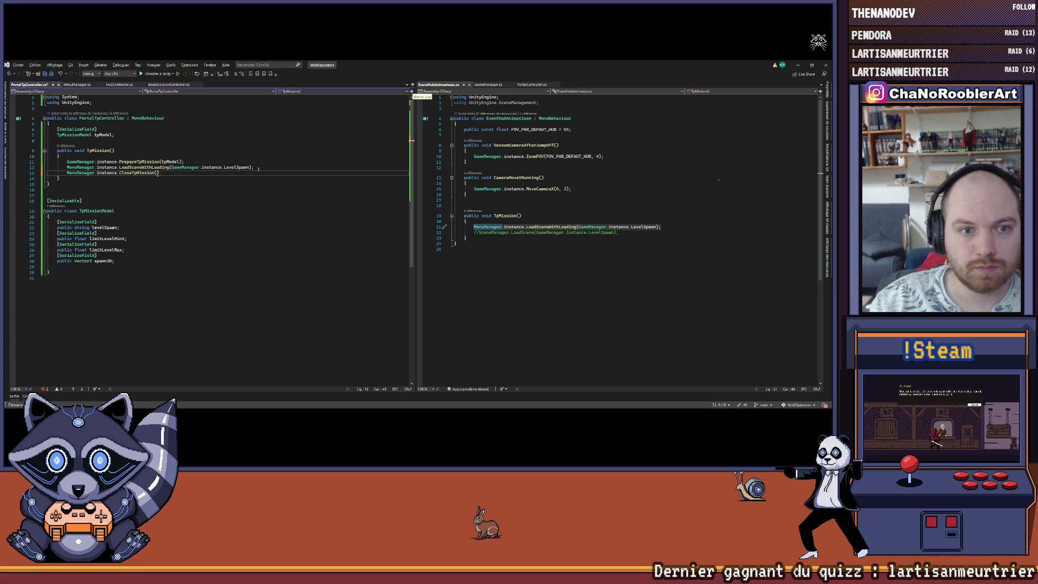
pyautogui.write('();')
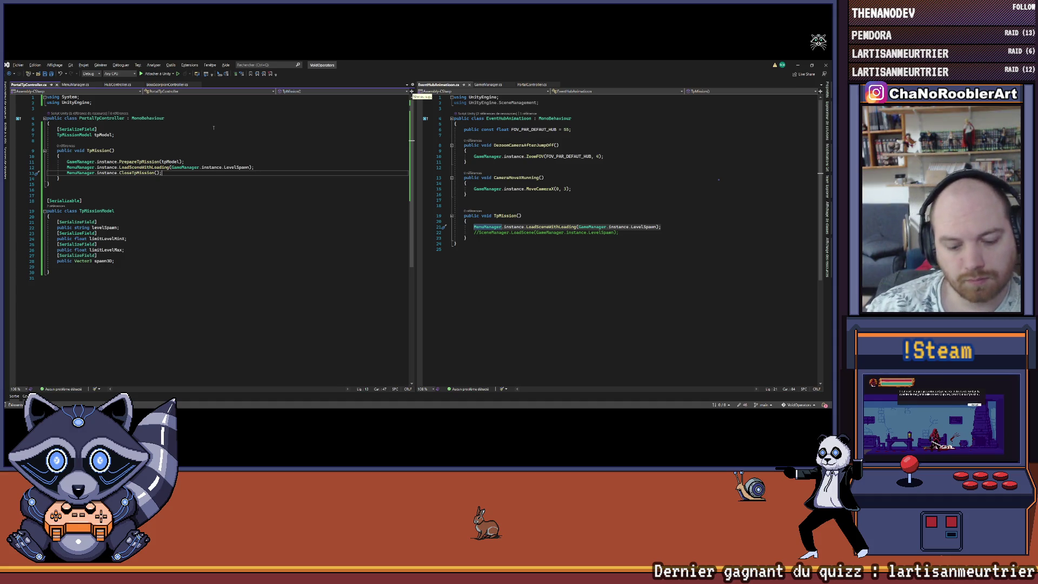
pyautogui.click(797, 65)
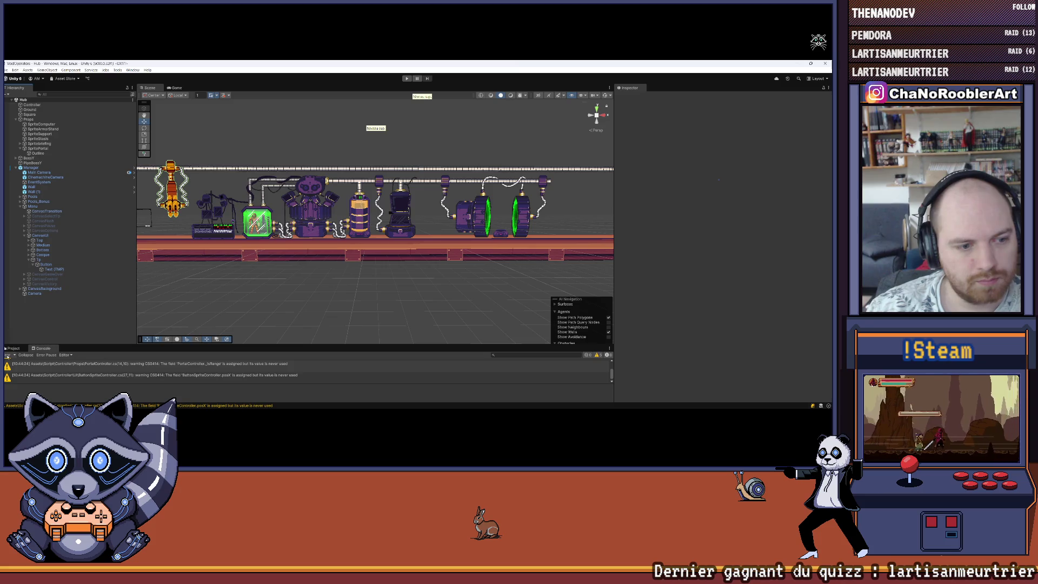
pyautogui.hotkey('ctrl', 'p')
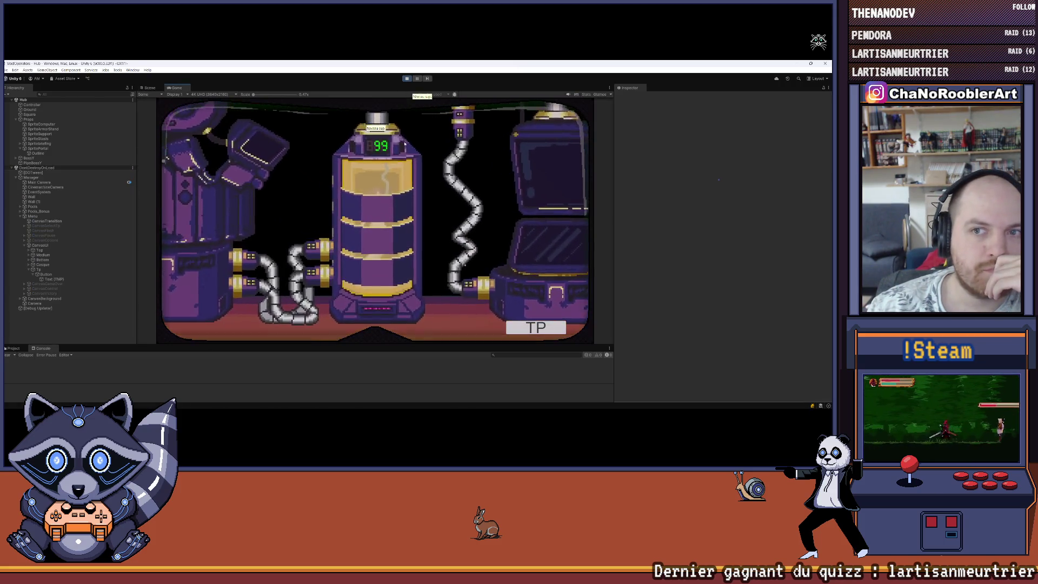
pyautogui.click(530, 328)
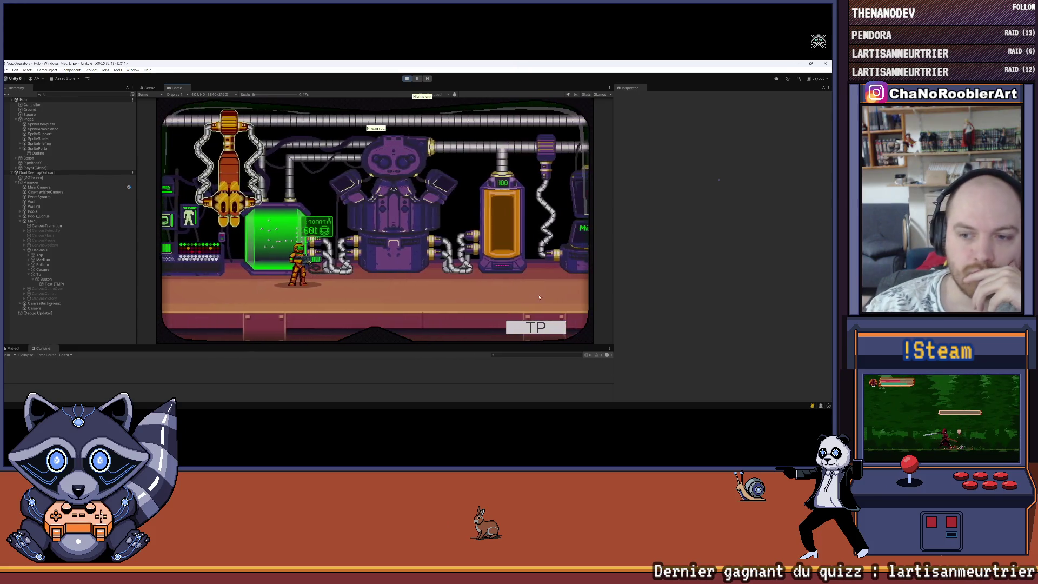
pyautogui.click(531, 330)
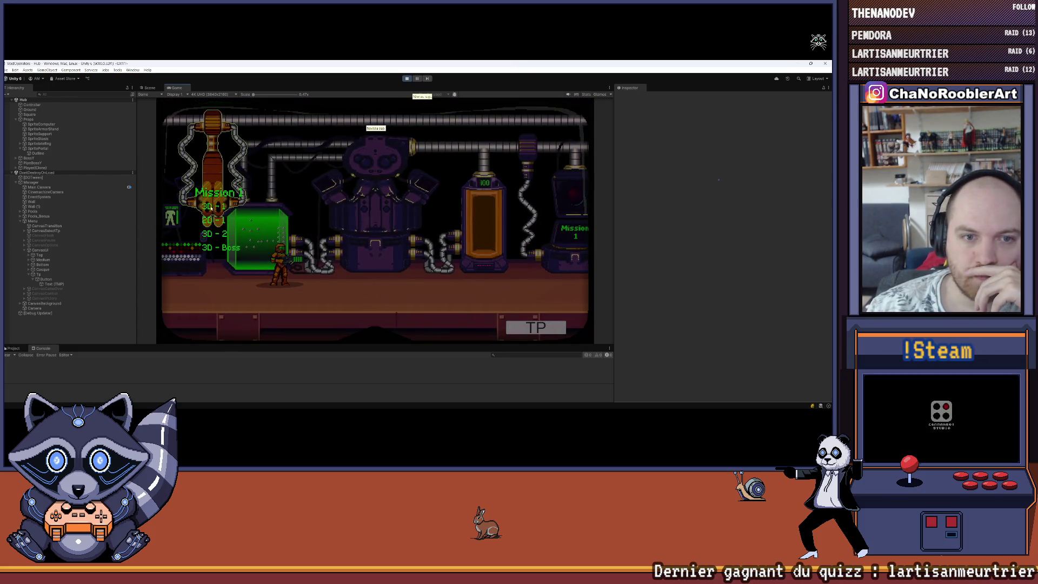
pyautogui.click(209, 208)
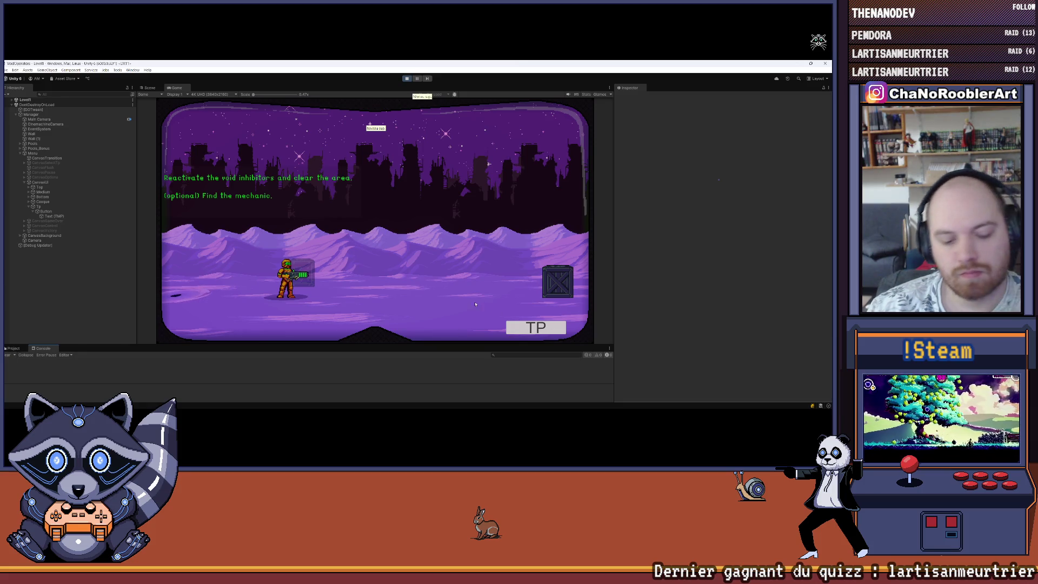
pyautogui.press('d')
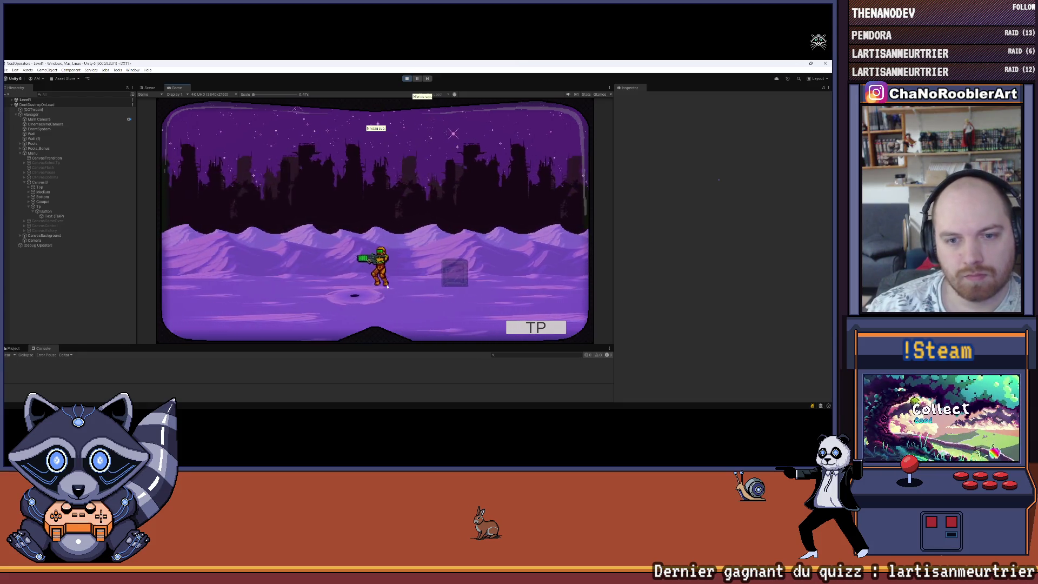
pyautogui.press('a')
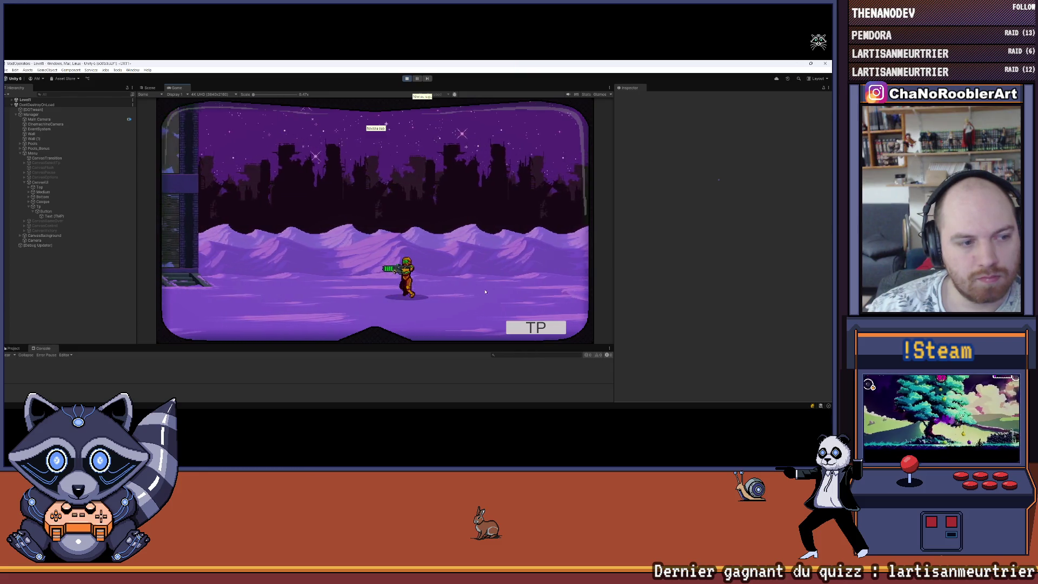
pyautogui.press('Return')
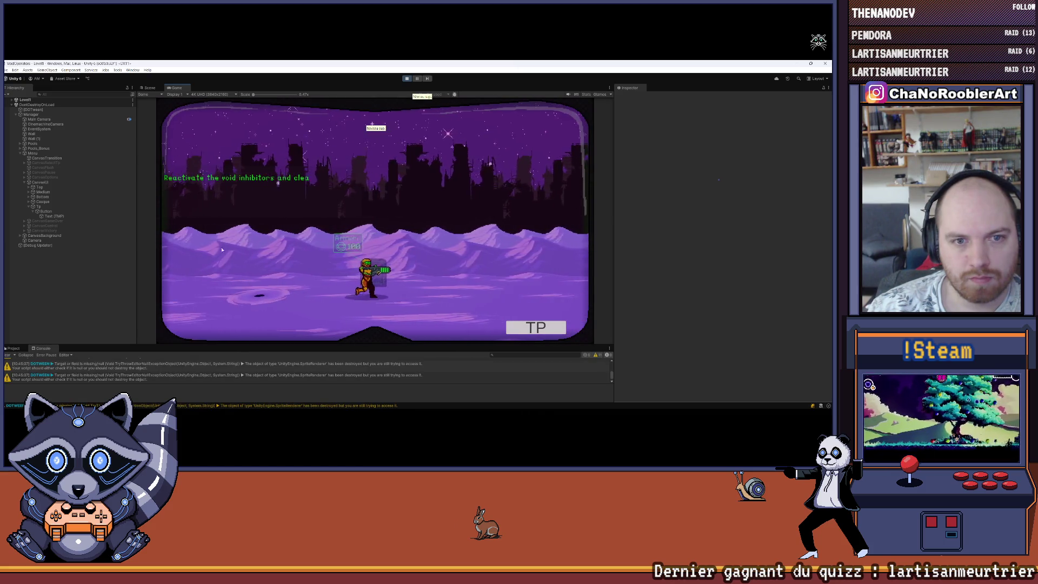
pyautogui.click(7, 354)
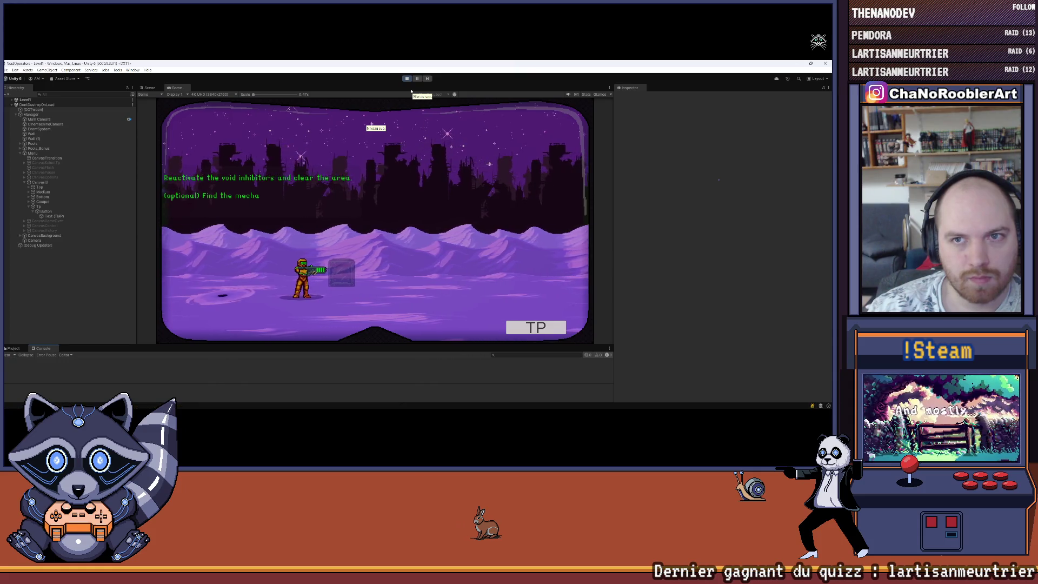
pyautogui.hotkey('ctrl', 'p')
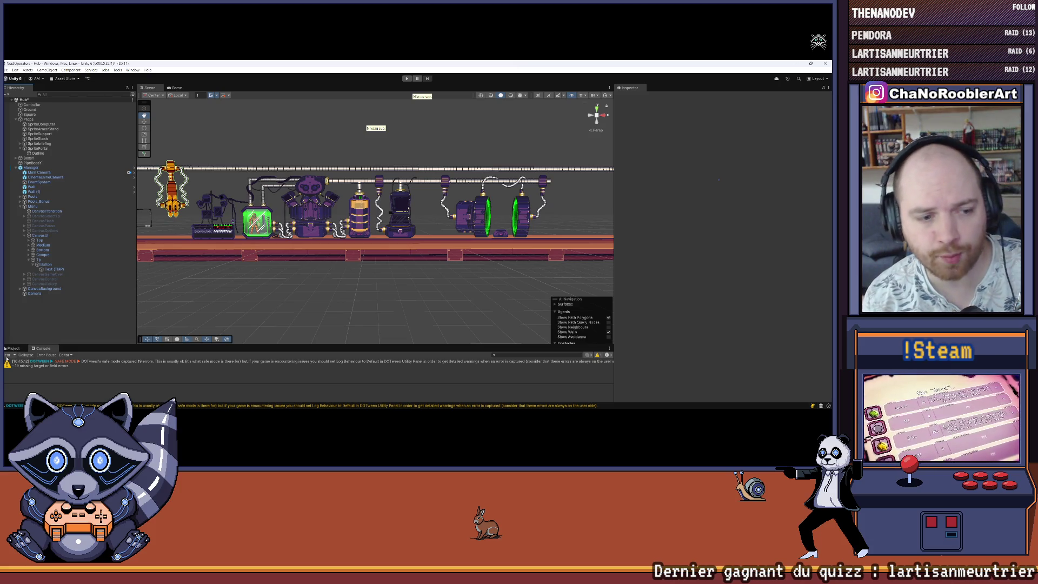
pyautogui.click(8, 355)
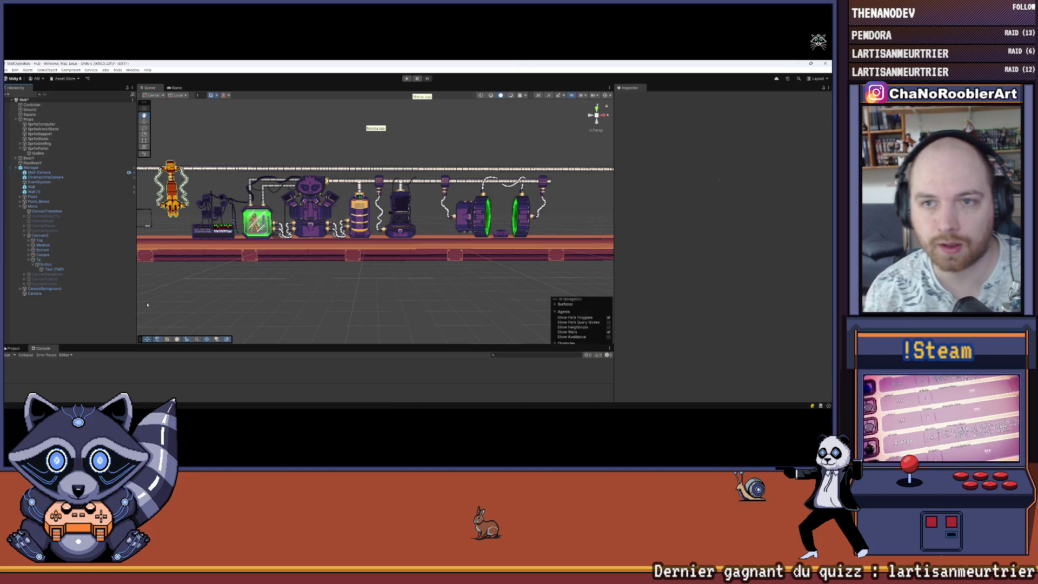